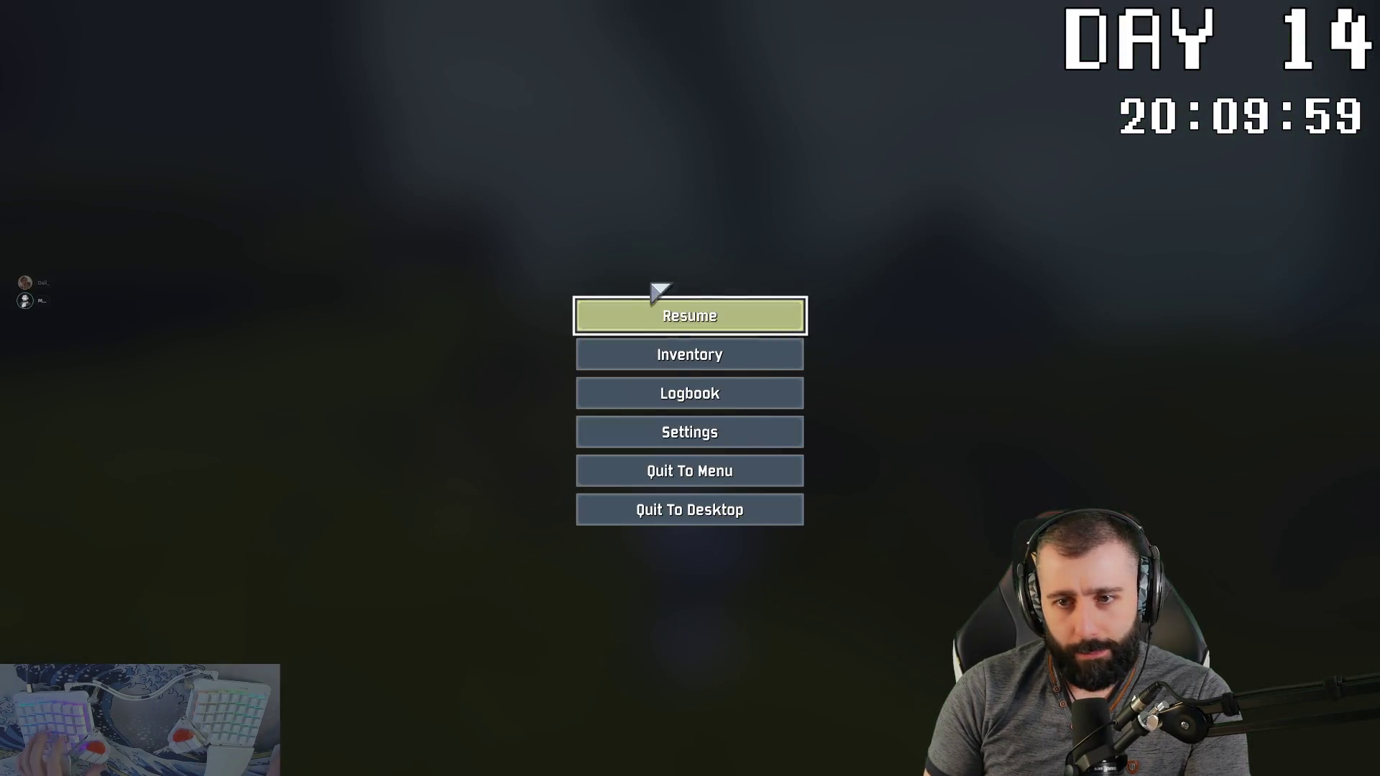
# Step: Resume the Risk of Rain 2 run, reach the horned teleporter and activate the boss fight
pyautogui.click(660, 291)
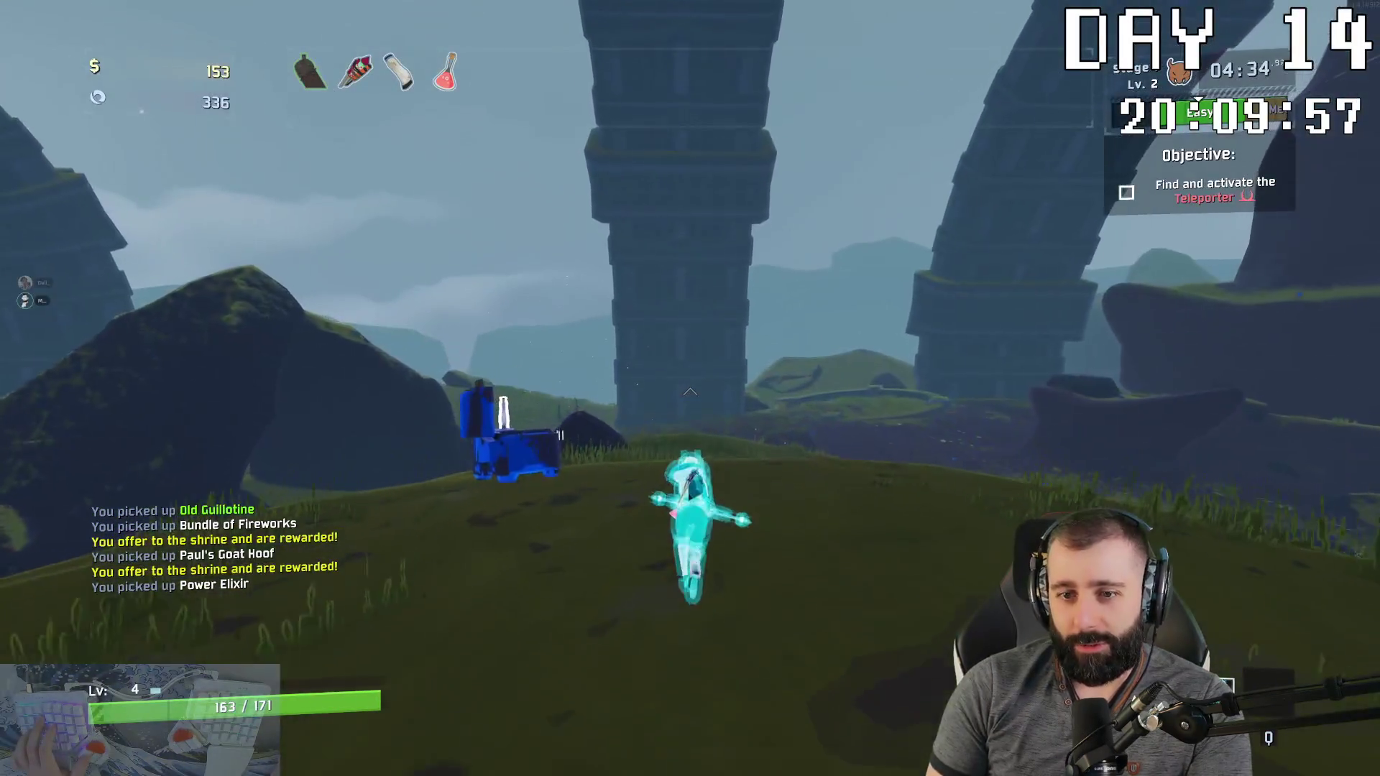
pyautogui.press('w')
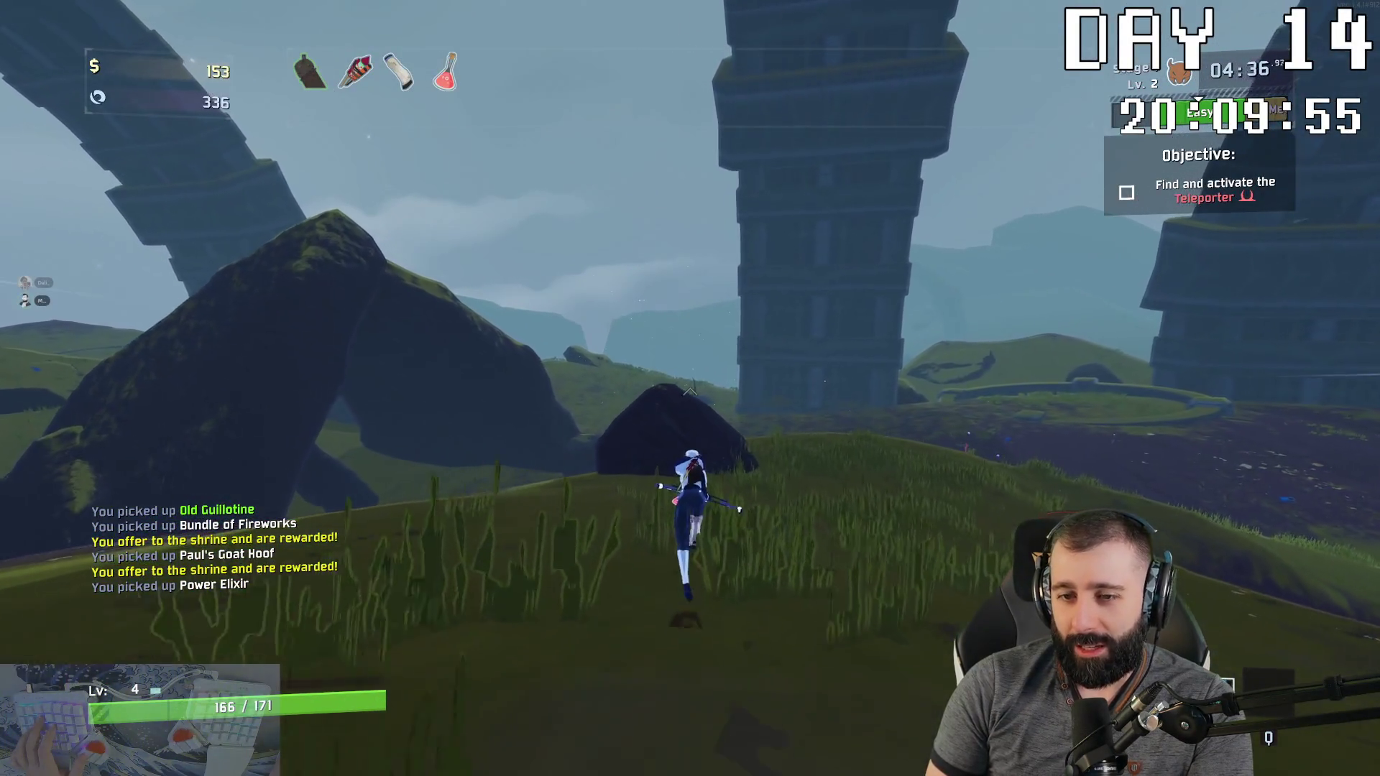
pyautogui.press('w')
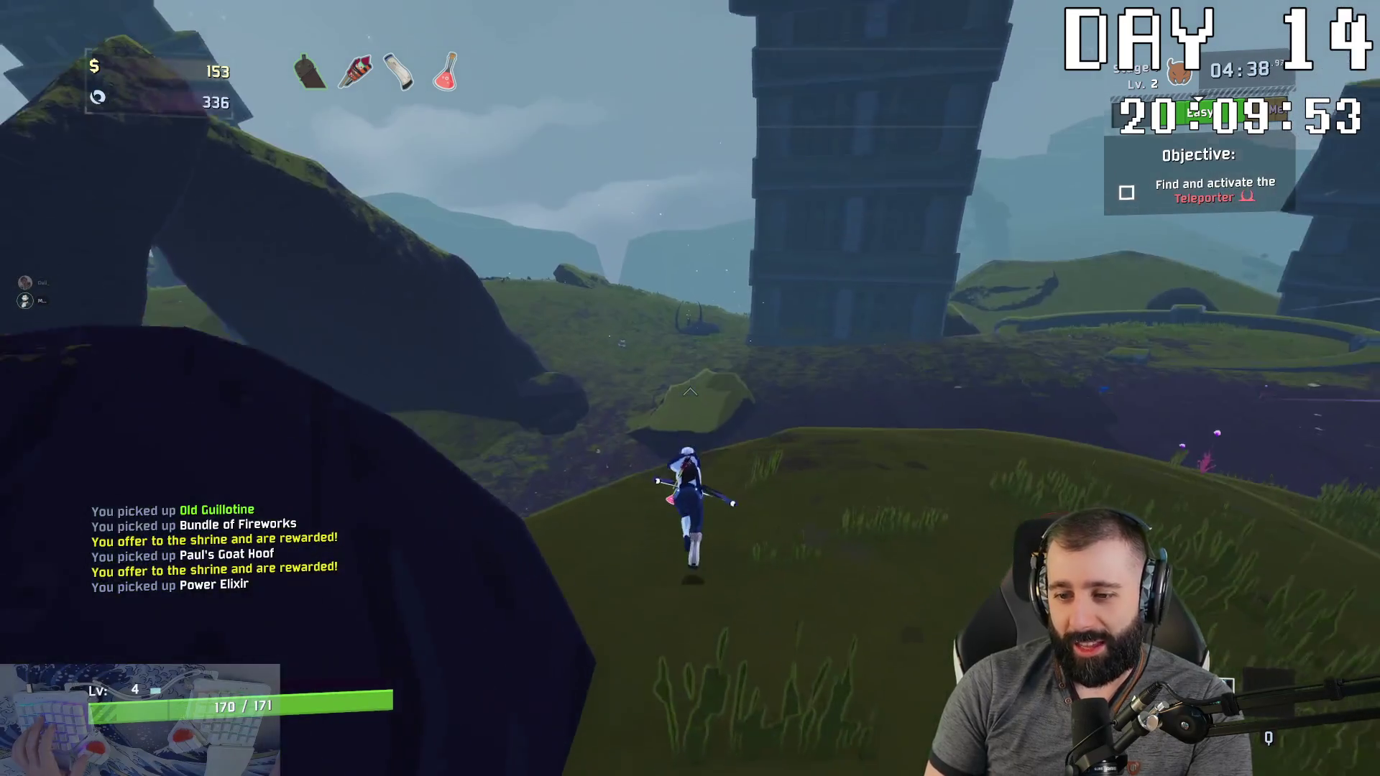
pyautogui.press('w')
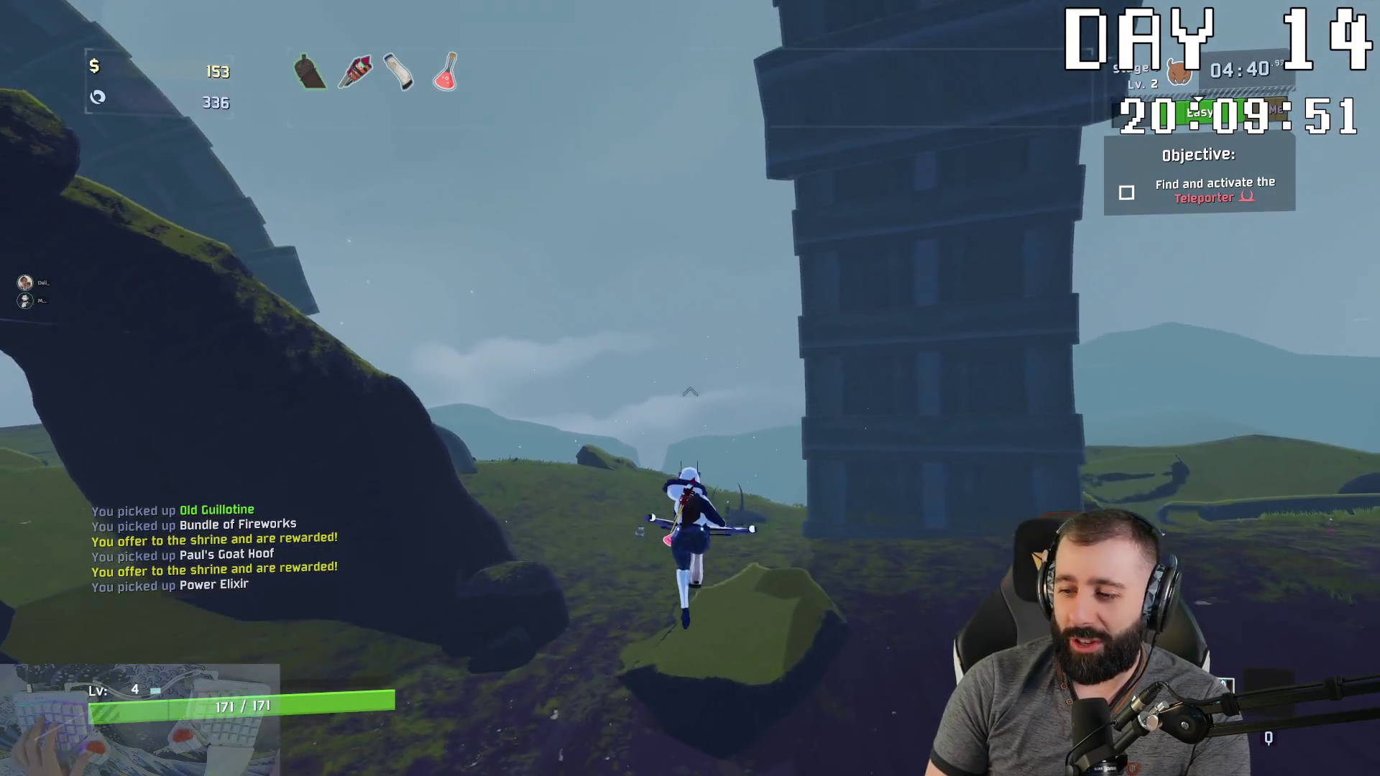
pyautogui.press('w')
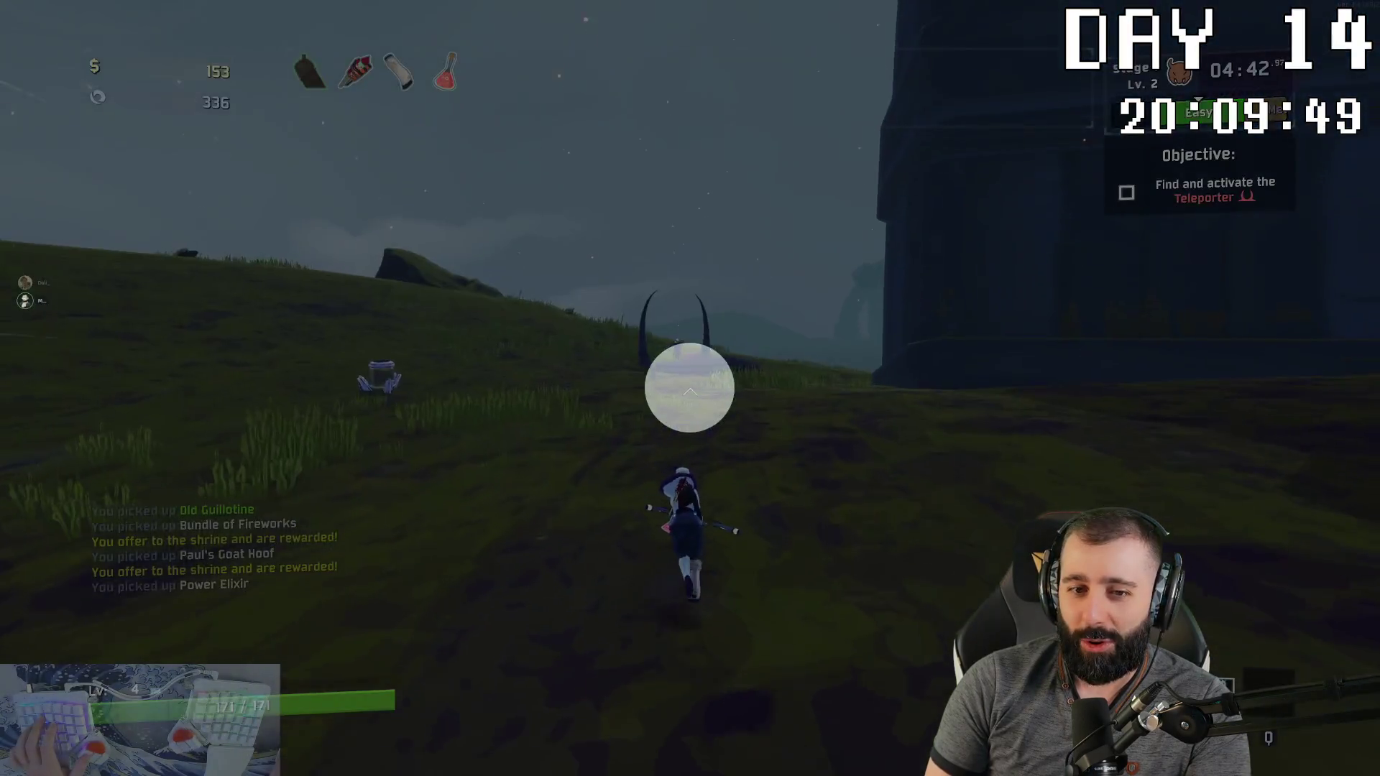
pyautogui.press('w')
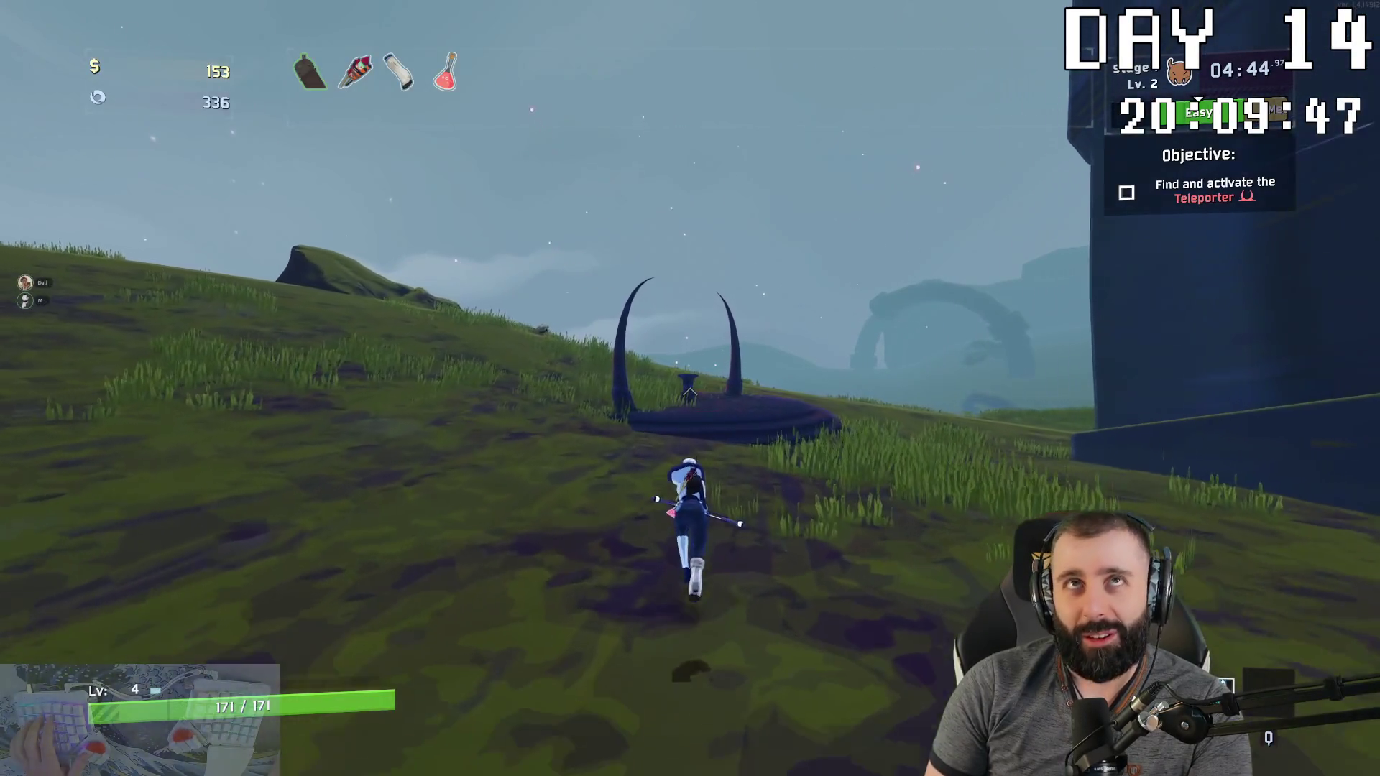
pyautogui.press('e')
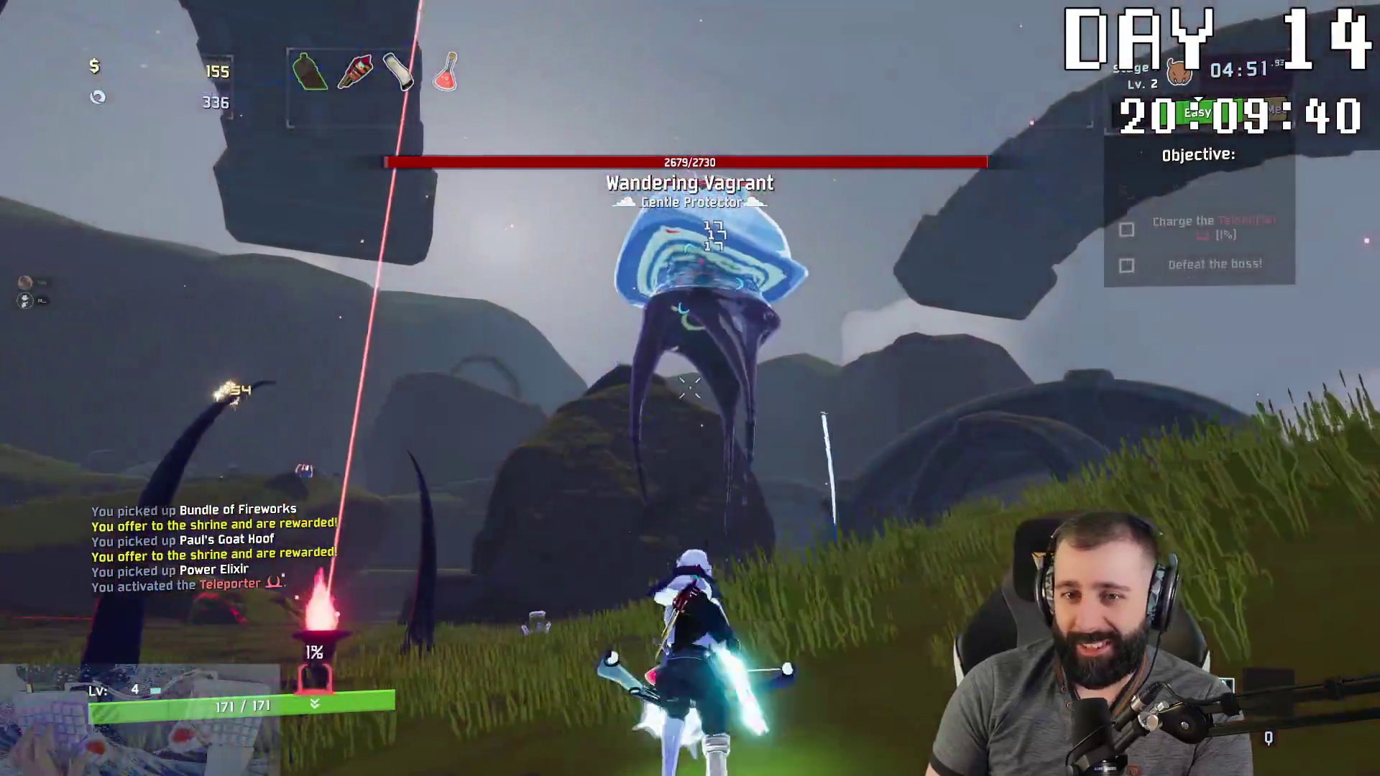
# Step: Shoot arrows at the Wandering Vagrant boss while the teleporter charges
pyautogui.click(690, 389)
pyautogui.click(690, 388)
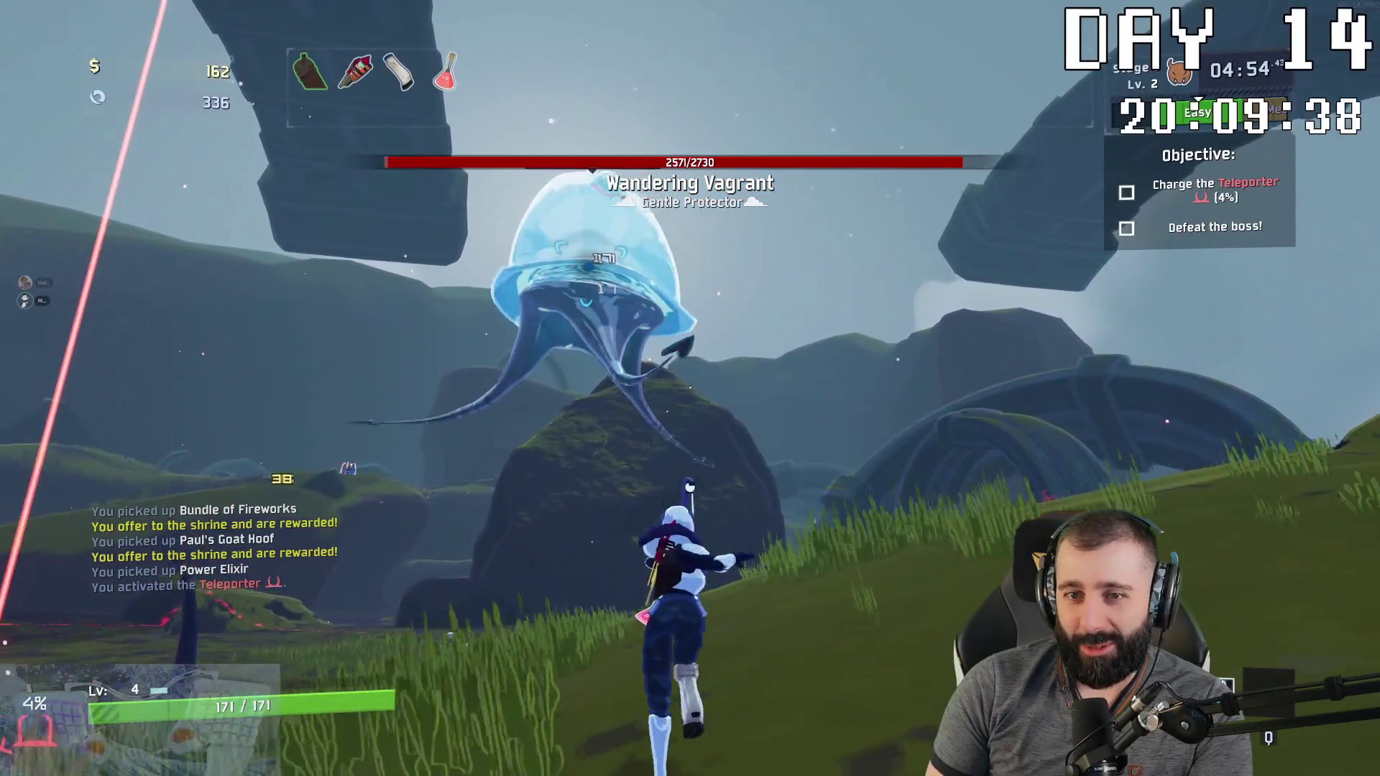
pyautogui.click(690, 388)
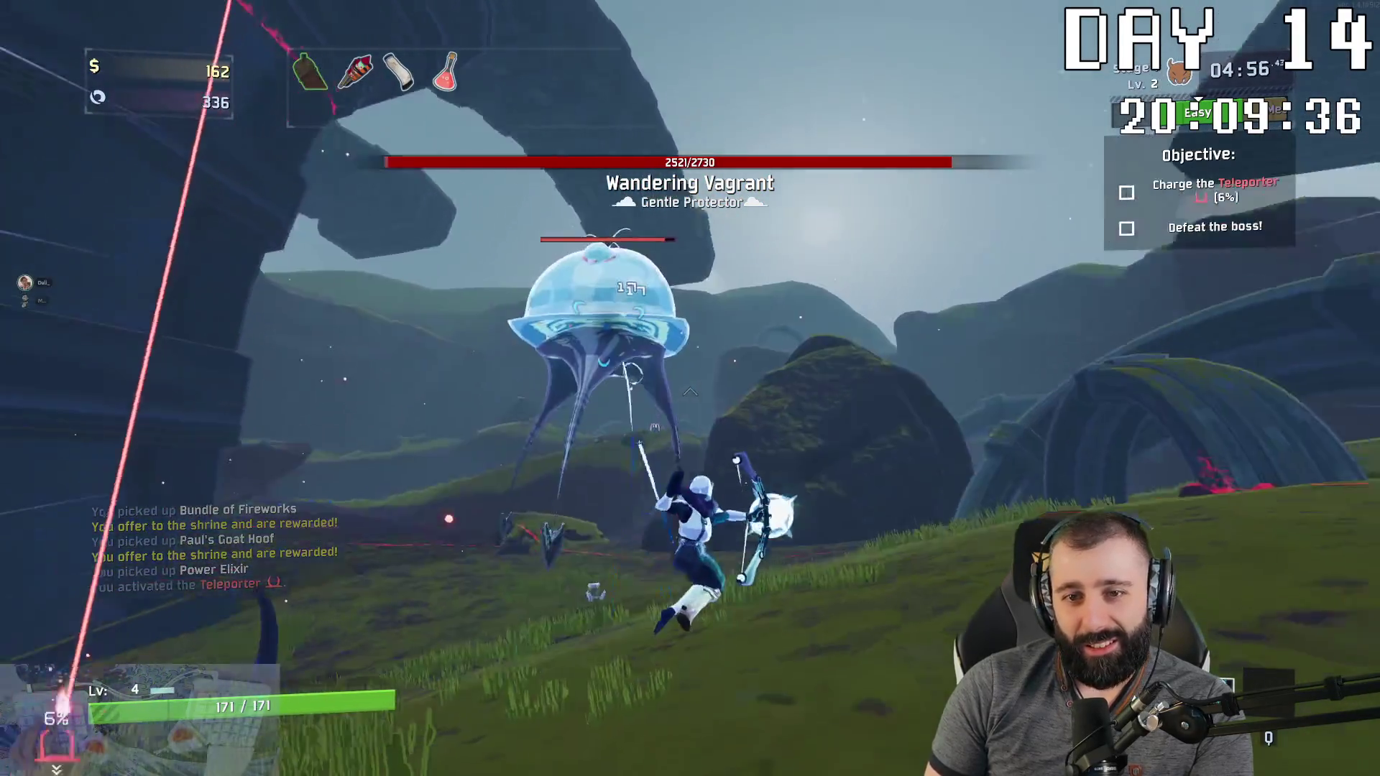
pyautogui.click(690, 388)
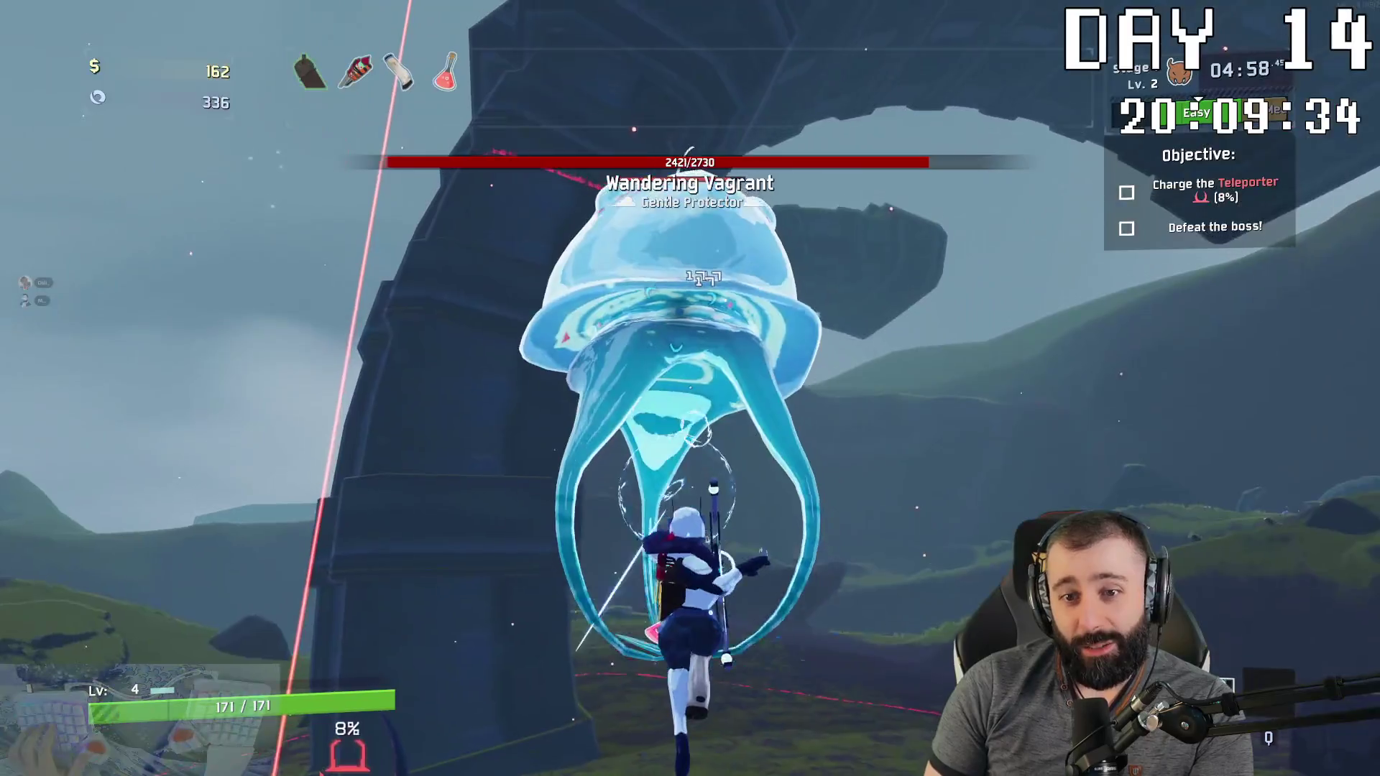
pyautogui.click(690, 388)
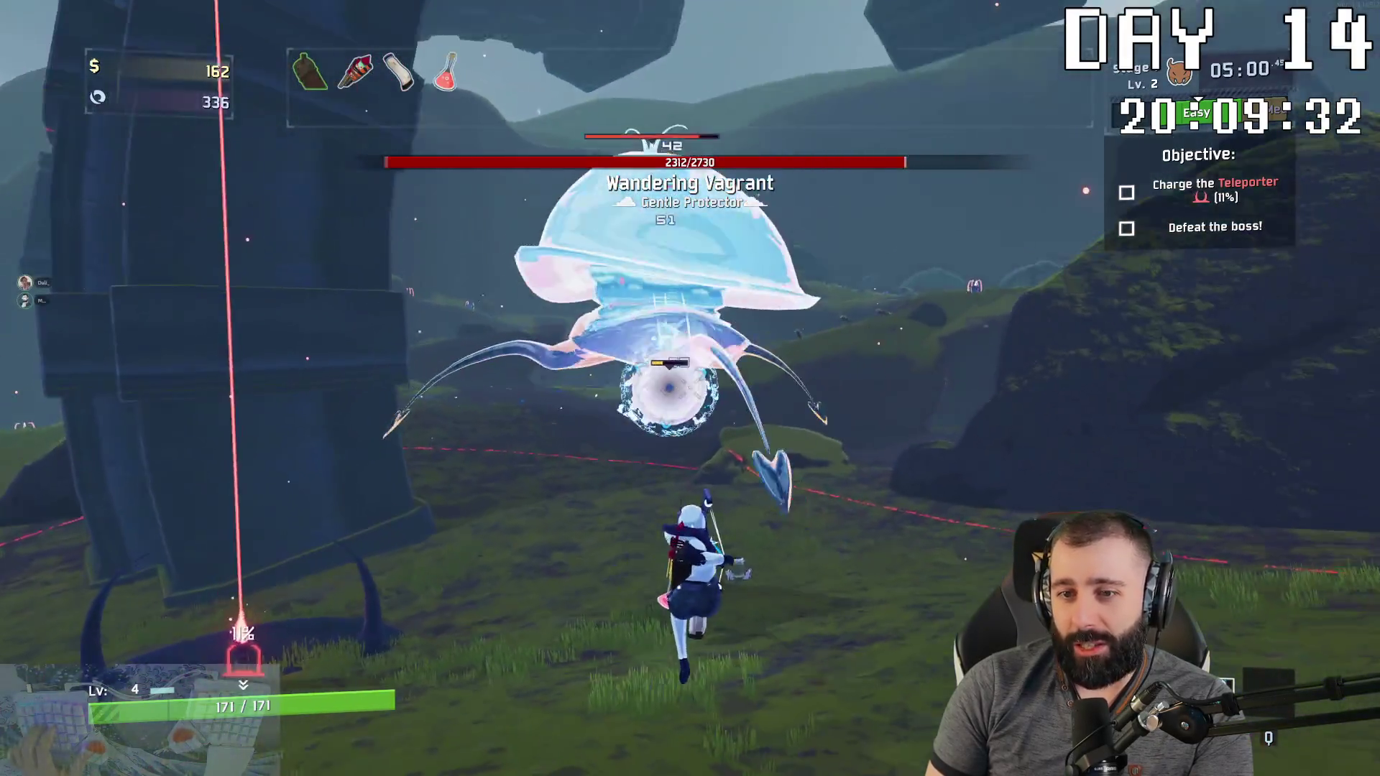
pyautogui.click(690, 388)
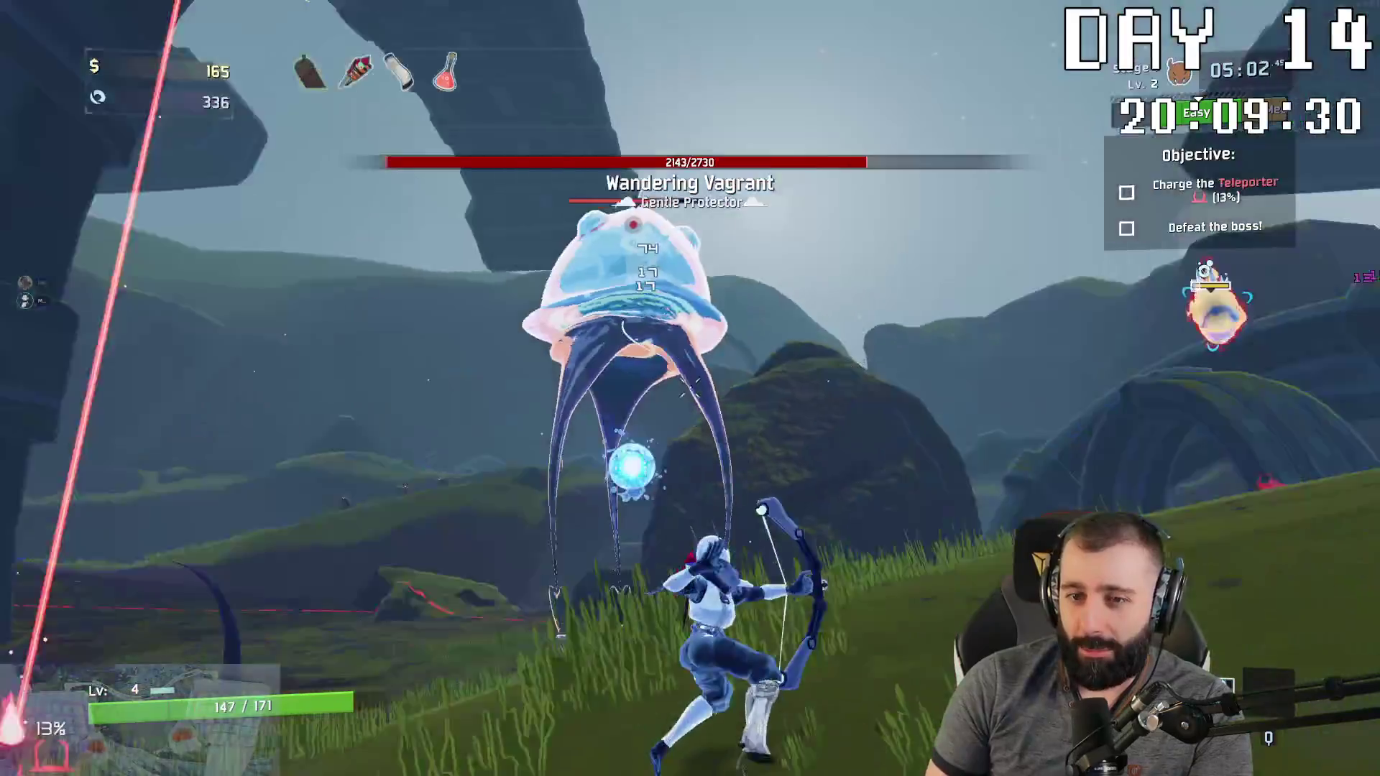
pyautogui.click(690, 388)
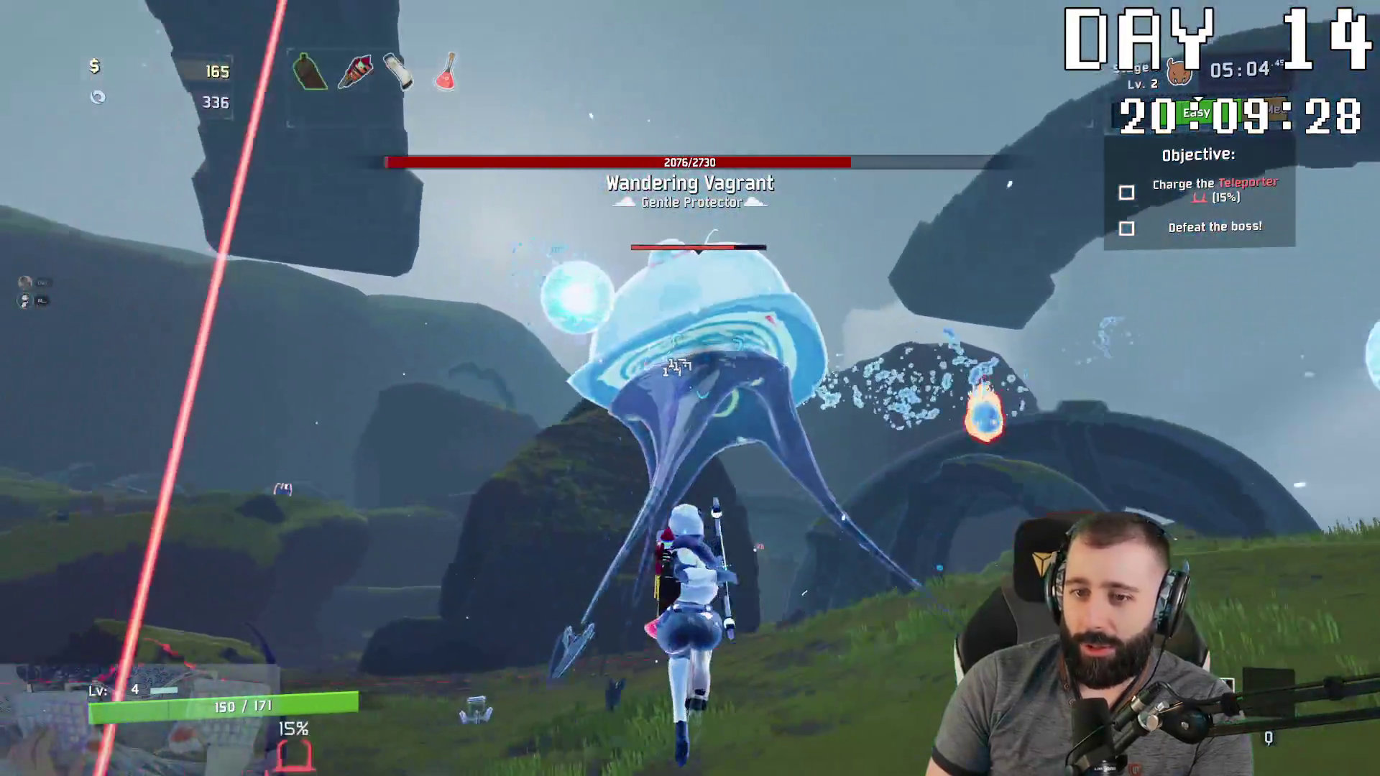
pyautogui.click(690, 388)
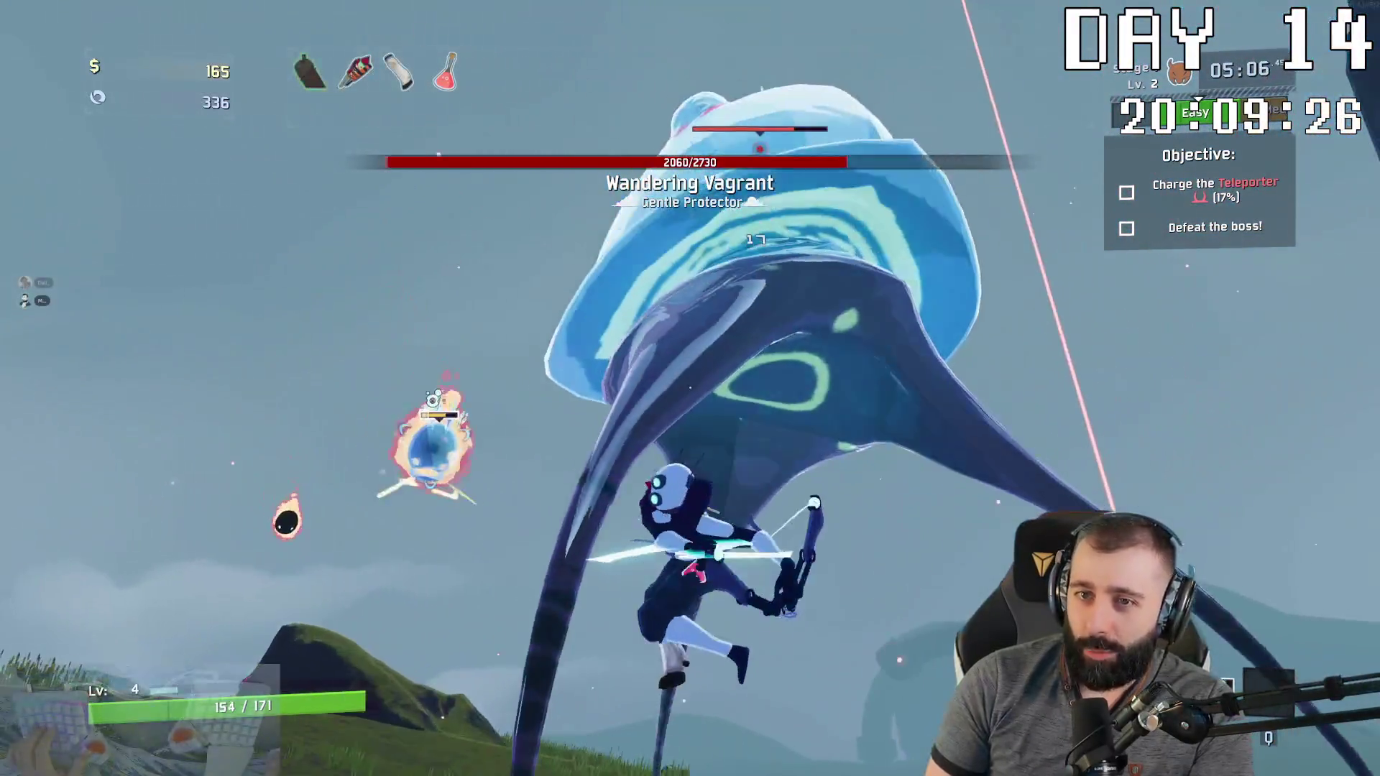
pyautogui.click(690, 388)
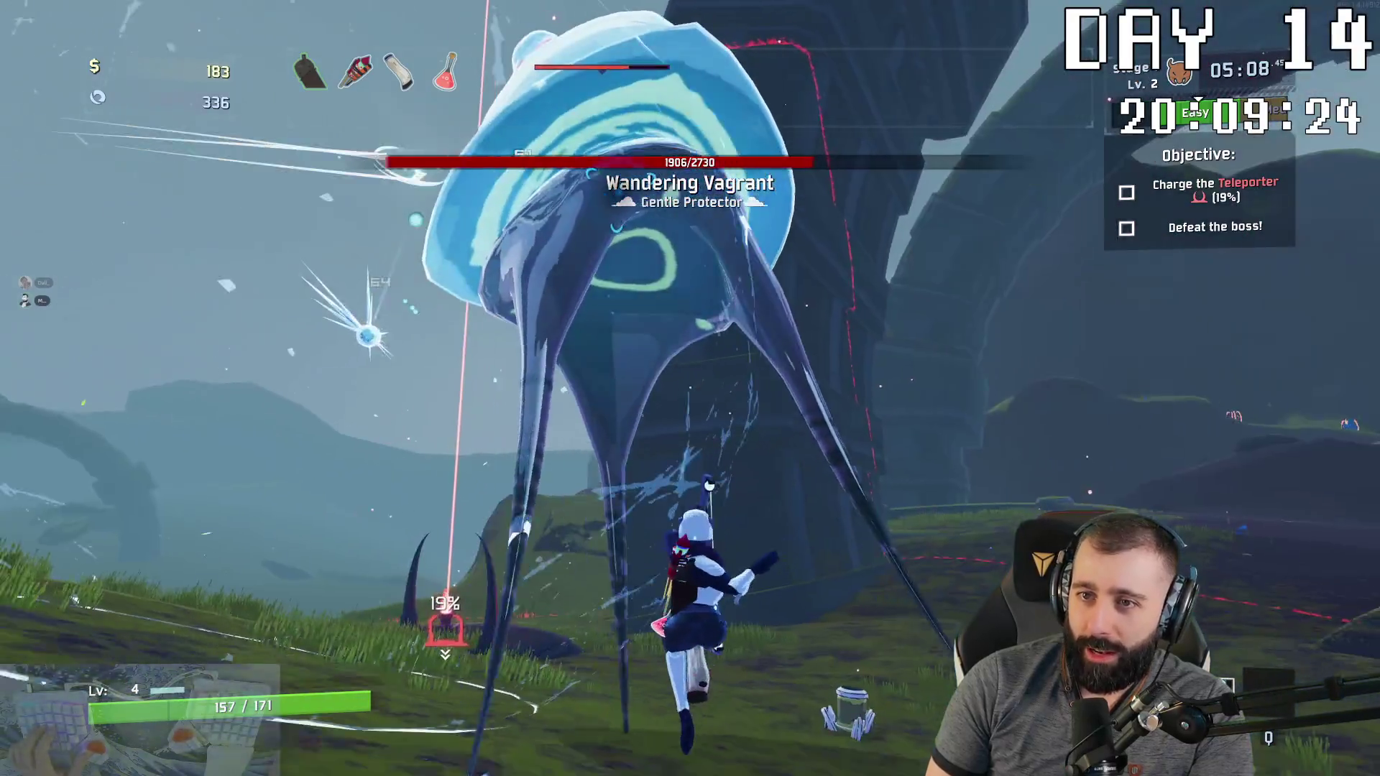
pyautogui.click(690, 389)
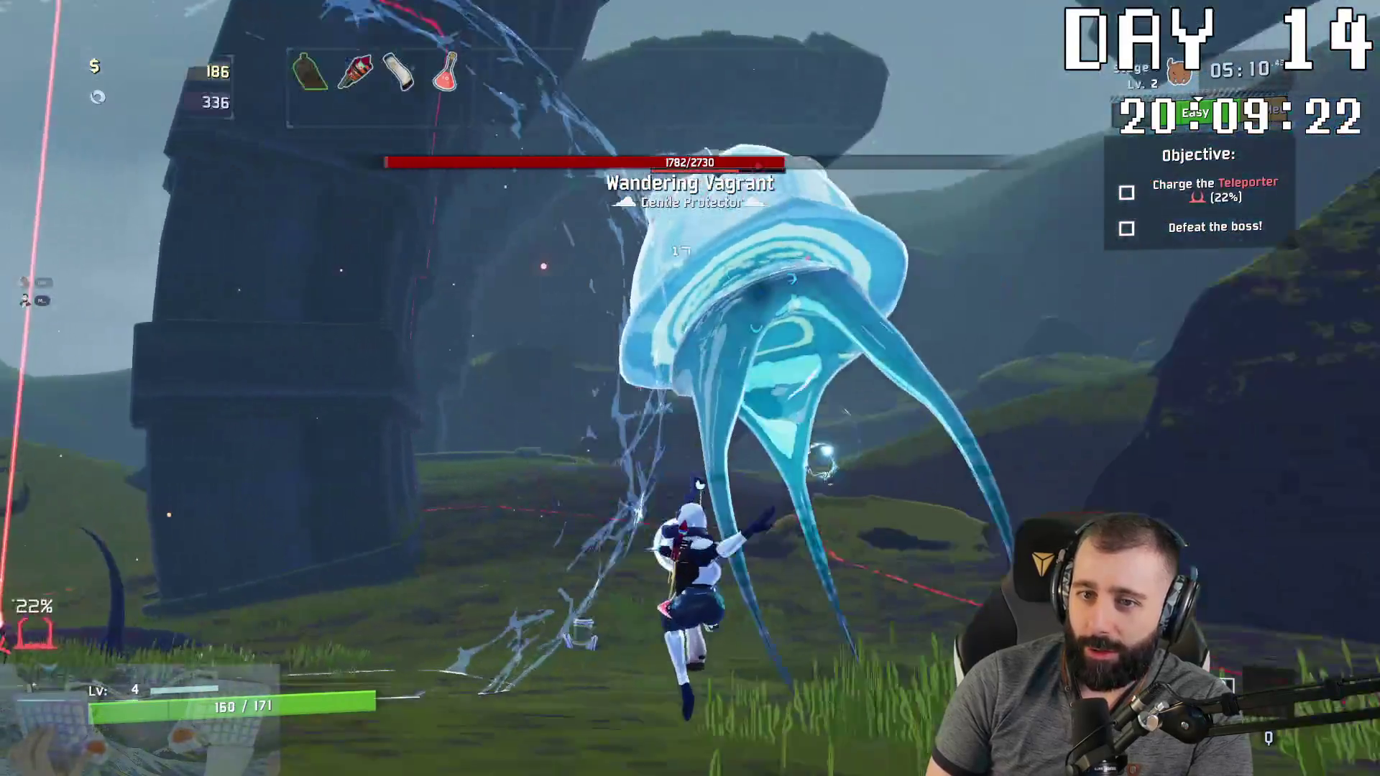
pyautogui.click(691, 388)
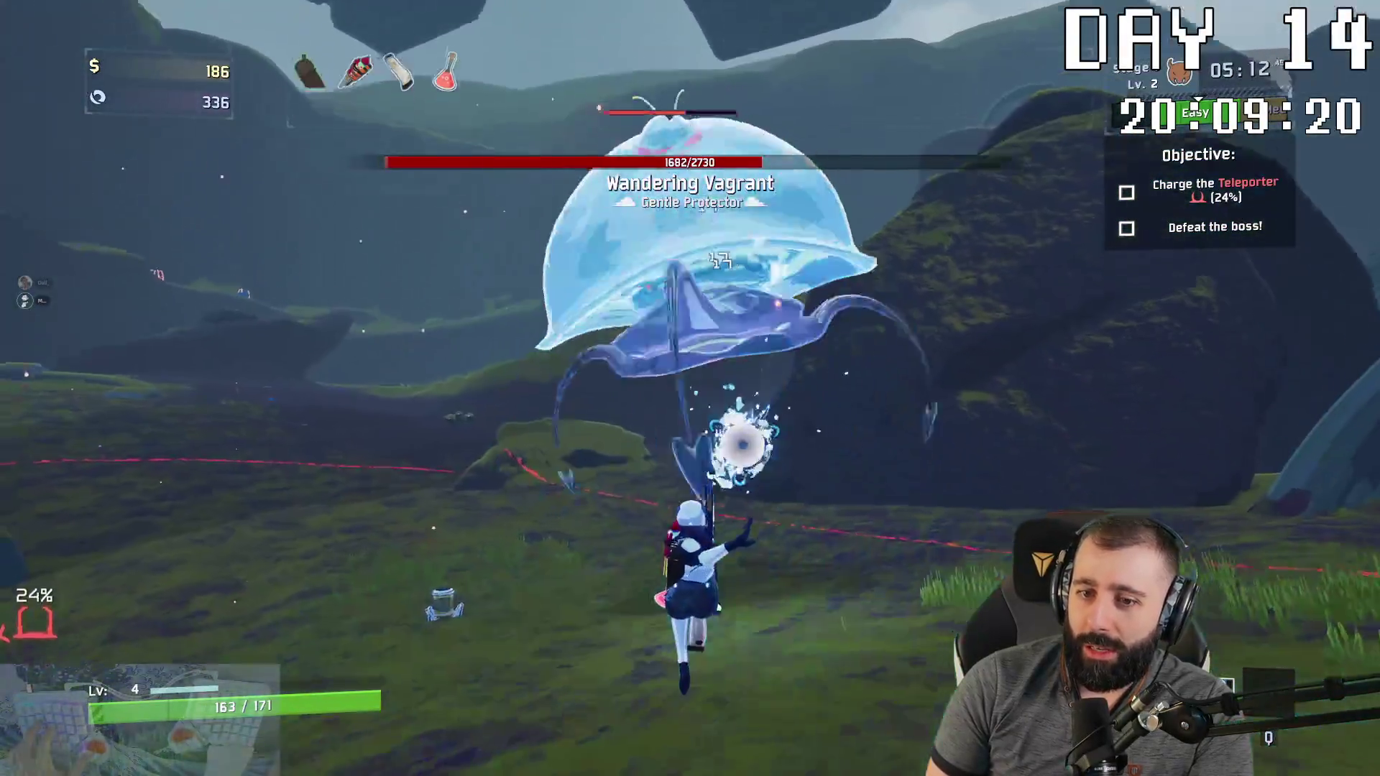
pyautogui.click(690, 388)
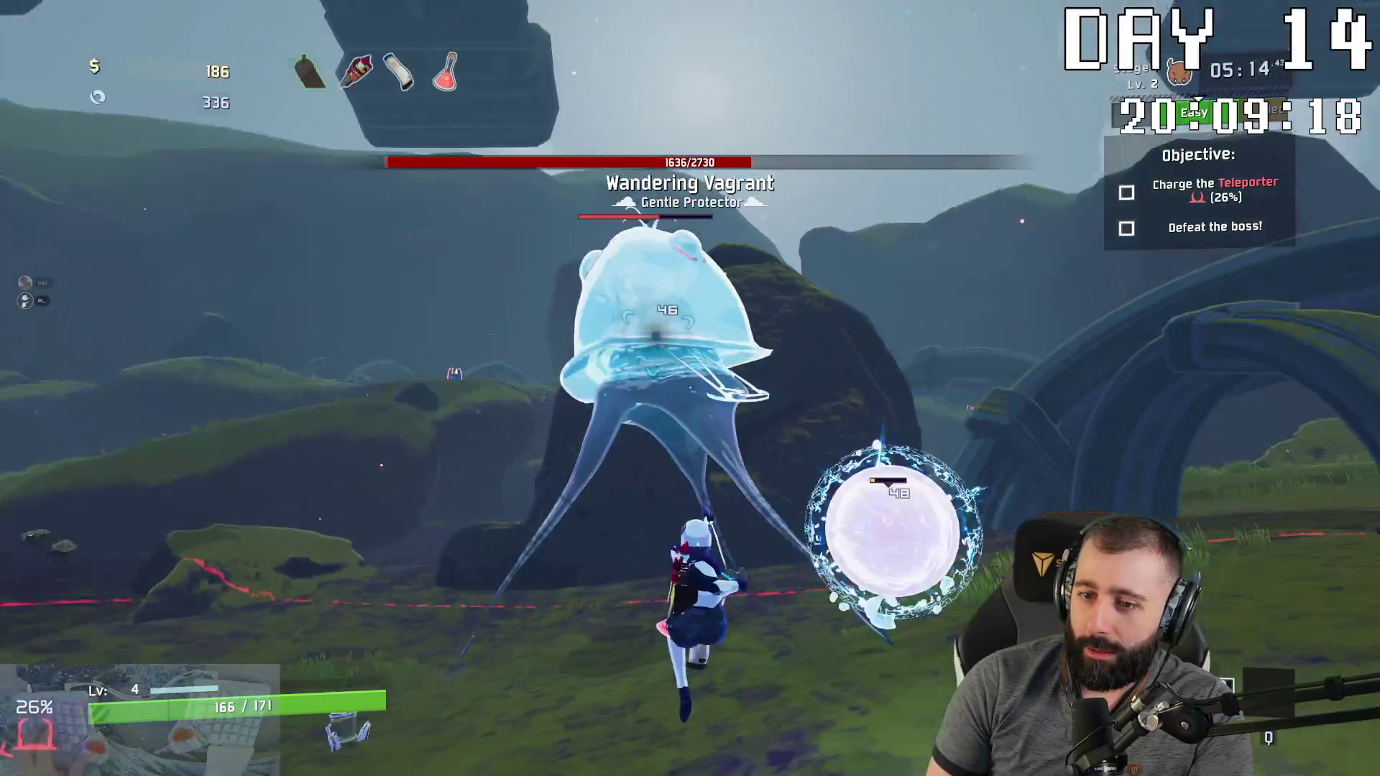
pyautogui.click(690, 388)
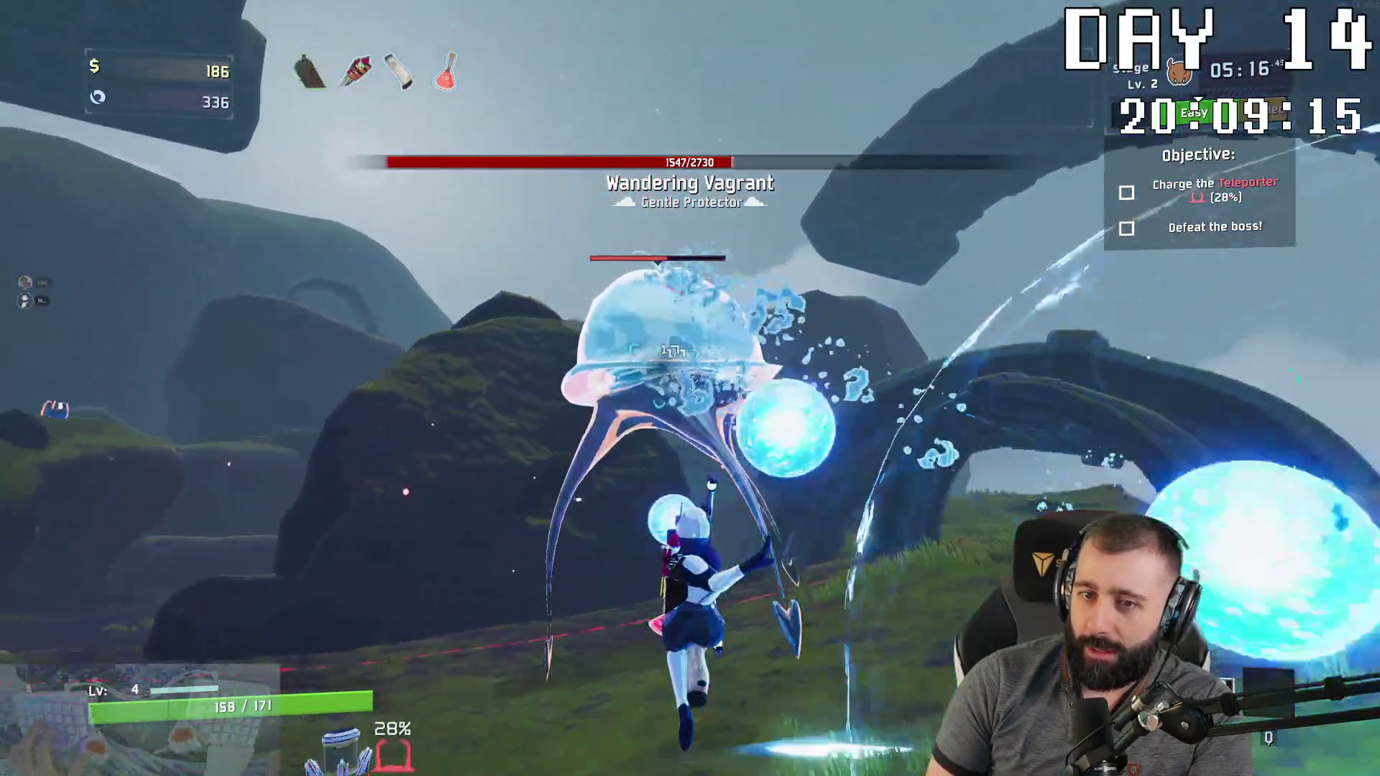
pyautogui.click(691, 388)
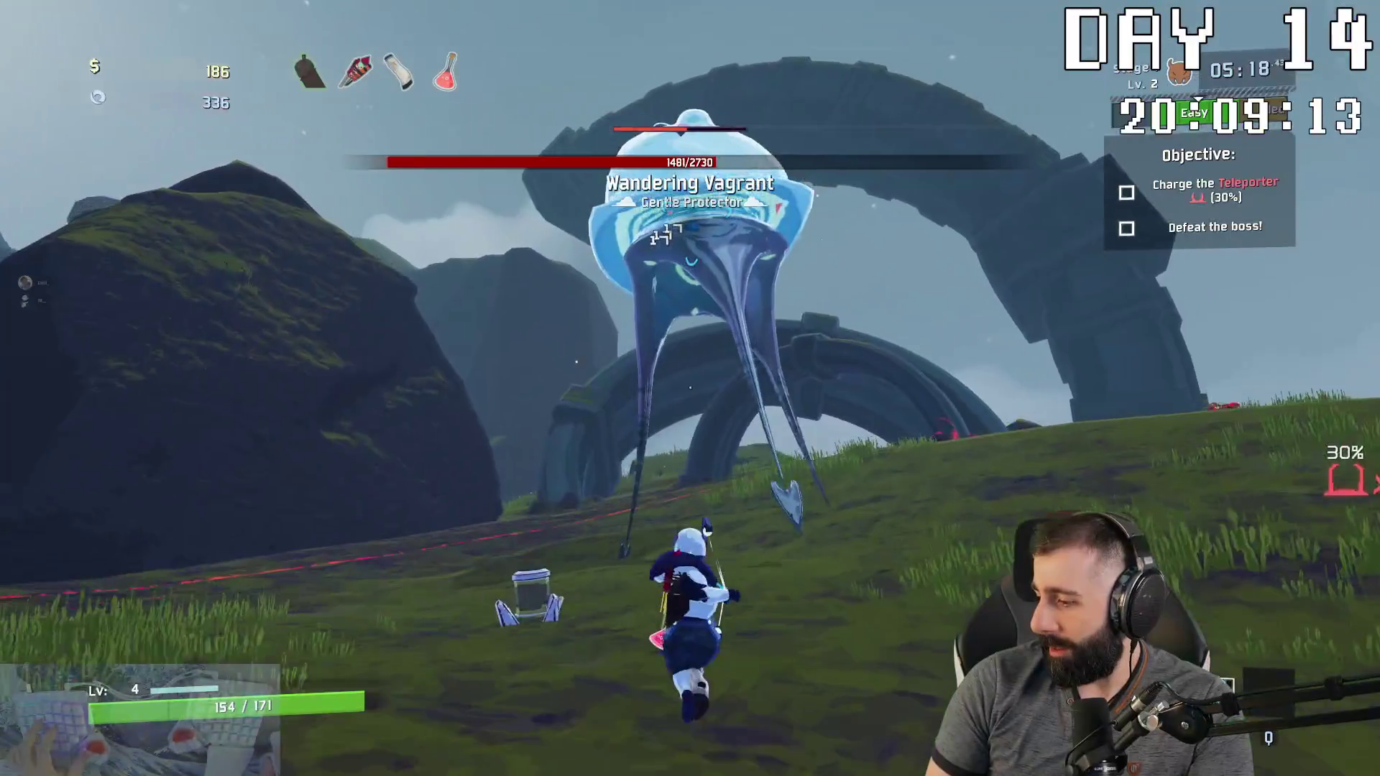
pyautogui.click(690, 388)
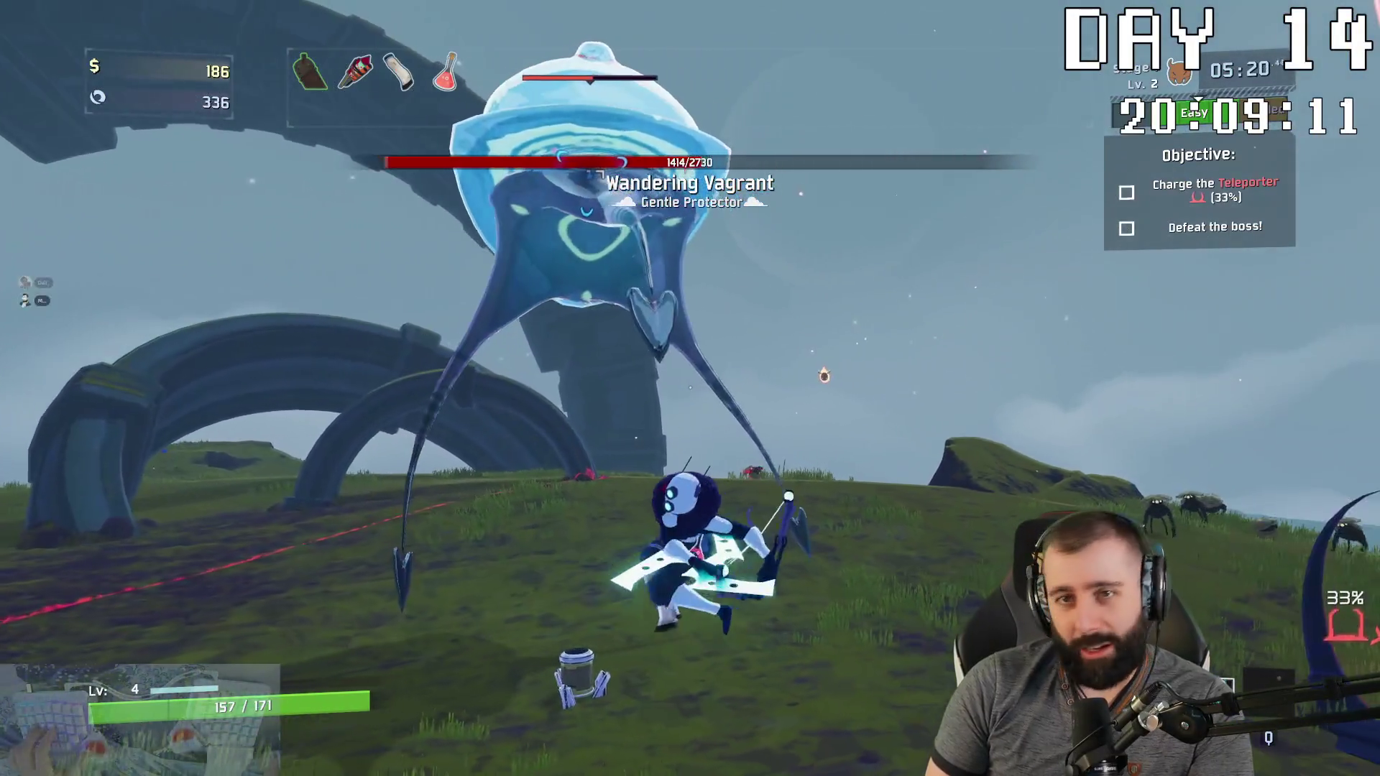
pyautogui.click(690, 389)
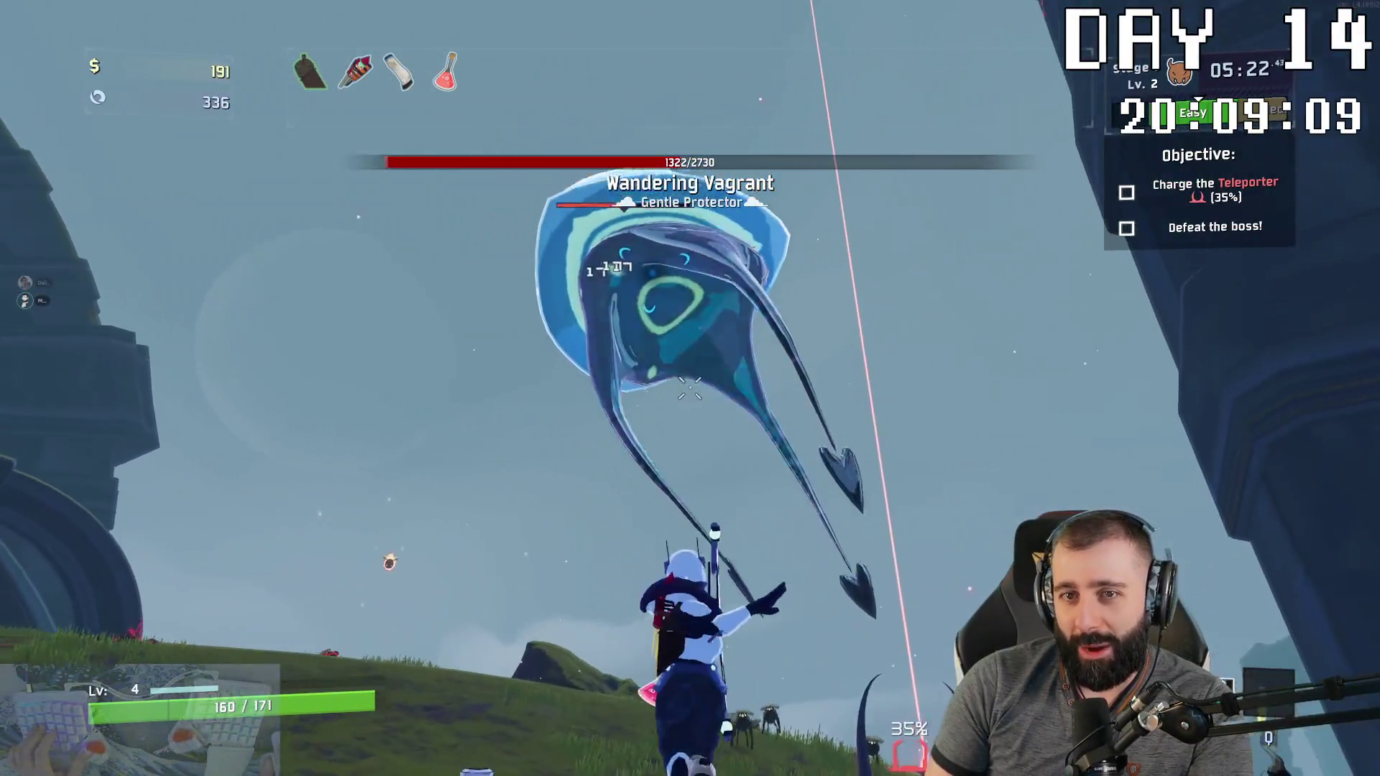
pyautogui.click(691, 389)
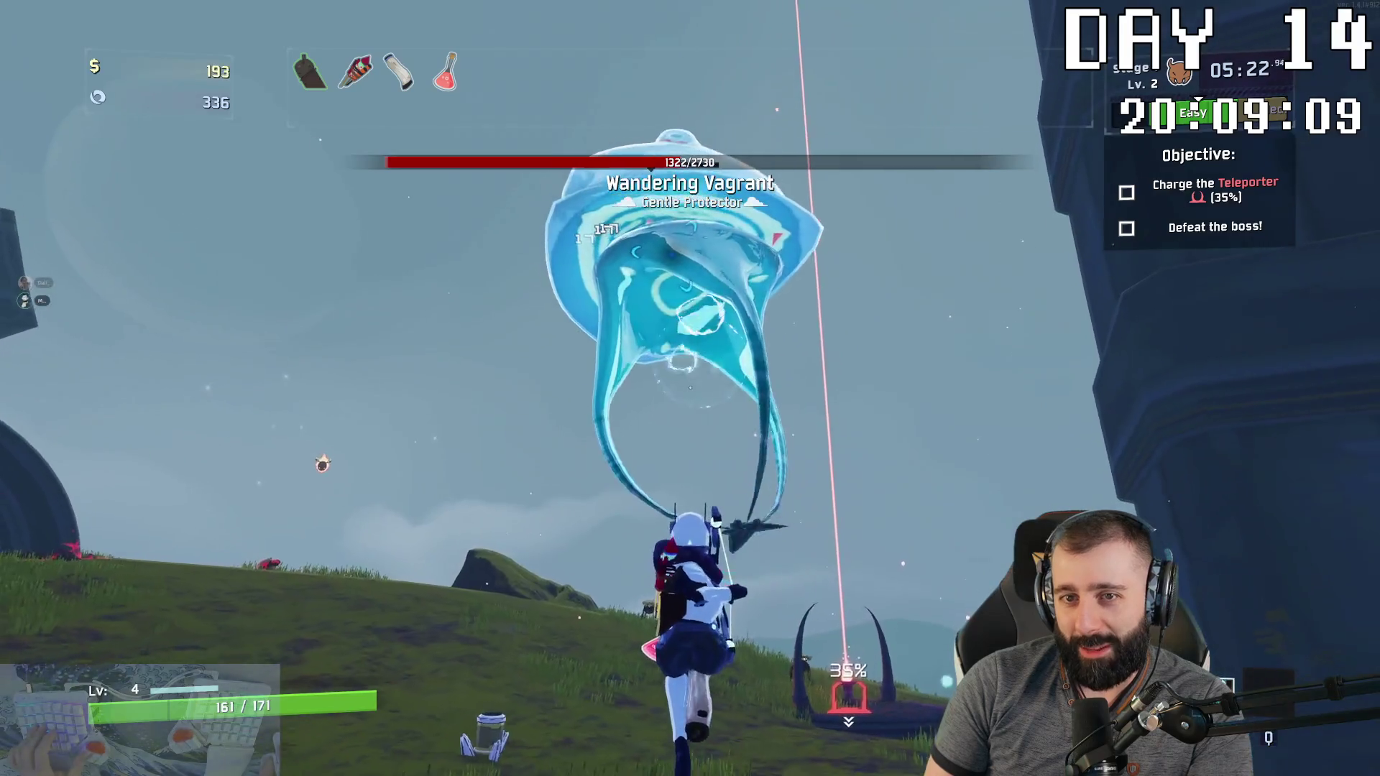
pyautogui.click(690, 388)
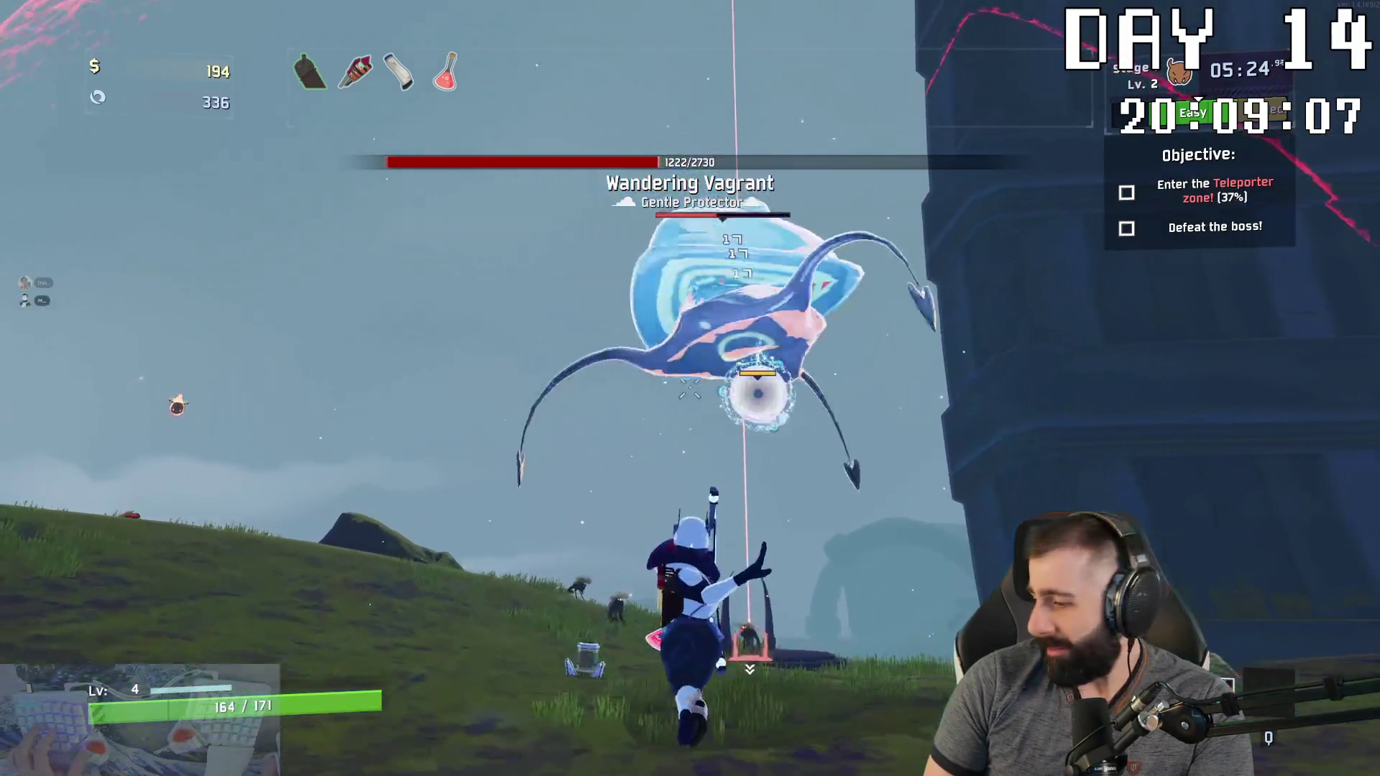
pyautogui.click(691, 389)
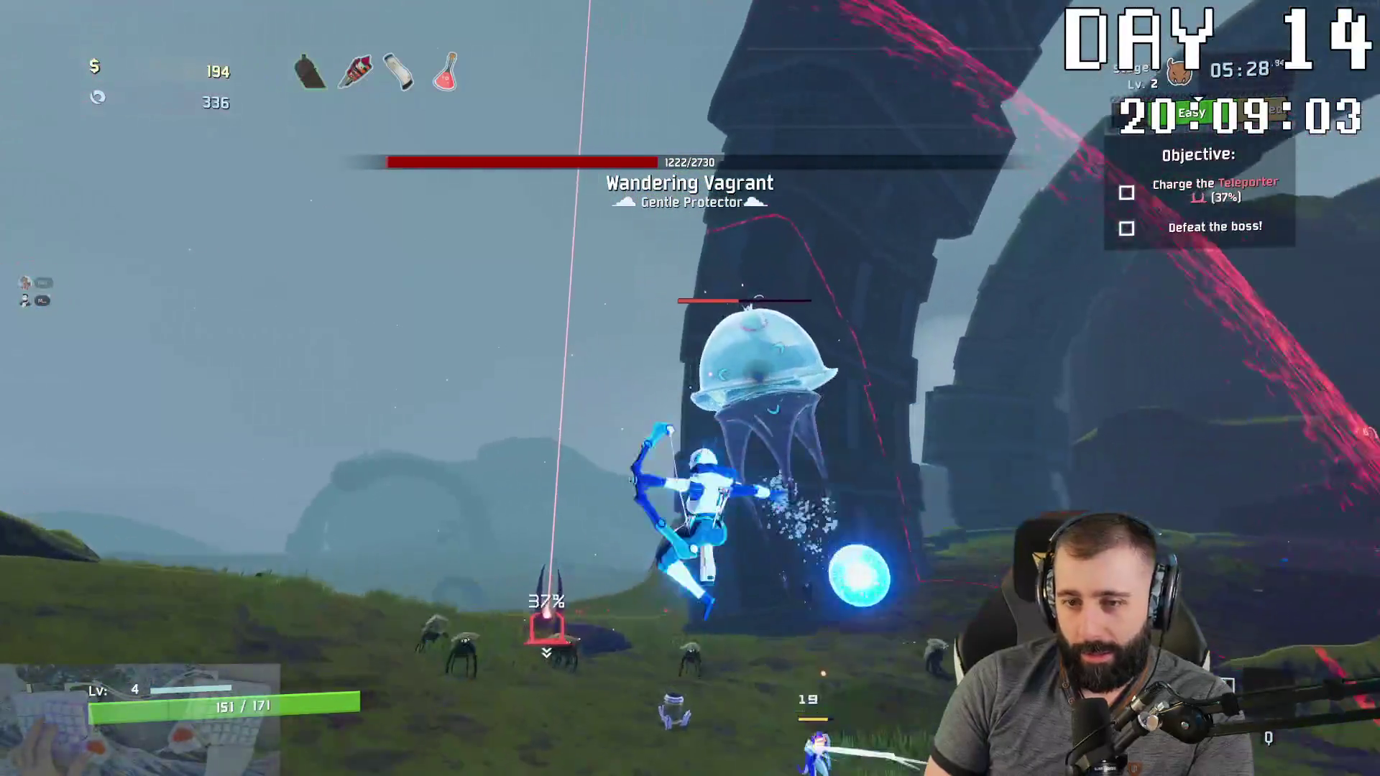
pyautogui.click(690, 388)
pyautogui.click(690, 388)
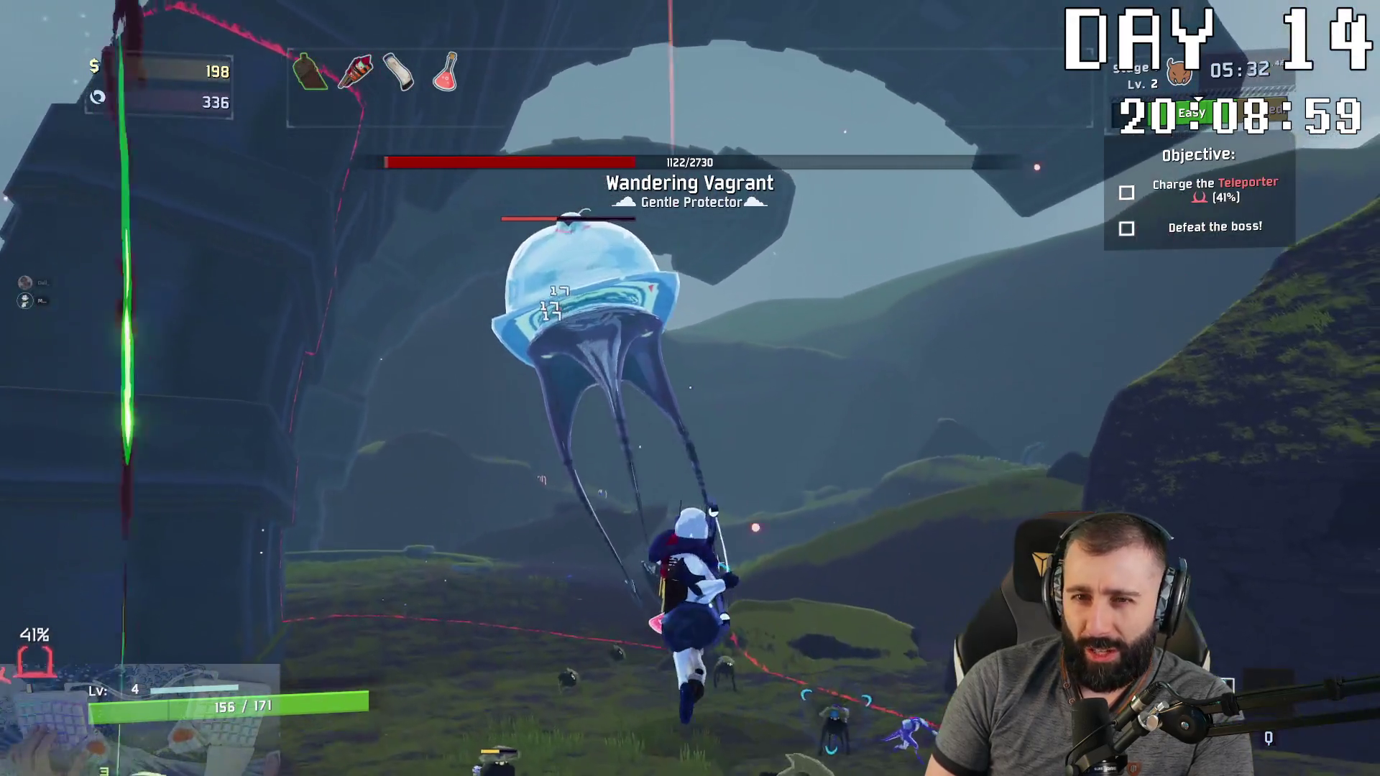
pyautogui.click(690, 388)
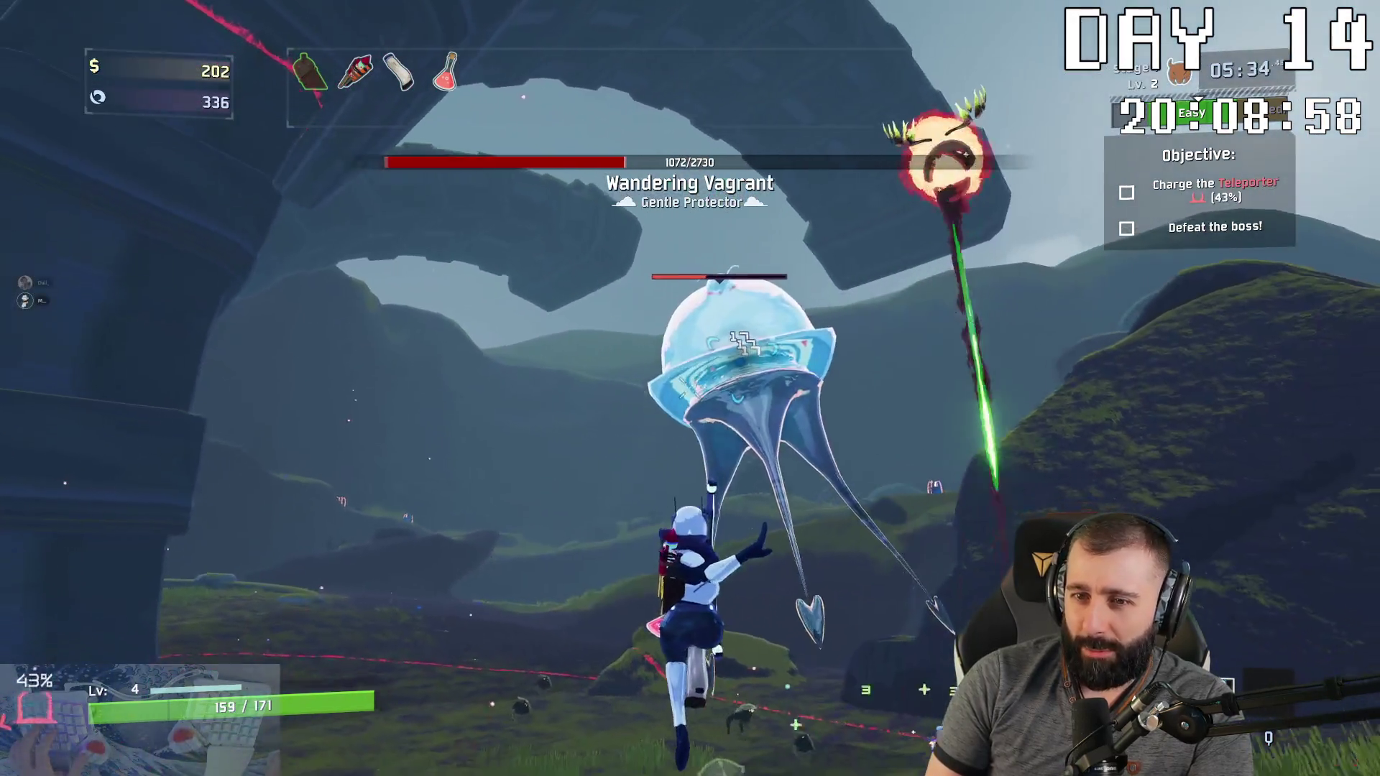
pyautogui.click(691, 388)
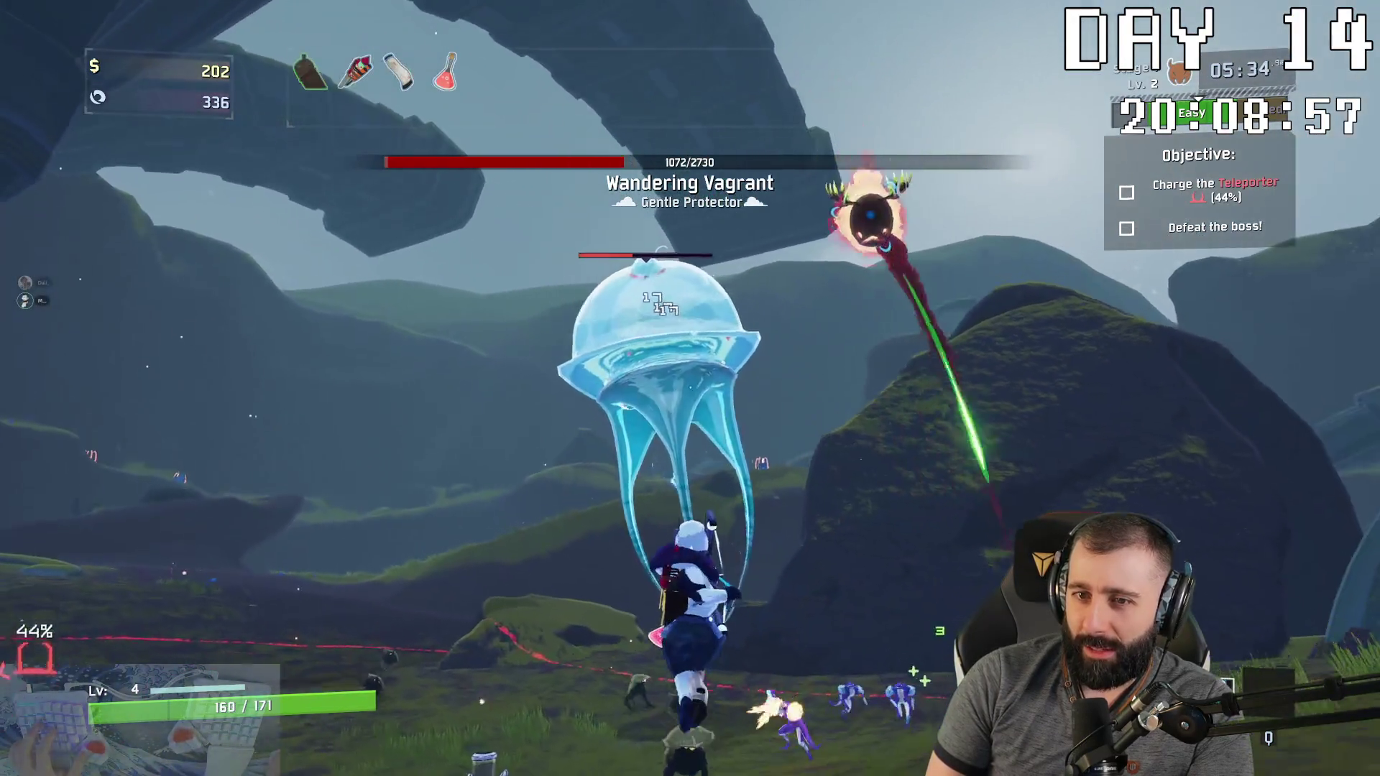
pyautogui.click(690, 388)
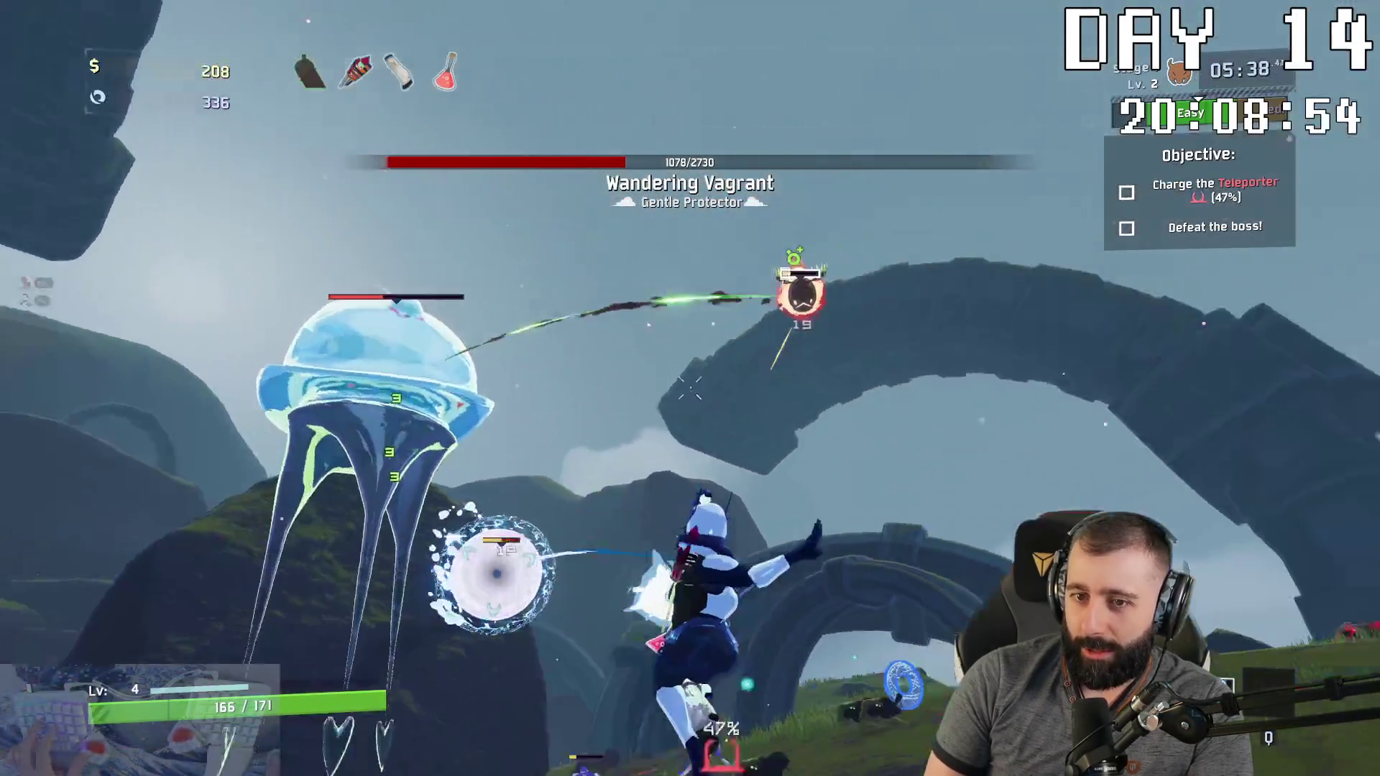
pyautogui.click(691, 388)
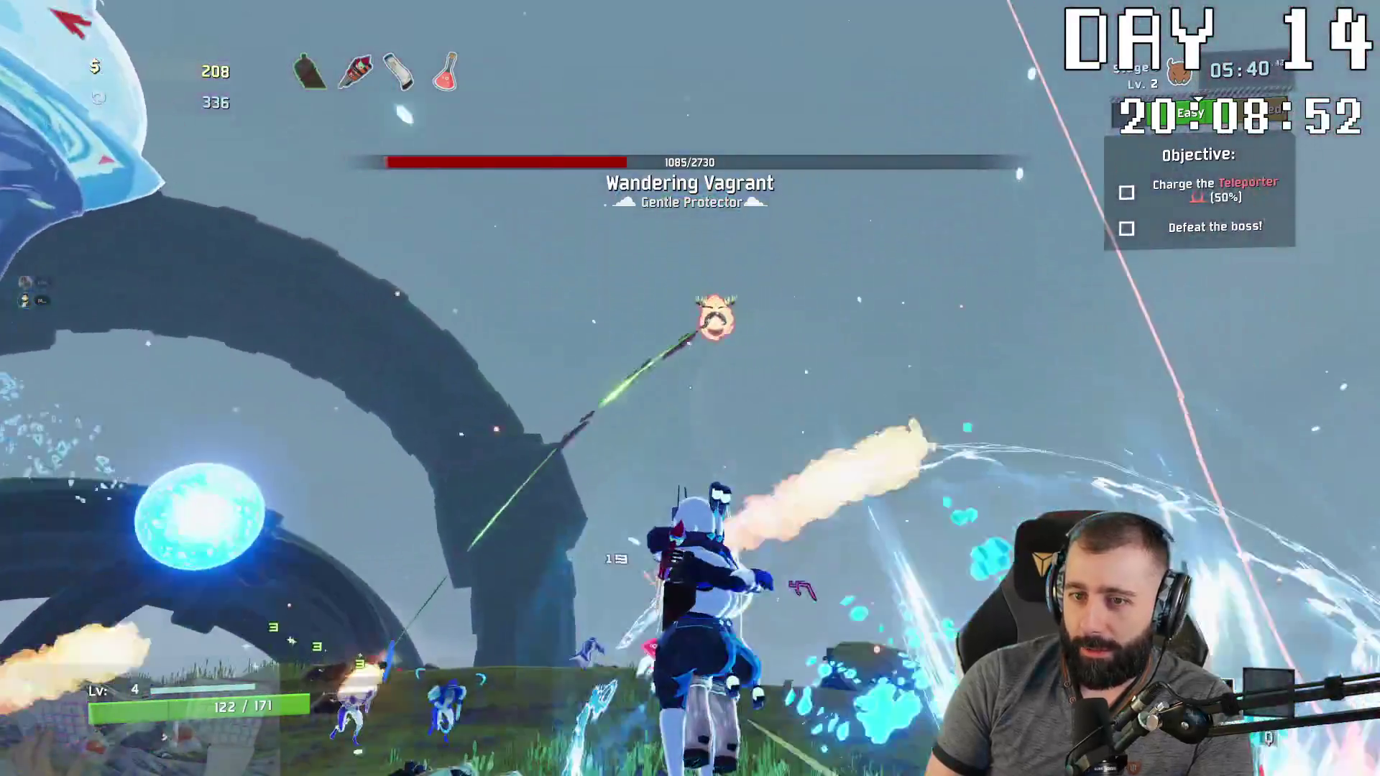
pyautogui.click(690, 389)
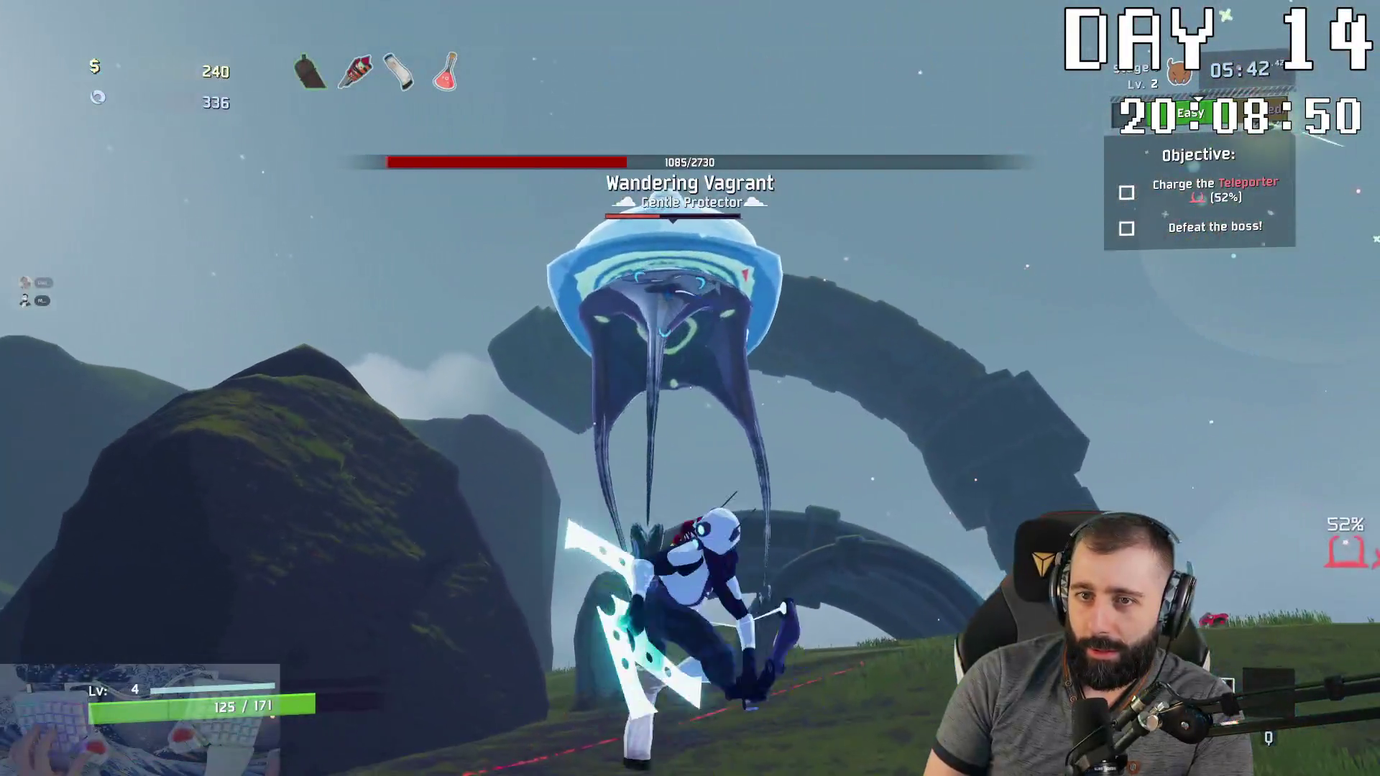
pyautogui.click(690, 388)
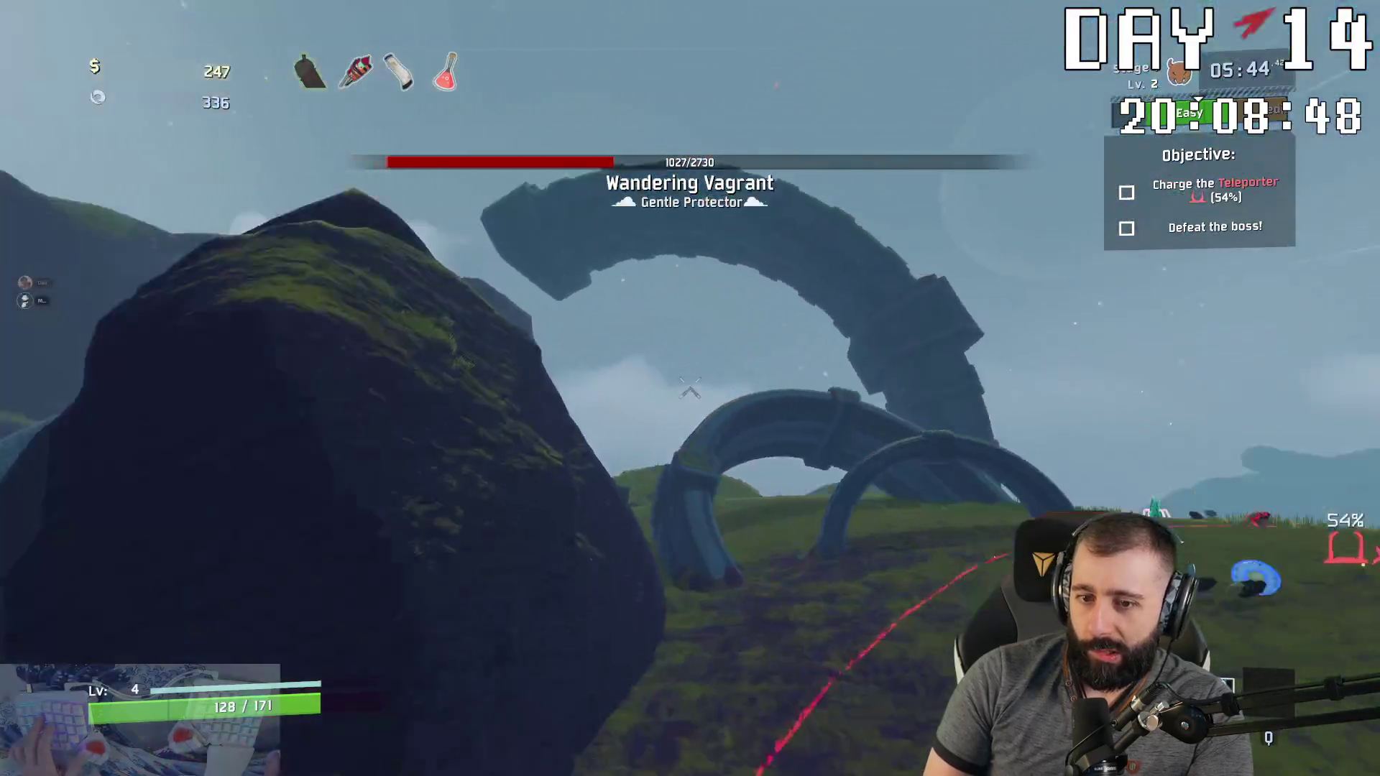
pyautogui.click(690, 388)
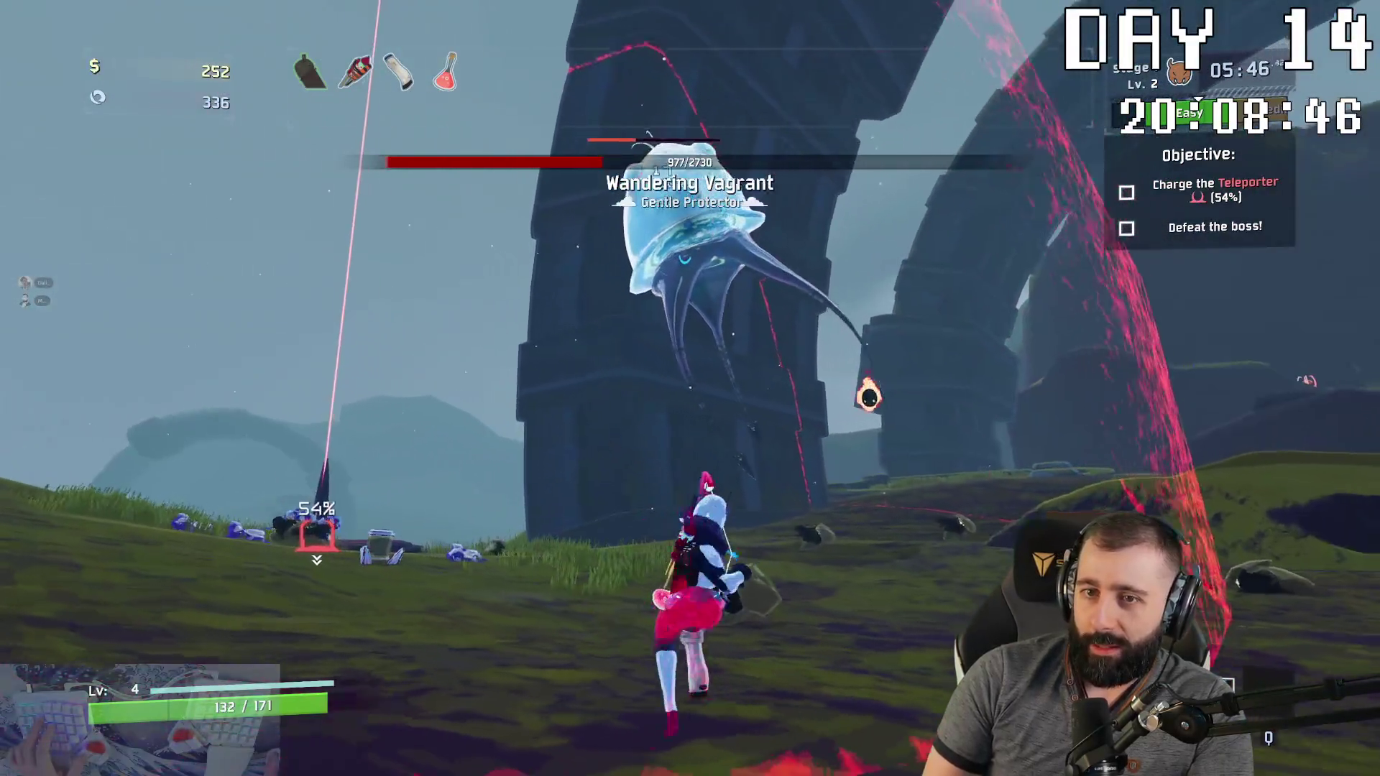
pyautogui.click(690, 388)
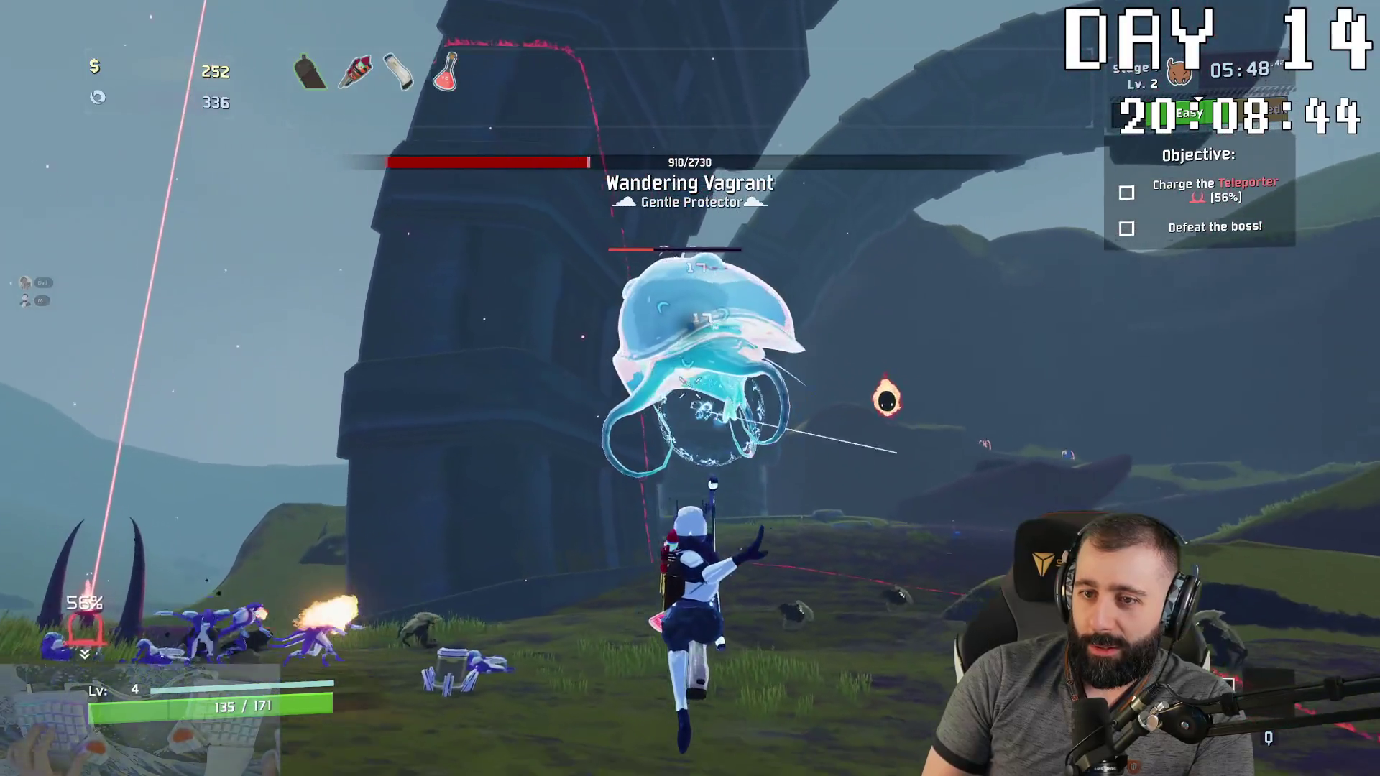
pyautogui.click(690, 388)
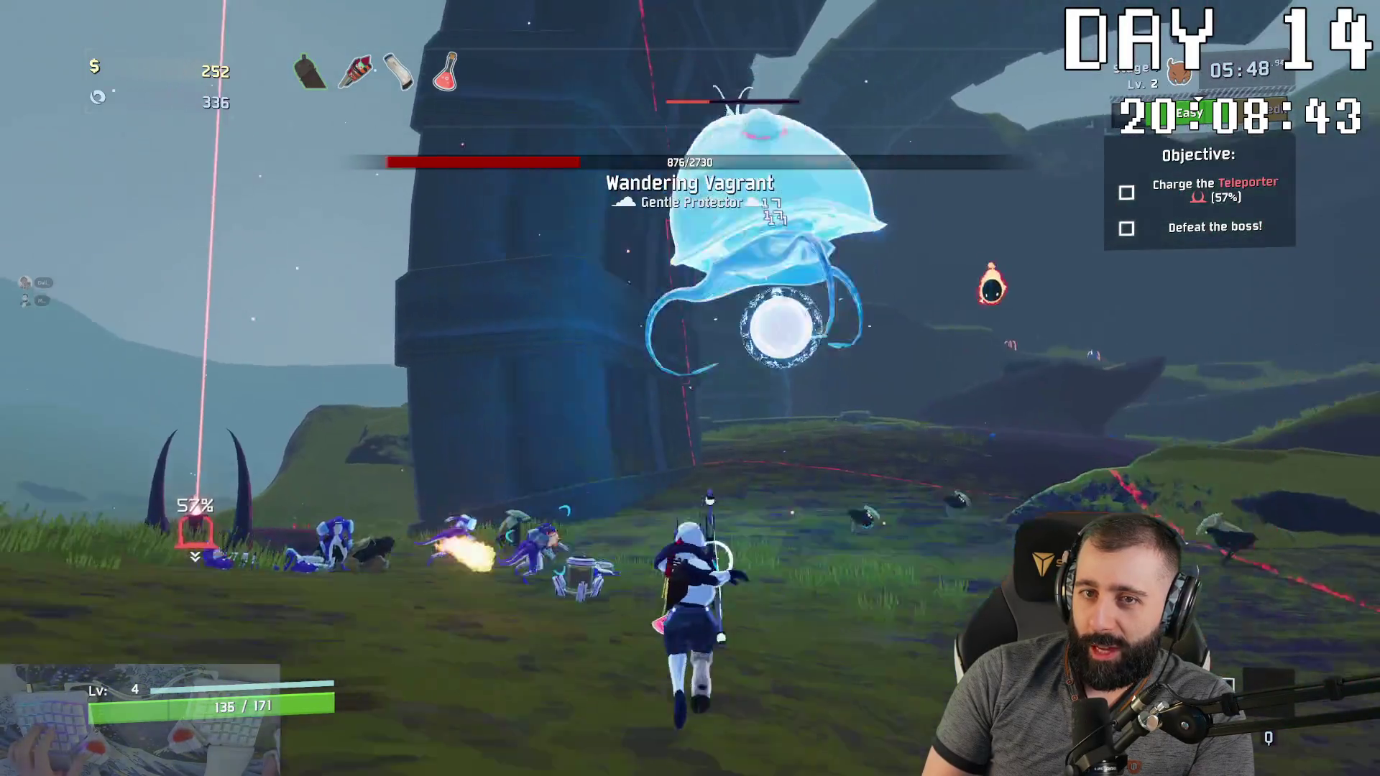
# Step: Chase and keep shooting the Vagrant, blink away from it, then leave the game for the code editor
pyautogui.press('w')
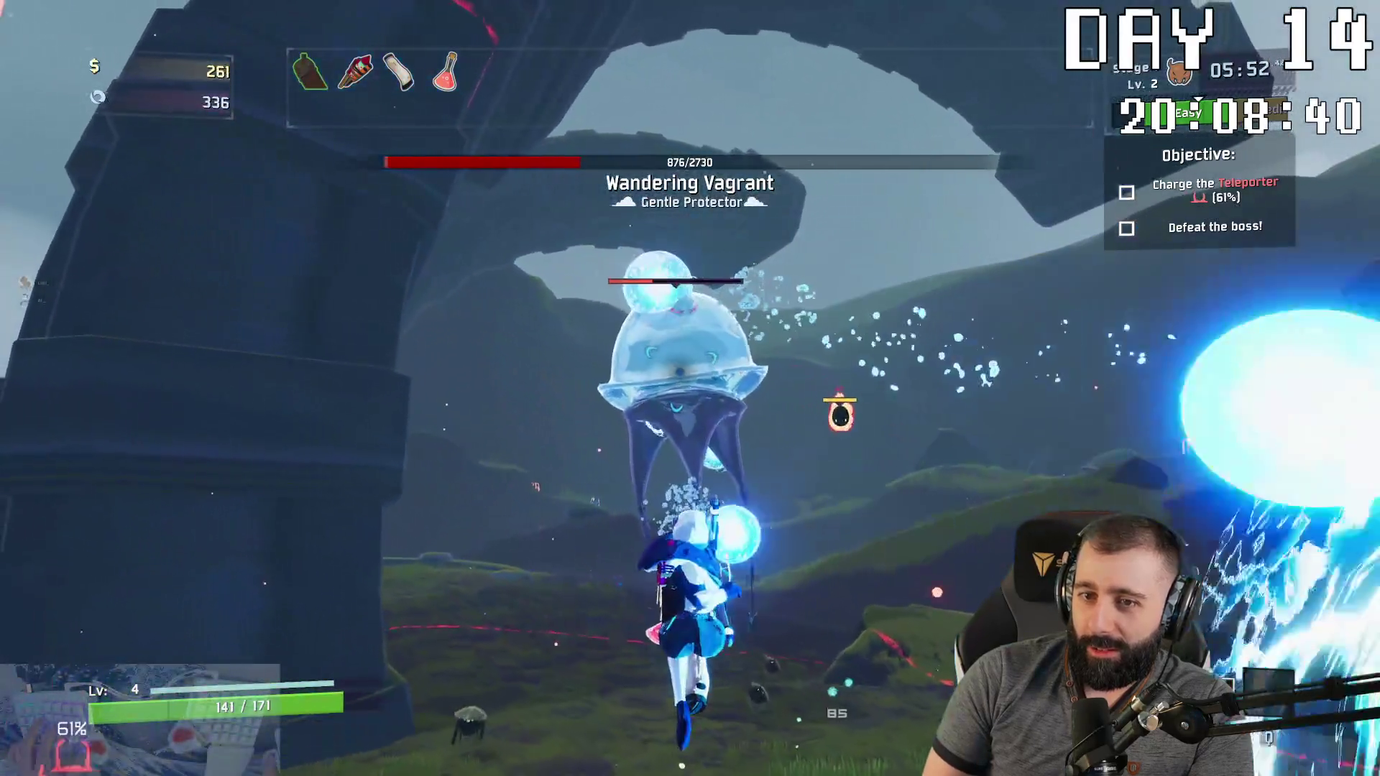
pyautogui.click(690, 389)
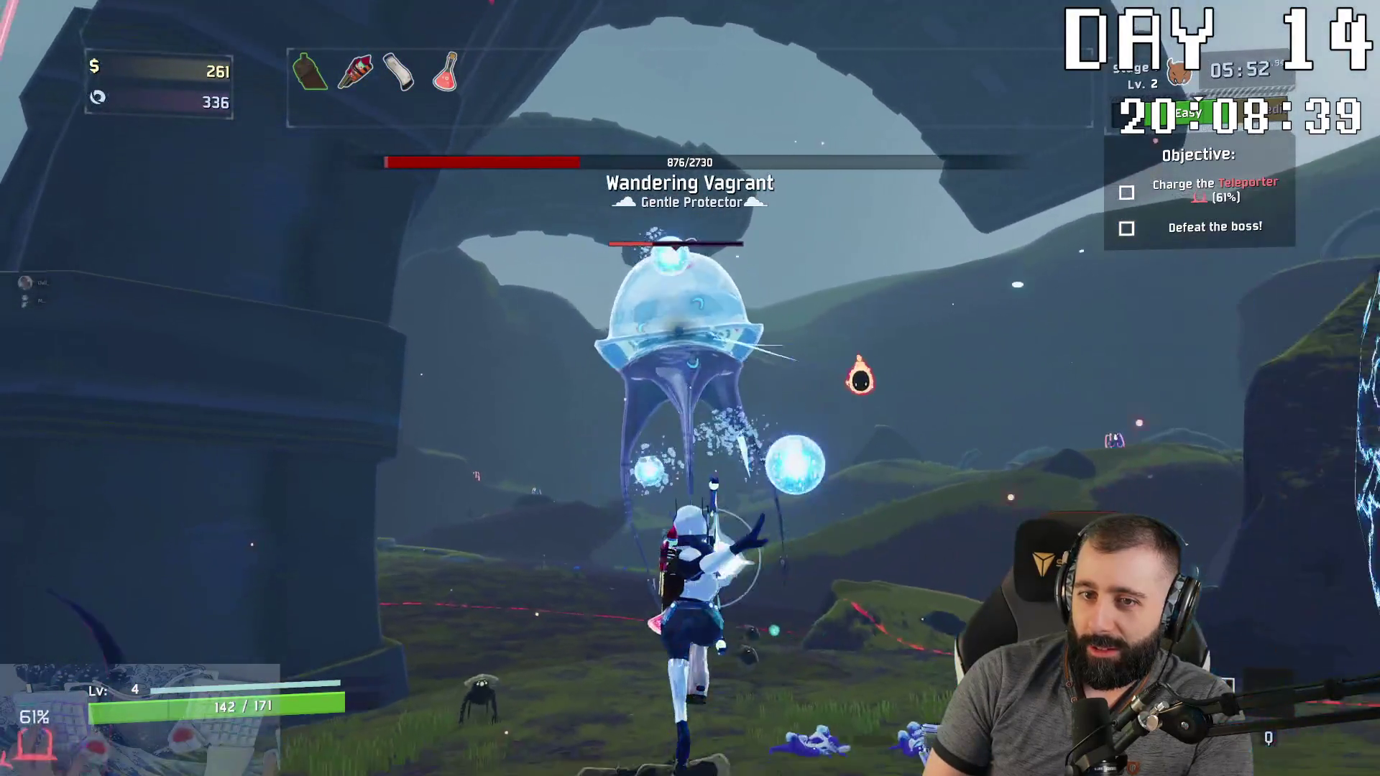
pyautogui.press('w')
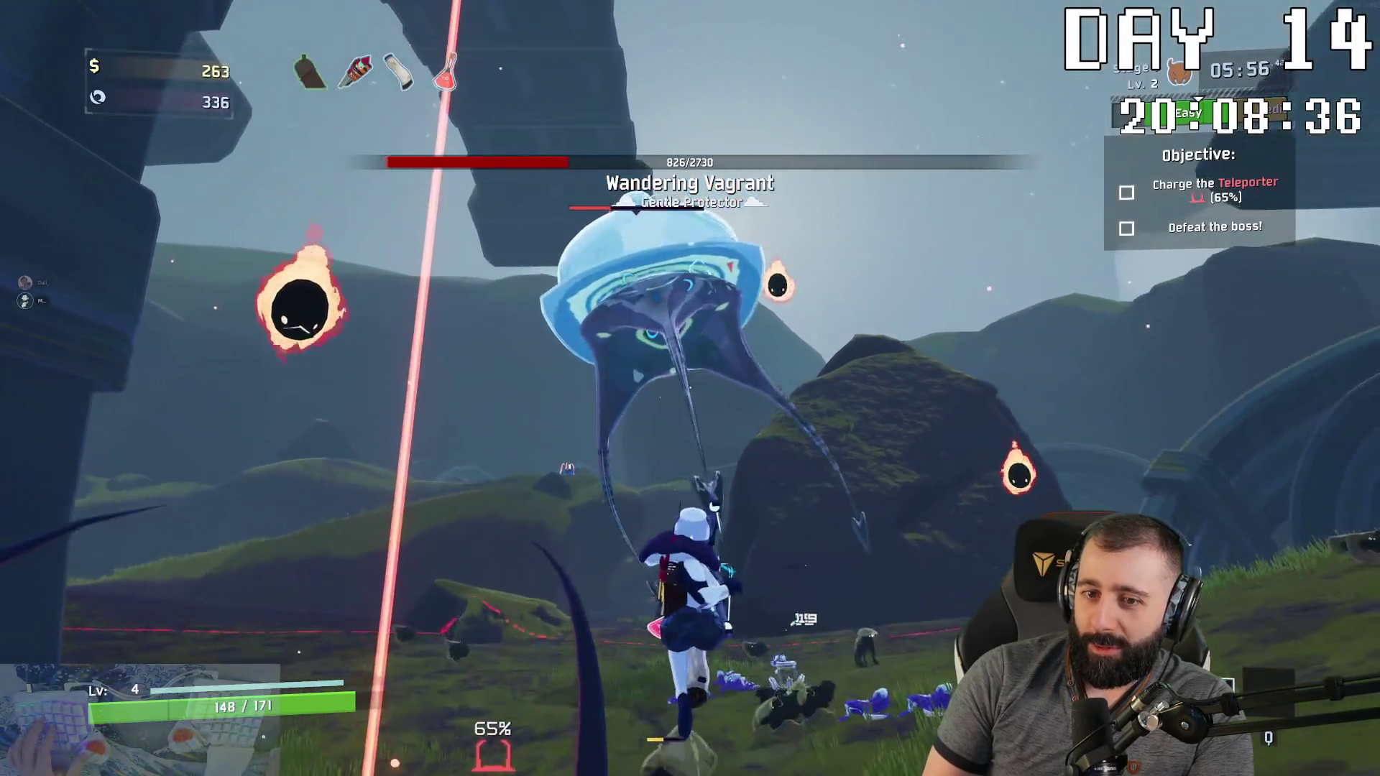
pyautogui.click(690, 388)
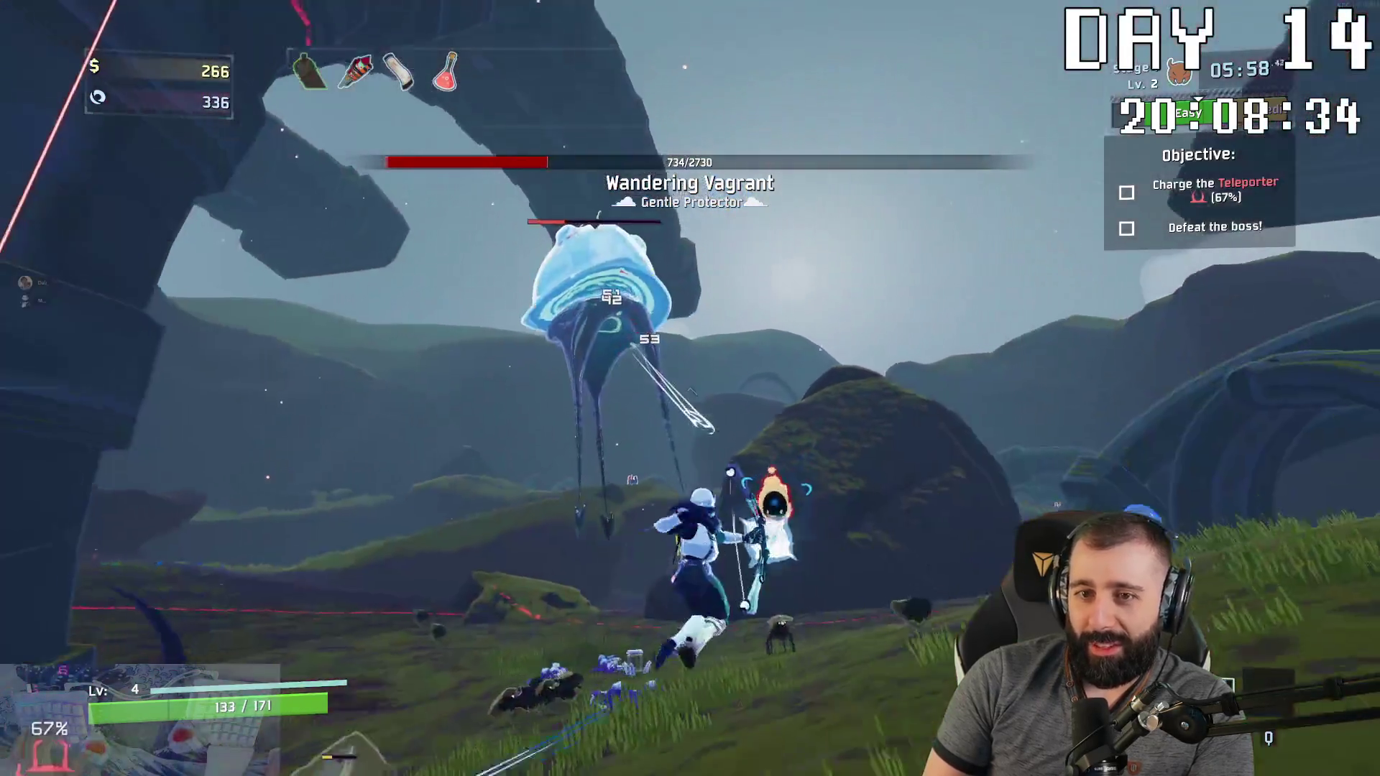
pyautogui.click(690, 389)
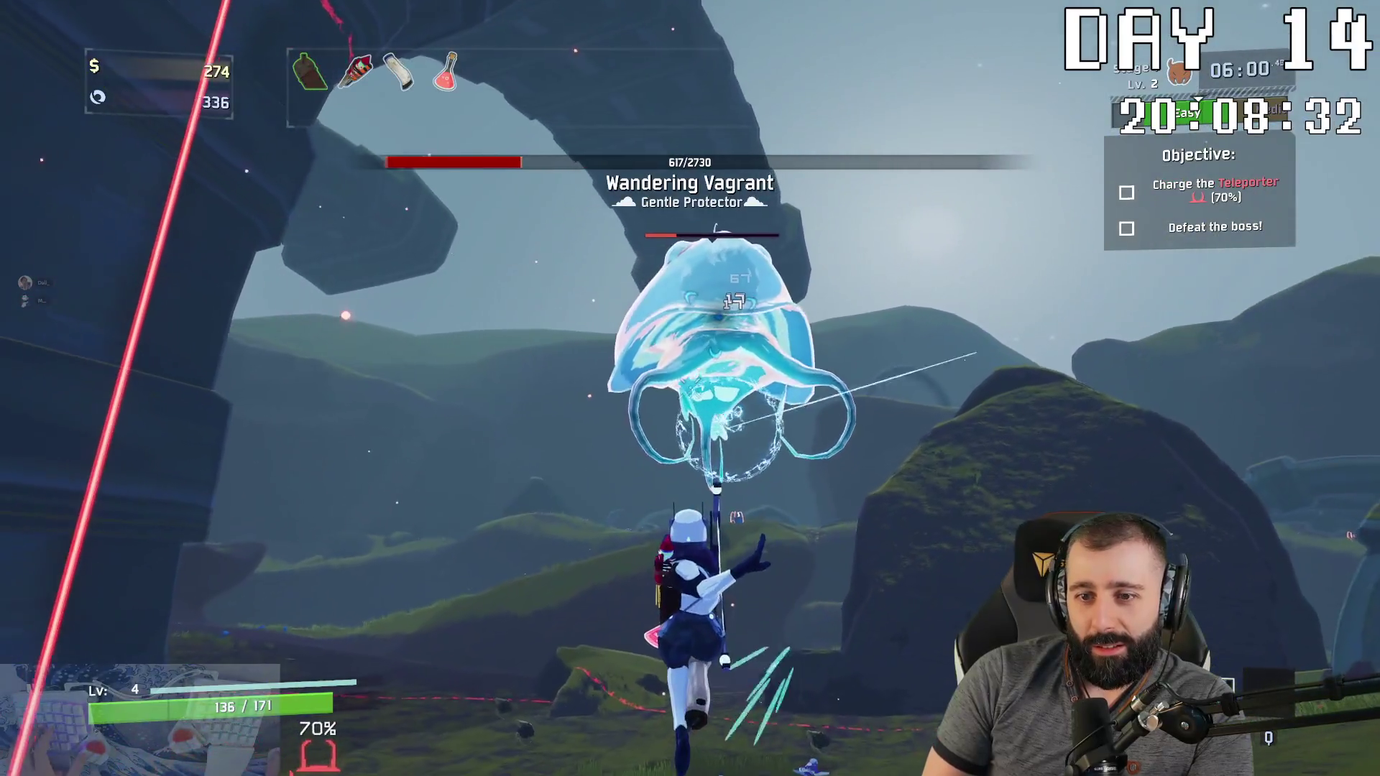
pyautogui.click(690, 388)
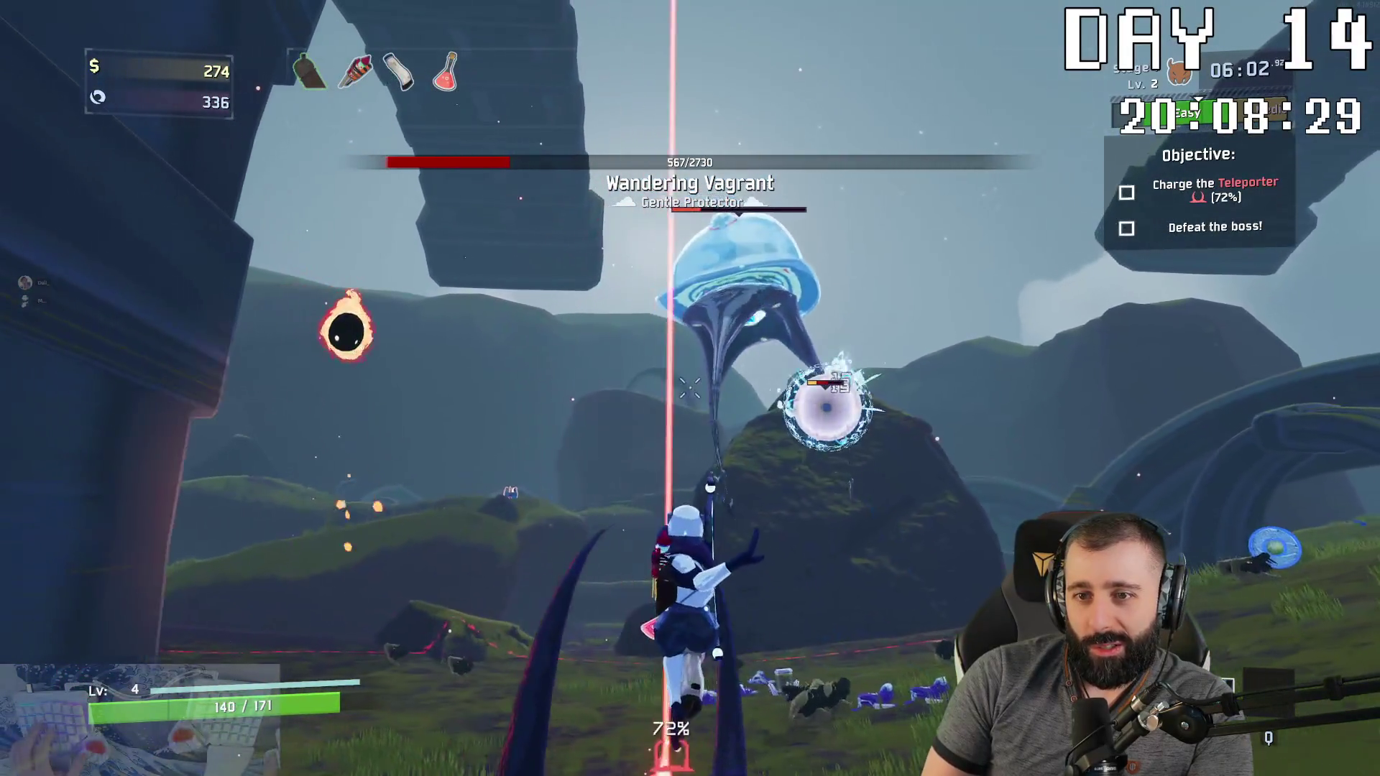
pyautogui.press('shift')
pyautogui.press('w')
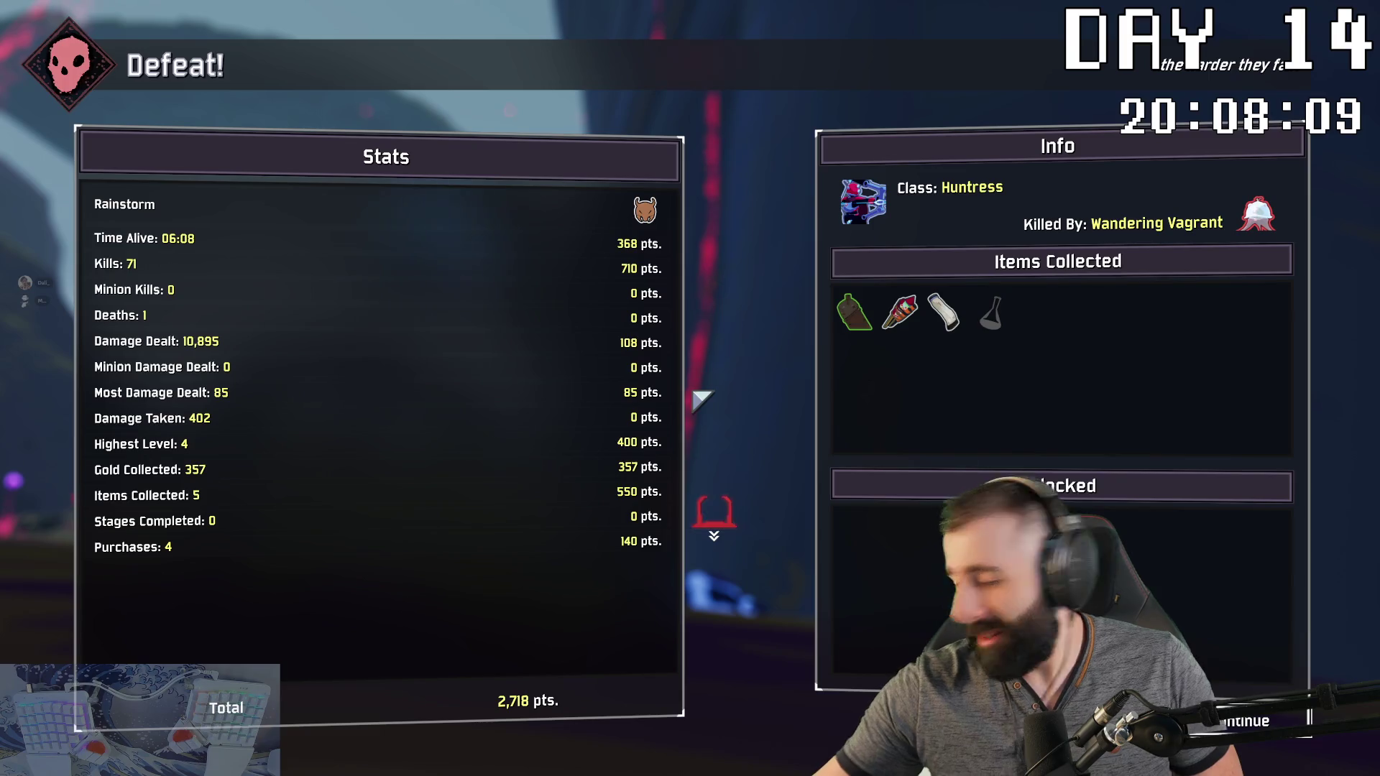
pyautogui.hotkey('alt', 'Tab')
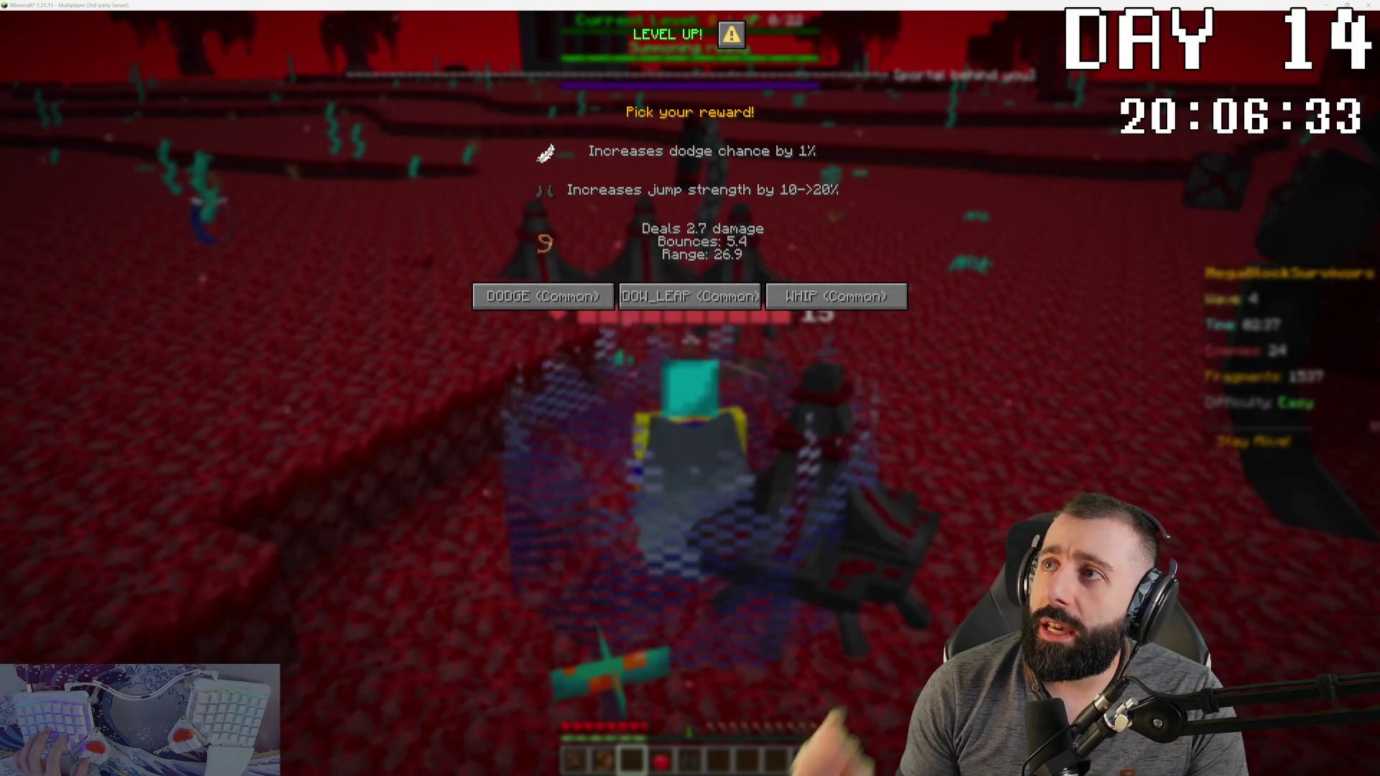
# Step: Pick the WHIP, max-health heart, leap, CROSSBOW, WHIP and CROSSBOW rewards as they appear
pyautogui.click(838, 297)
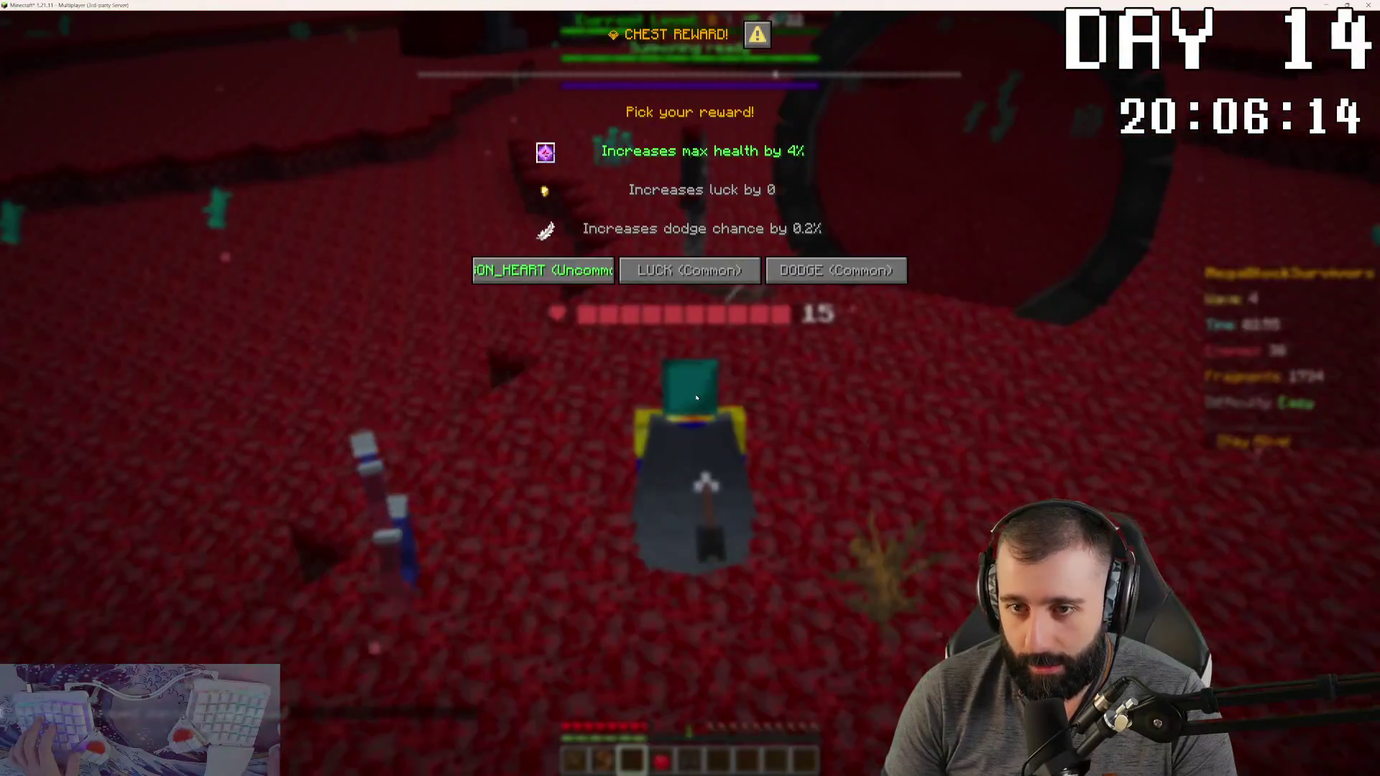
pyautogui.click(543, 270)
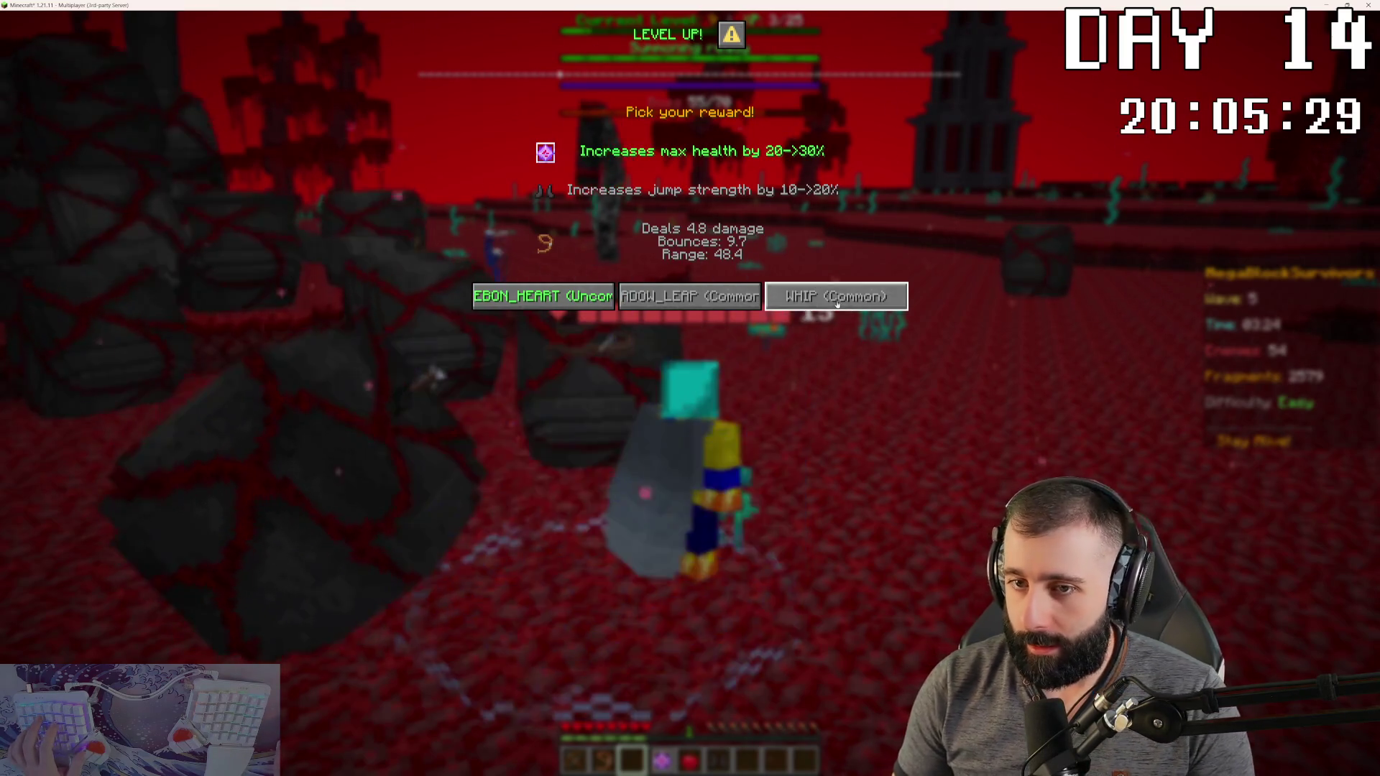
pyautogui.click(690, 297)
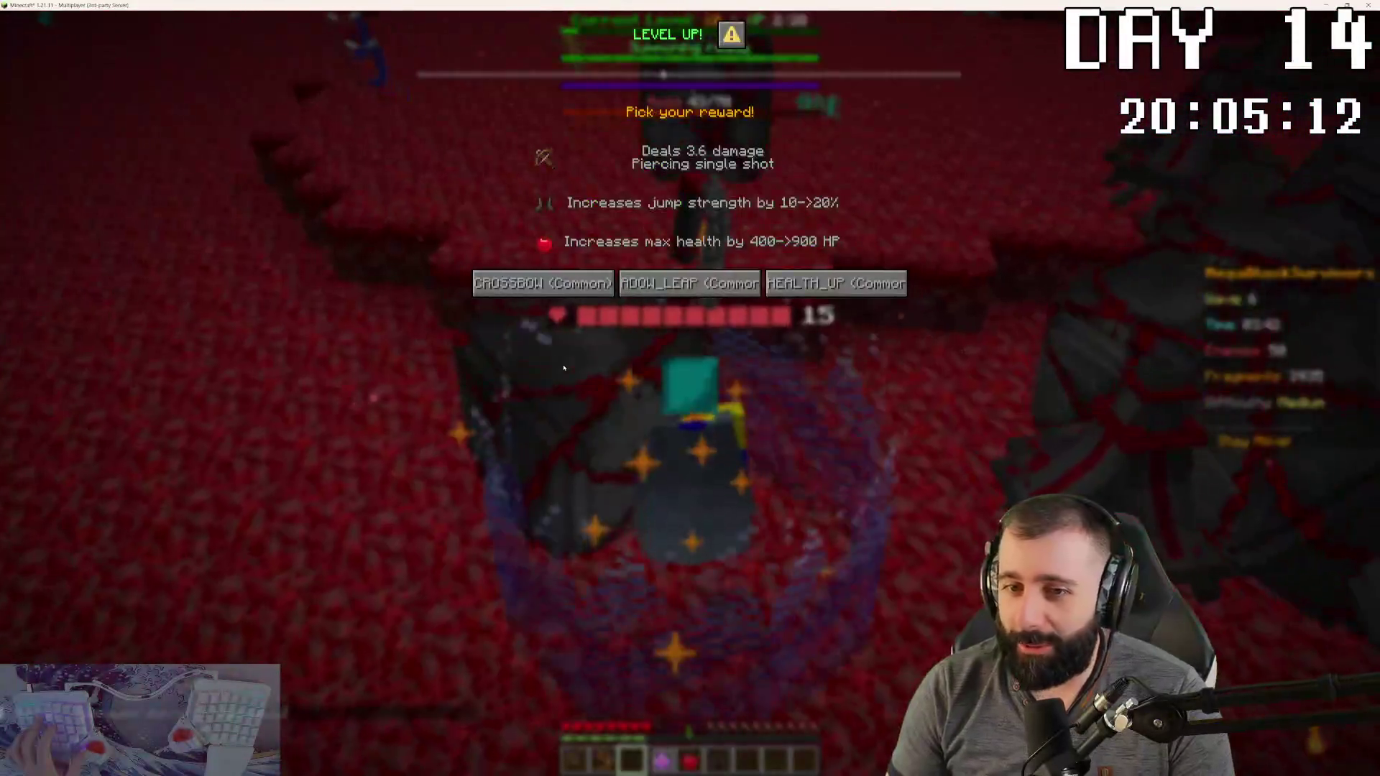
pyautogui.click(509, 281)
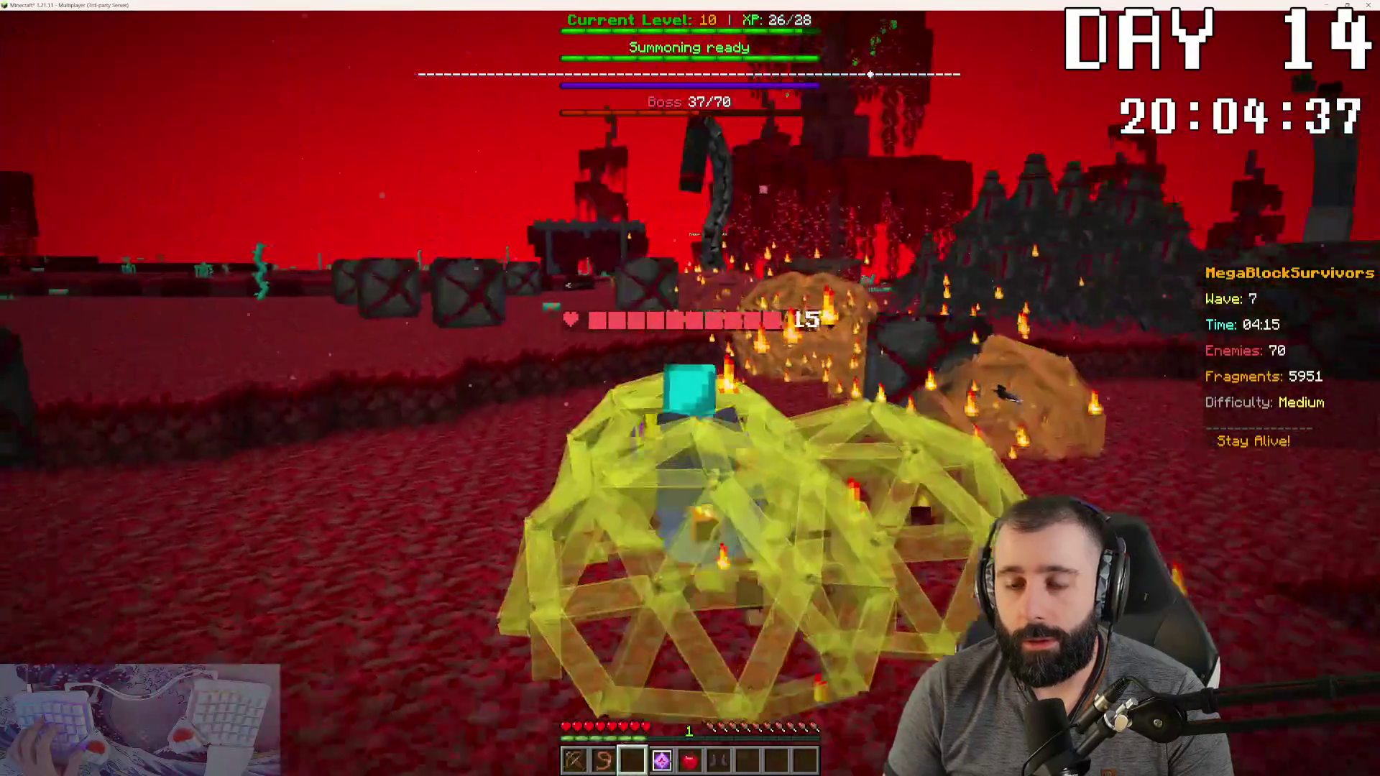
pyautogui.click(828, 291)
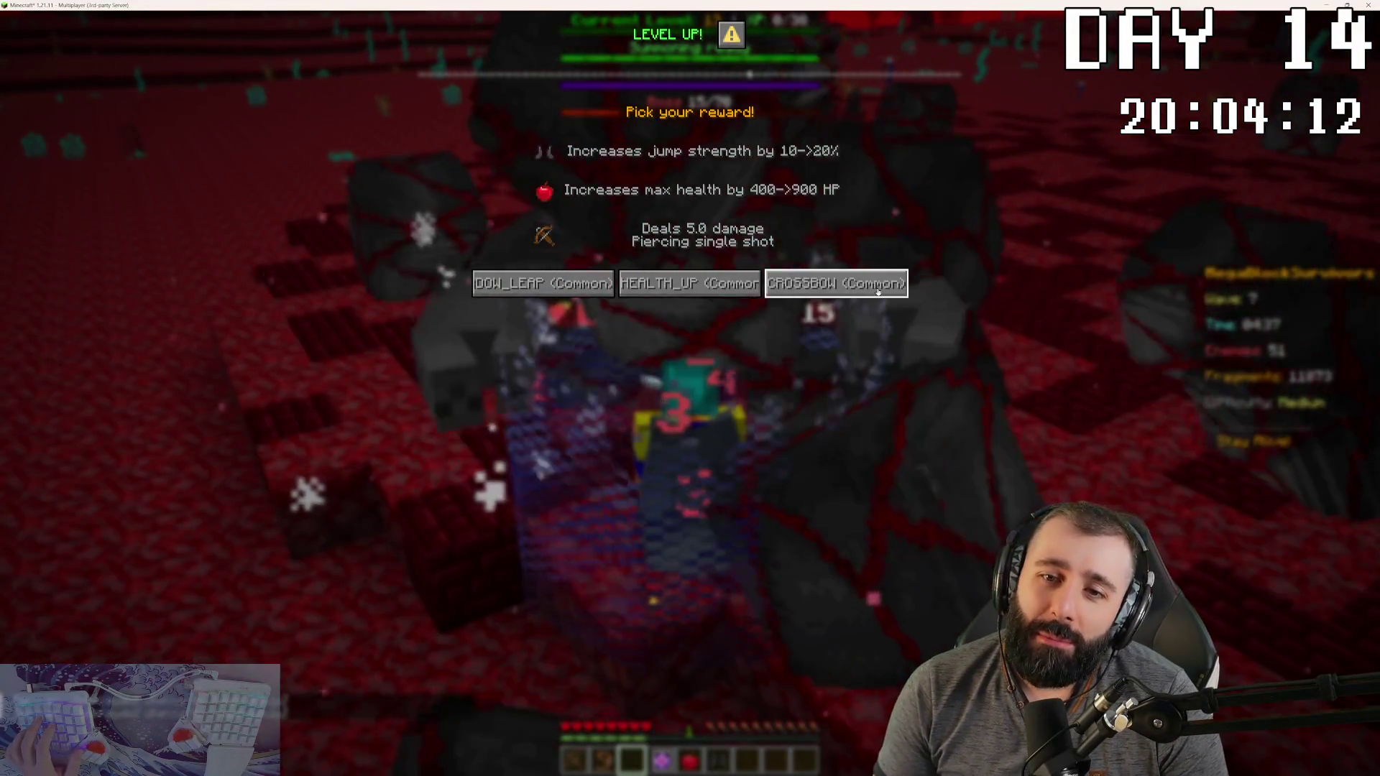
pyautogui.click(877, 287)
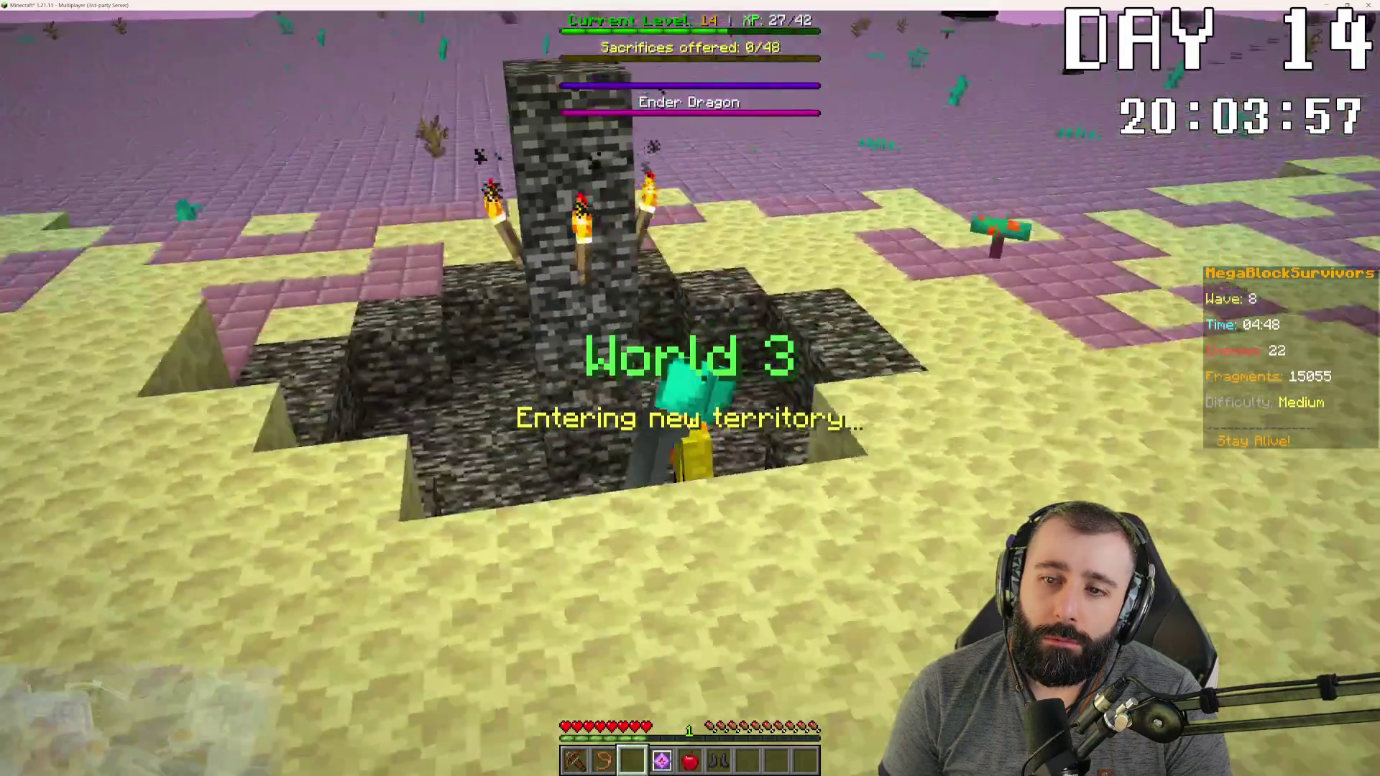
# Step: Walk out of the bedrock pit across the purple End landscape, then pause the game
pyautogui.press('w')
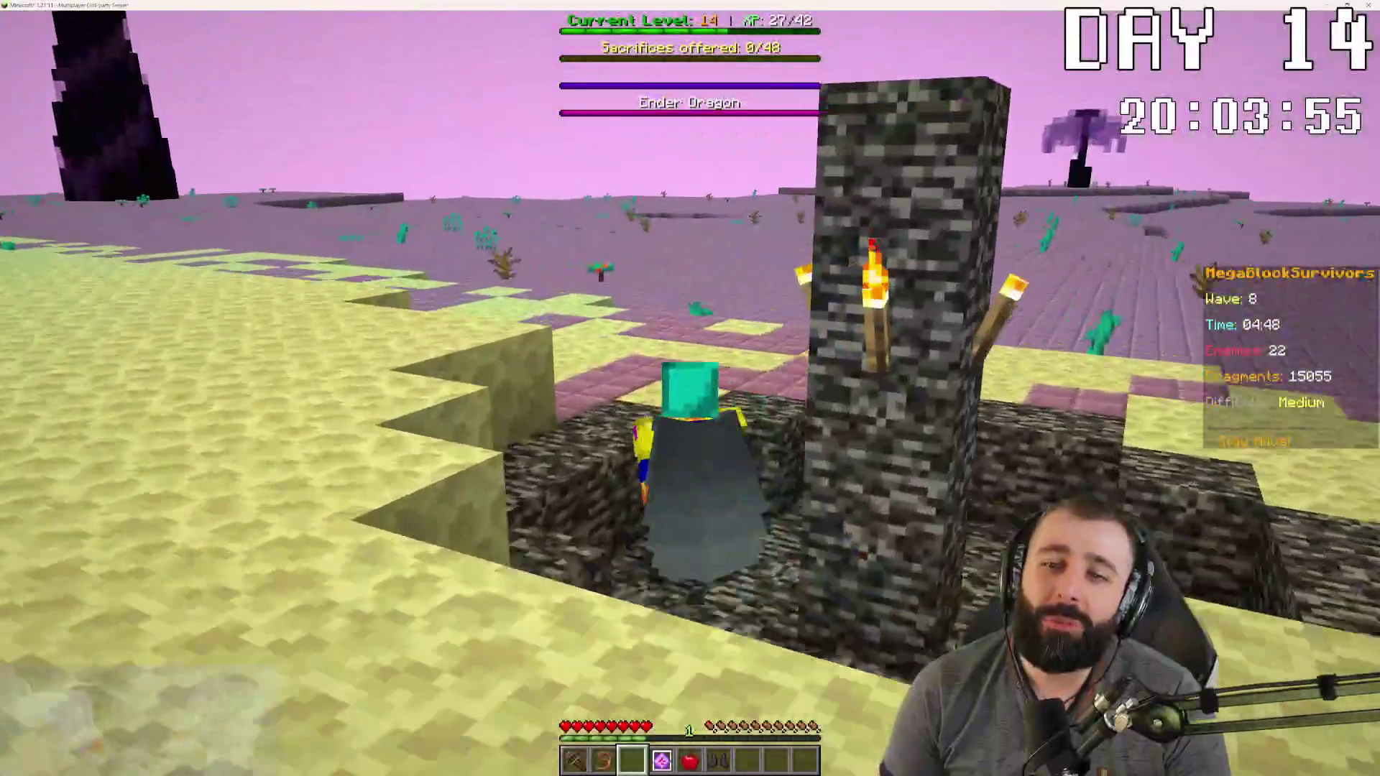
pyautogui.press('w')
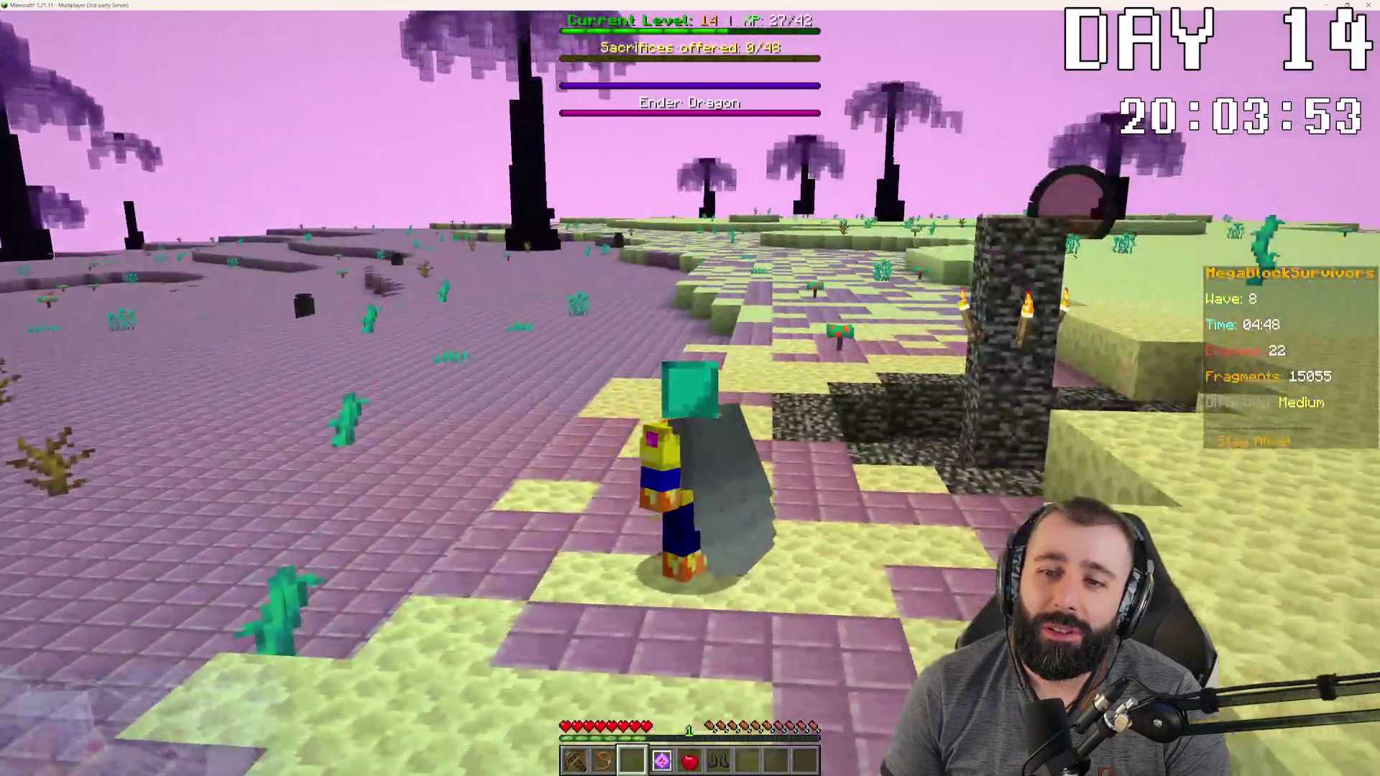
pyautogui.press('w')
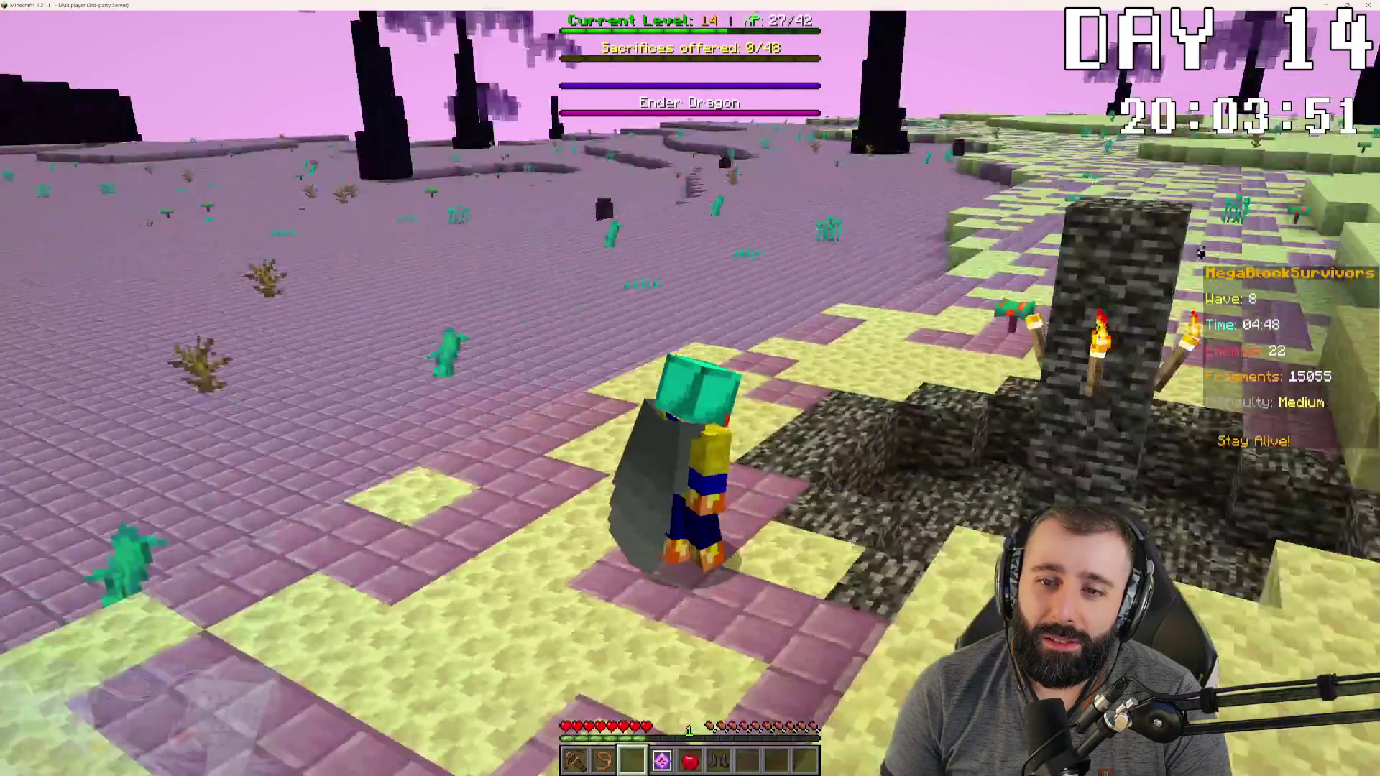
pyautogui.press('w')
pyautogui.press('w')
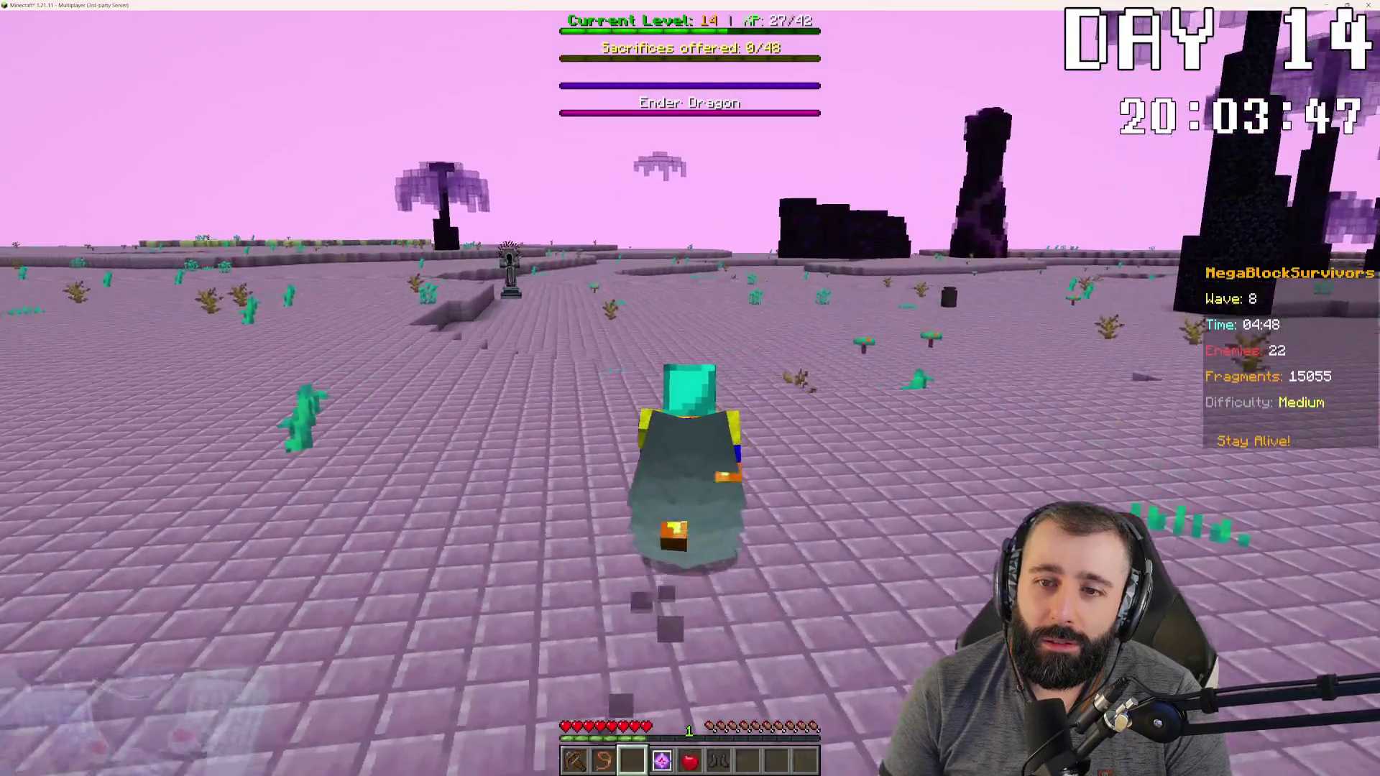
pyautogui.press('w')
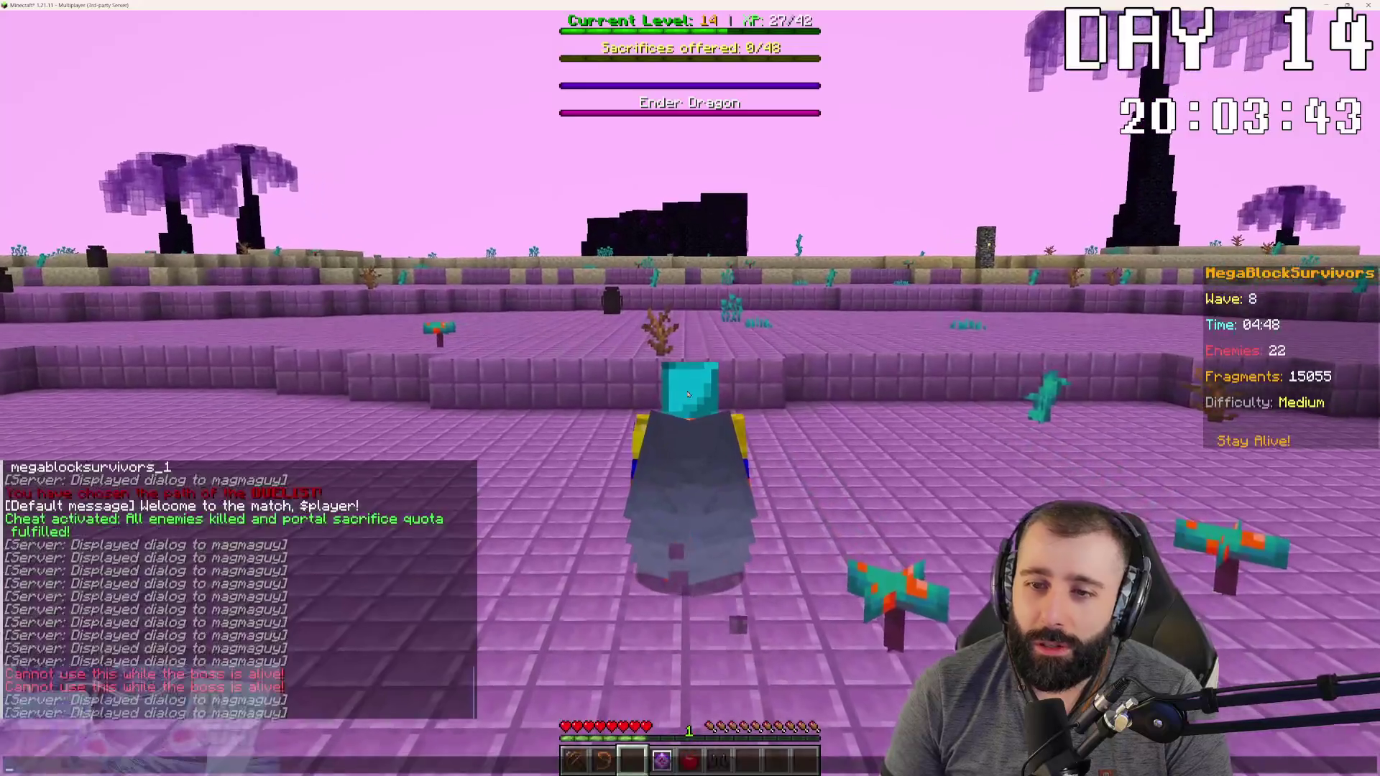
pyautogui.press('w')
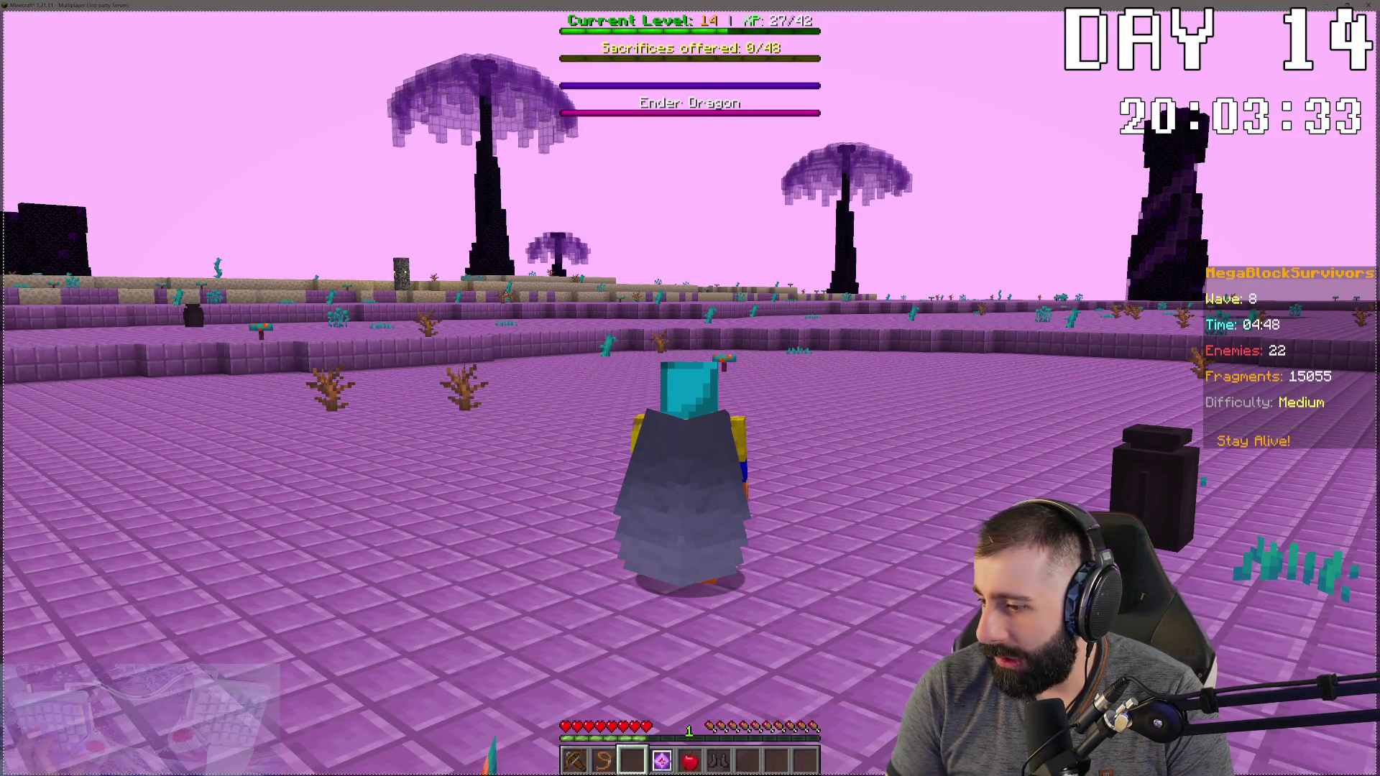
pyautogui.press('Escape')
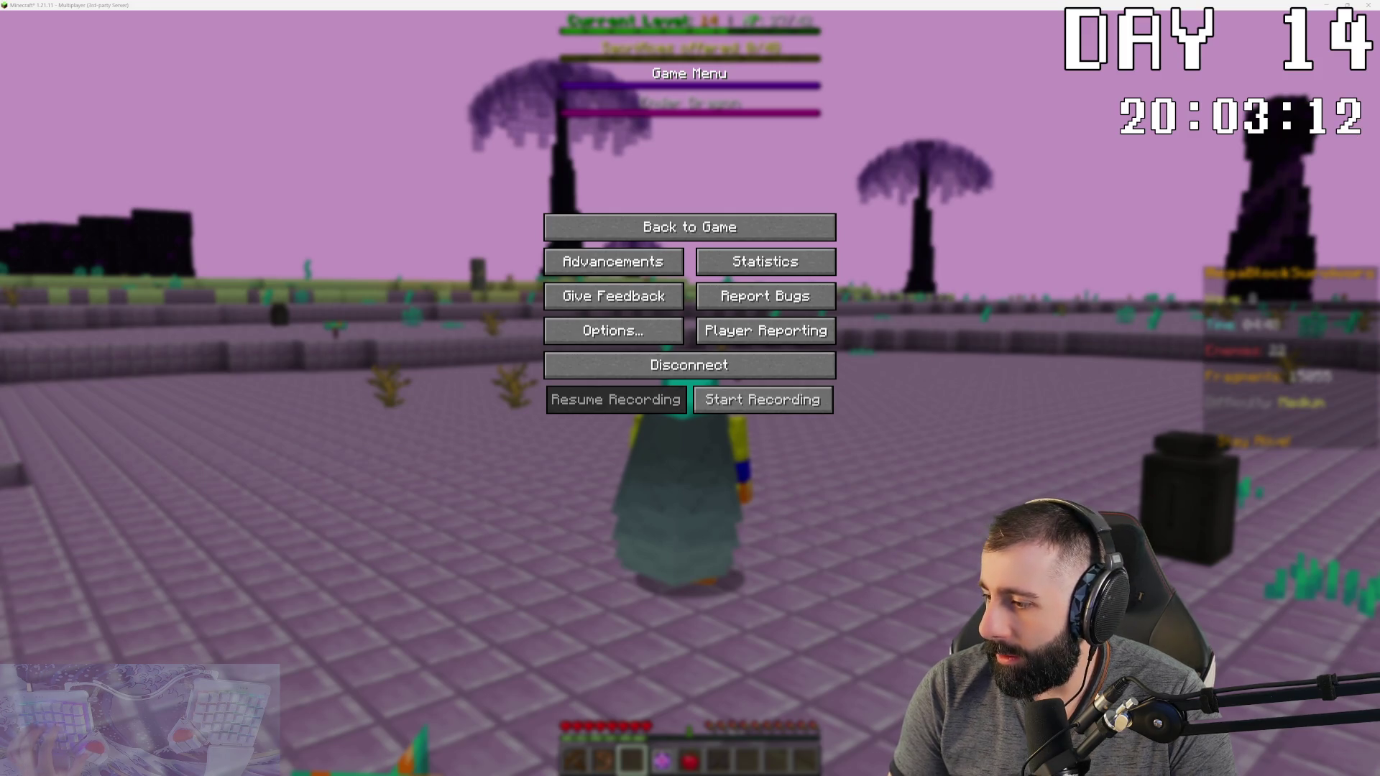
# Step: Resume the game and snip a screenshot of the game view
pyautogui.click(689, 228)
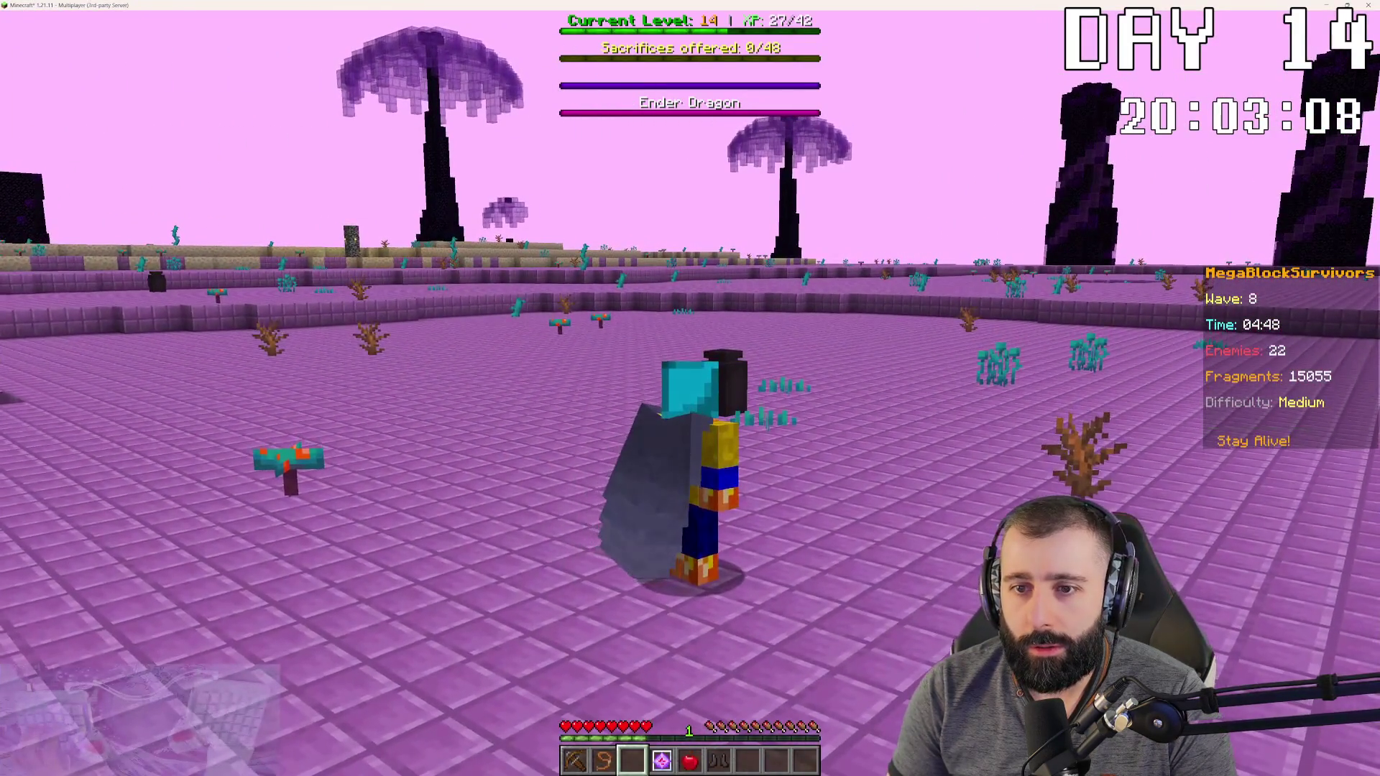
pyautogui.press('super+shift+s')
pyautogui.moveTo(17, 9); pyautogui.dragTo(1003, 487)
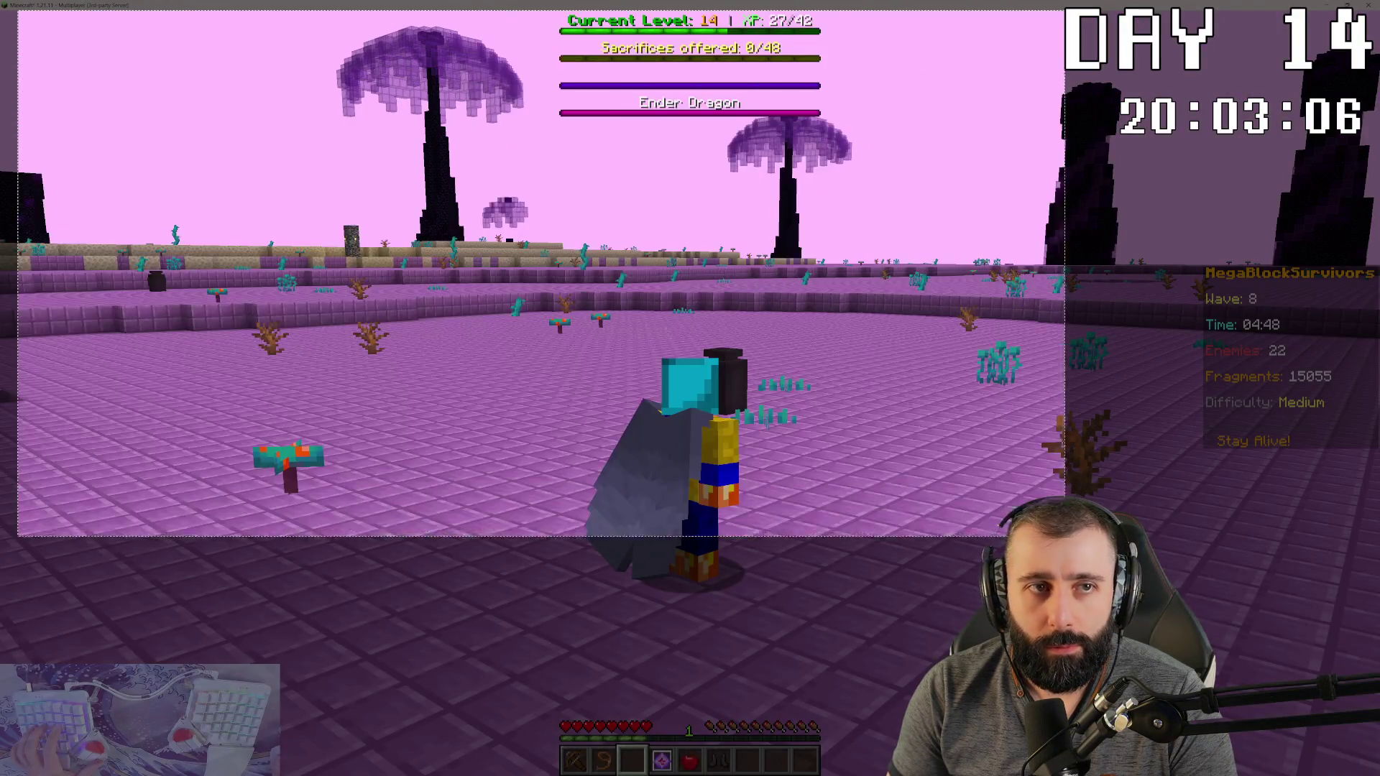
pyautogui.press('Escape')
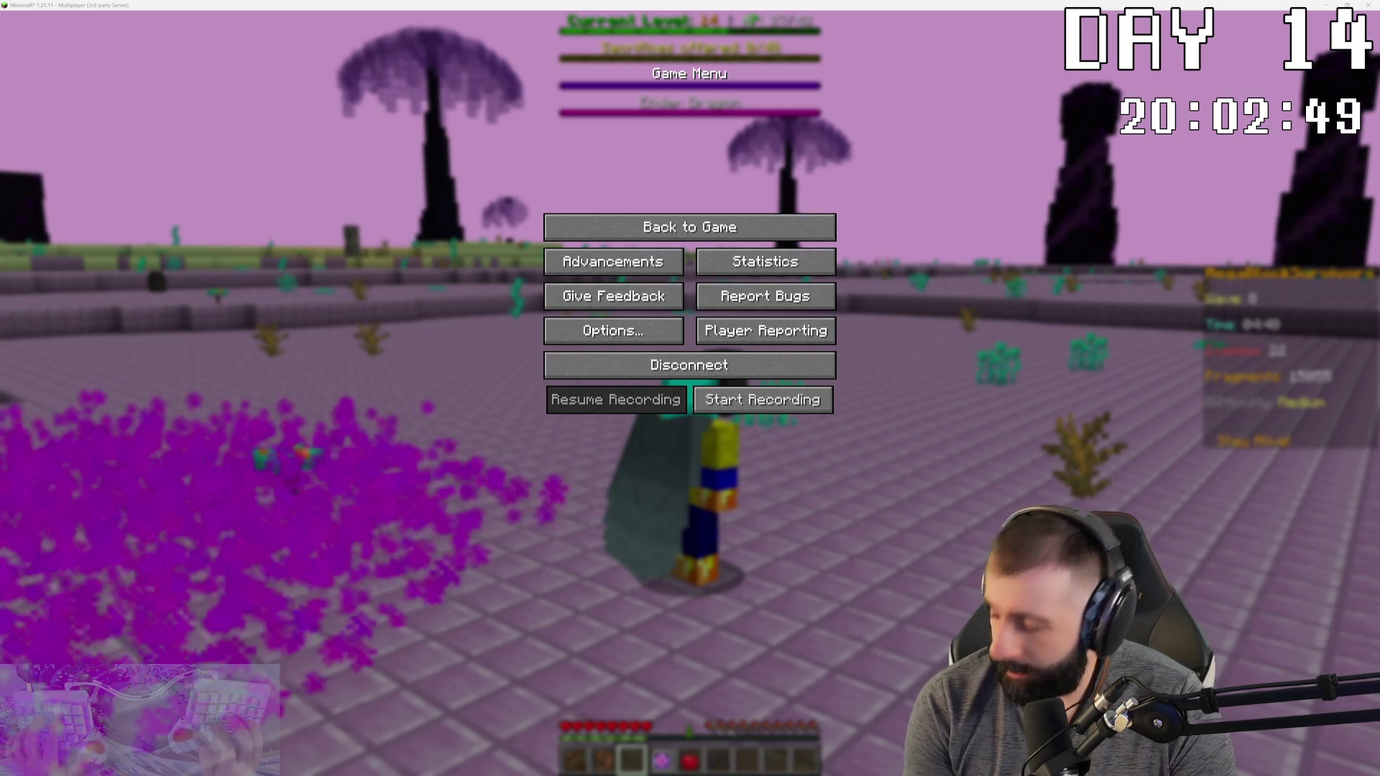
pyautogui.press('Escape')
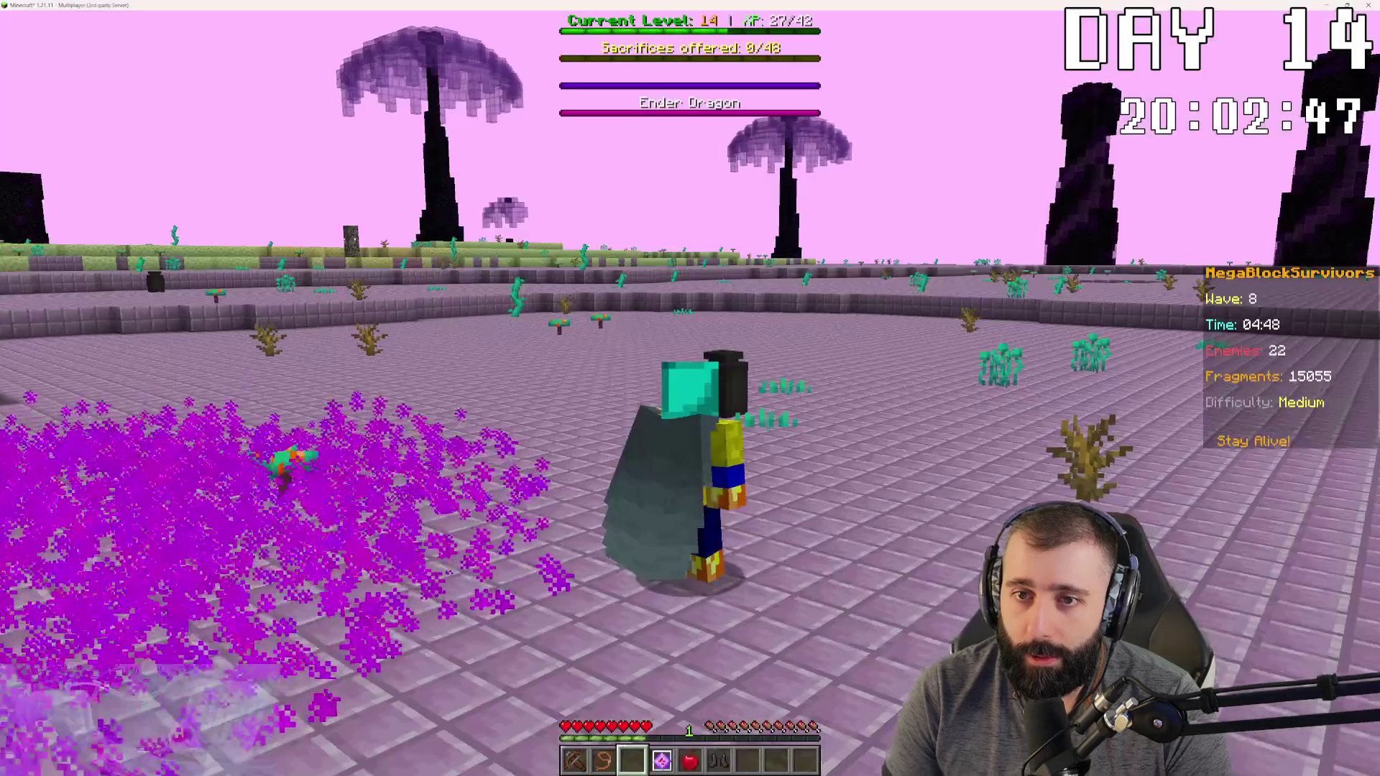
# Step: Check the chat history, then run across the End toward the obsidian pillars and reopen chat
pyautogui.press('w')
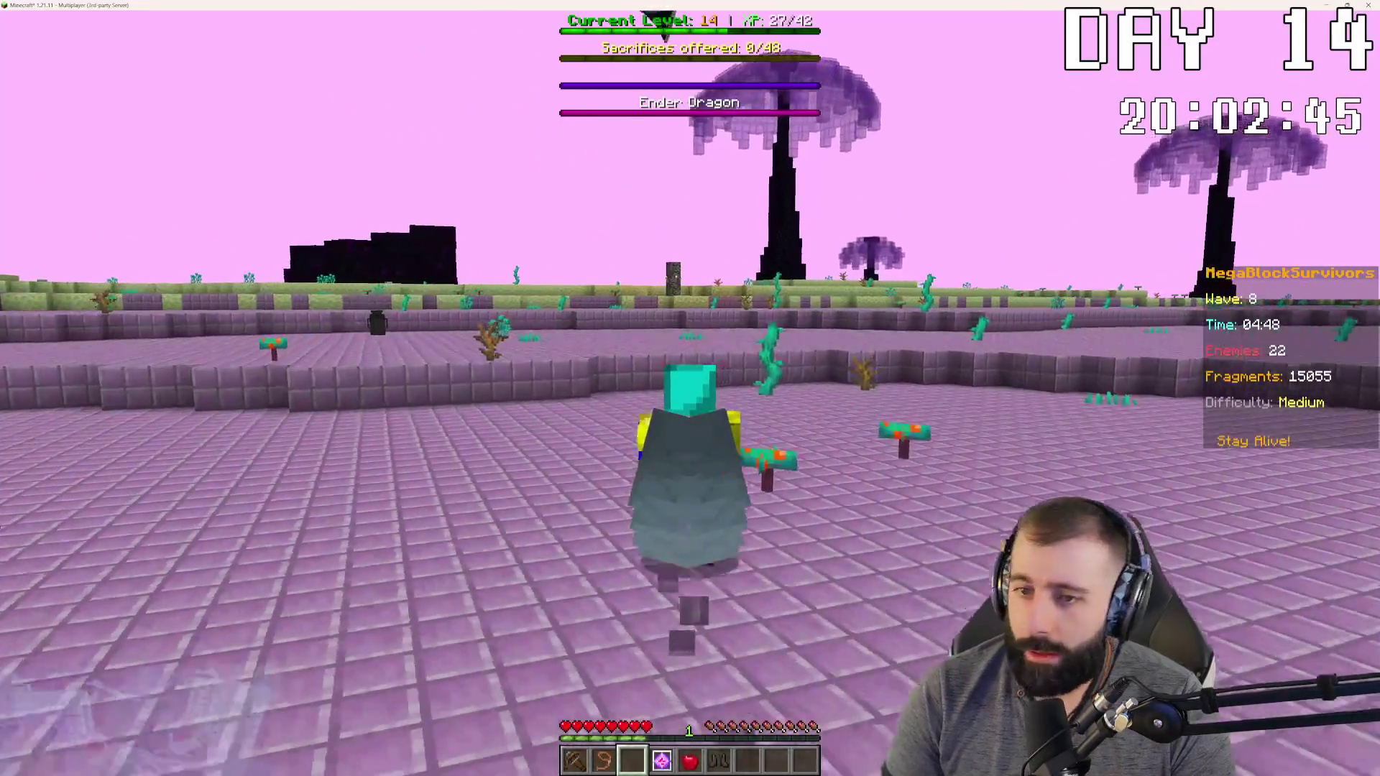
pyautogui.press('t')
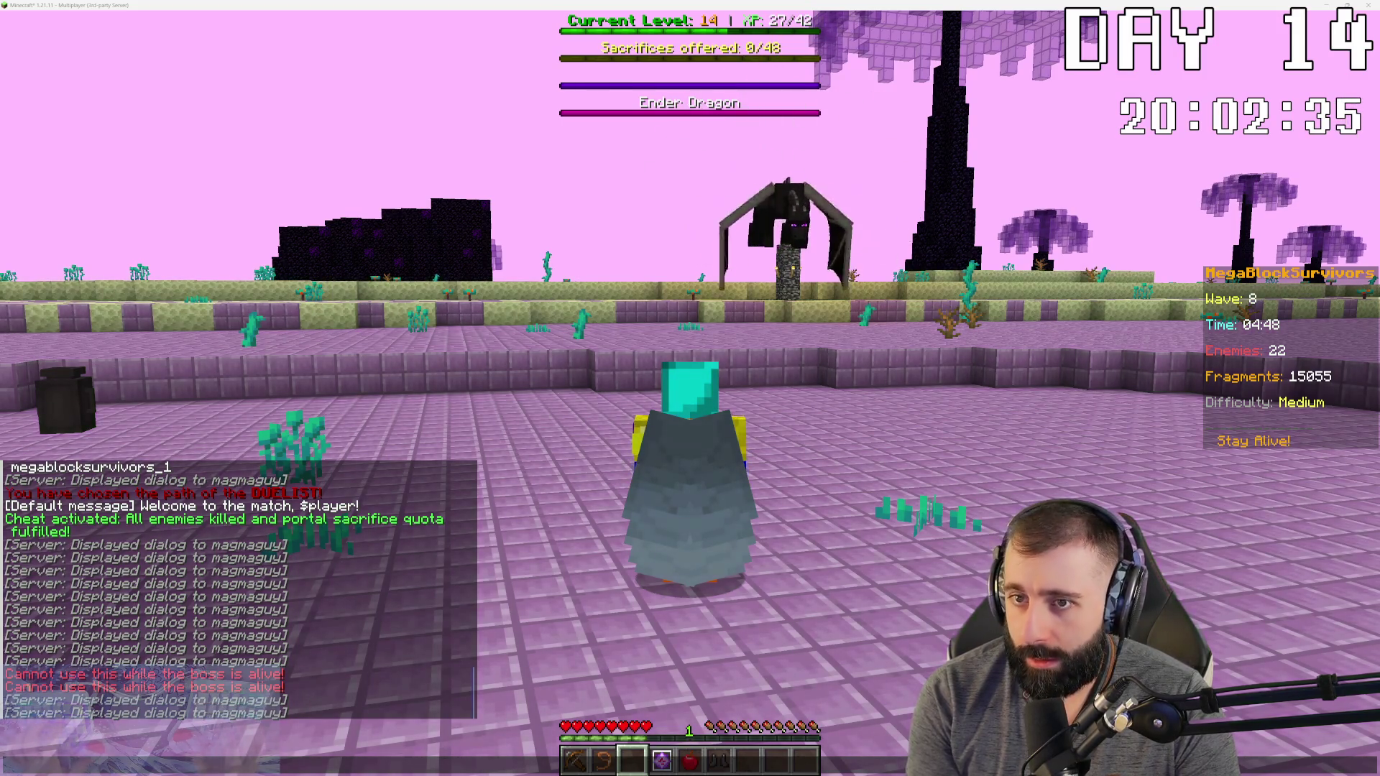
pyautogui.press('Escape')
pyautogui.press('w')
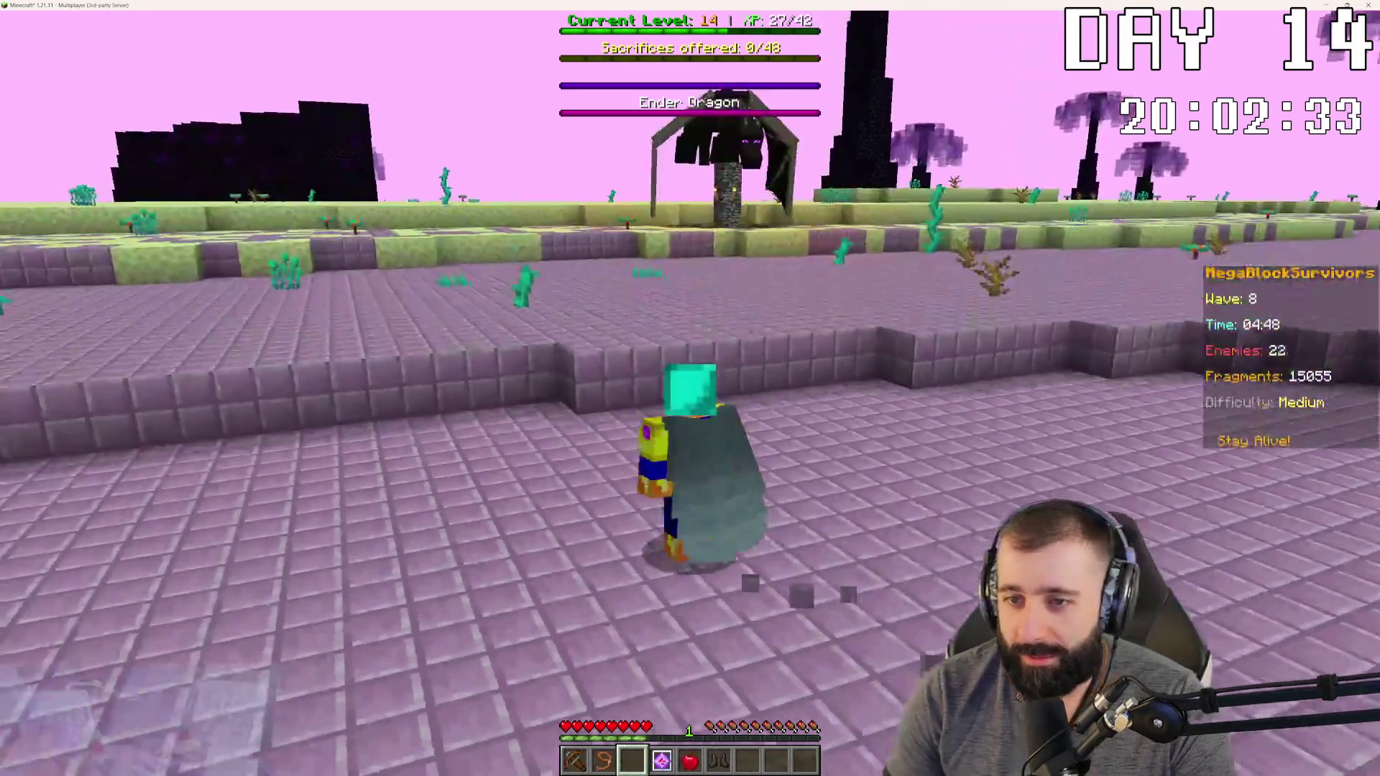
pyautogui.press('w')
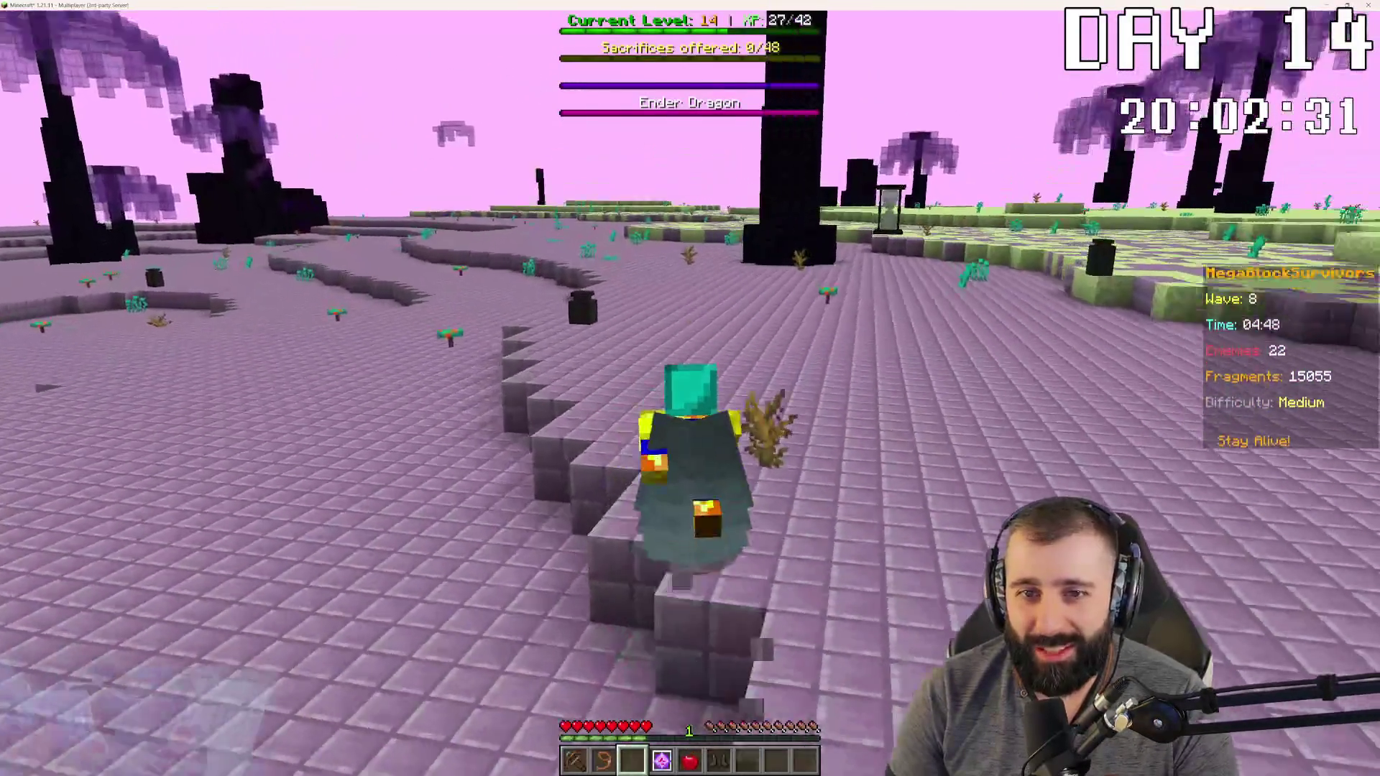
pyautogui.press('w')
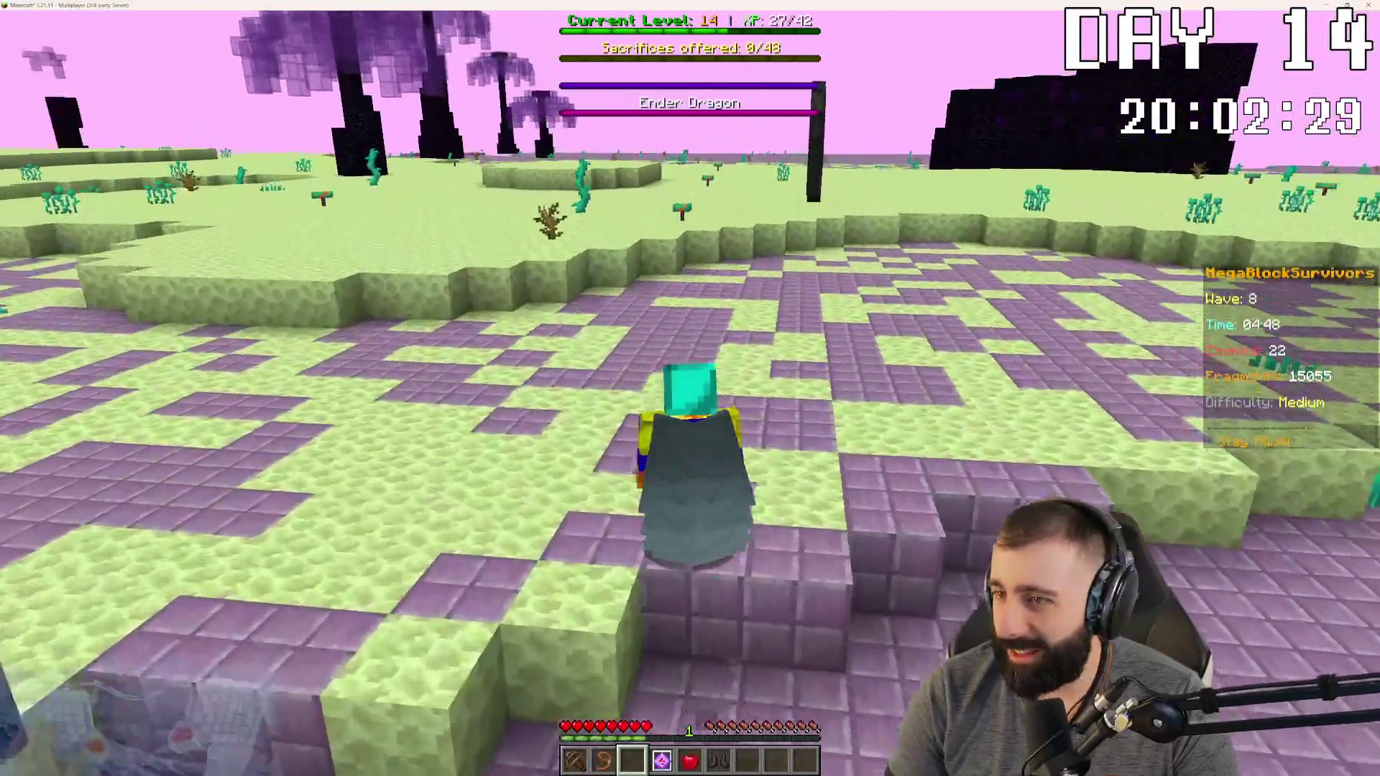
pyautogui.press('w')
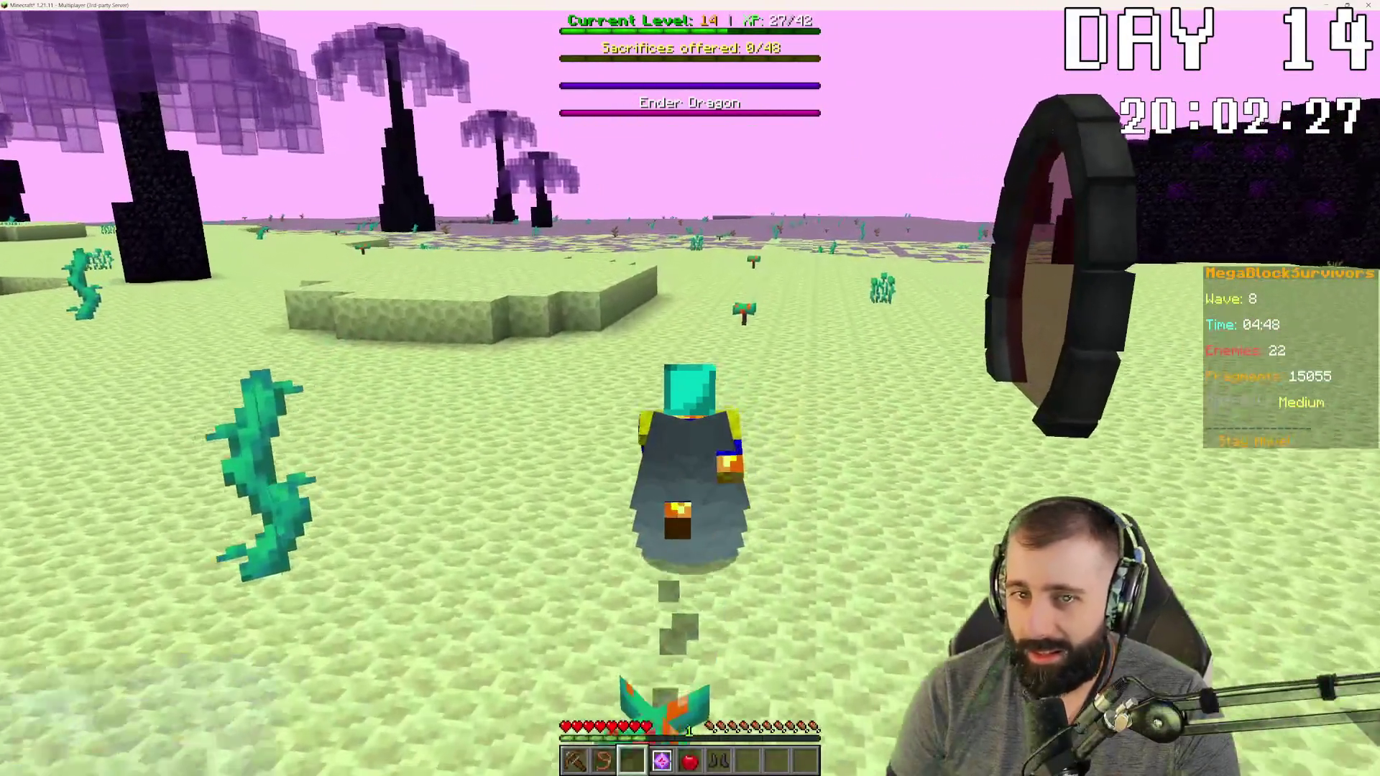
pyautogui.press('w')
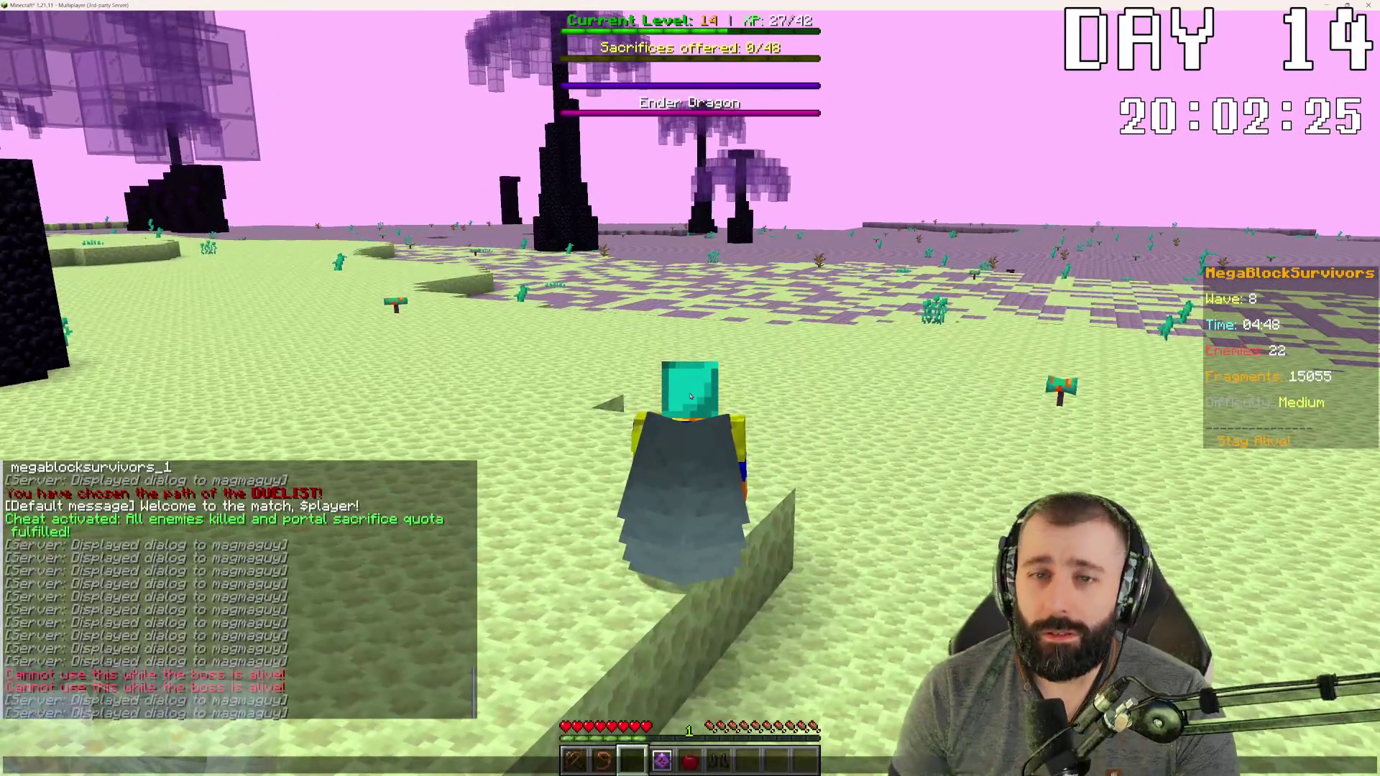
pyautogui.write('t')
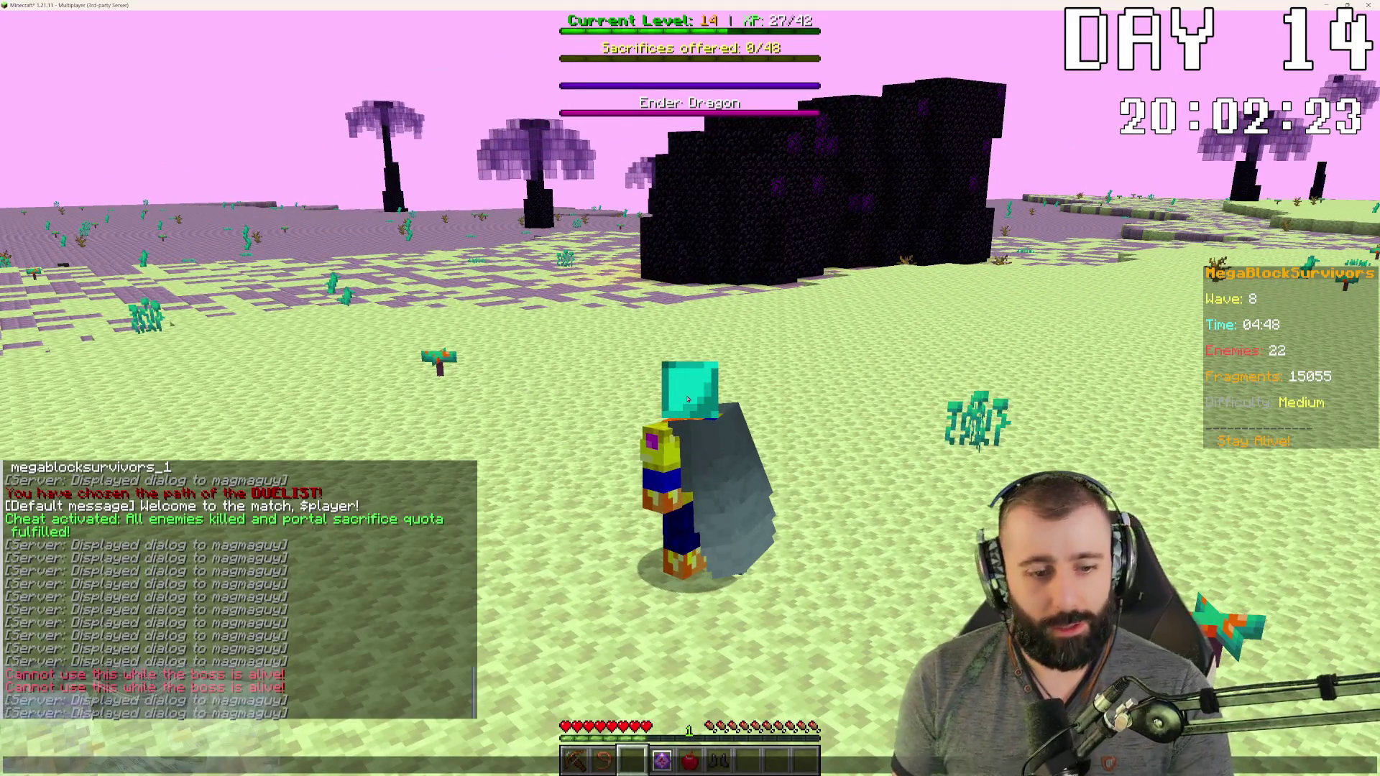
pyautogui.write('//')
# Step: Send /mbs start in chat to begin a new match, then switch to Claude Code
pyautogui.press('BackSpace')
pyautogui.press('BackSpace')
pyautogui.write('/mbs start')
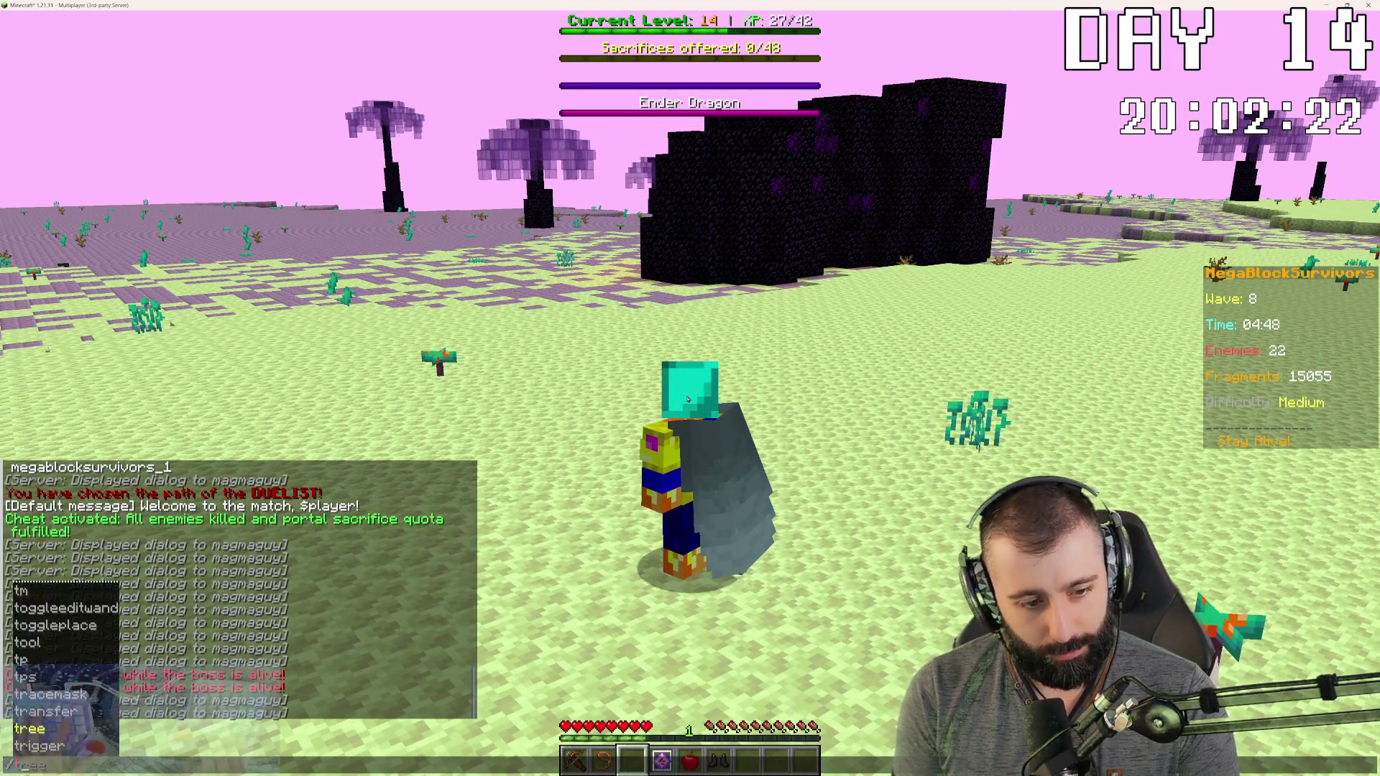
pyautogui.press('Return')
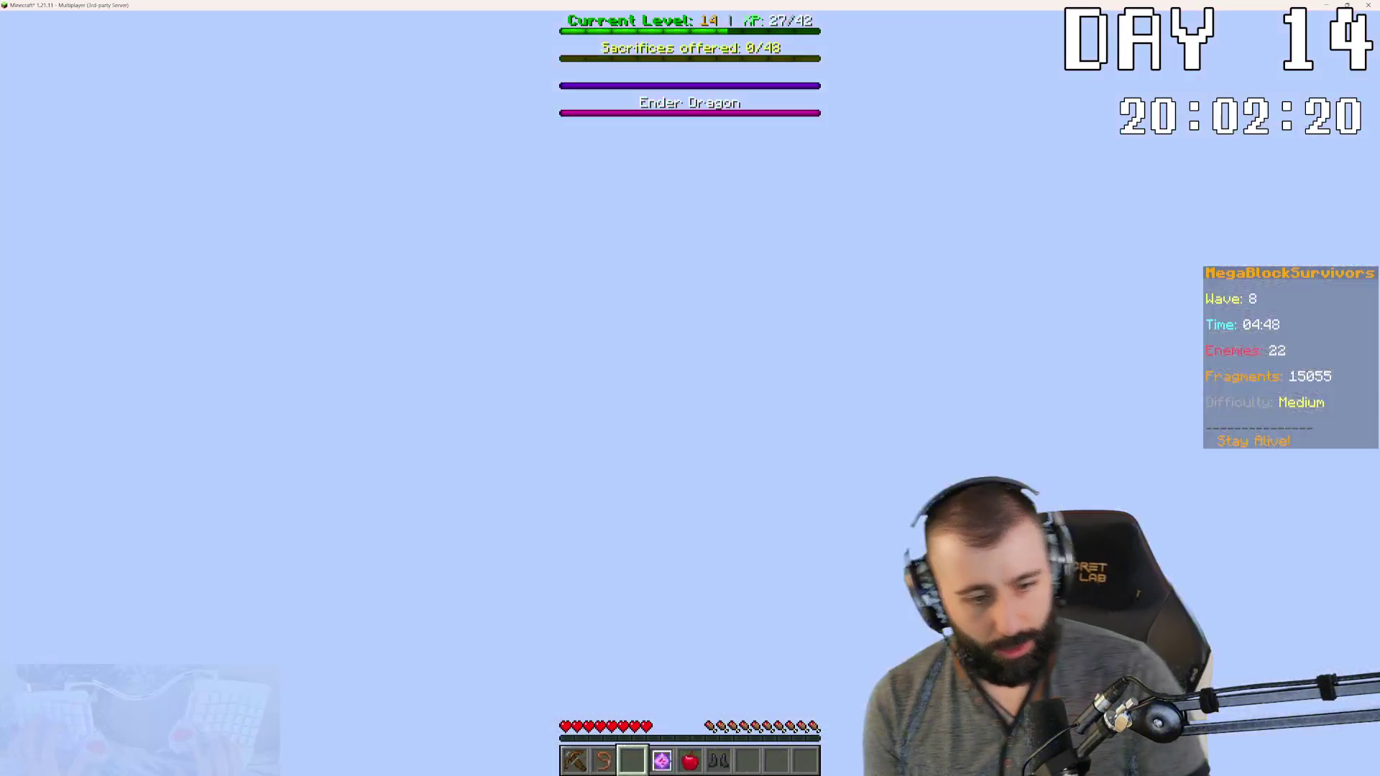
pyautogui.hotkey('alt', 'Tab')
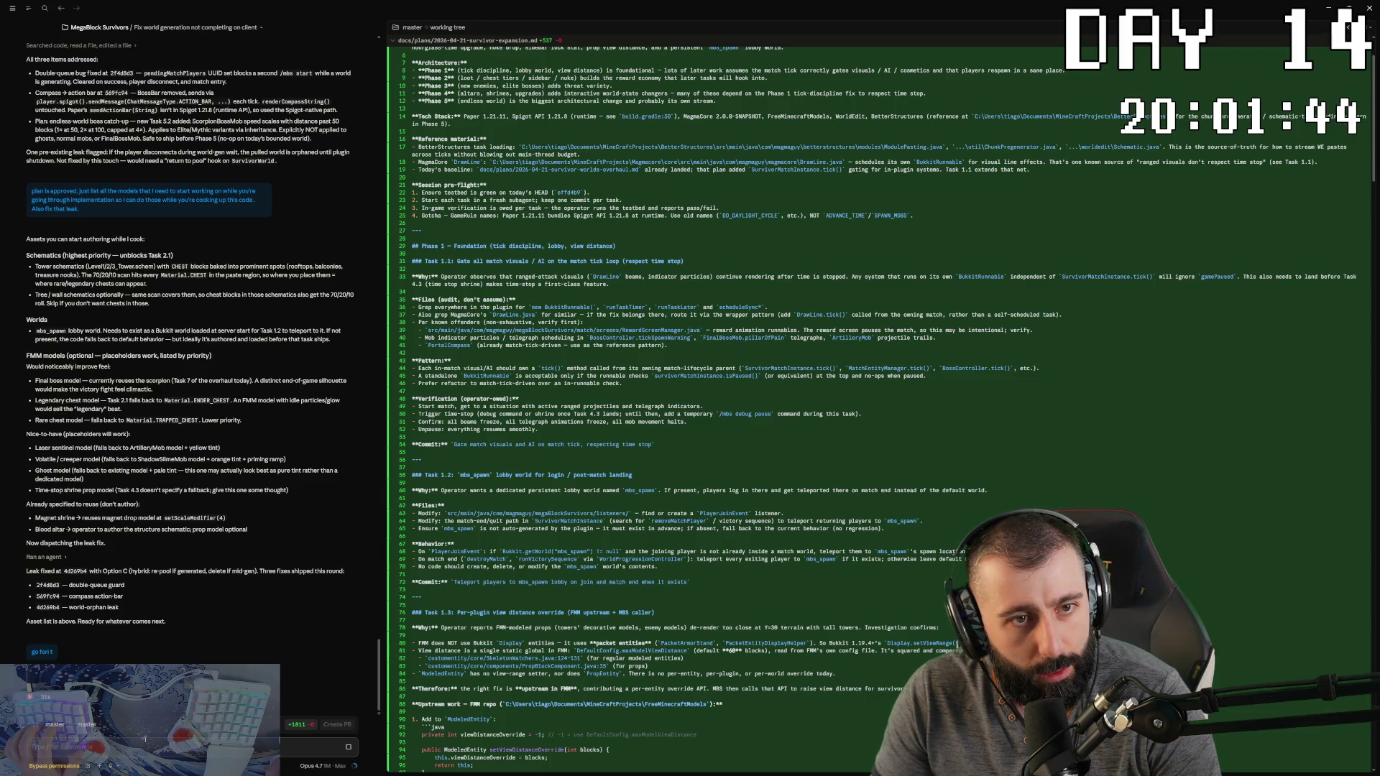
# Step: Type the follow-up 'execute on the... make sure to do the full plan i will do the testing only at the end'
pyautogui.write('execut')
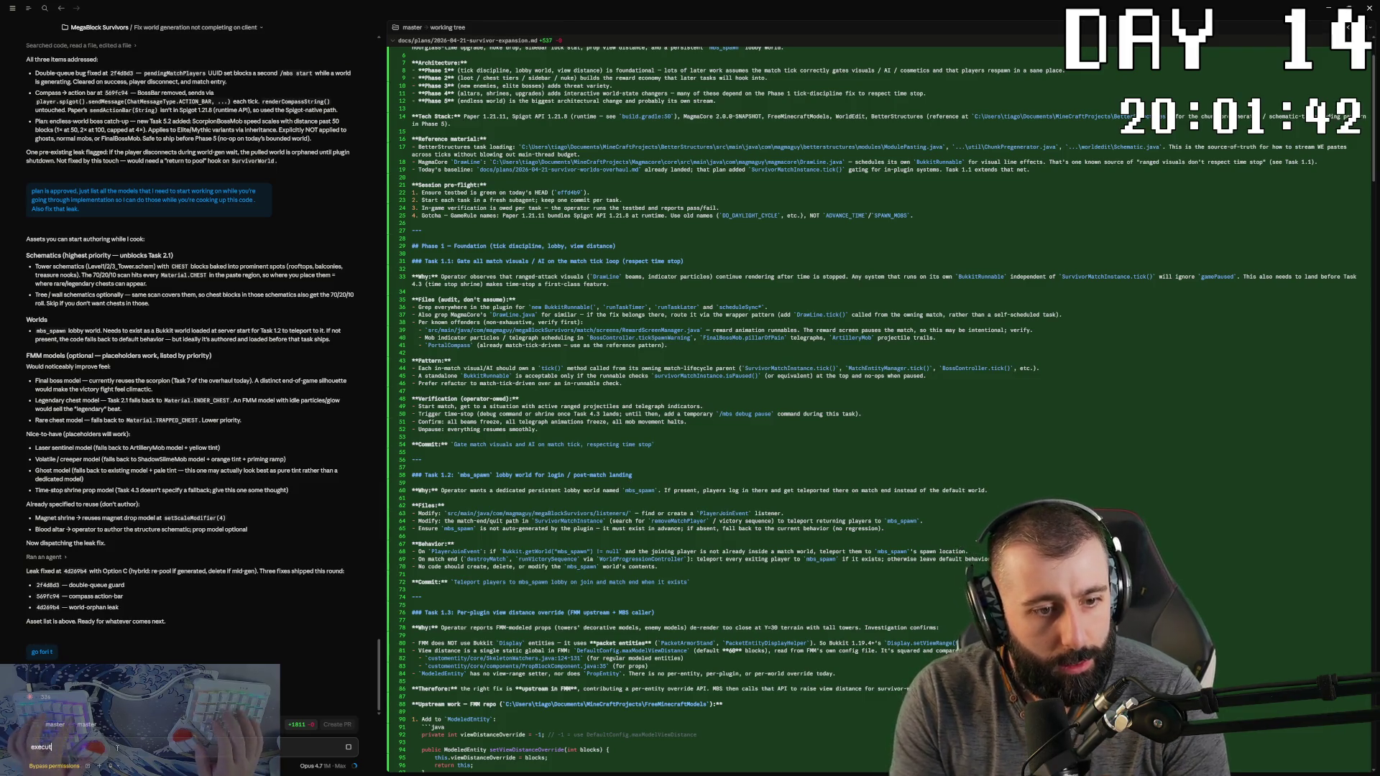
pyautogui.write('e on the')
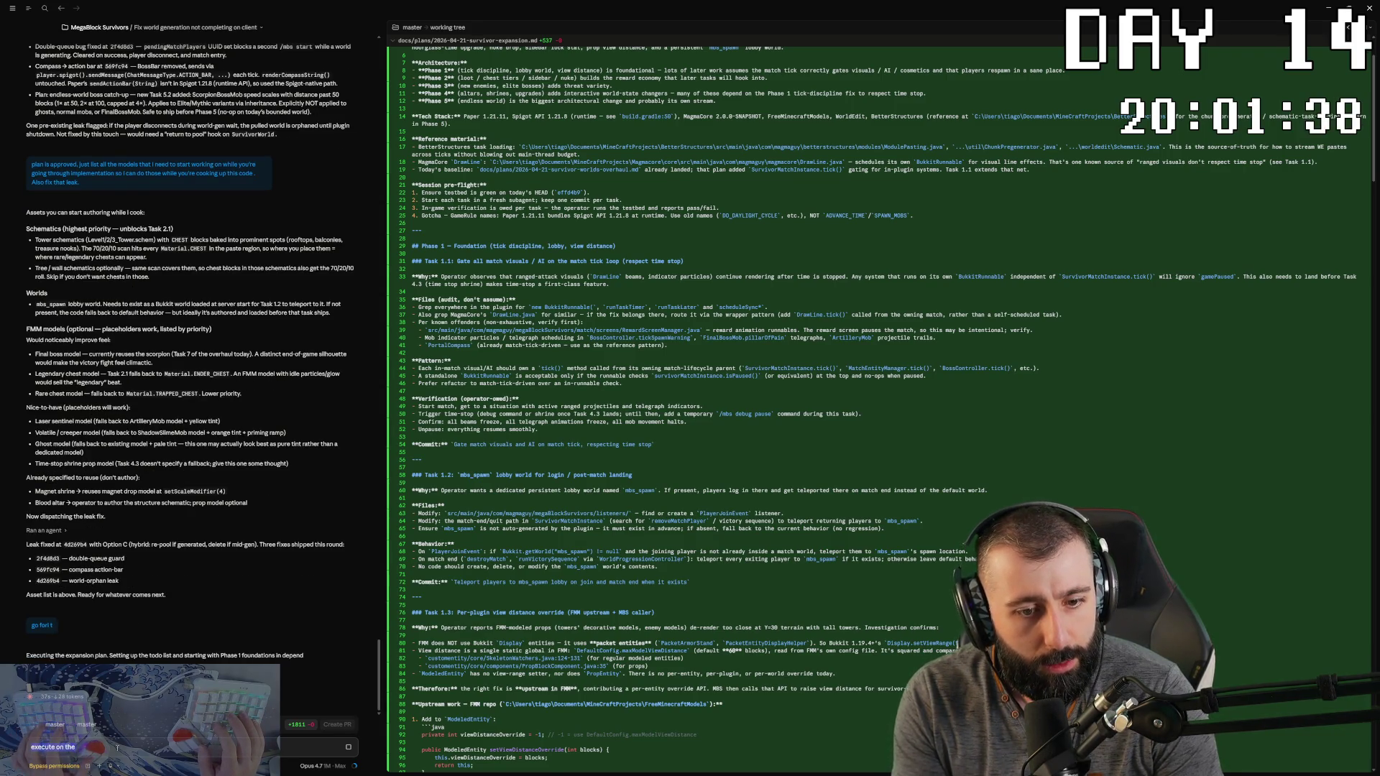
pyautogui.write('and')
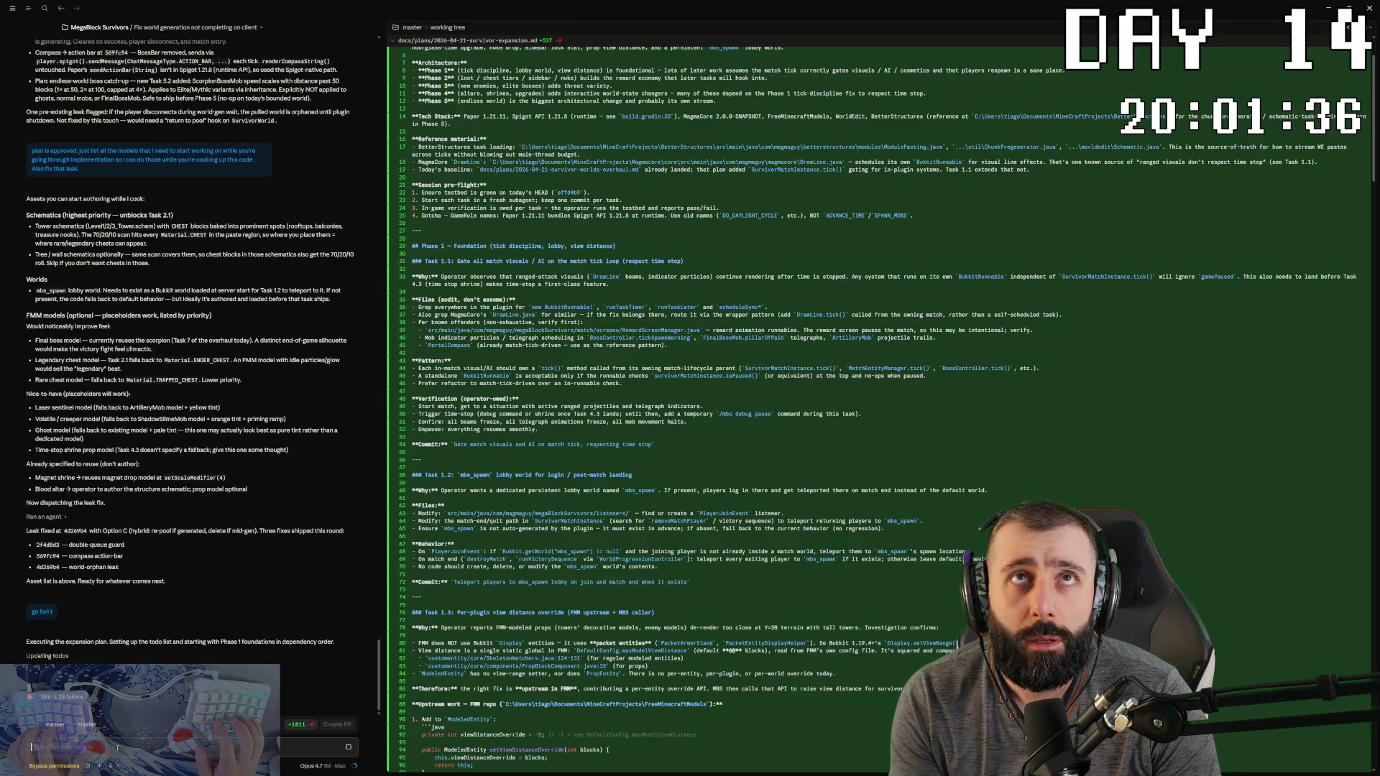
pyautogui.write(' make sure to do the')
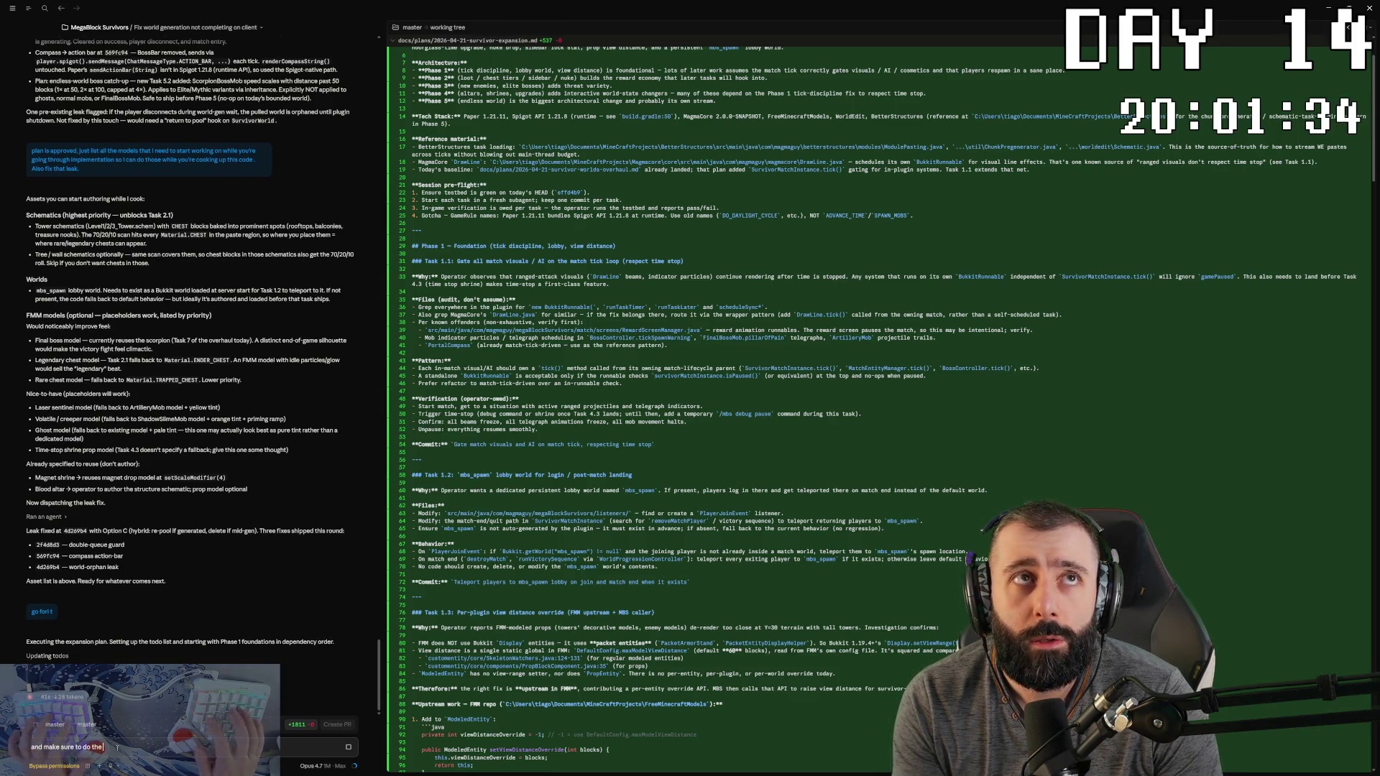
pyautogui.write(' full plan i will d')
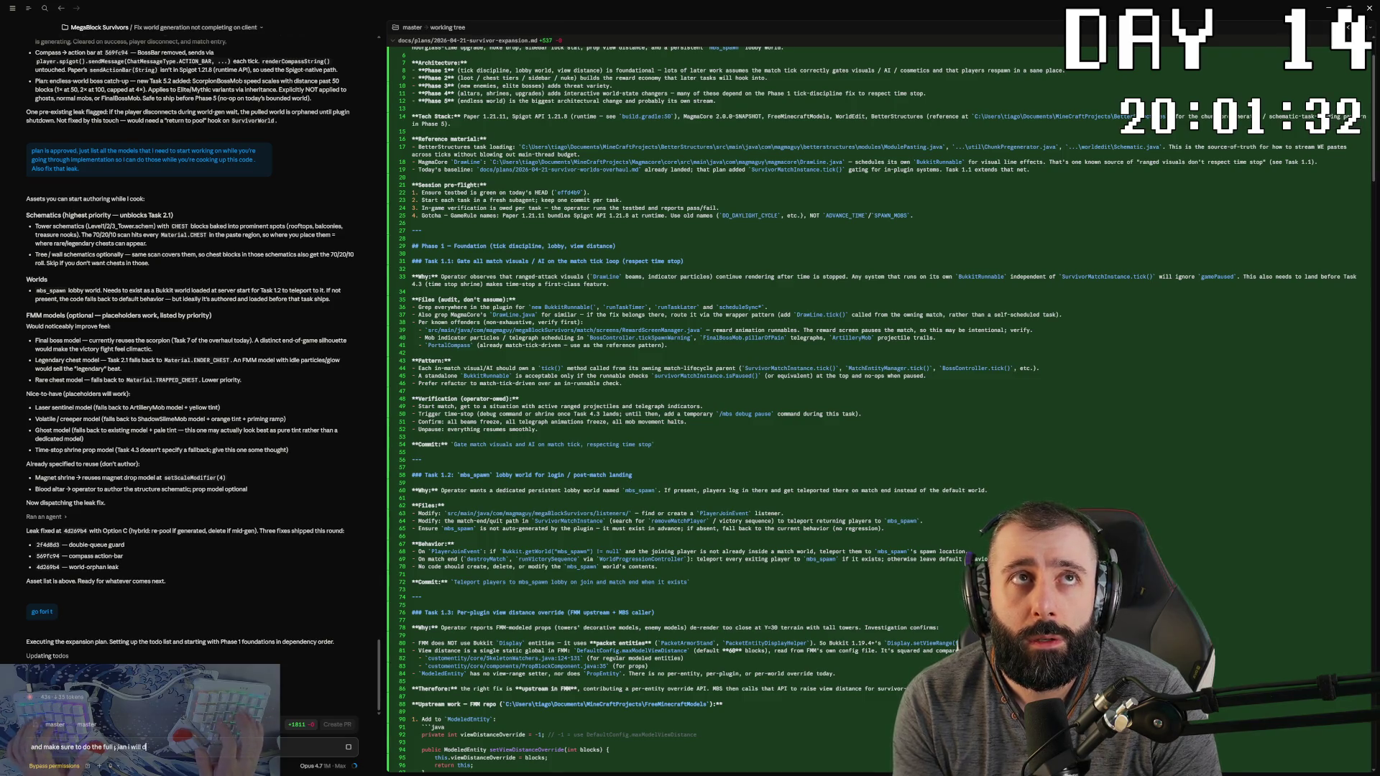
pyautogui.write('o the testing only at the end')
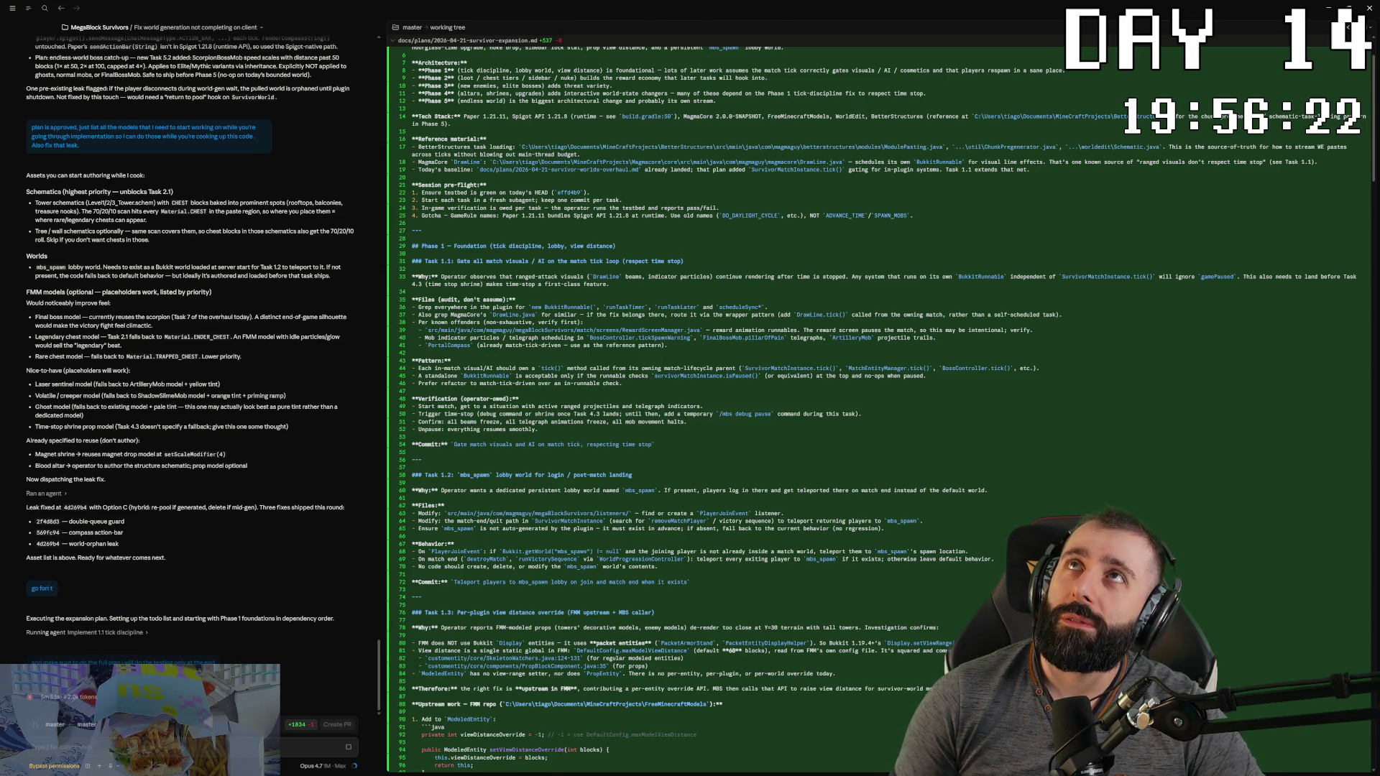
# Step: Pull the YouTube browser window down into view from the top edge
pyautogui.moveTo(749, 0); pyautogui.dragTo(749, 18)
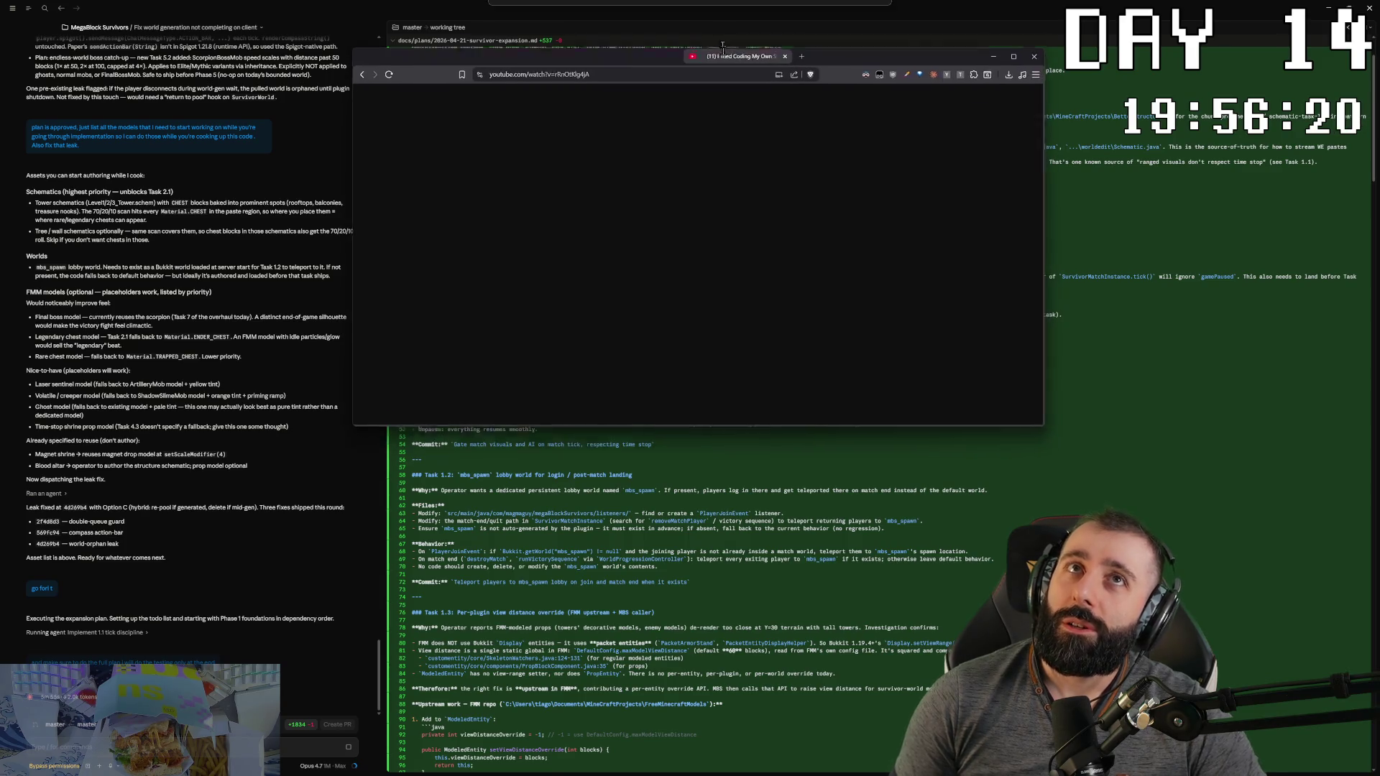
# Step: Maximize the browser window and put the synthesizer video in full screen
pyautogui.doubleClick(749, 17)
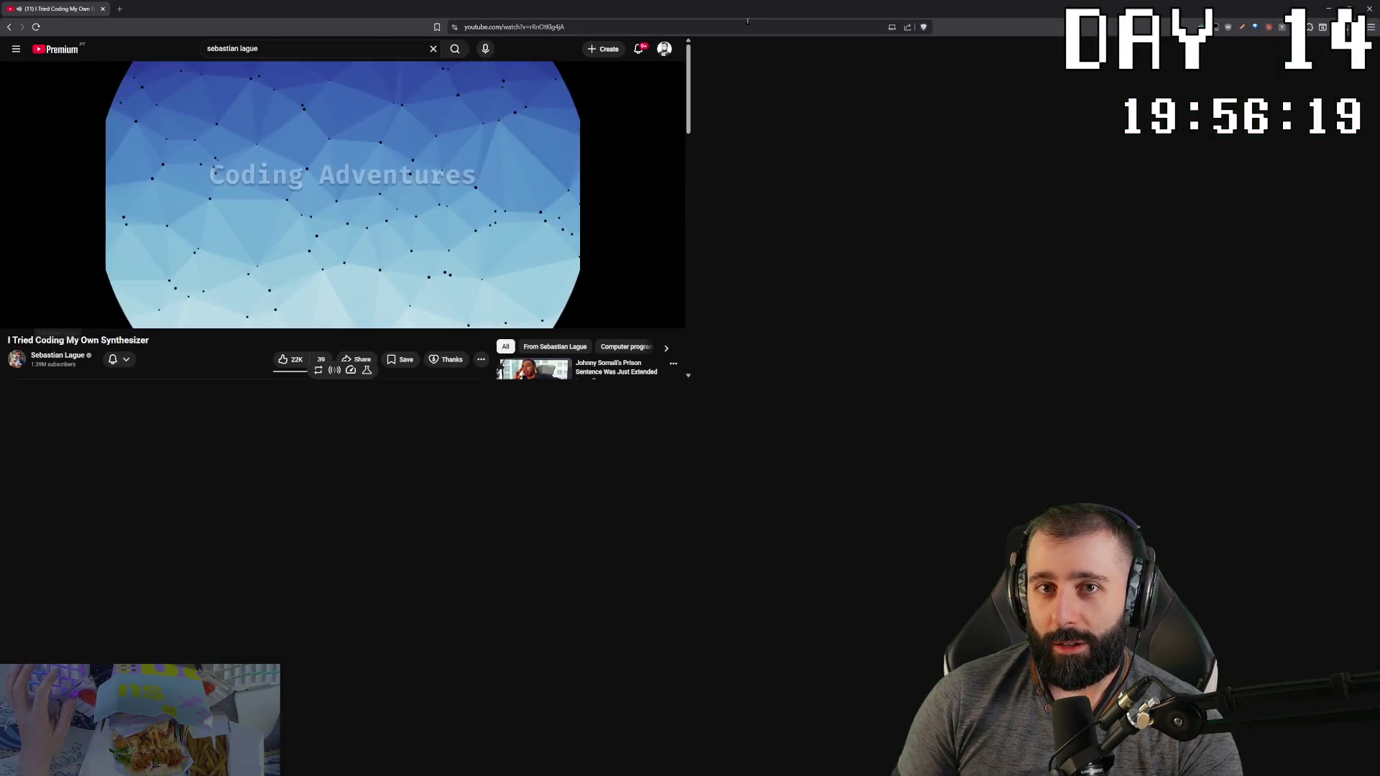
pyautogui.press('F11')
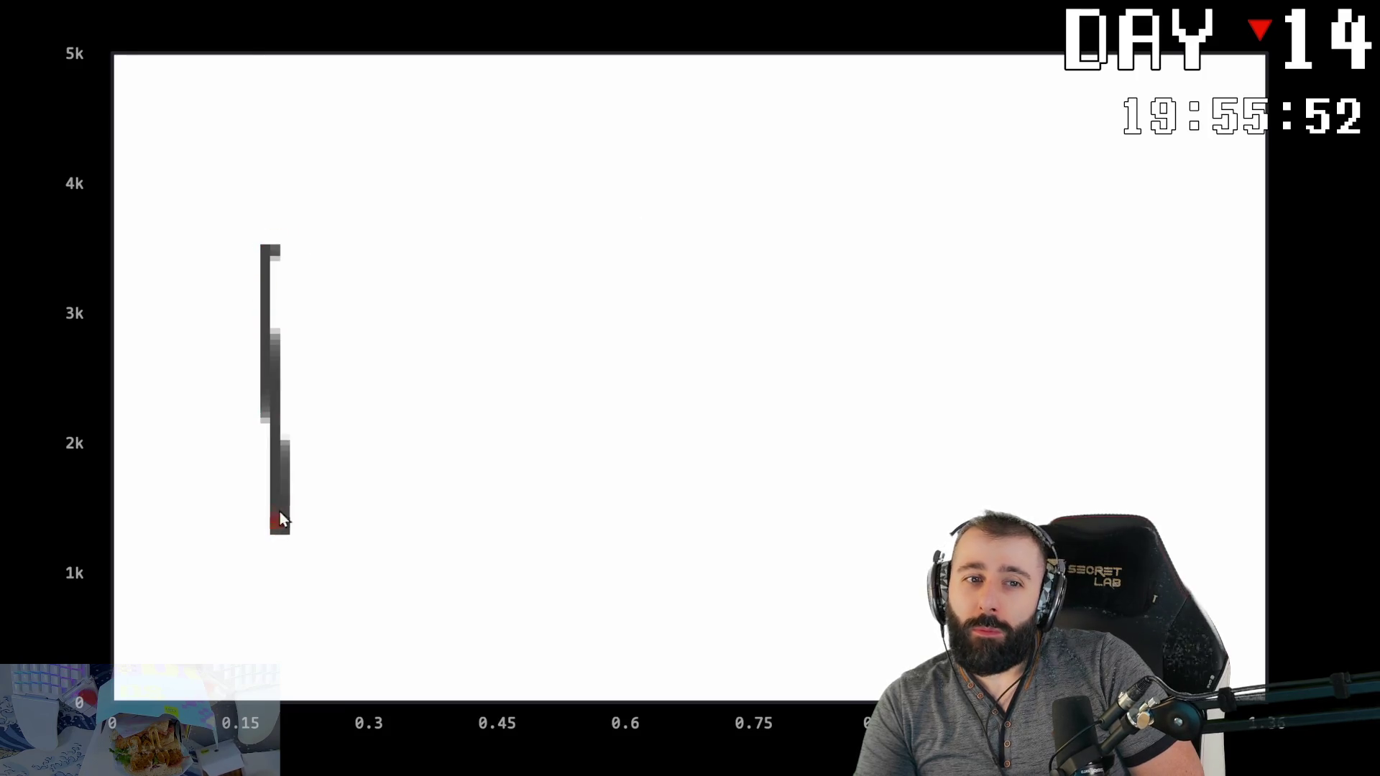
pyautogui.moveTo(640, 517); pyautogui.dragTo(662, 506)
pyautogui.moveTo(747, 252); pyautogui.dragTo(790, 524)
pyautogui.moveTo(834, 252)
pyautogui.mouseDown()
pyautogui.moveTo(866, 463)
pyautogui.moveTo(898, 543)
pyautogui.mouseUp()
pyautogui.moveTo(1117, 388)
pyautogui.mouseDown()
pyautogui.moveTo(1024, 442)
pyautogui.moveTo(1088, 389)
pyautogui.mouseUp()
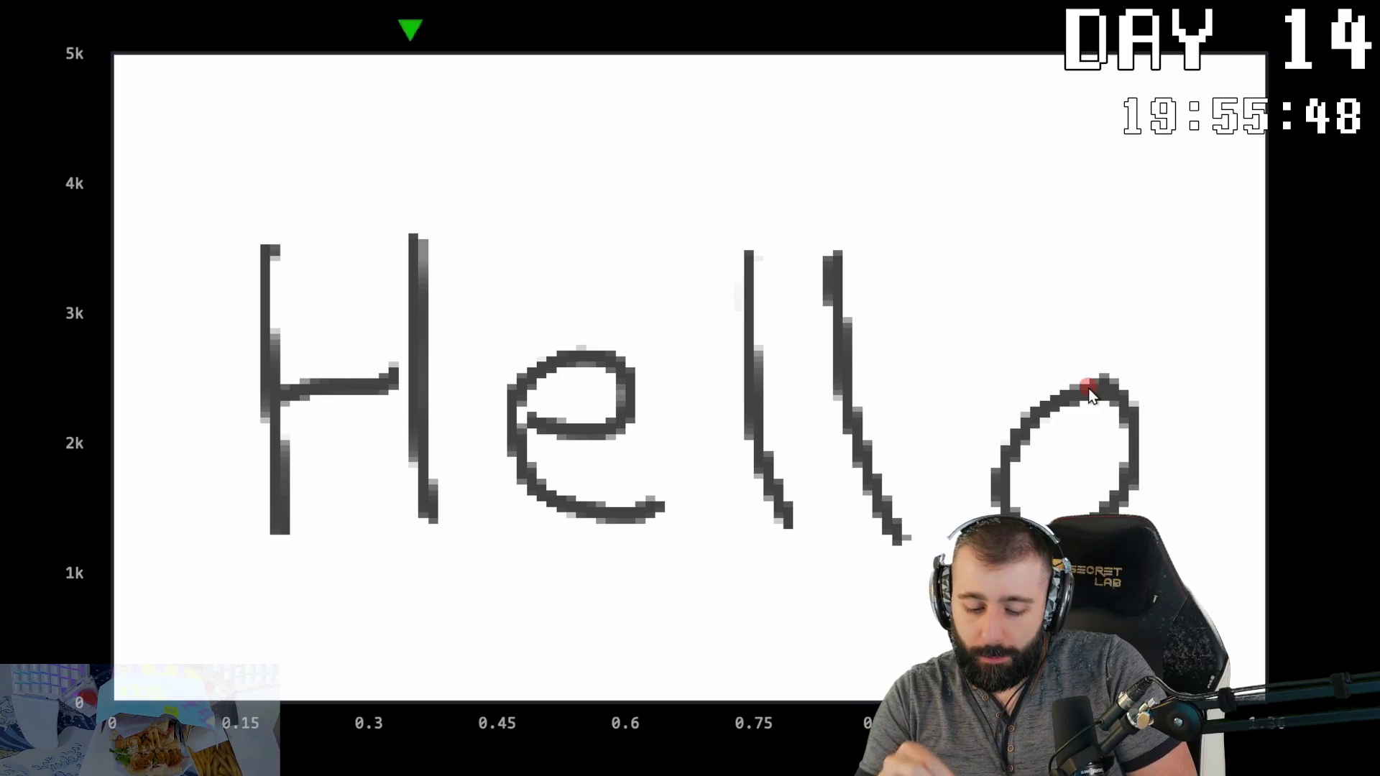
pyautogui.moveTo(216, 76); pyautogui.dragTo(208, 395)
pyautogui.moveTo(256, 406); pyautogui.dragTo(317, 457)
pyautogui.moveTo(255, 506); pyautogui.dragTo(309, 494)
pyautogui.moveTo(248, 553); pyautogui.dragTo(281, 572)
pyautogui.moveTo(245, 654); pyautogui.dragTo(316, 680)
pyautogui.moveTo(371, 560); pyautogui.dragTo(370, 115)
pyautogui.moveTo(446, 86); pyautogui.dragTo(449, 431)
pyautogui.moveTo(496, 601); pyautogui.dragTo(579, 547)
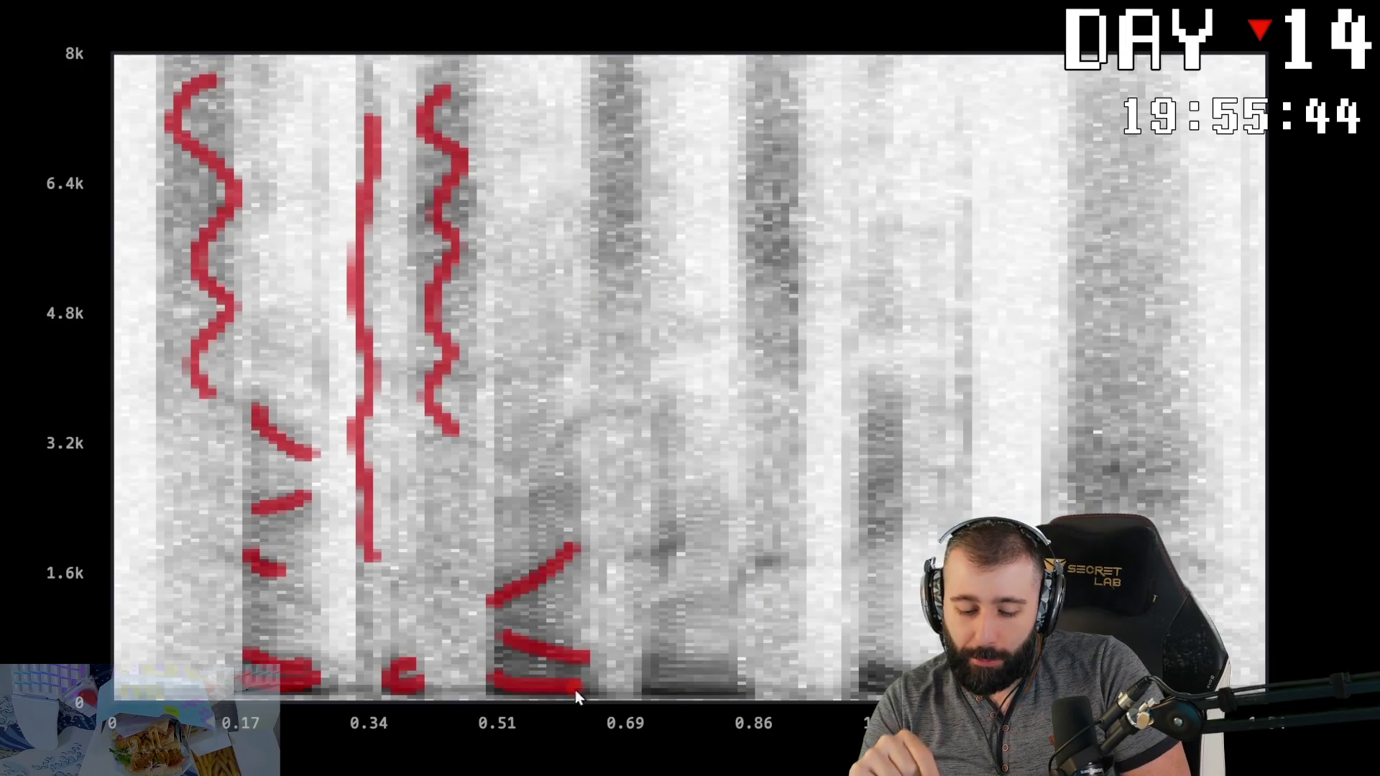
pyautogui.moveTo(514, 496); pyautogui.dragTo(572, 471)
pyautogui.moveTo(618, 76); pyautogui.dragTo(626, 363)
pyautogui.moveTo(636, 550); pyautogui.dragTo(683, 532)
pyautogui.moveTo(647, 654); pyautogui.dragTo(744, 679)
pyautogui.moveTo(777, 75); pyautogui.dragTo(794, 367)
pyautogui.moveTo(888, 338); pyautogui.dragTo(849, 536)
pyautogui.moveTo(855, 660); pyautogui.dragTo(903, 682)
pyautogui.moveTo(964, 210); pyautogui.dragTo(942, 518)
pyautogui.moveTo(1108, 85); pyautogui.dragTo(1082, 510)
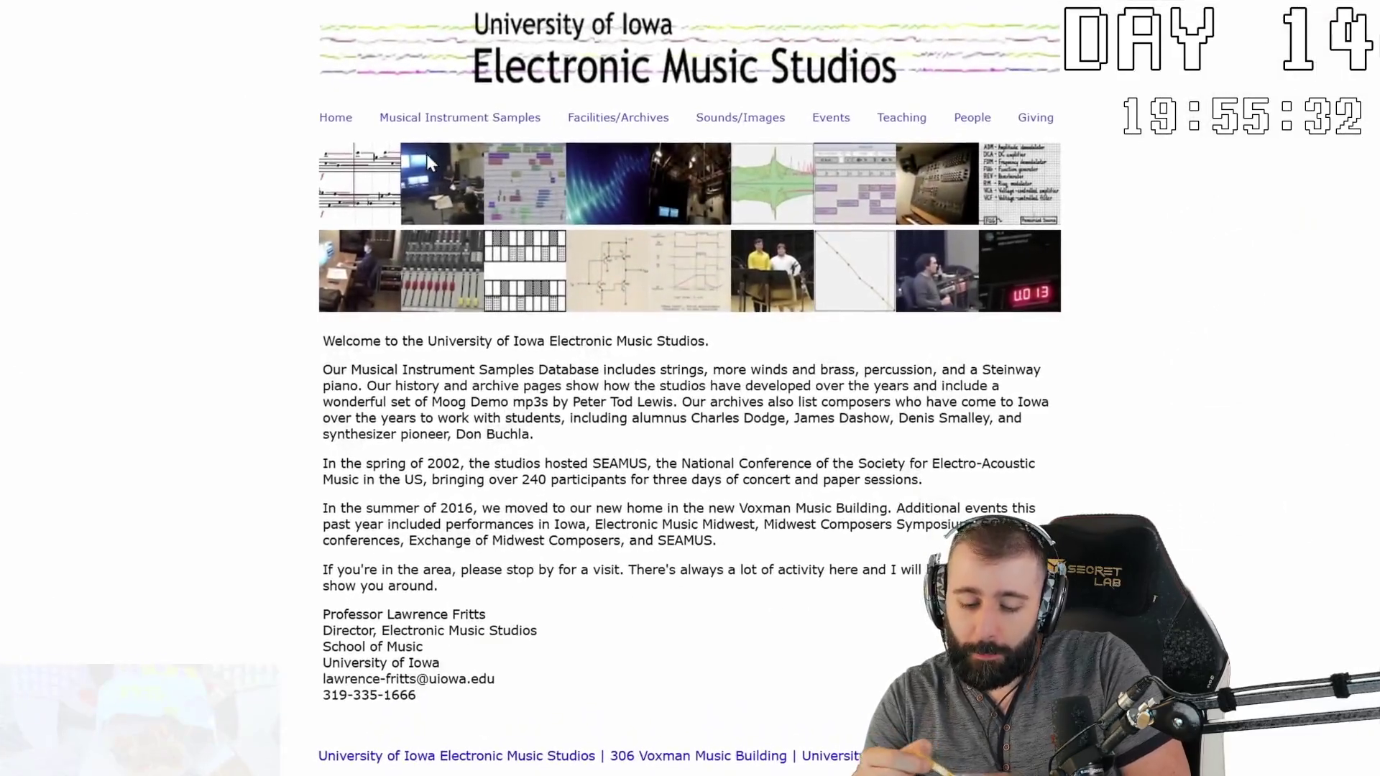
pyautogui.moveTo(446, 133)
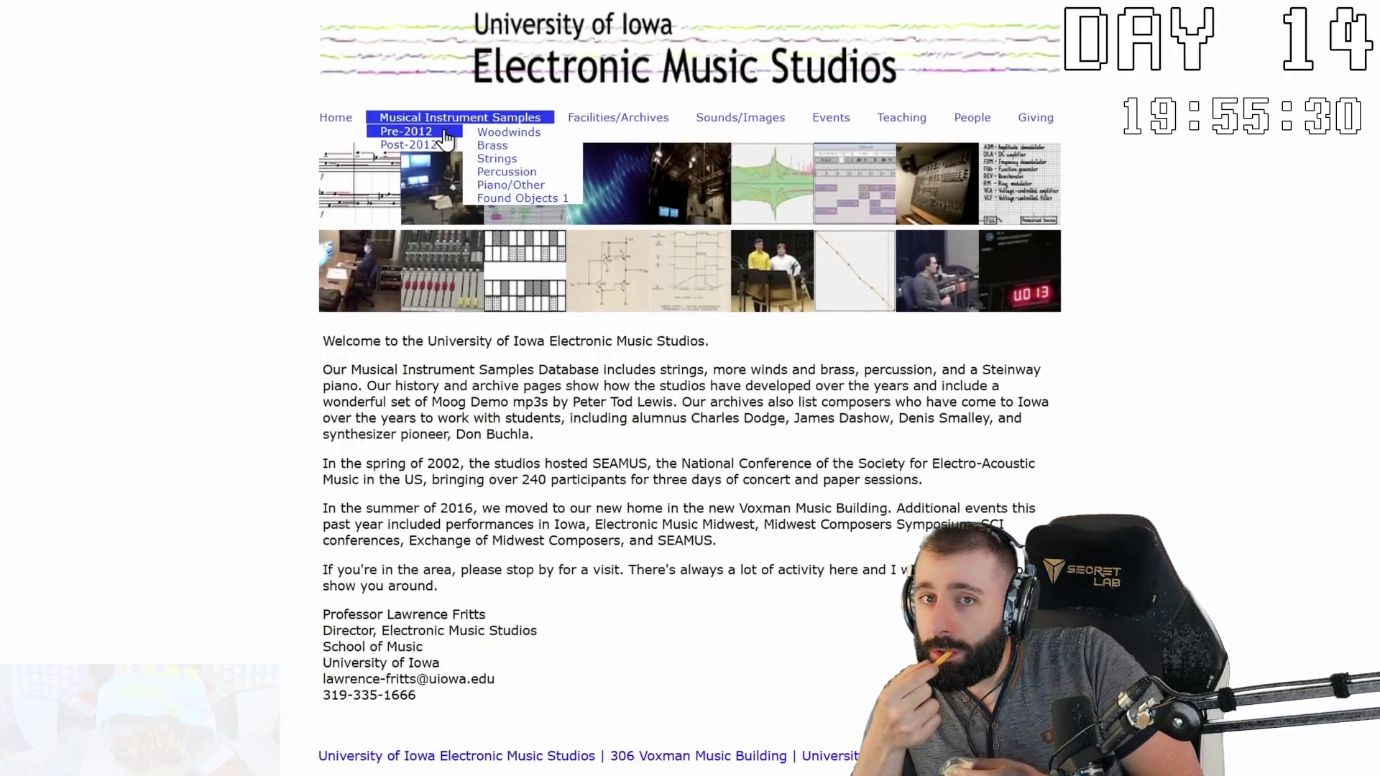
pyautogui.moveTo(547, 188)
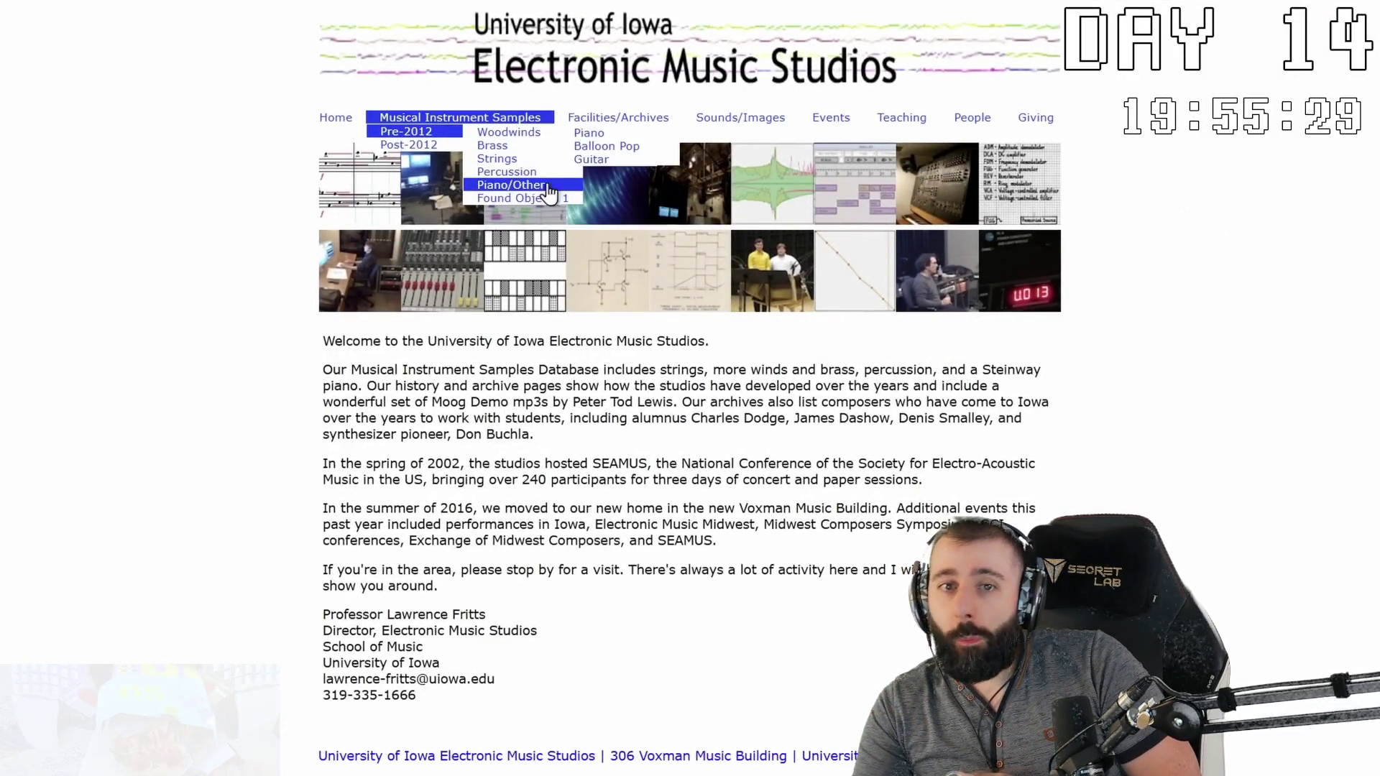
pyautogui.click(599, 140)
pyautogui.scroll(-20, 597, 136)
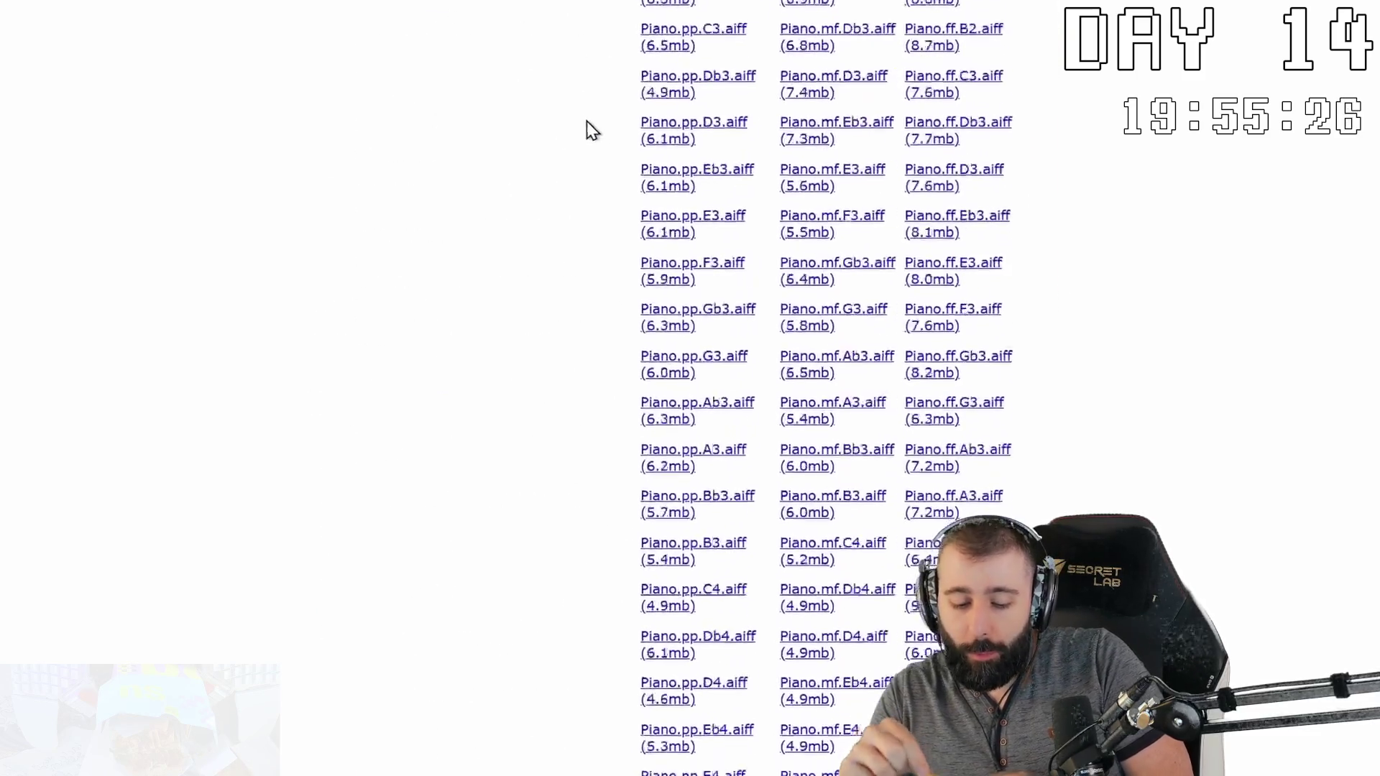
pyautogui.scroll(-4, 460, 108)
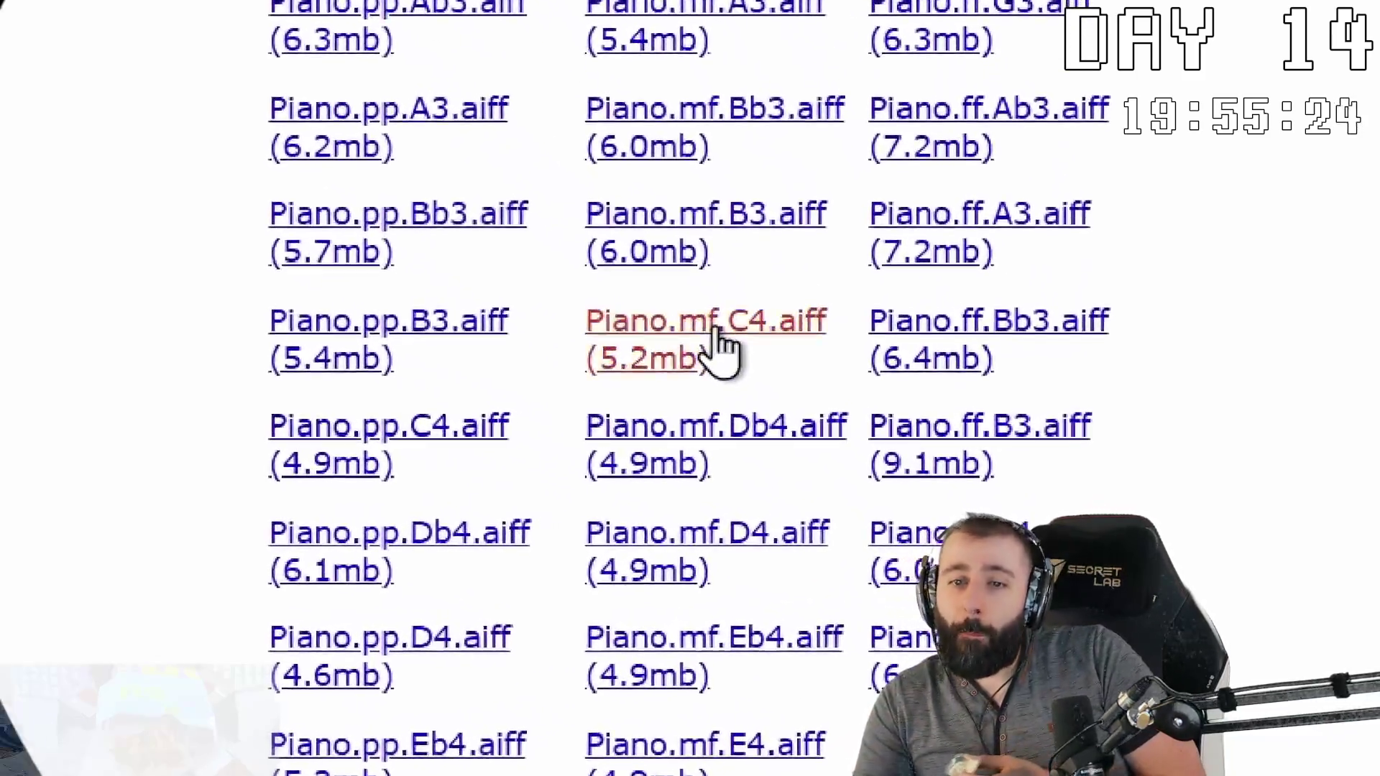
pyautogui.click(716, 348)
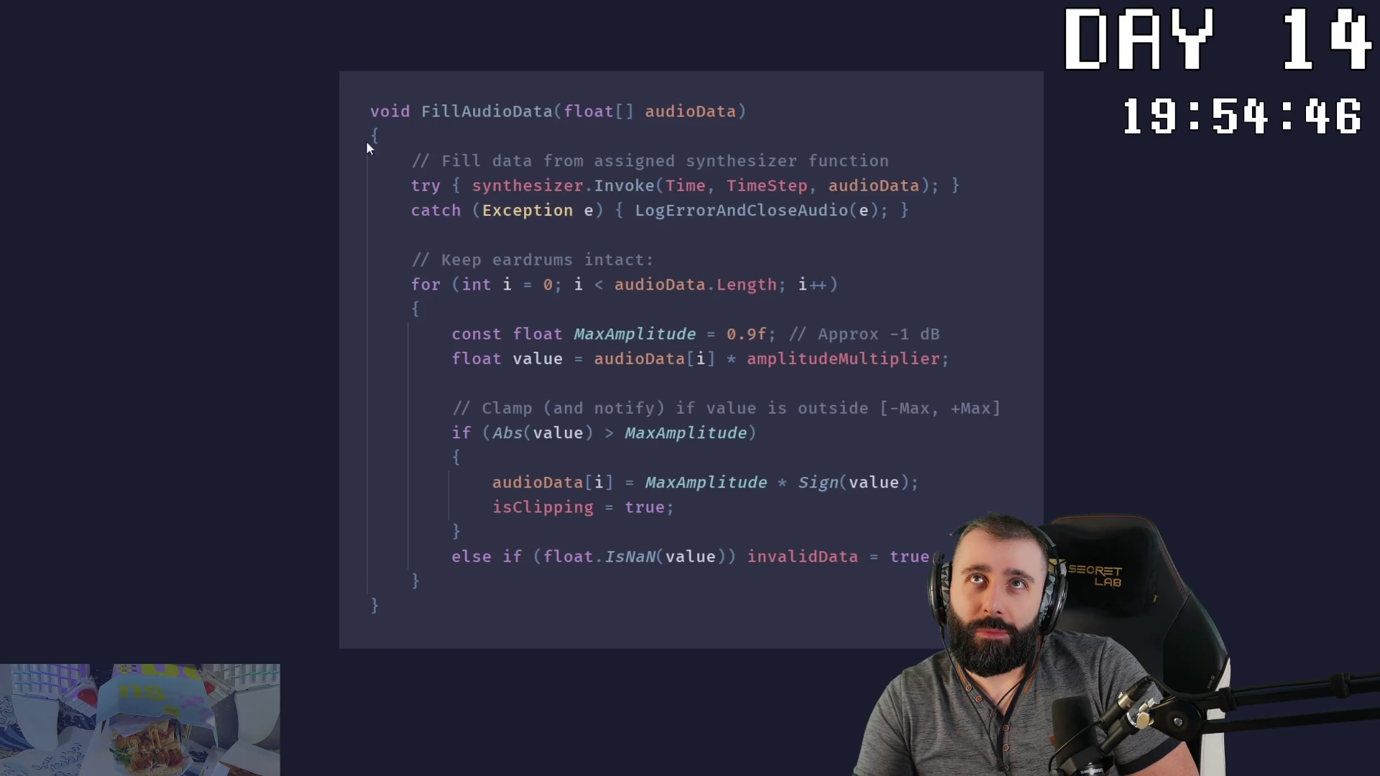
pyautogui.click(643, 115)
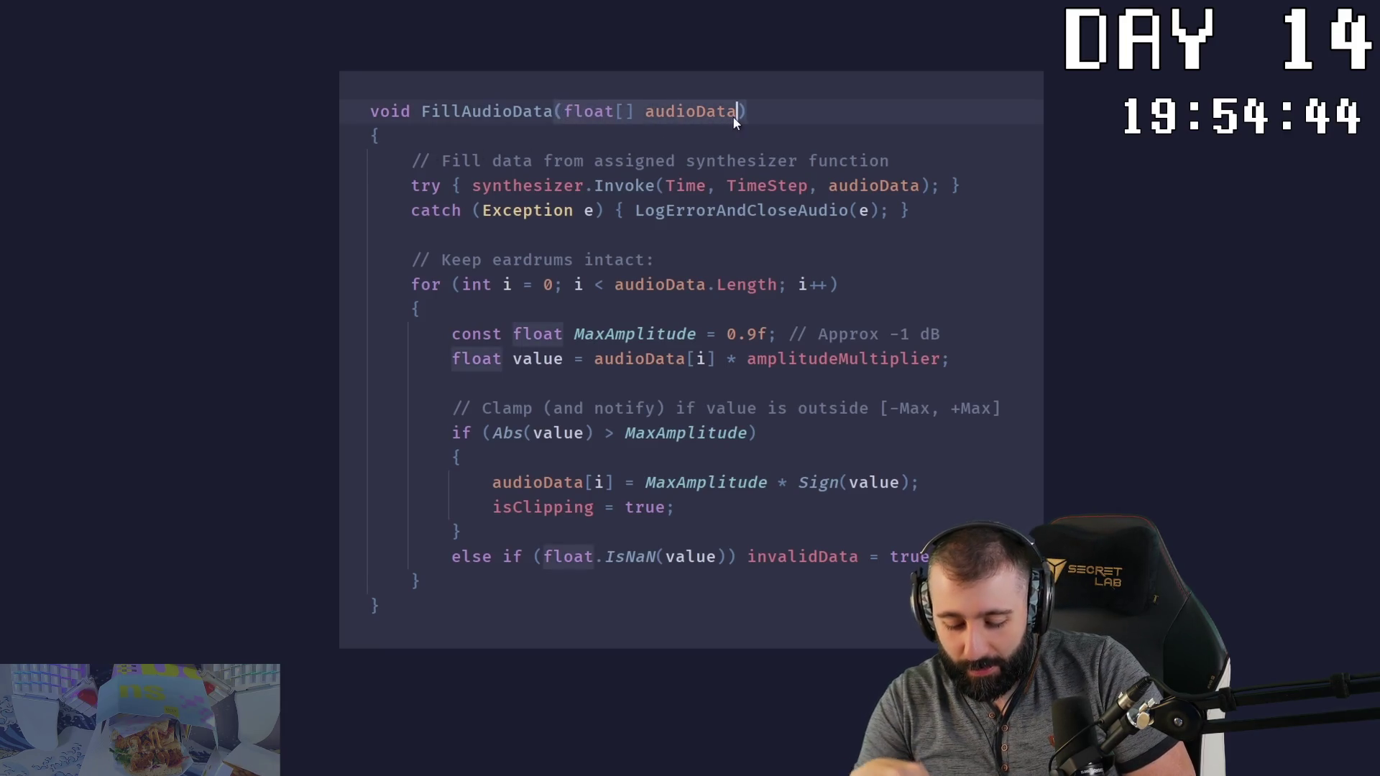
pyautogui.click(472, 185)
pyautogui.click(646, 185)
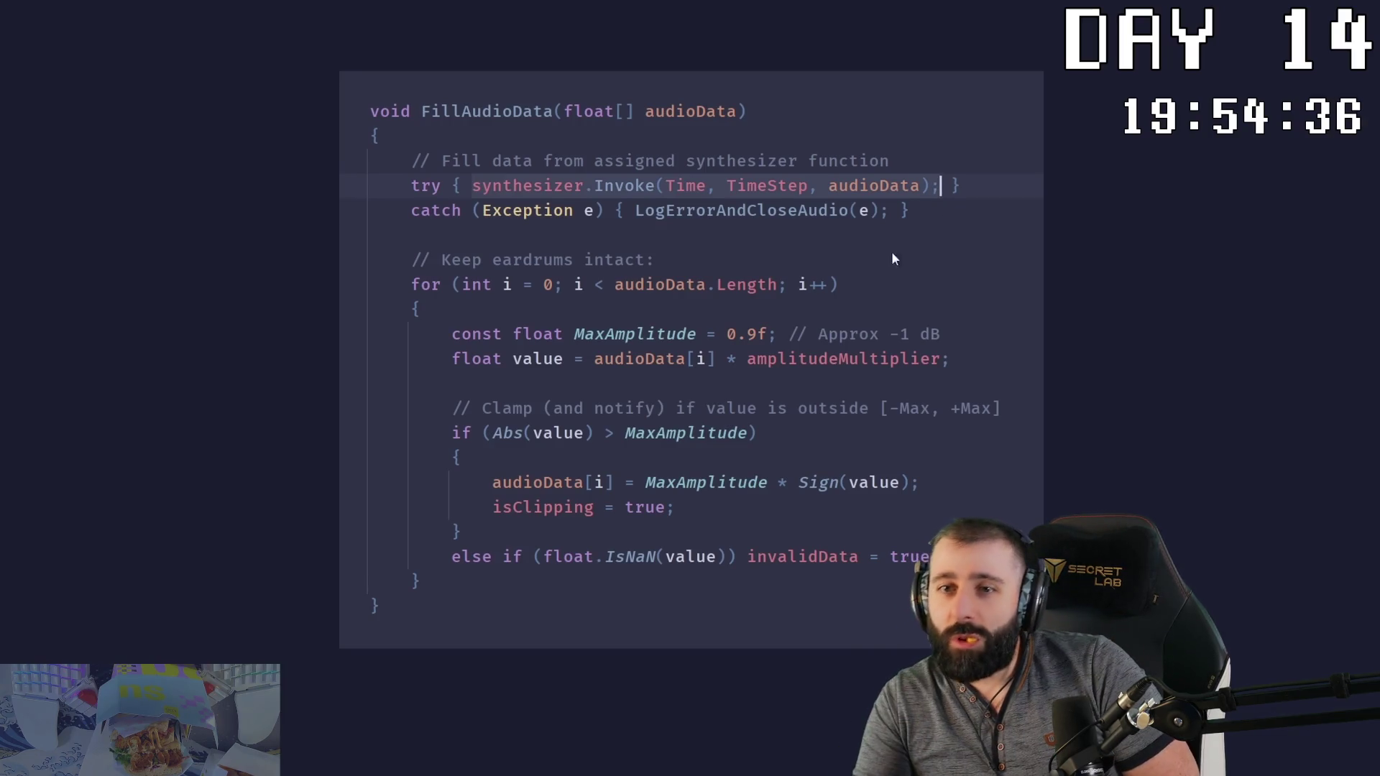
pyautogui.moveTo(412, 285)
pyautogui.mouseDown()
pyautogui.moveTo(700, 554)
pyautogui.moveTo(752, 584)
pyautogui.mouseUp()
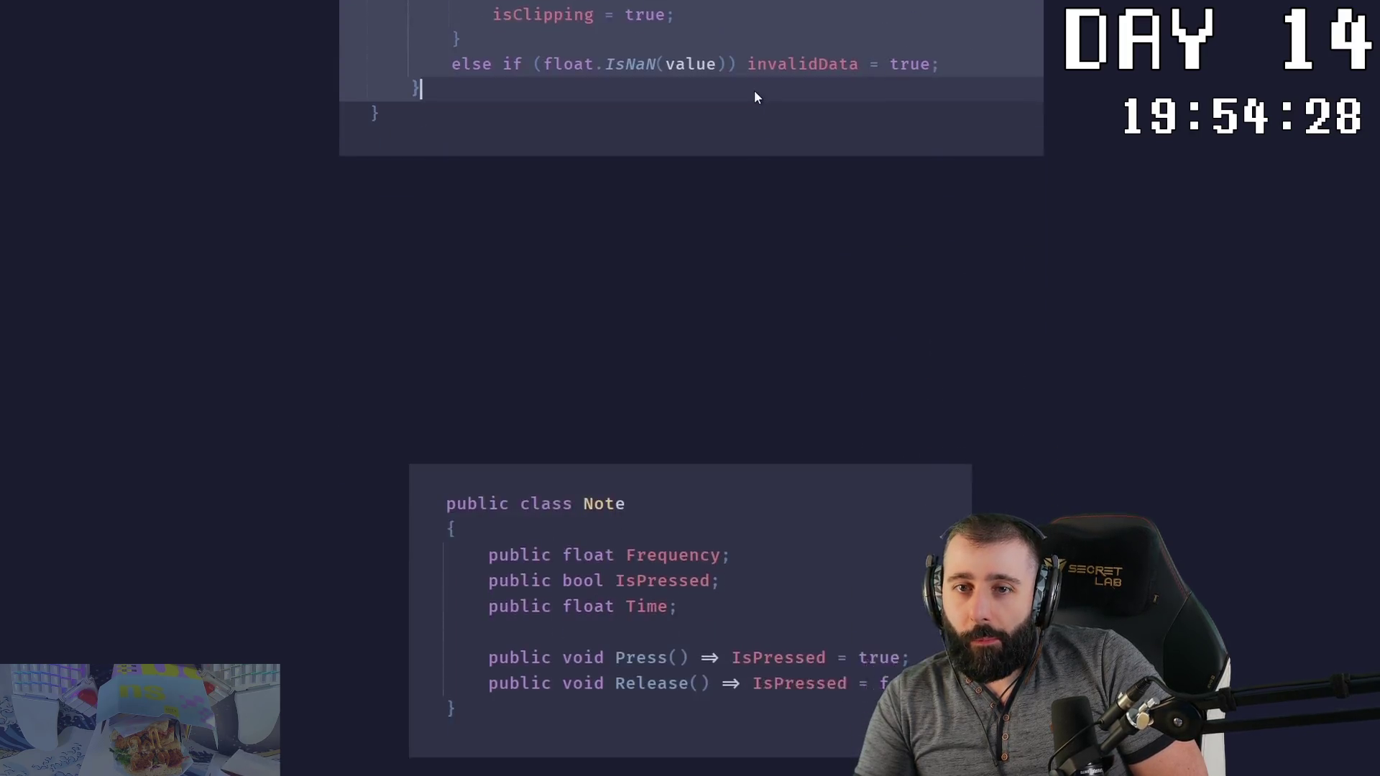
pyautogui.moveTo(446, 218); pyautogui.dragTo(630, 220)
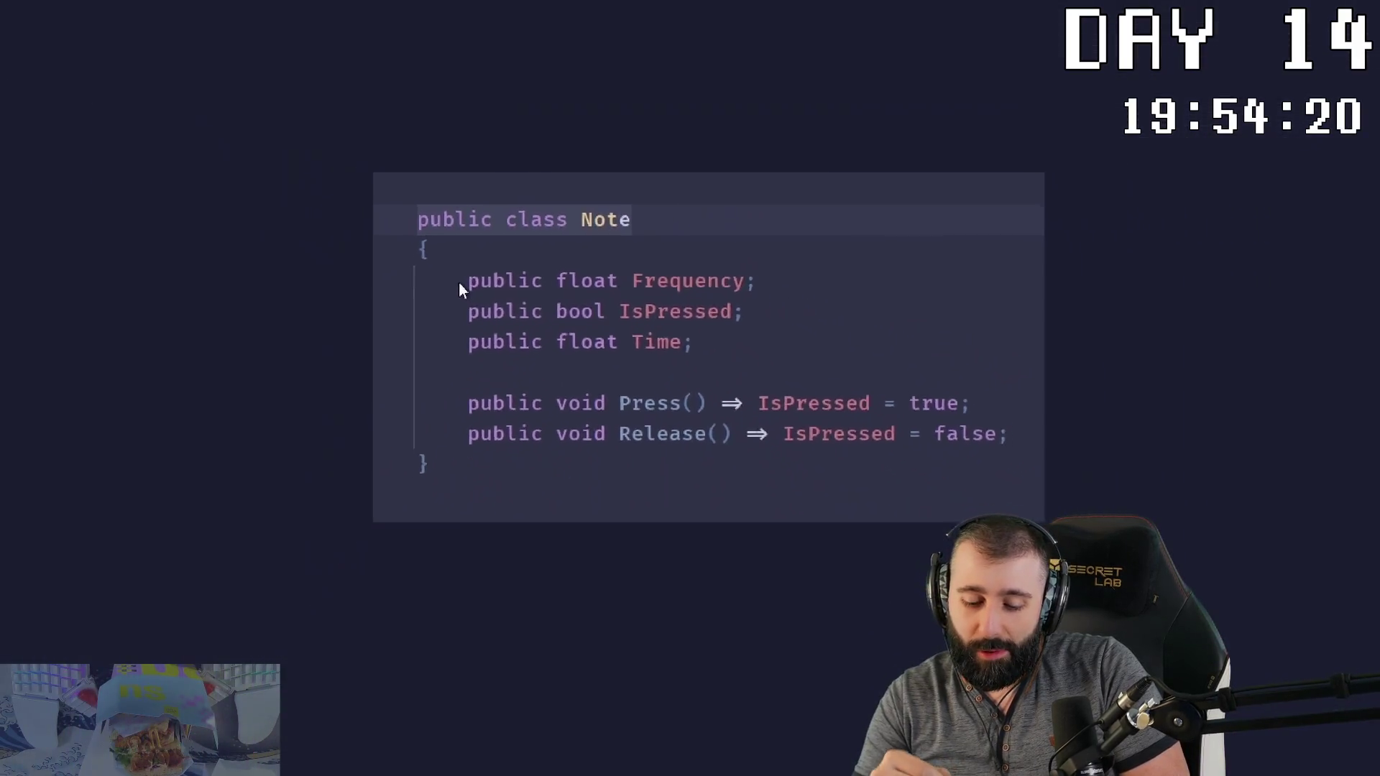
pyautogui.moveTo(458, 282)
pyautogui.mouseDown()
pyautogui.moveTo(493, 271)
pyautogui.moveTo(680, 320)
pyautogui.mouseUp()
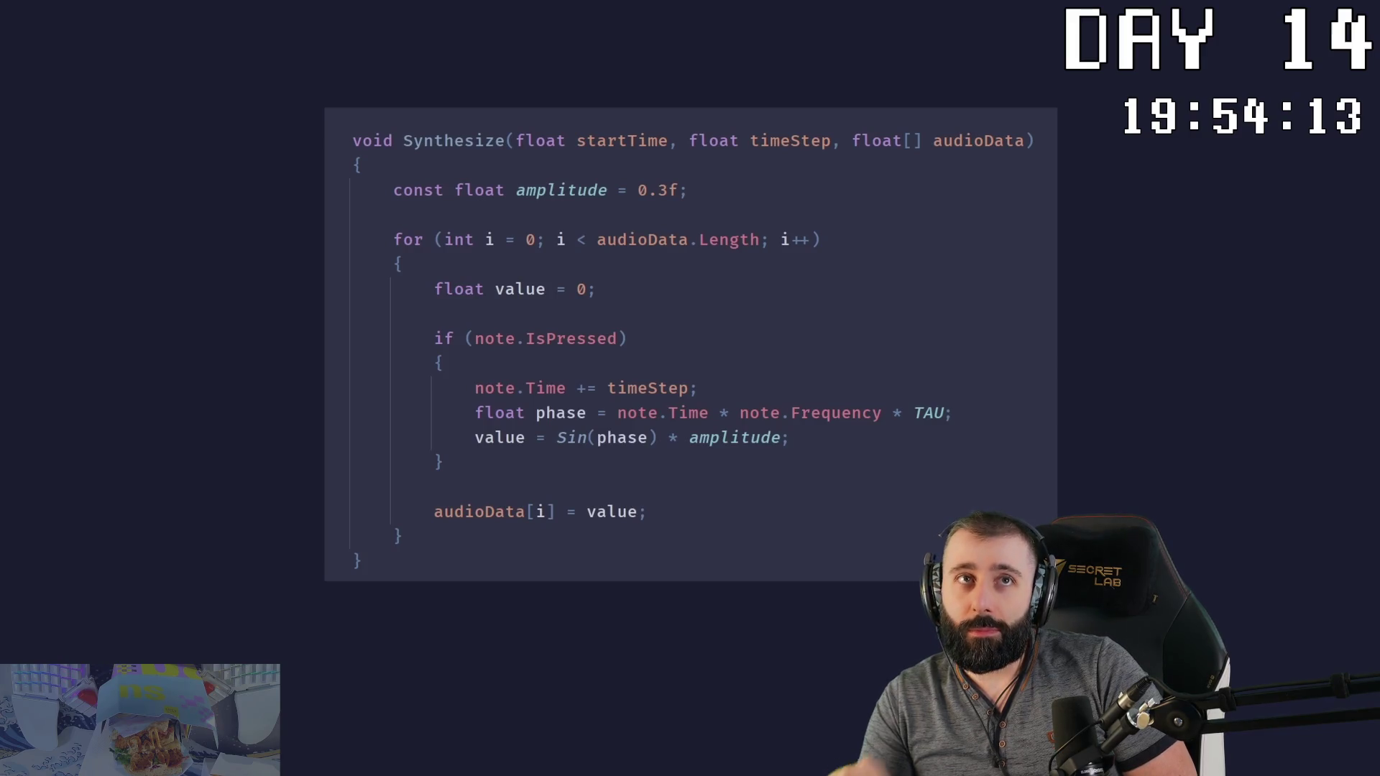
pyautogui.click(433, 337)
pyautogui.click(584, 340)
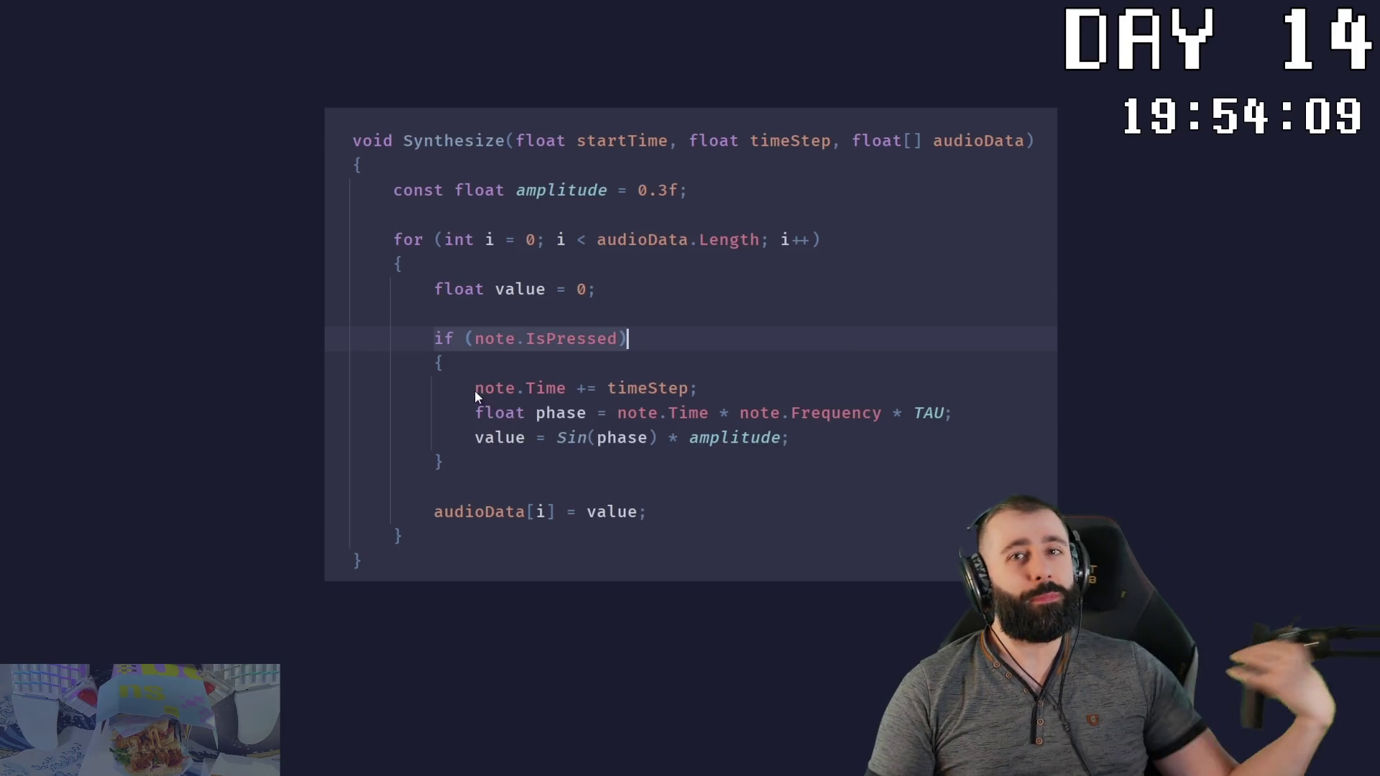
pyautogui.click(493, 389)
pyautogui.click(706, 391)
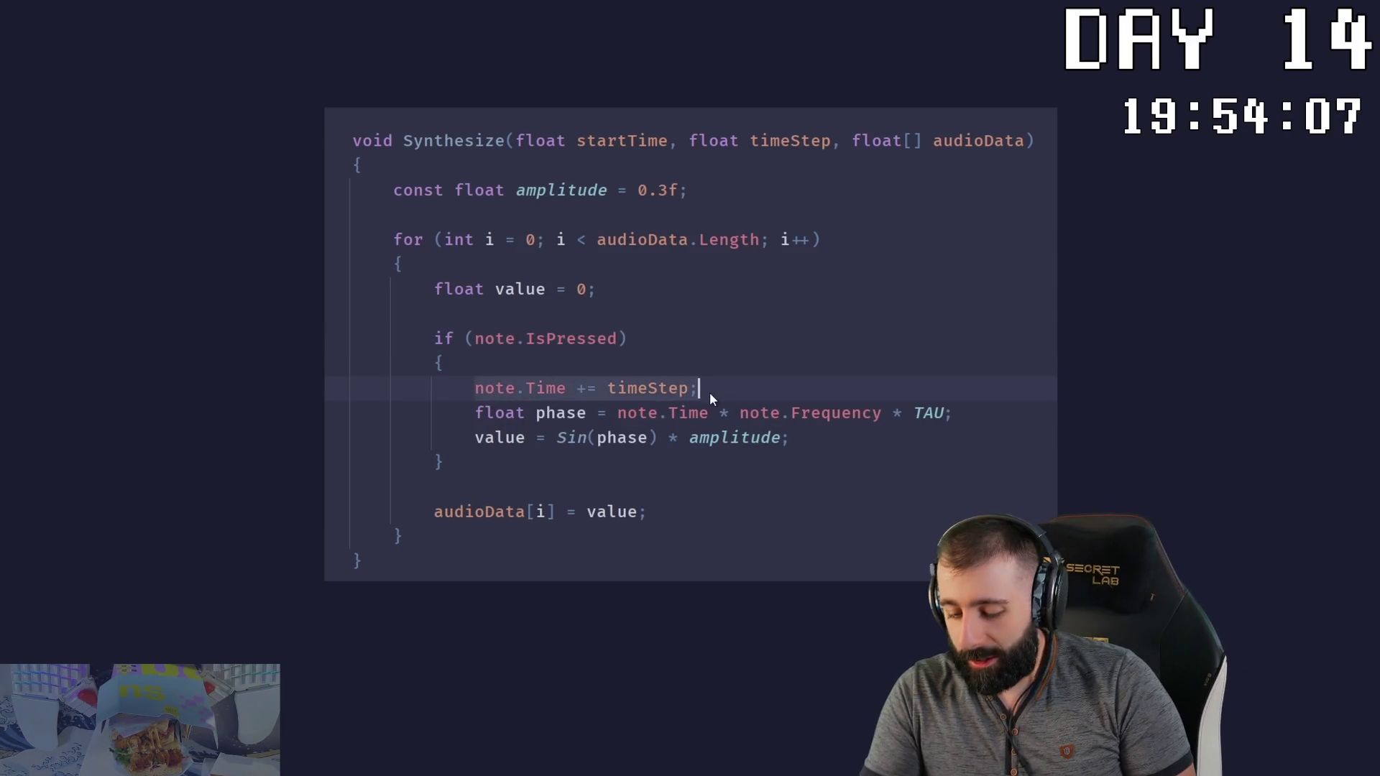
pyautogui.click(475, 414)
pyautogui.click(659, 415)
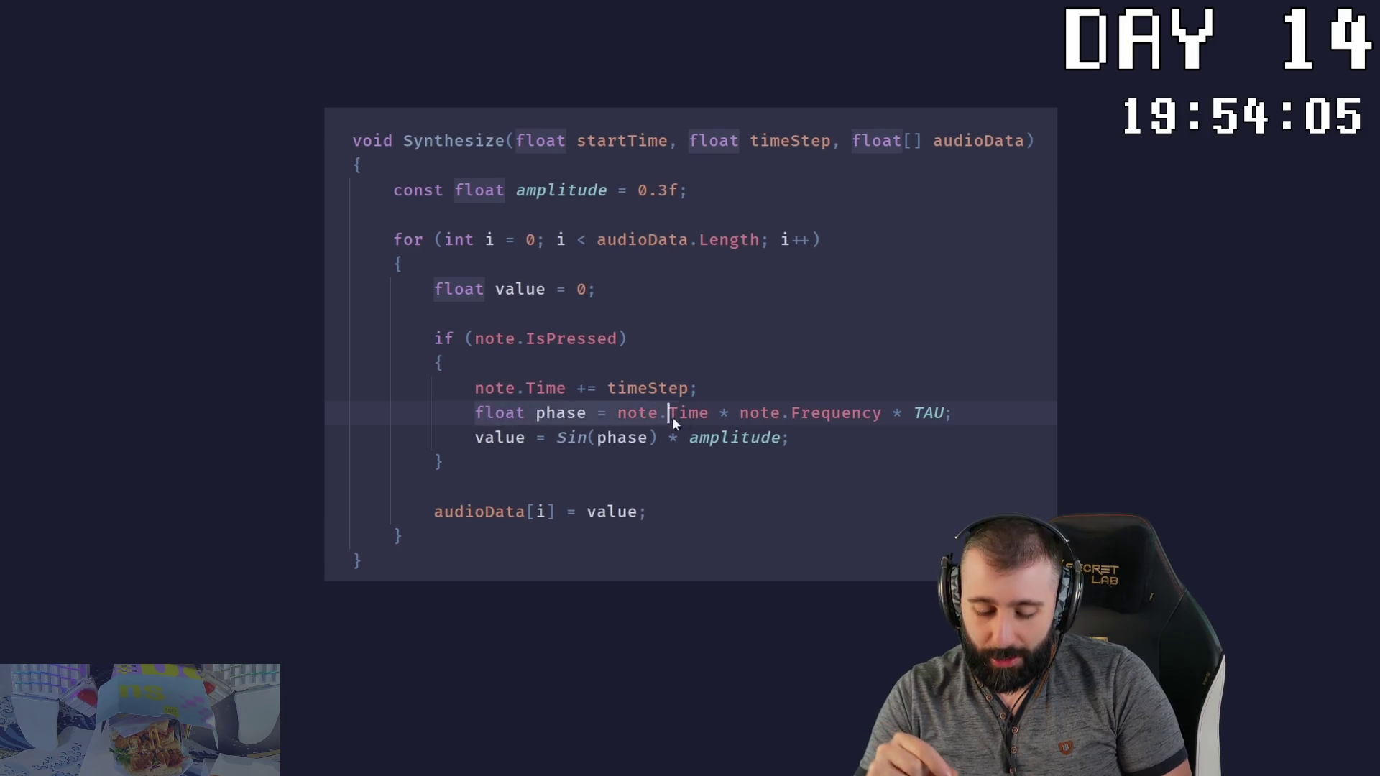
pyautogui.click(957, 415)
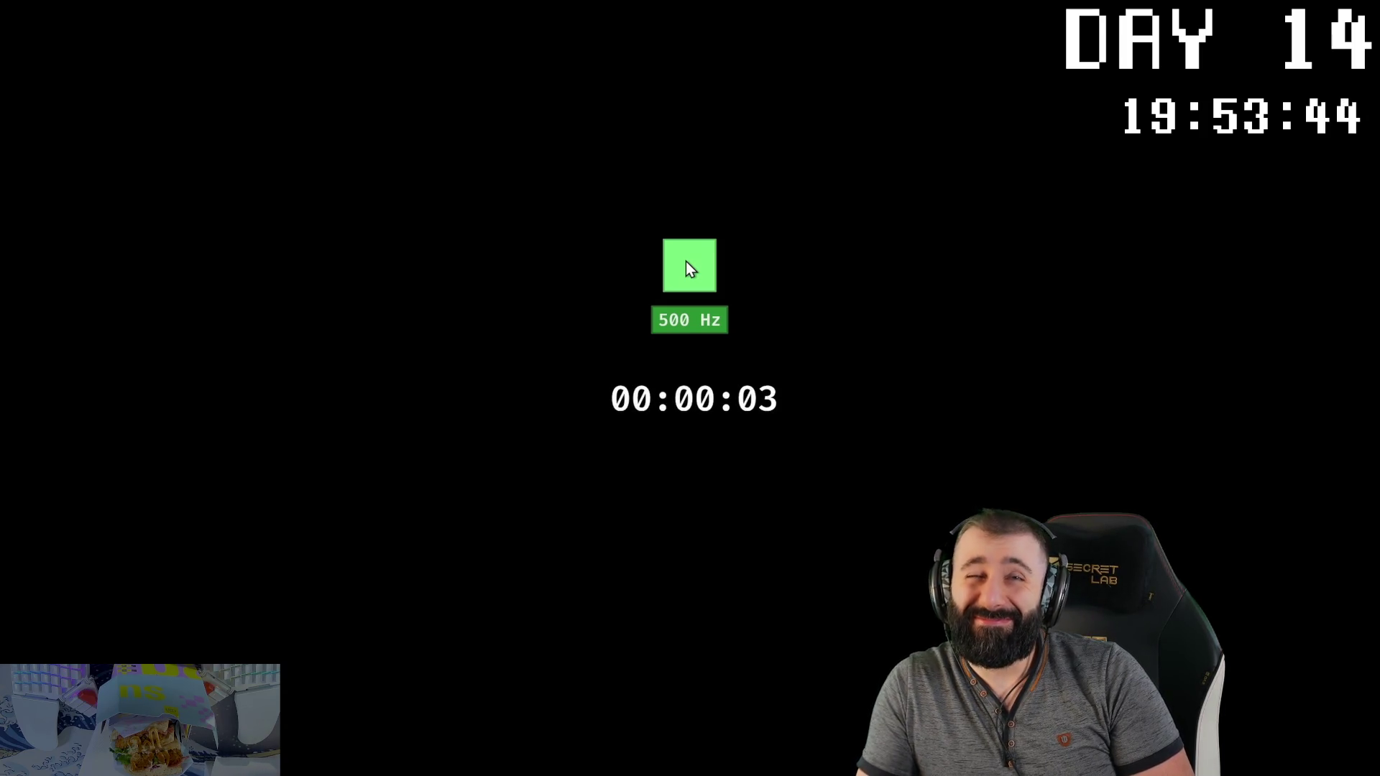
pyautogui.click(686, 261)
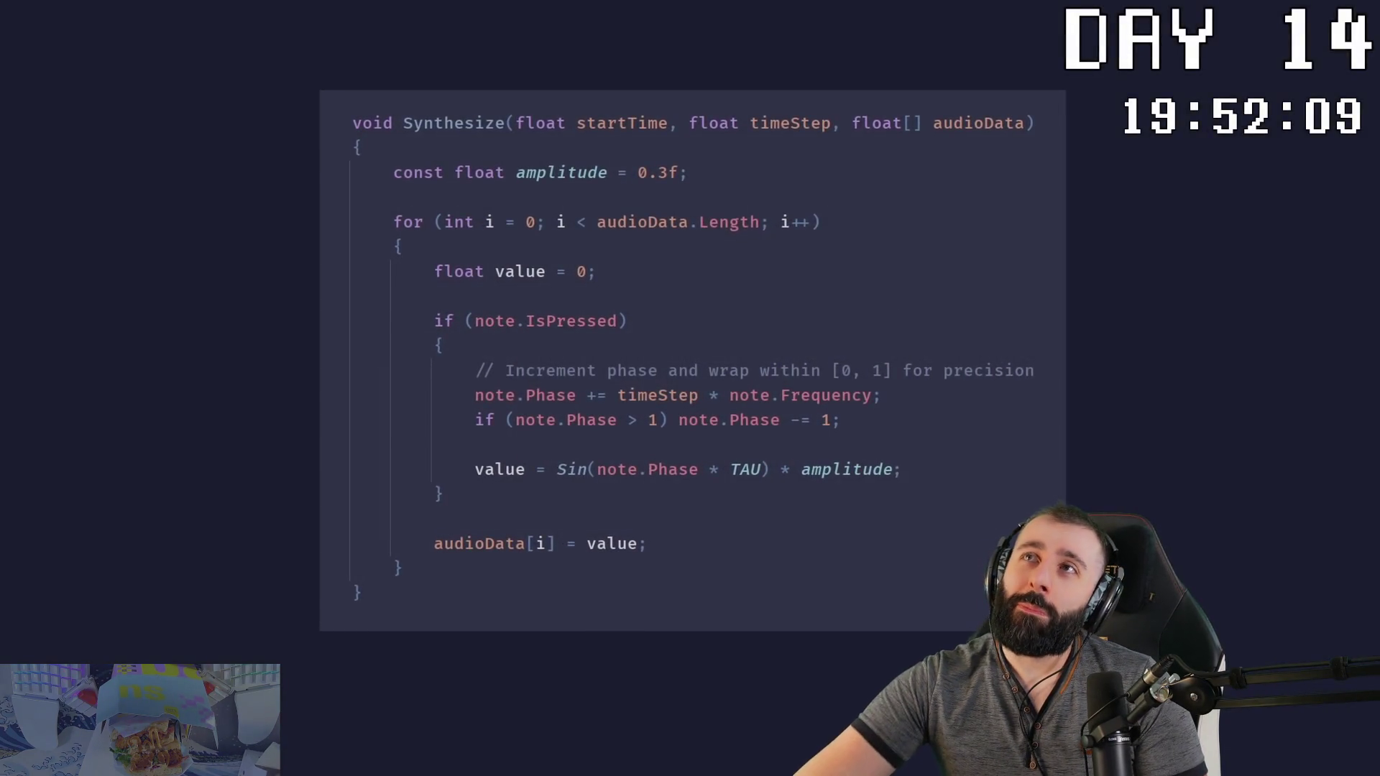
pyautogui.click(886, 398)
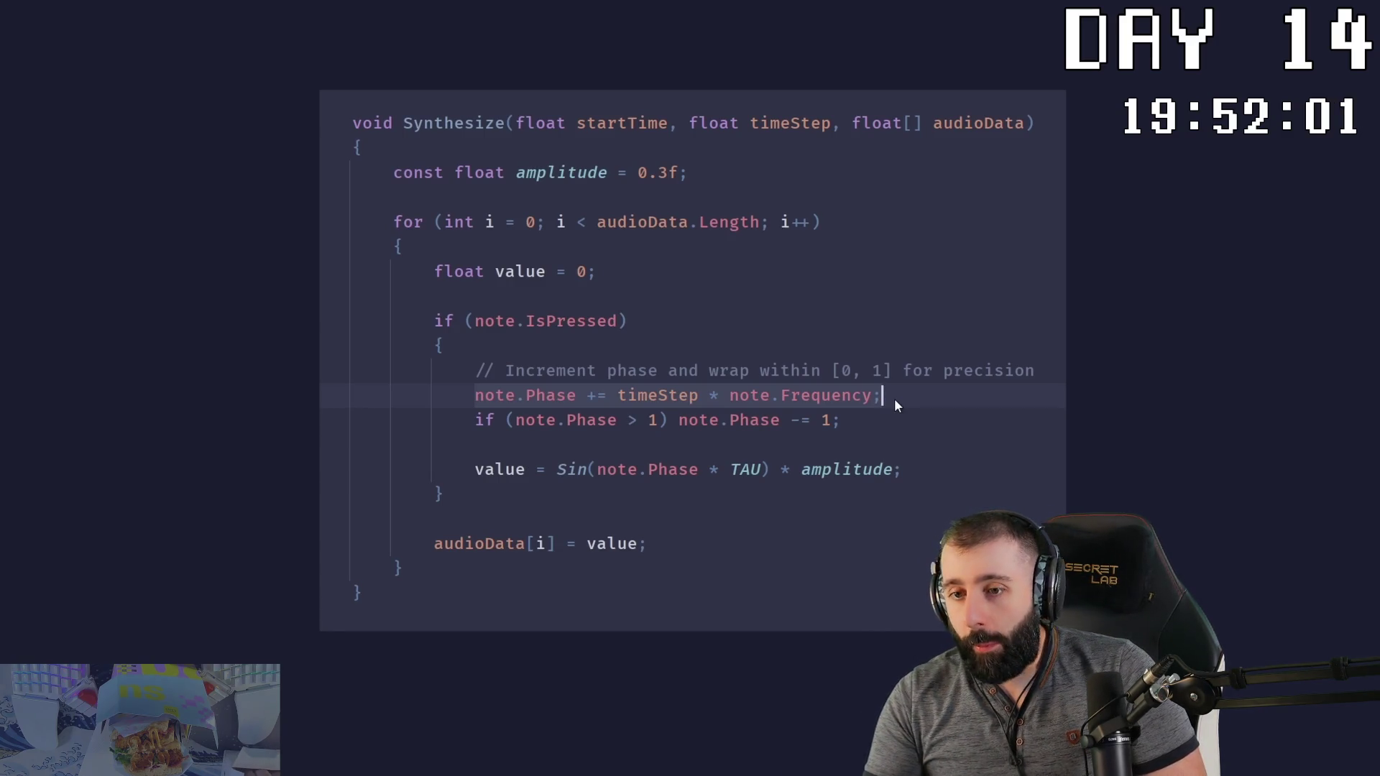
pyautogui.click(477, 422)
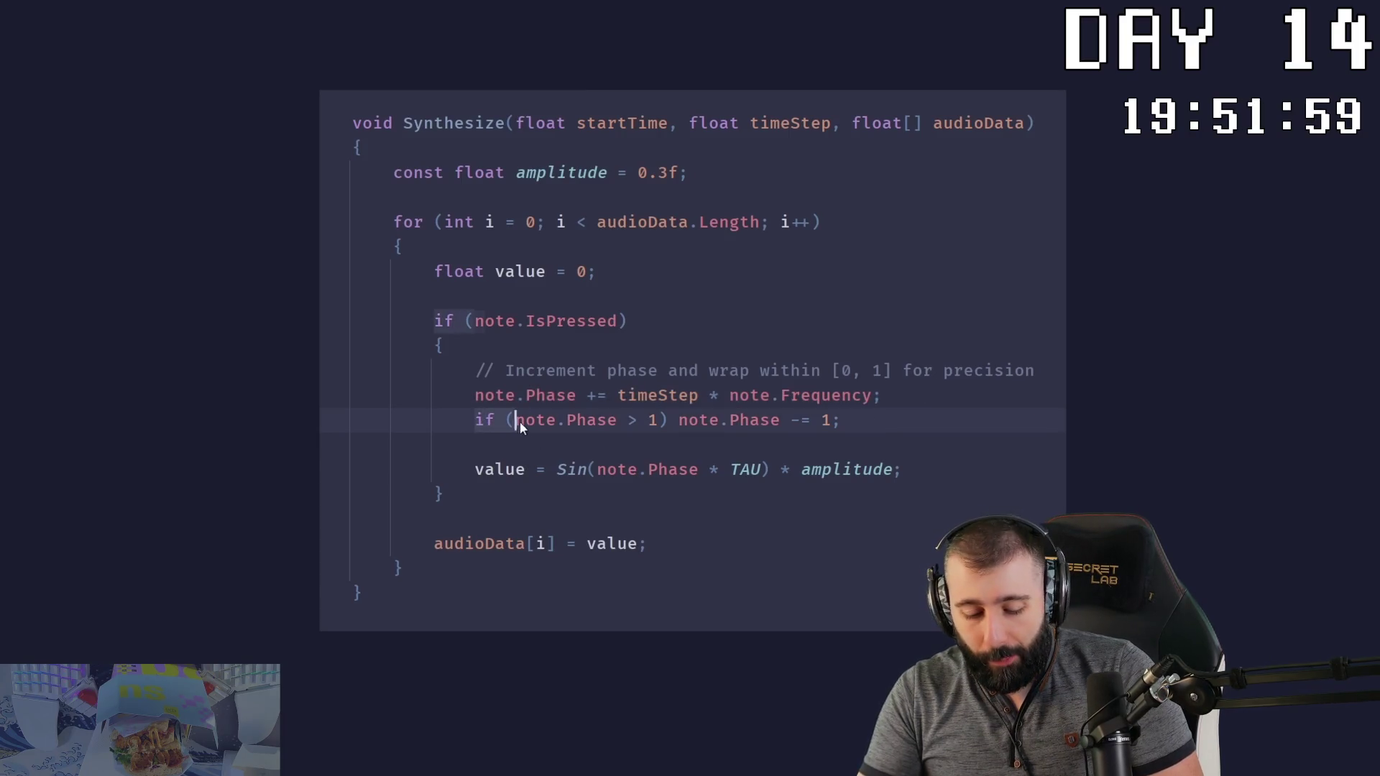
pyautogui.click(811, 430)
pyautogui.click(847, 429)
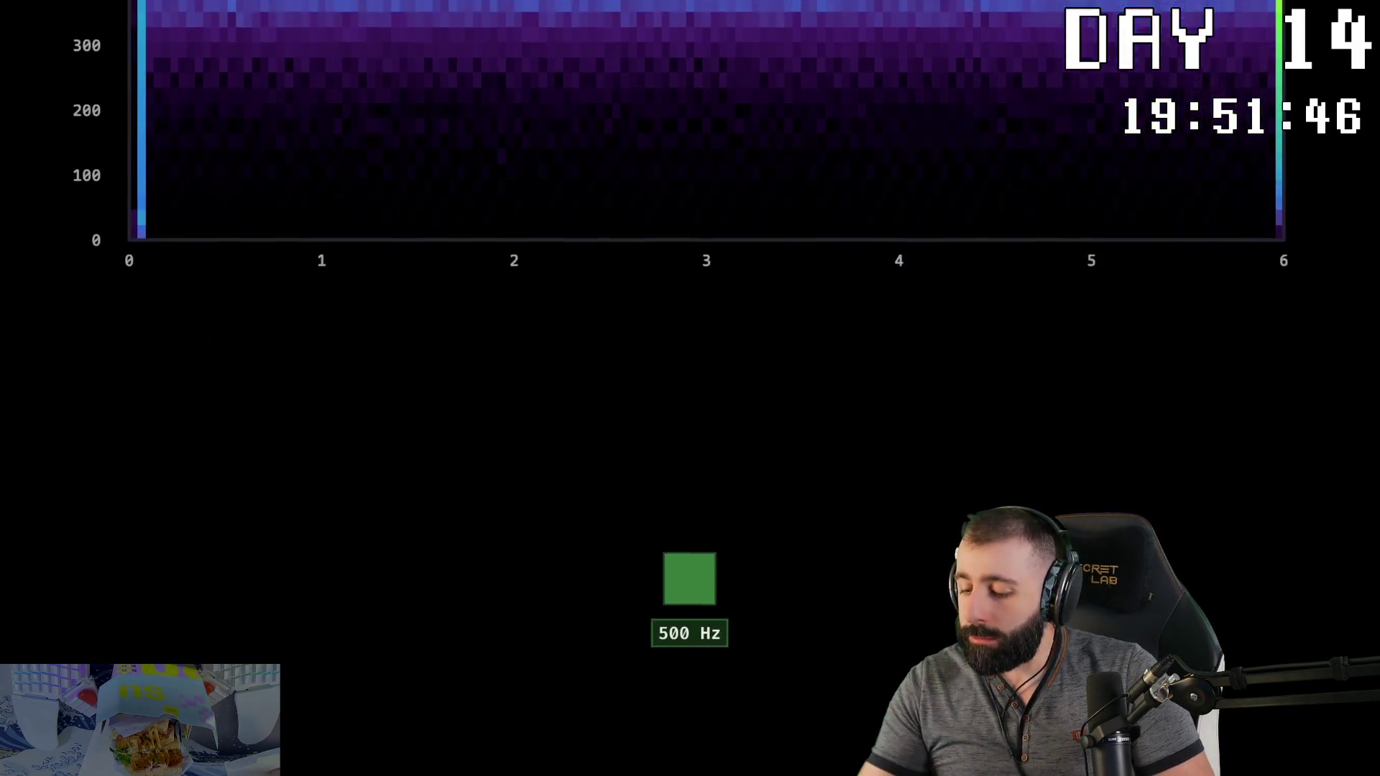
# Step: Toggle playback on the video, then skip ahead to the Piano_c4_mf_3sec.wav waveform
pyautogui.click(688, 265)
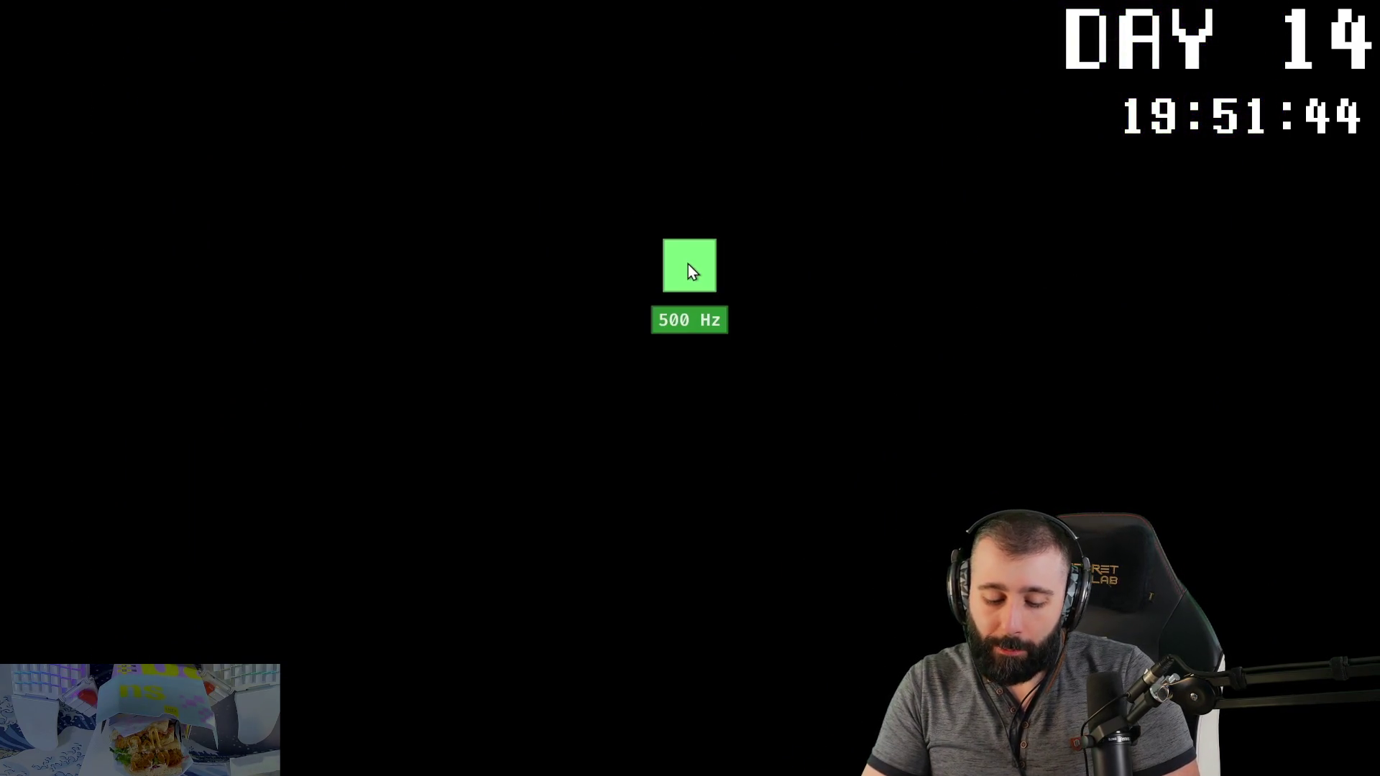
pyautogui.click(691, 269)
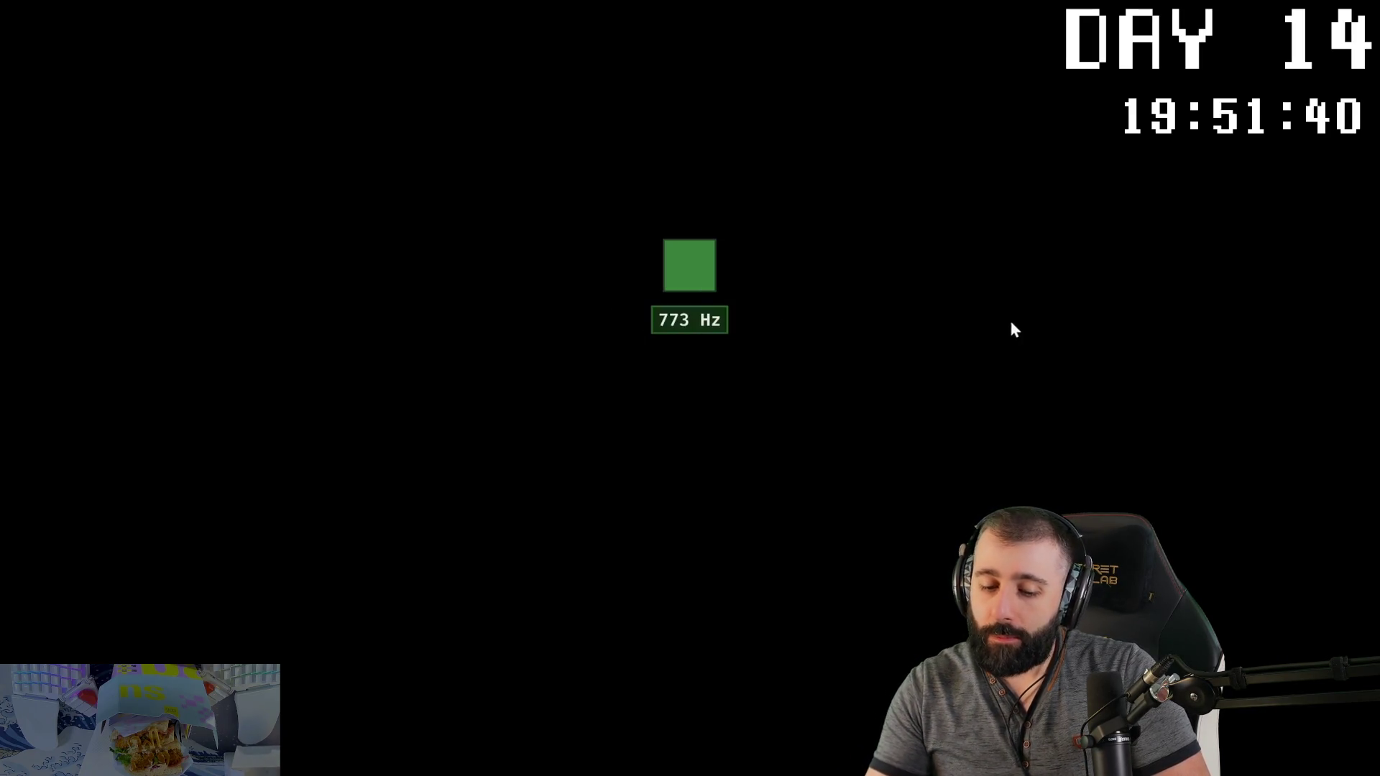
pyautogui.click(694, 257)
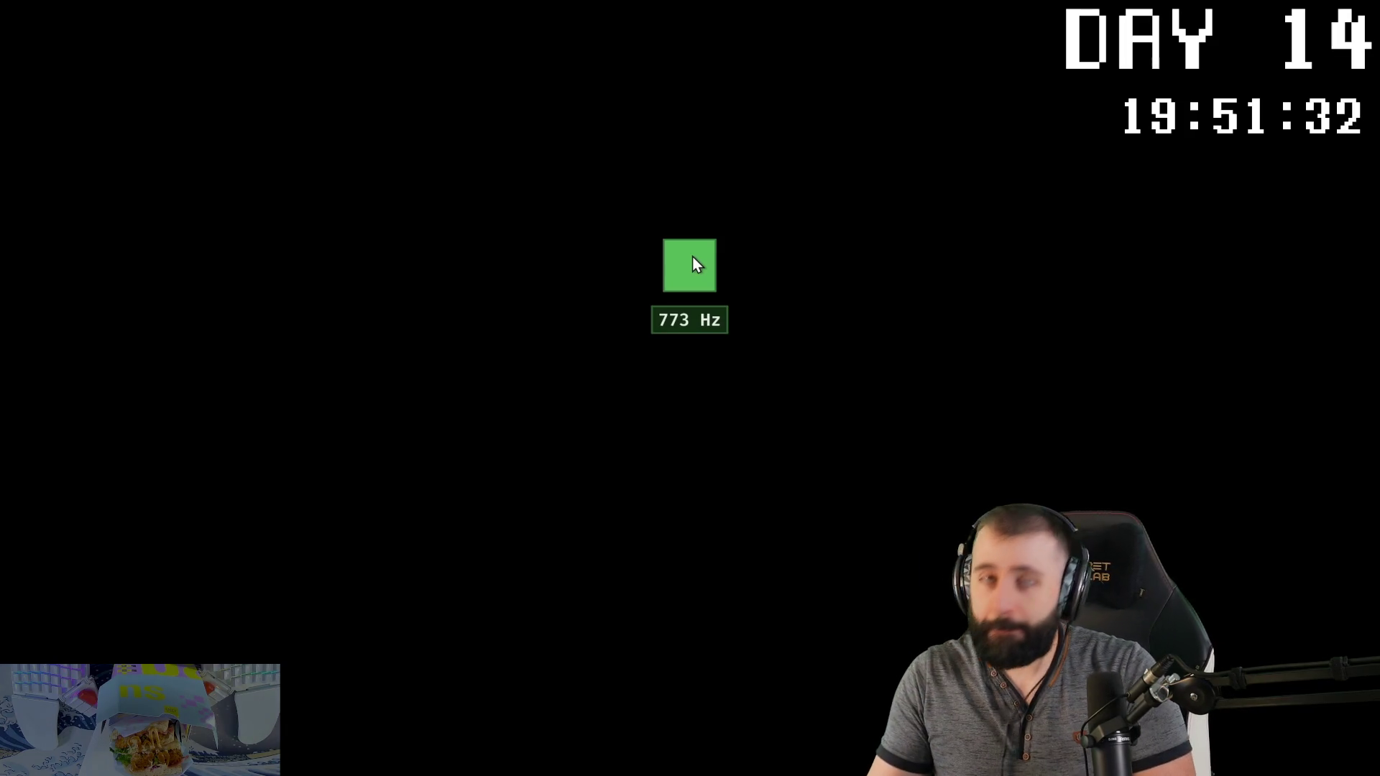
pyautogui.press('Right')
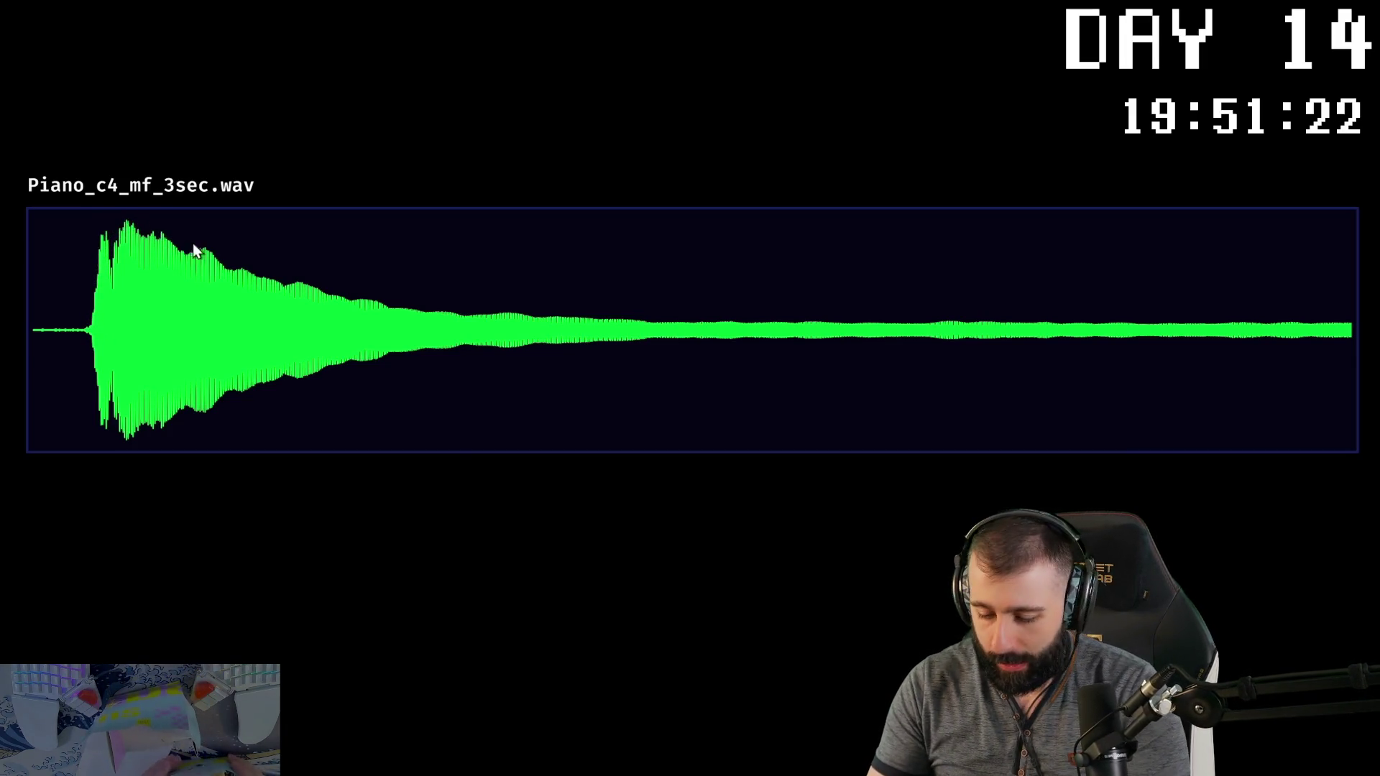
# Step: Step back in the video and drag across the envelope graph during the attack-decay-release demo
pyautogui.press('Left')
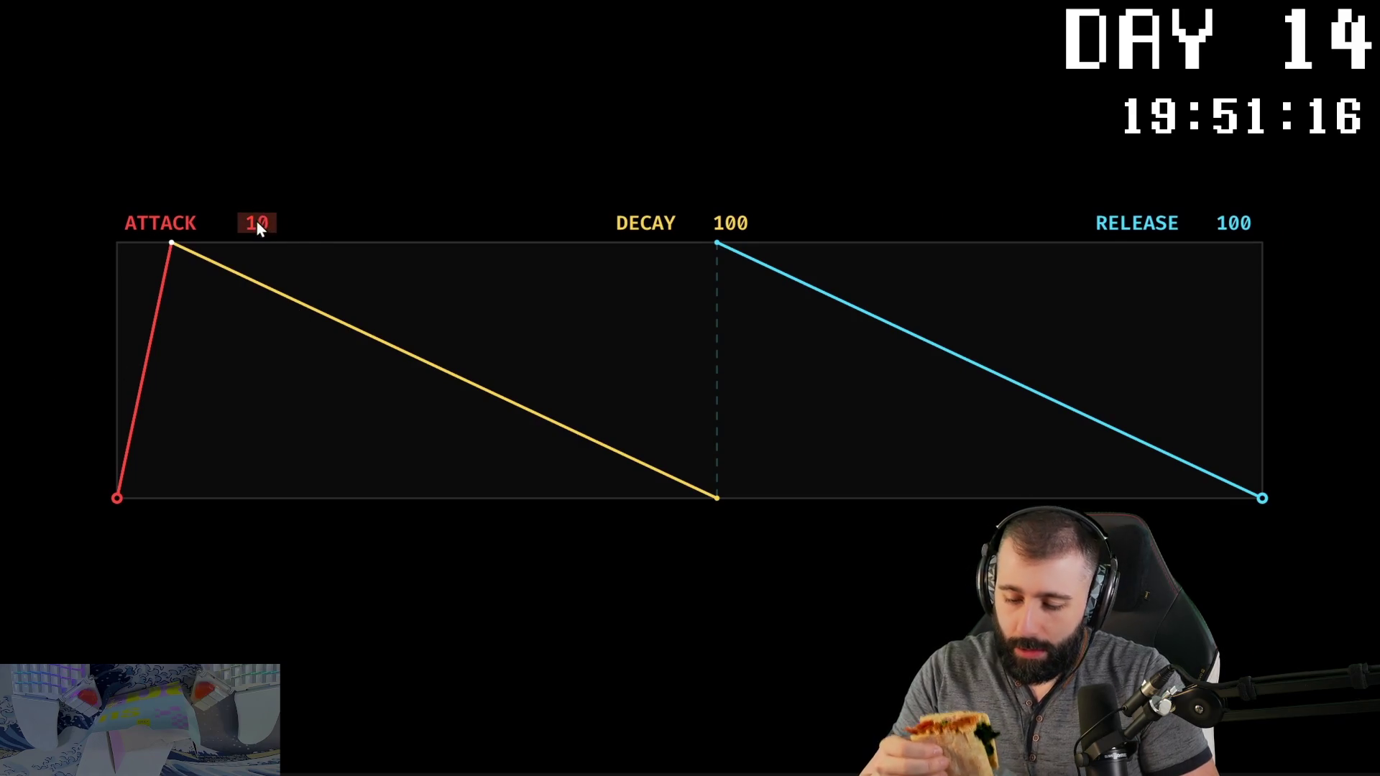
pyautogui.moveTo(257, 220); pyautogui.dragTo(296, 226)
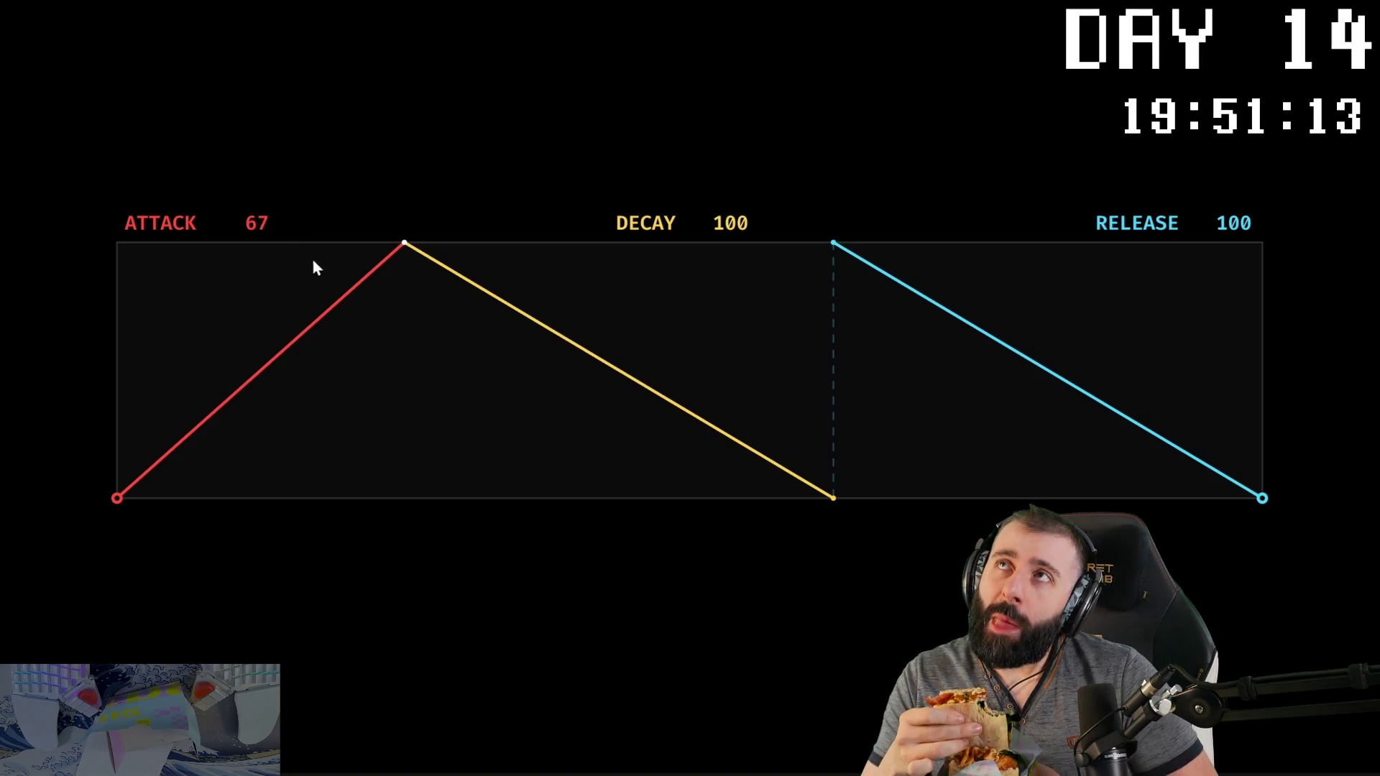
pyautogui.moveTo(730, 223); pyautogui.dragTo(951, 230)
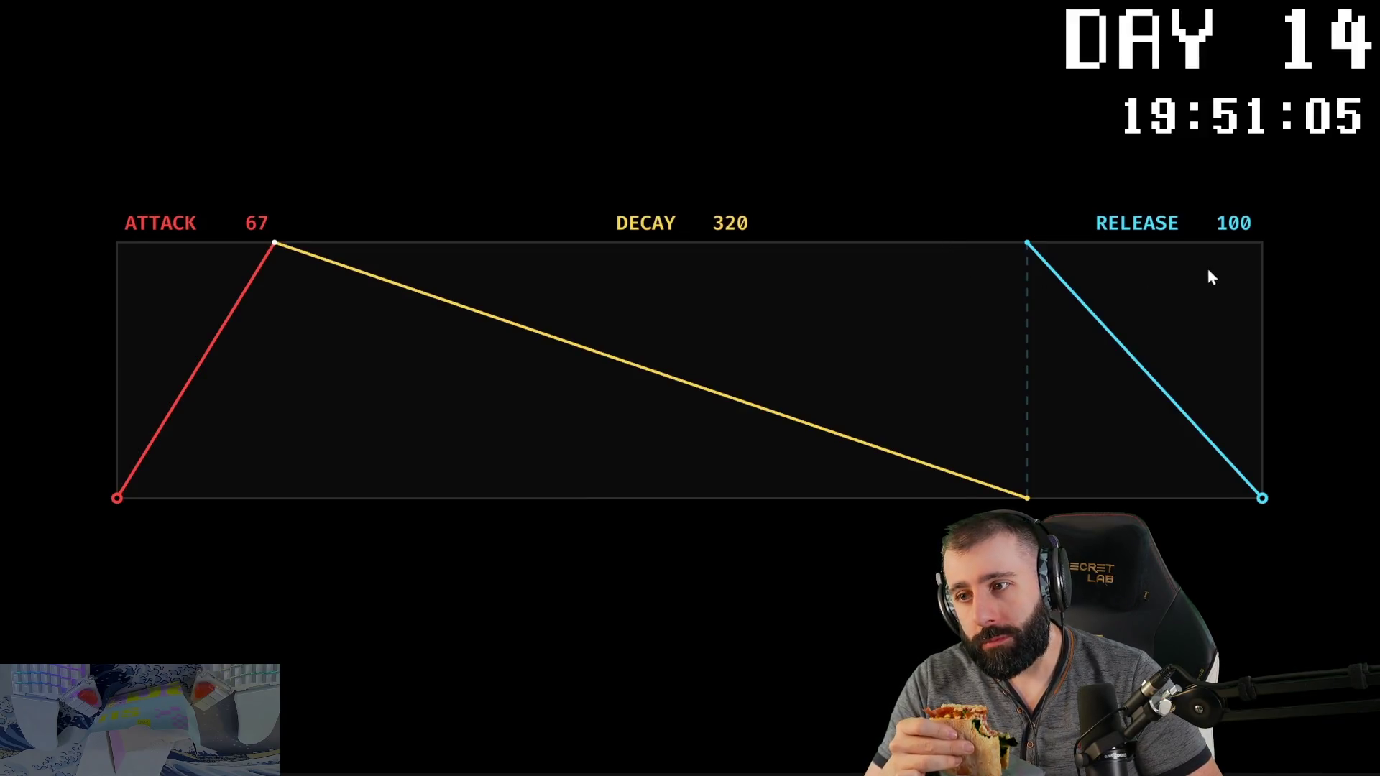
pyautogui.moveTo(1244, 224); pyautogui.dragTo(1203, 225)
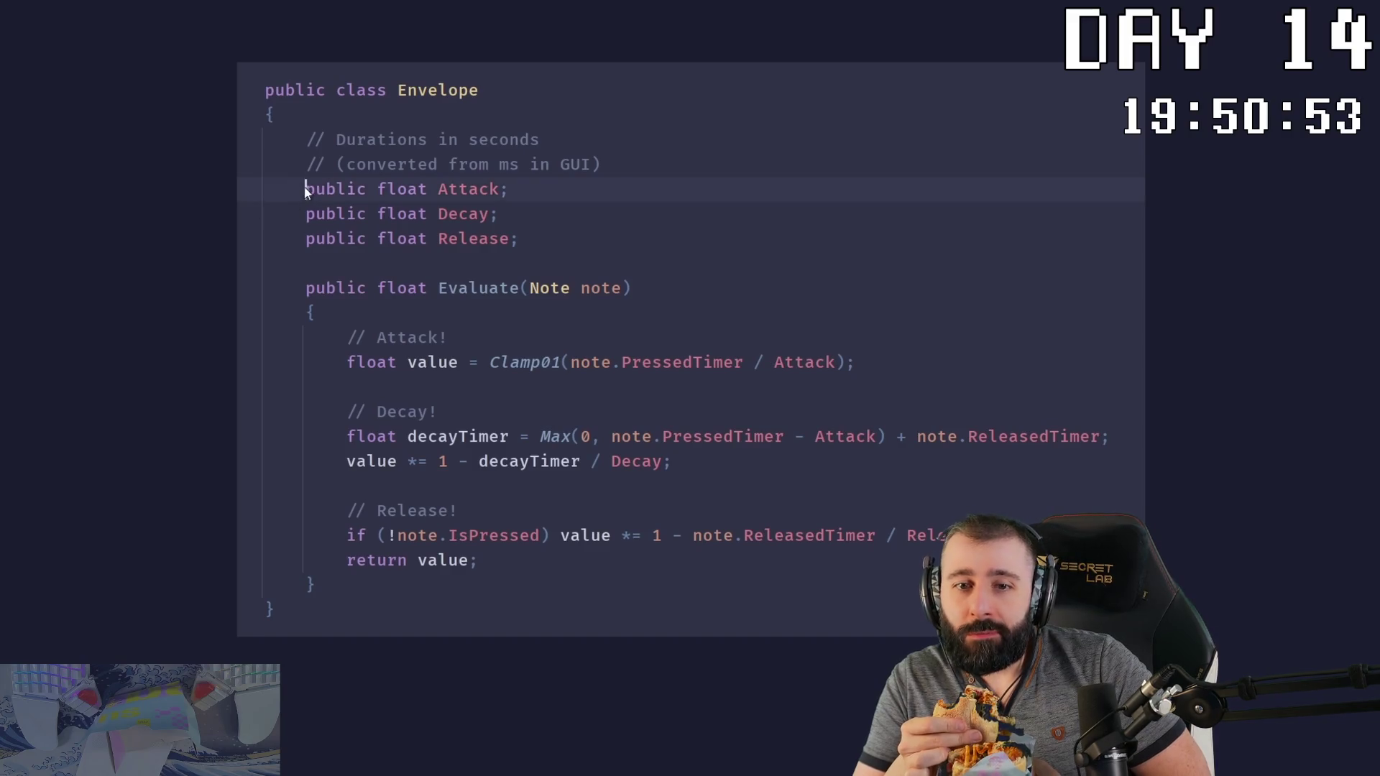
# Step: Highlight lines of the envelope code, then run an envelope playback test
pyautogui.moveTo(304, 193); pyautogui.dragTo(468, 233)
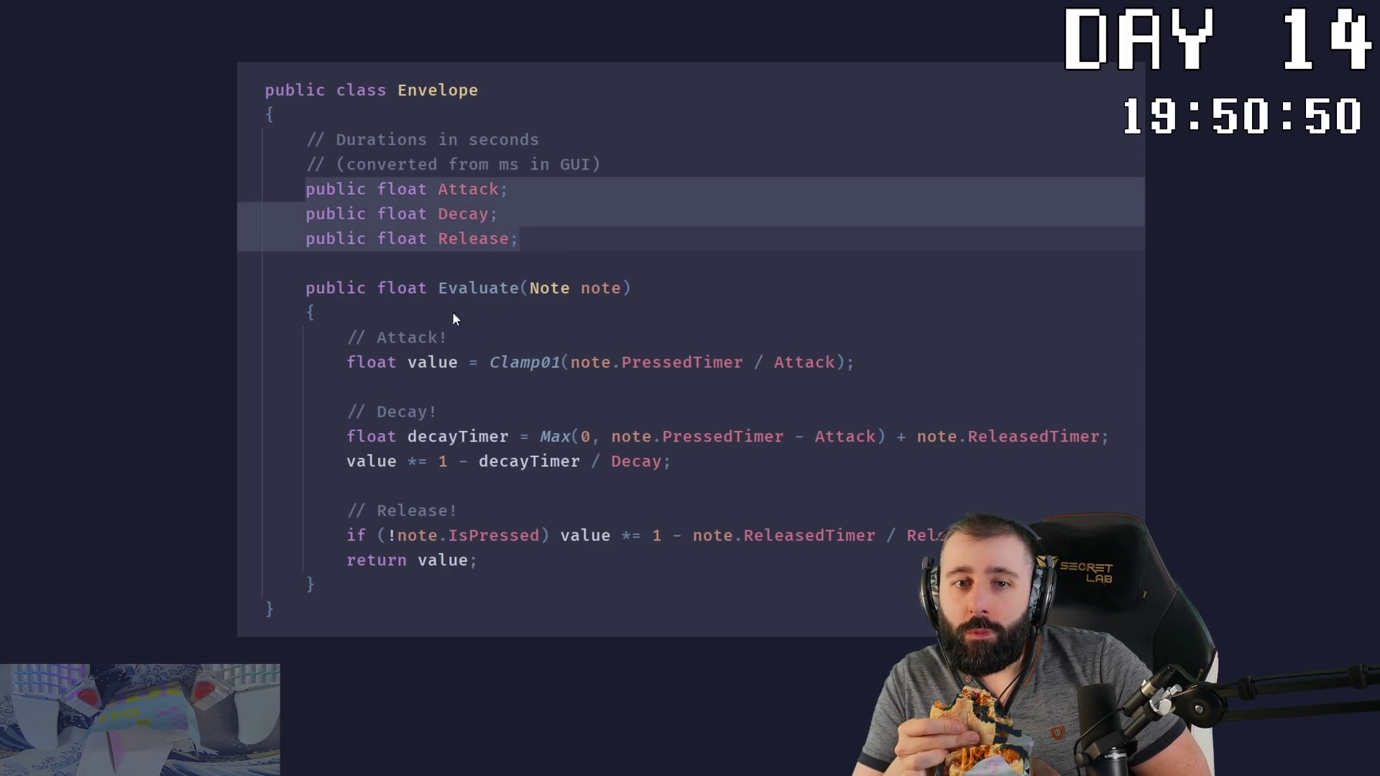
pyautogui.click(305, 290)
pyautogui.moveTo(305, 290); pyautogui.dragTo(563, 574)
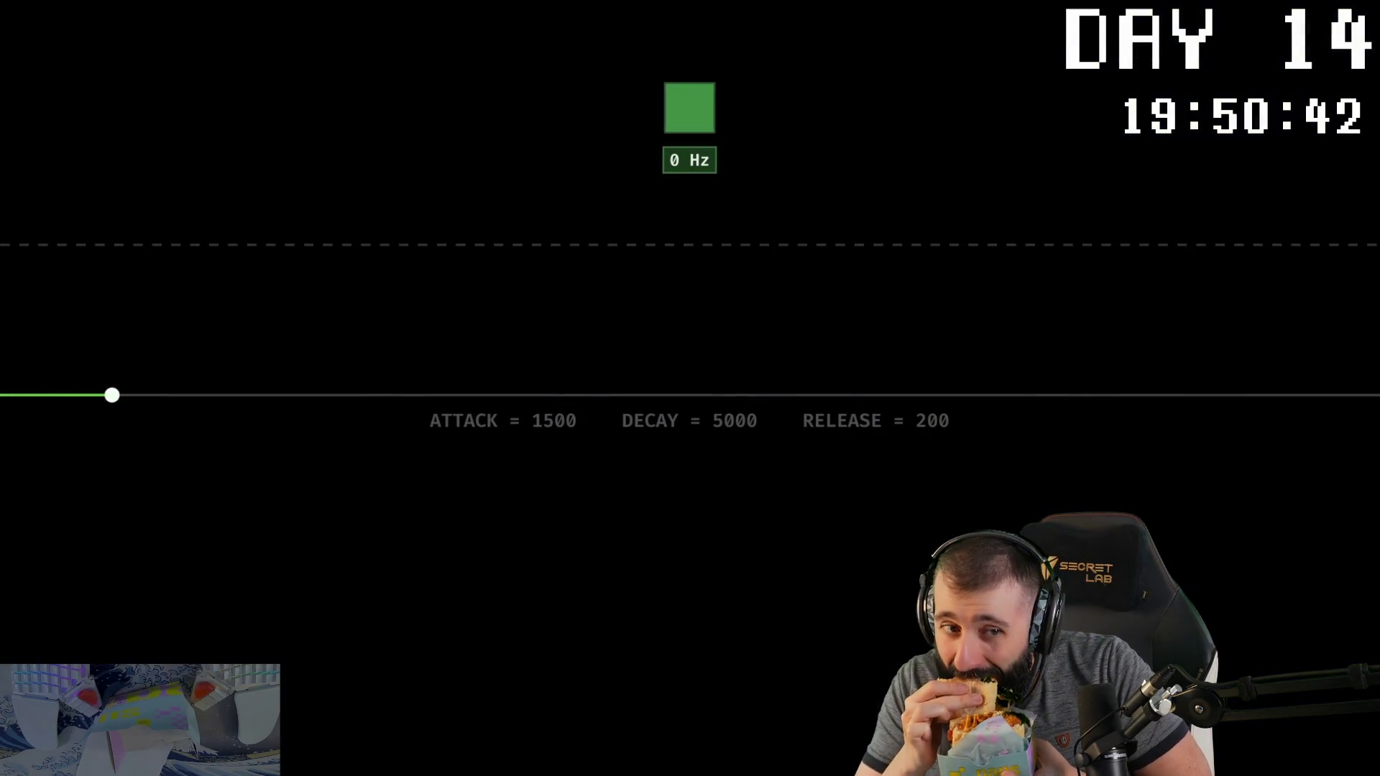
pyautogui.click(689, 105)
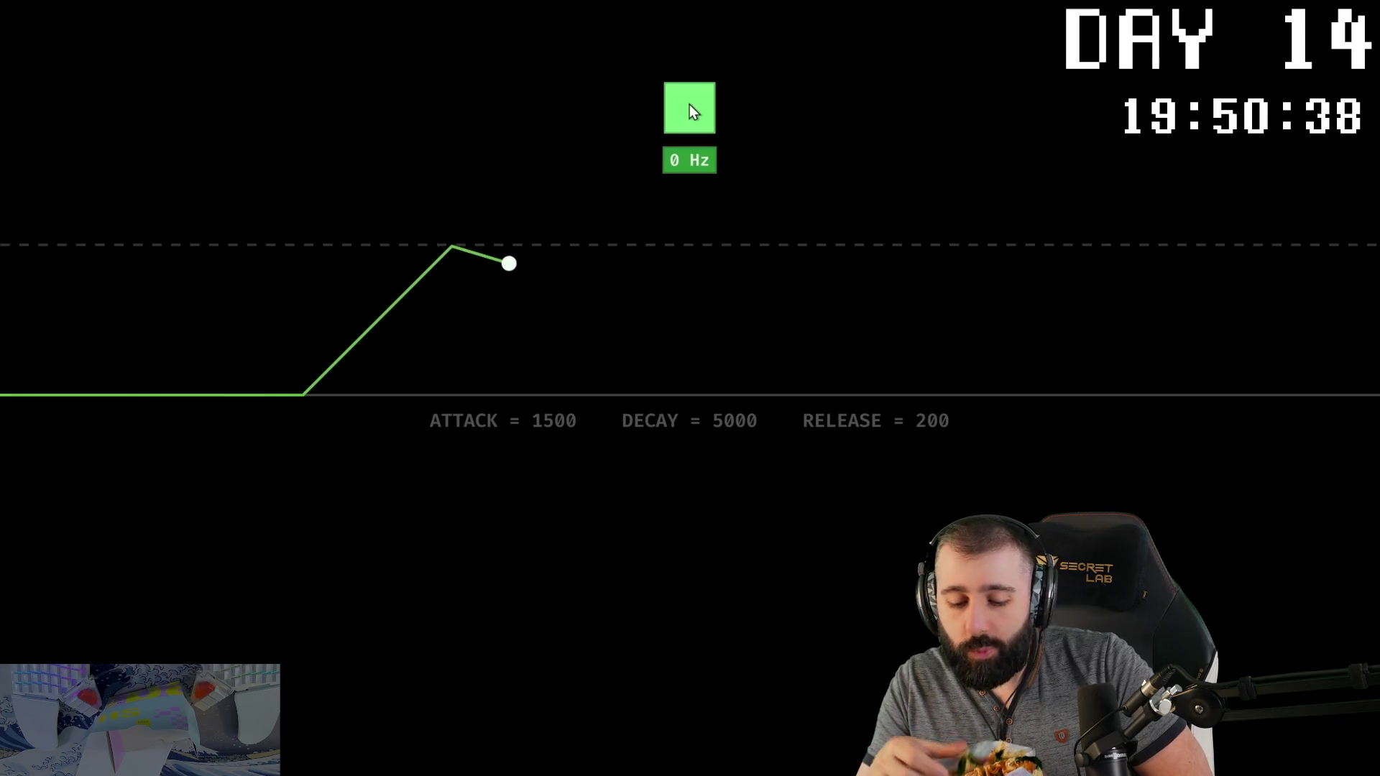
pyautogui.moveTo(689, 105); pyautogui.dragTo(689, 105)
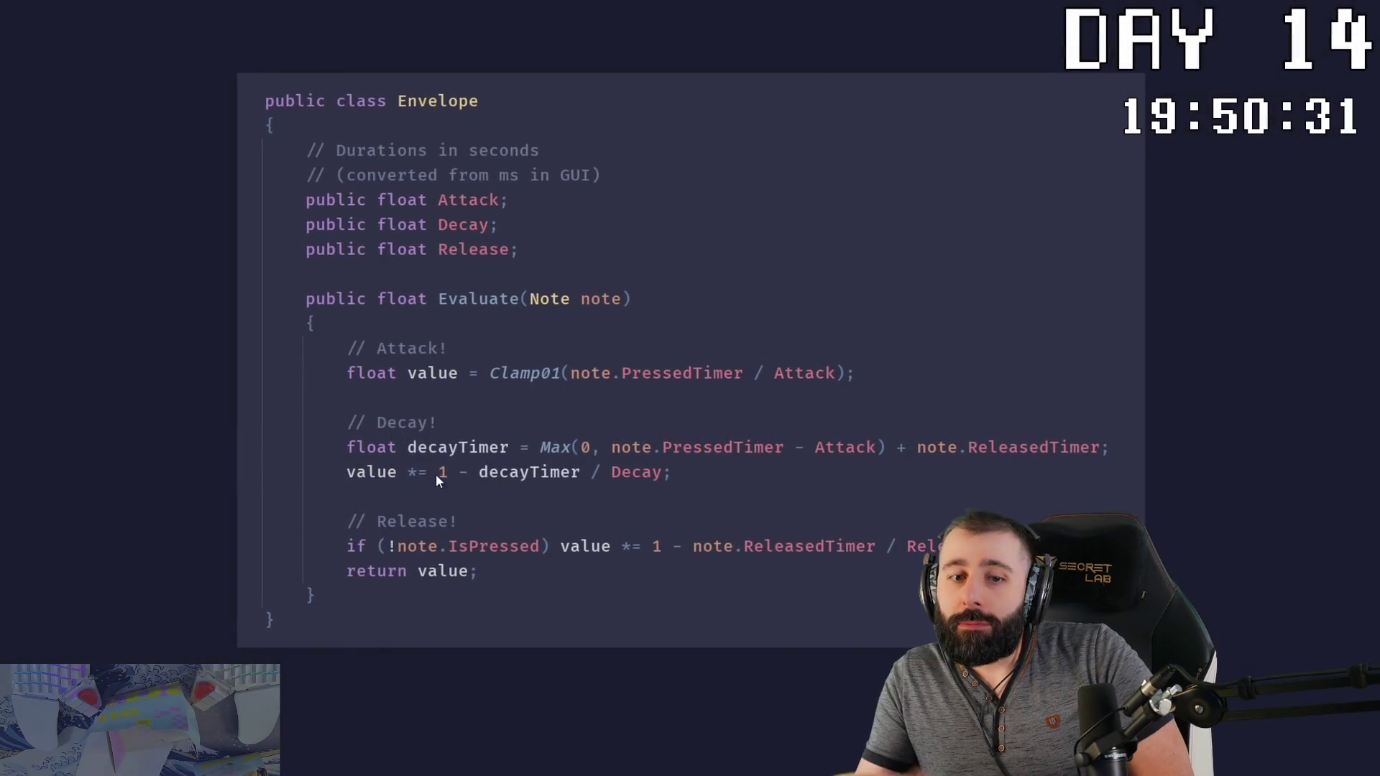
# Step: Wrap the envelope expression in a Clamp01() call
pyautogui.click(438, 473)
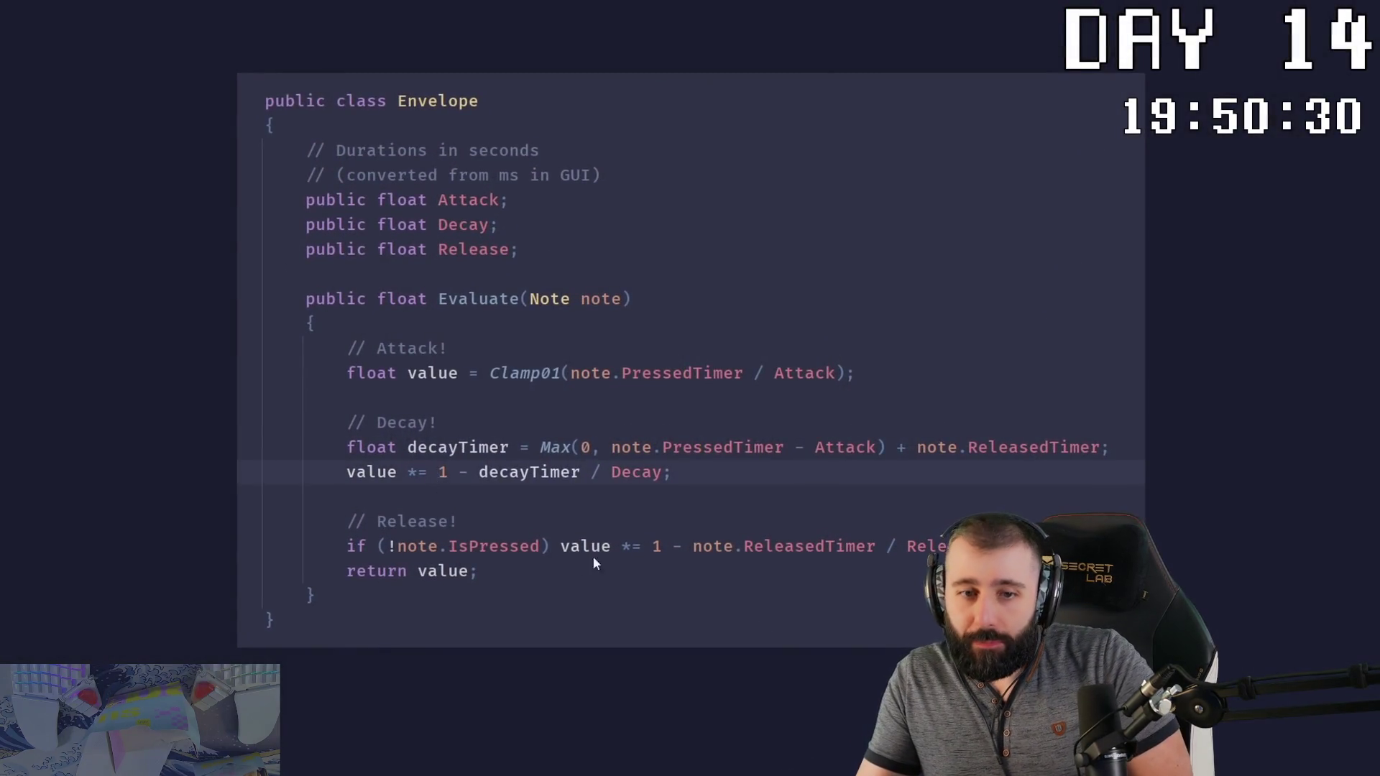
pyautogui.keyDown('alt'); pyautogui.click(654, 546); pyautogui.keyUp('alt')
pyautogui.write('Clamp01(')
pyautogui.press('End')
pyautogui.press('Left')
pyautogui.write(')')
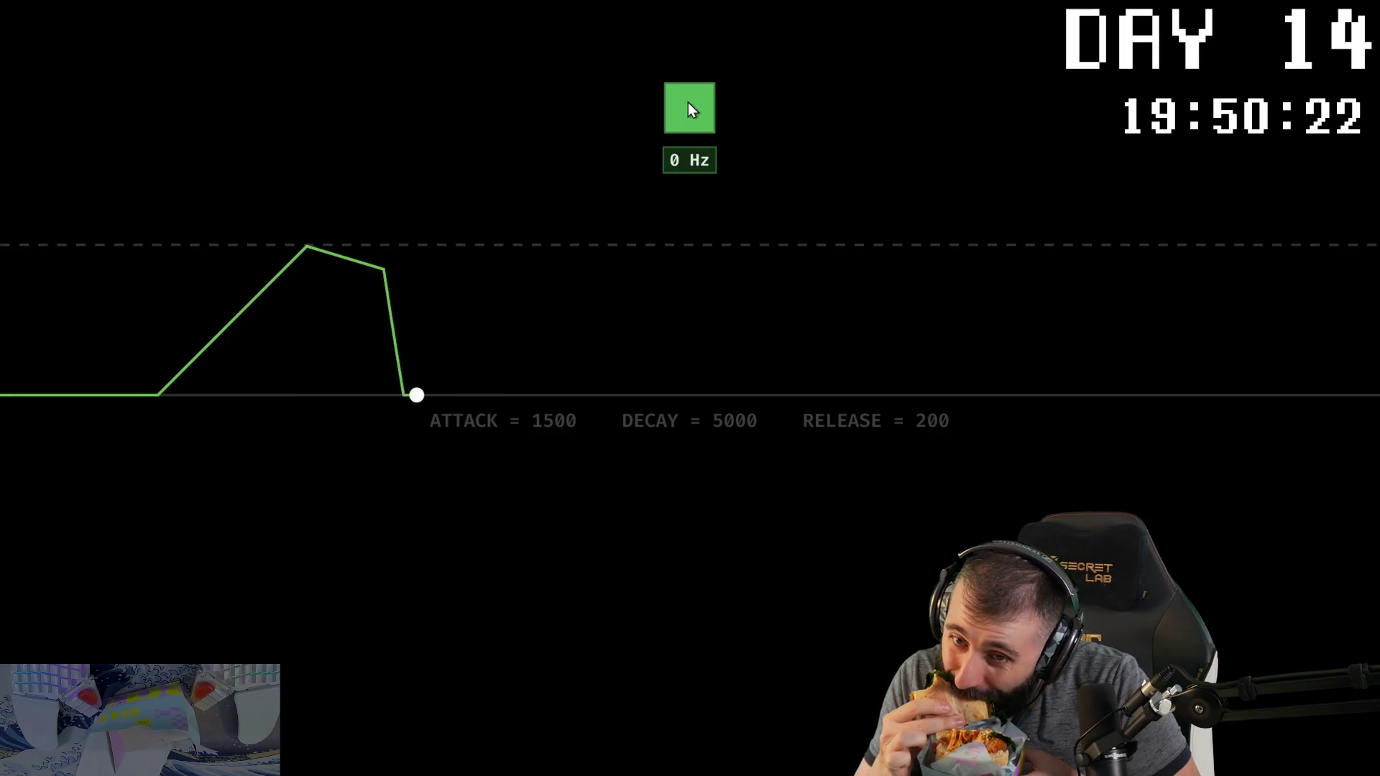
# Step: Trigger the envelope repeatedly with attack 500, decay 5000 and release 3000
pyautogui.click(688, 103)
pyautogui.moveTo(688, 102); pyautogui.dragTo(688, 102)
pyautogui.moveTo(688, 102); pyautogui.dragTo(688, 102)
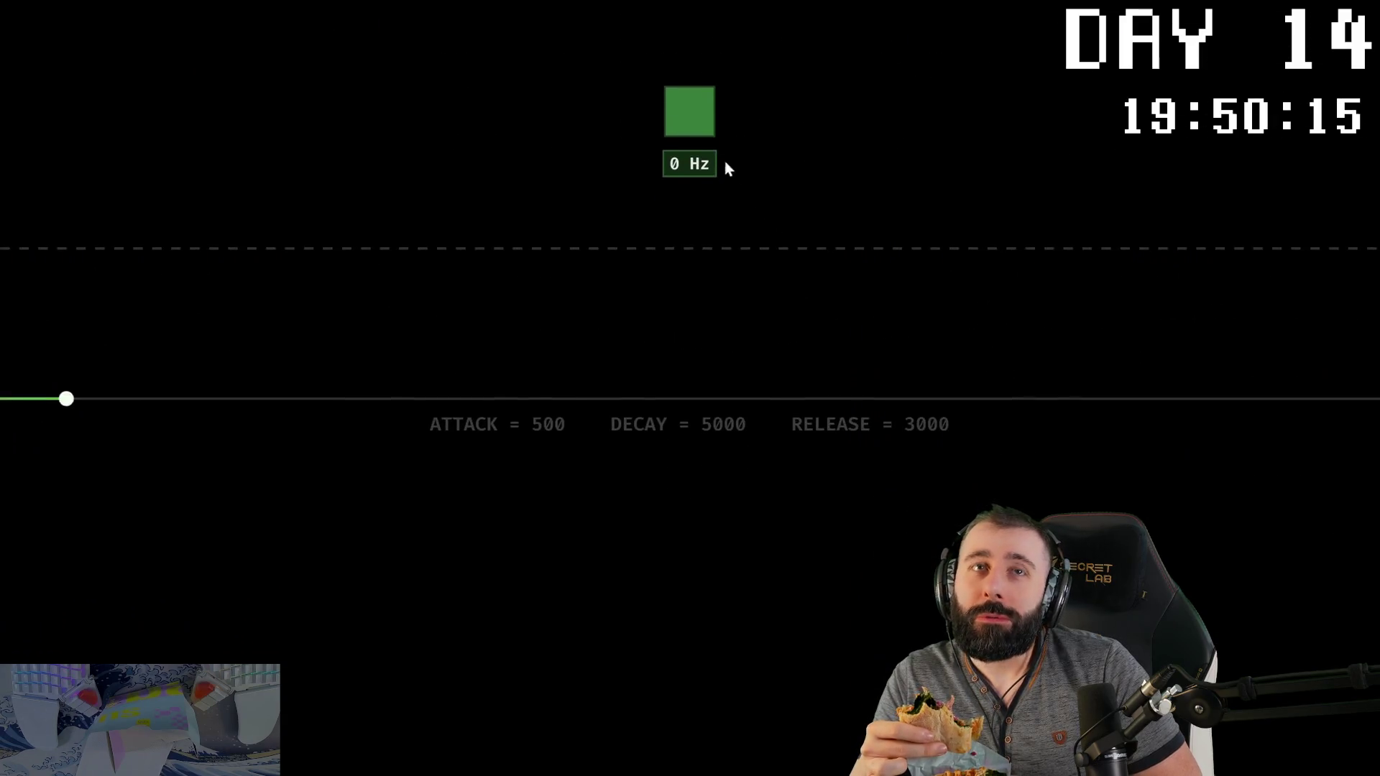
pyautogui.click(693, 105)
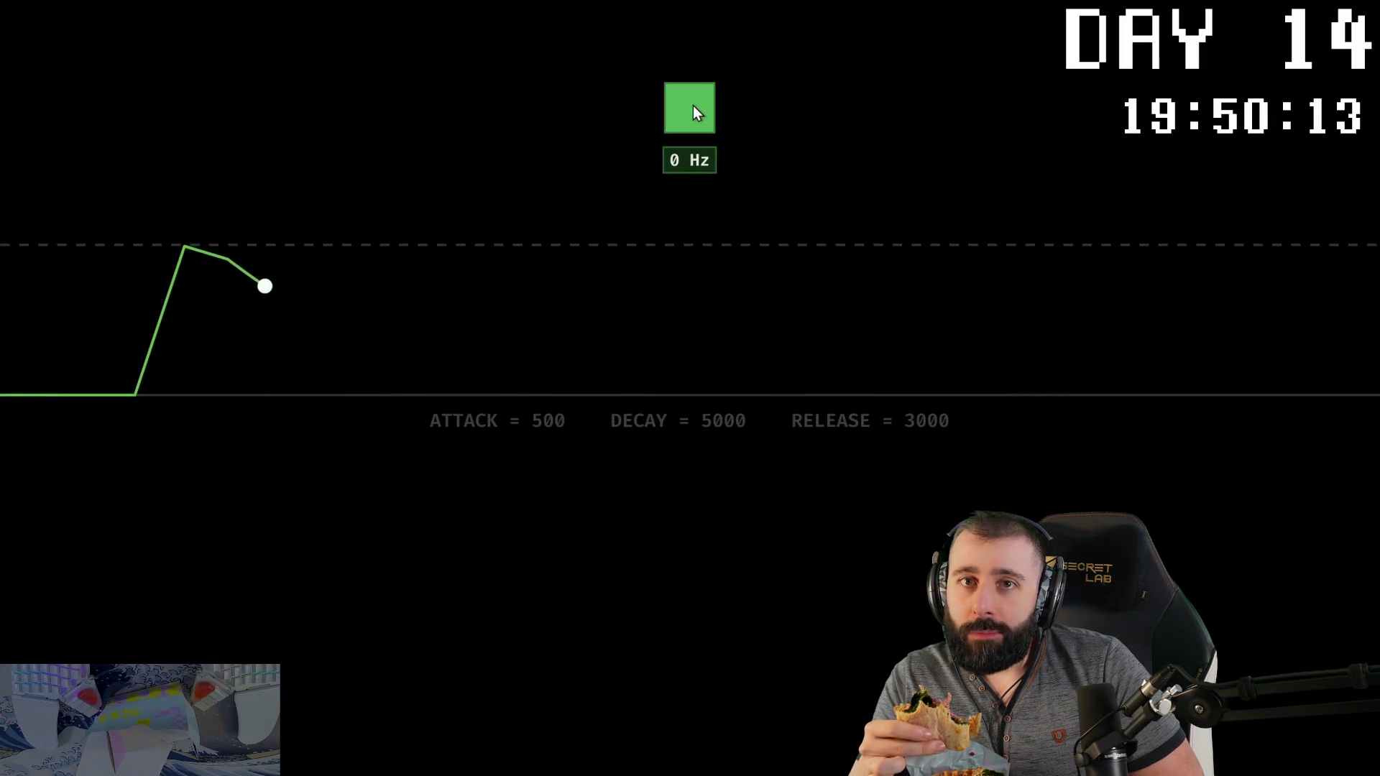
pyautogui.click(693, 105)
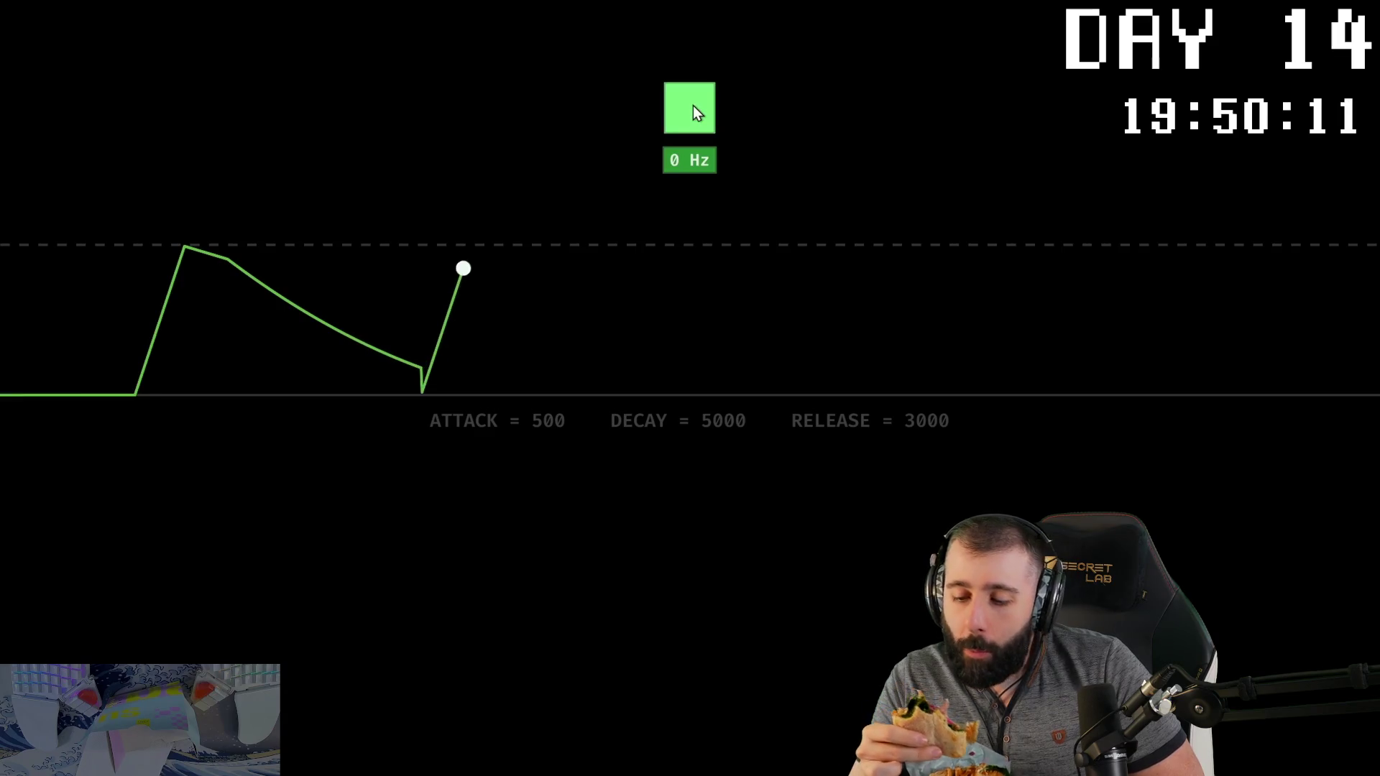
pyautogui.click(693, 105)
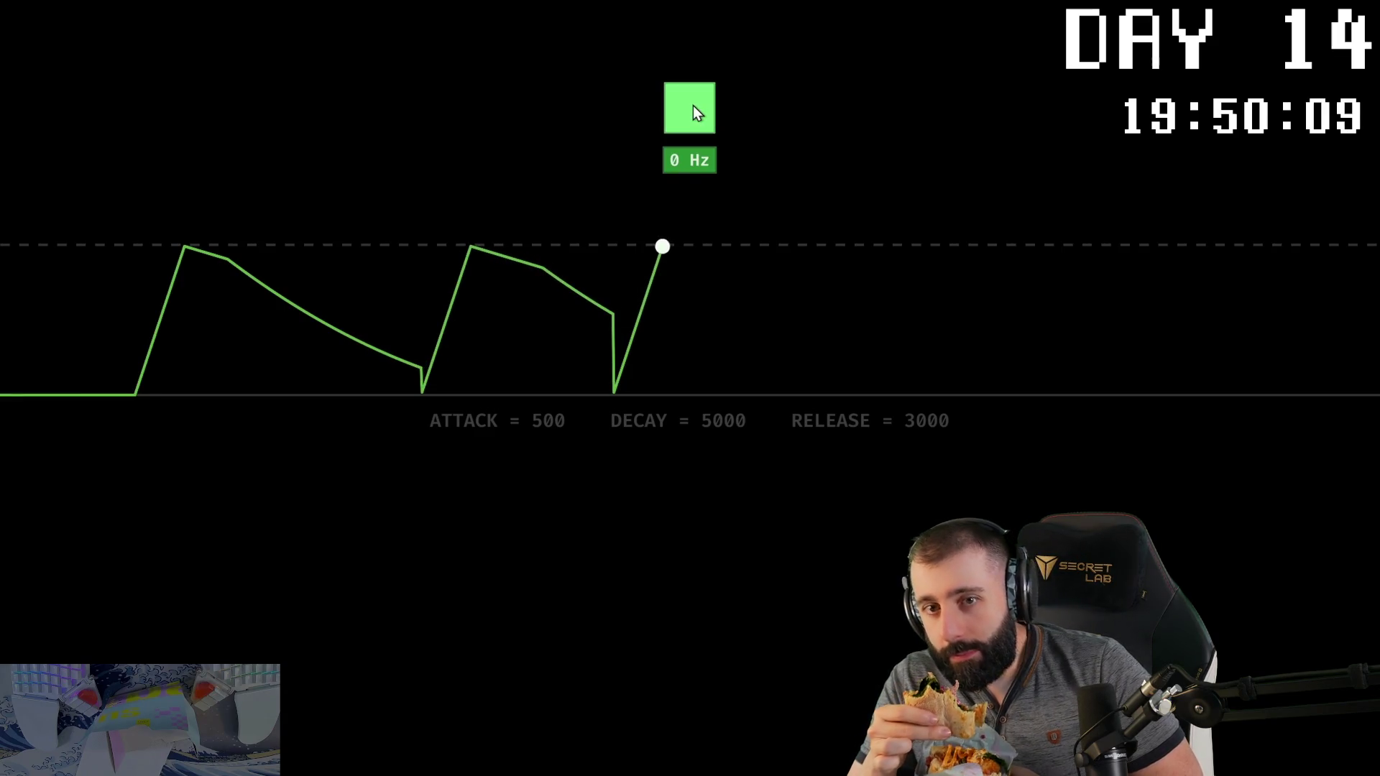
pyautogui.click(693, 105)
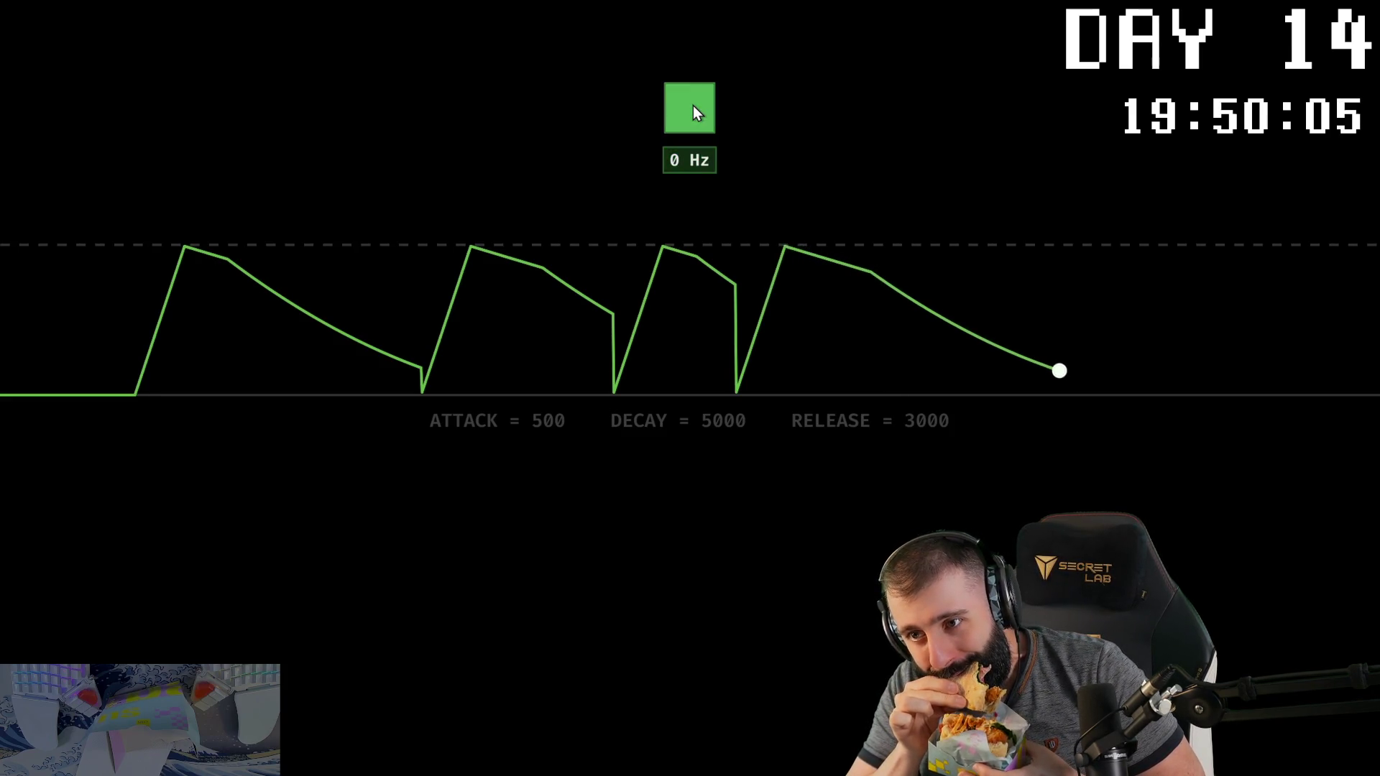
pyautogui.click(693, 105)
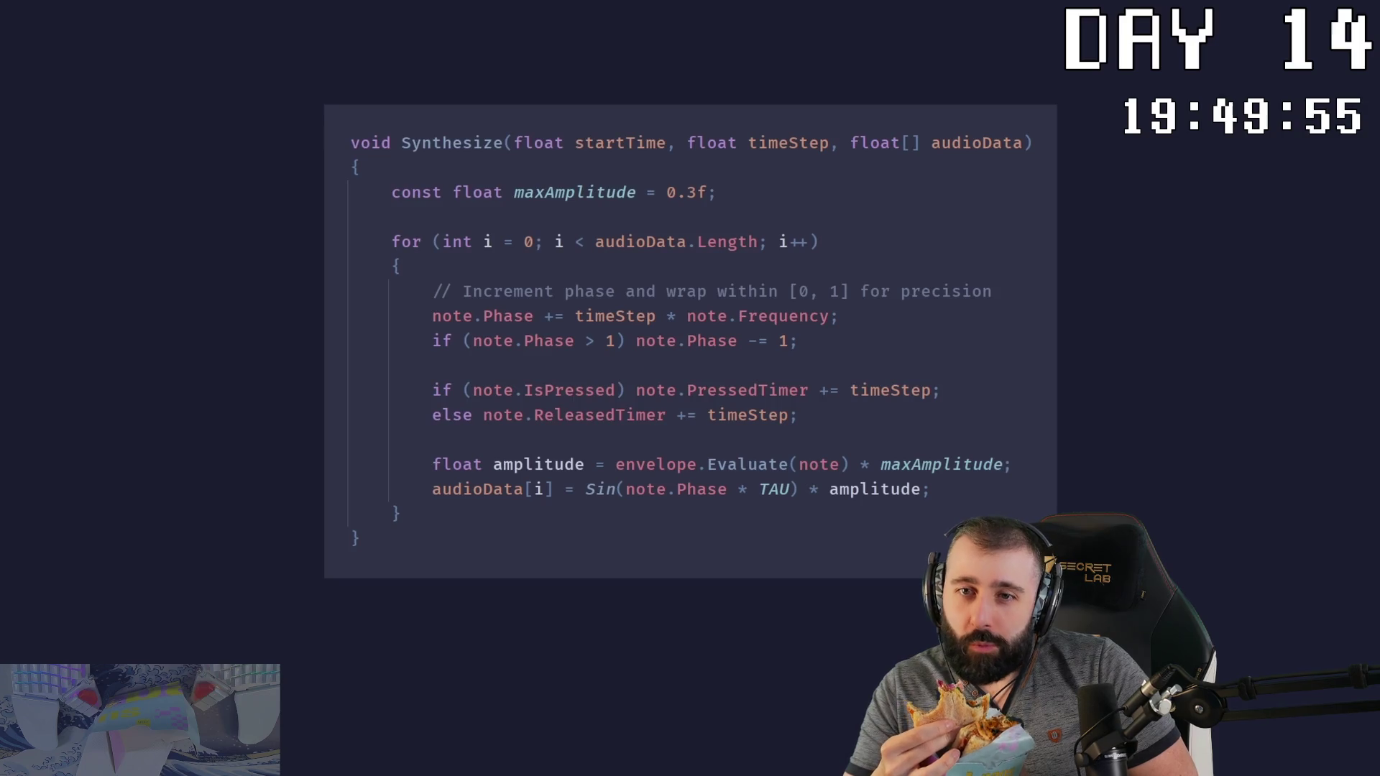
pyautogui.moveTo(432, 390); pyautogui.dragTo(800, 416)
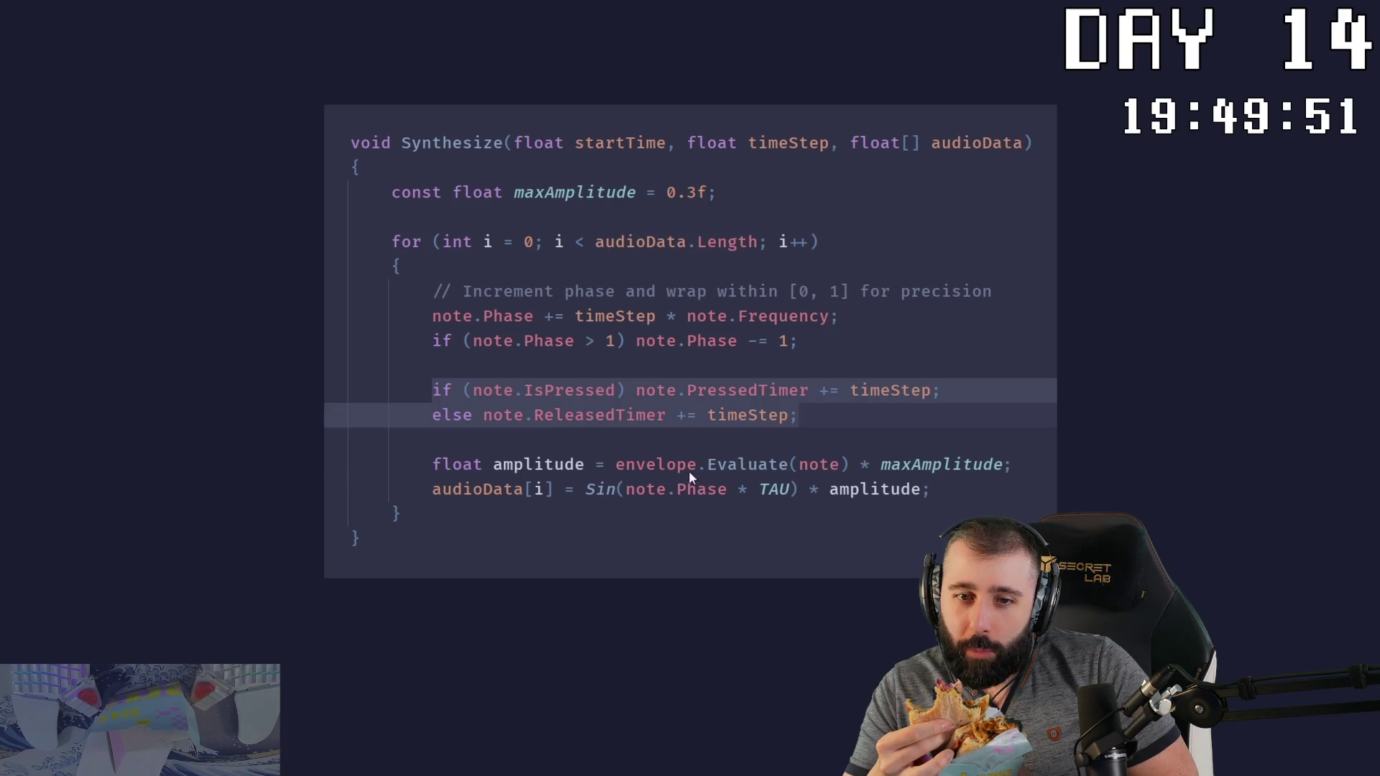
pyautogui.click(432, 464)
pyautogui.moveTo(434, 465)
pyautogui.mouseDown()
pyautogui.moveTo(594, 462)
pyautogui.moveTo(943, 496)
pyautogui.mouseUp()
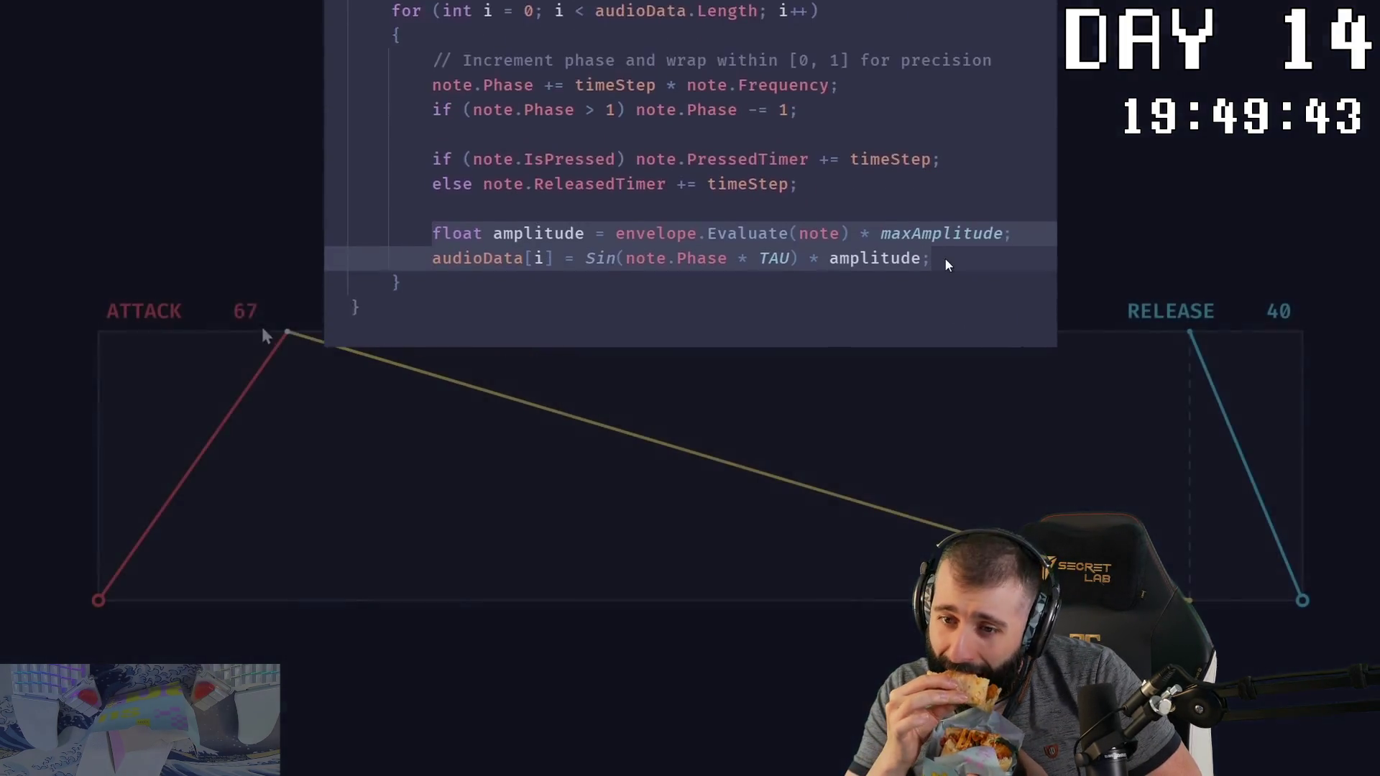
pyautogui.click(261, 313)
pyautogui.write('0')
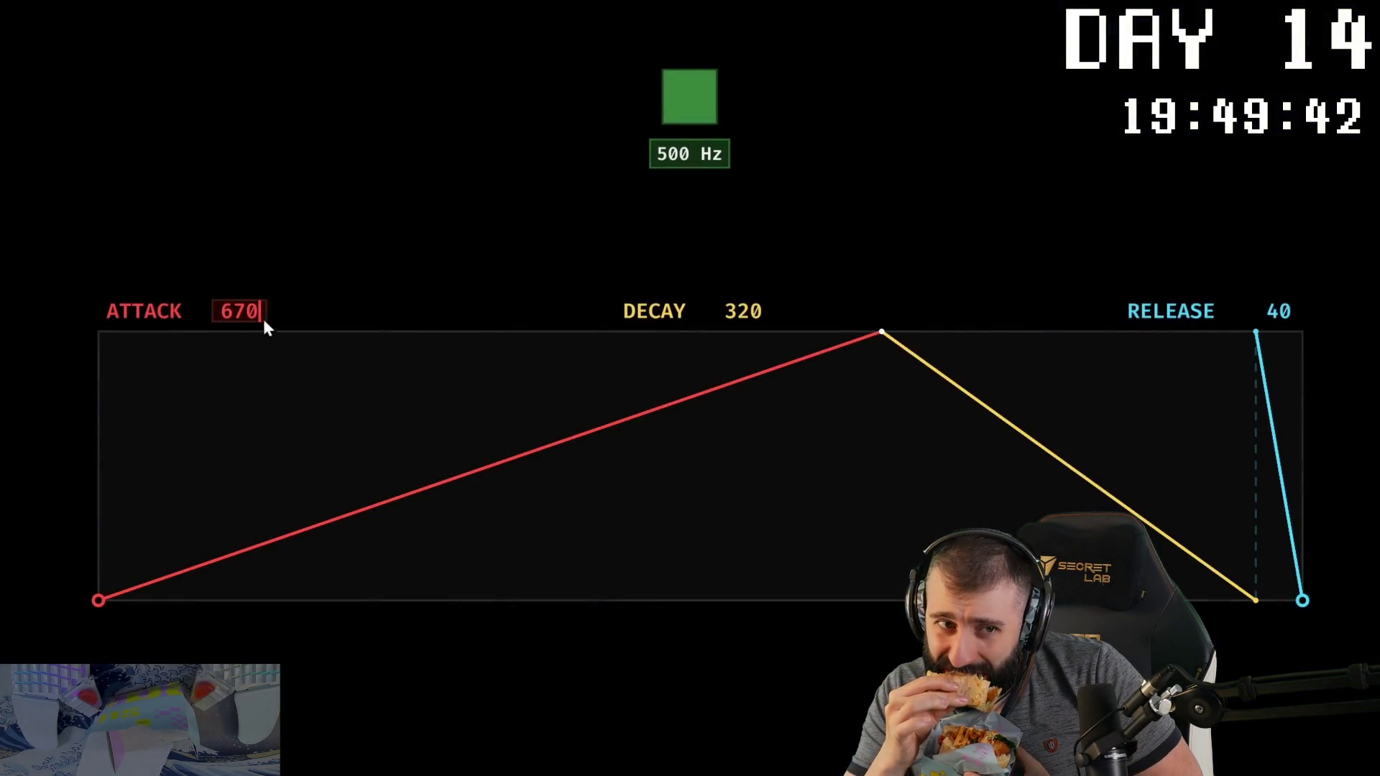
pyautogui.press('Return')
pyautogui.click(767, 310)
pyautogui.write('0')
pyautogui.click(1291, 311)
pyautogui.write('0')
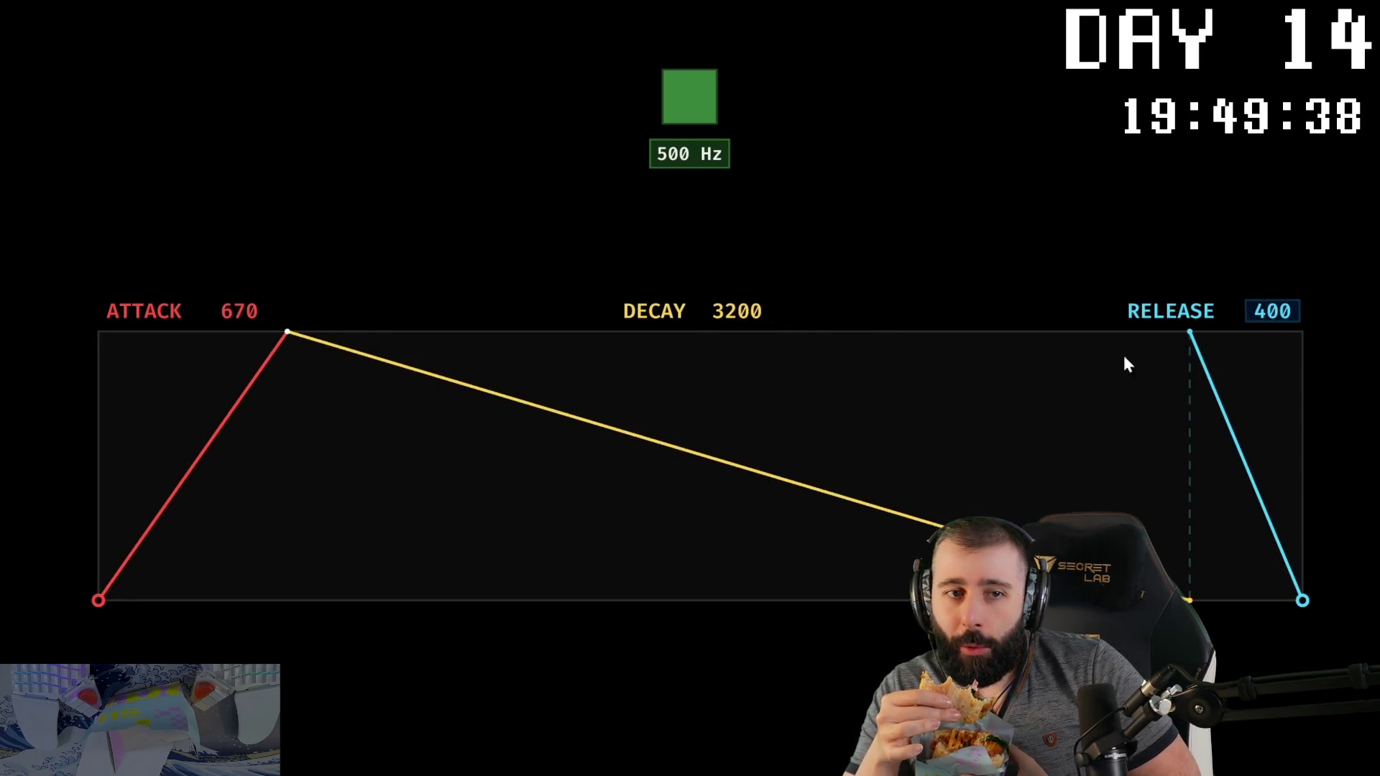
pyautogui.click(689, 104)
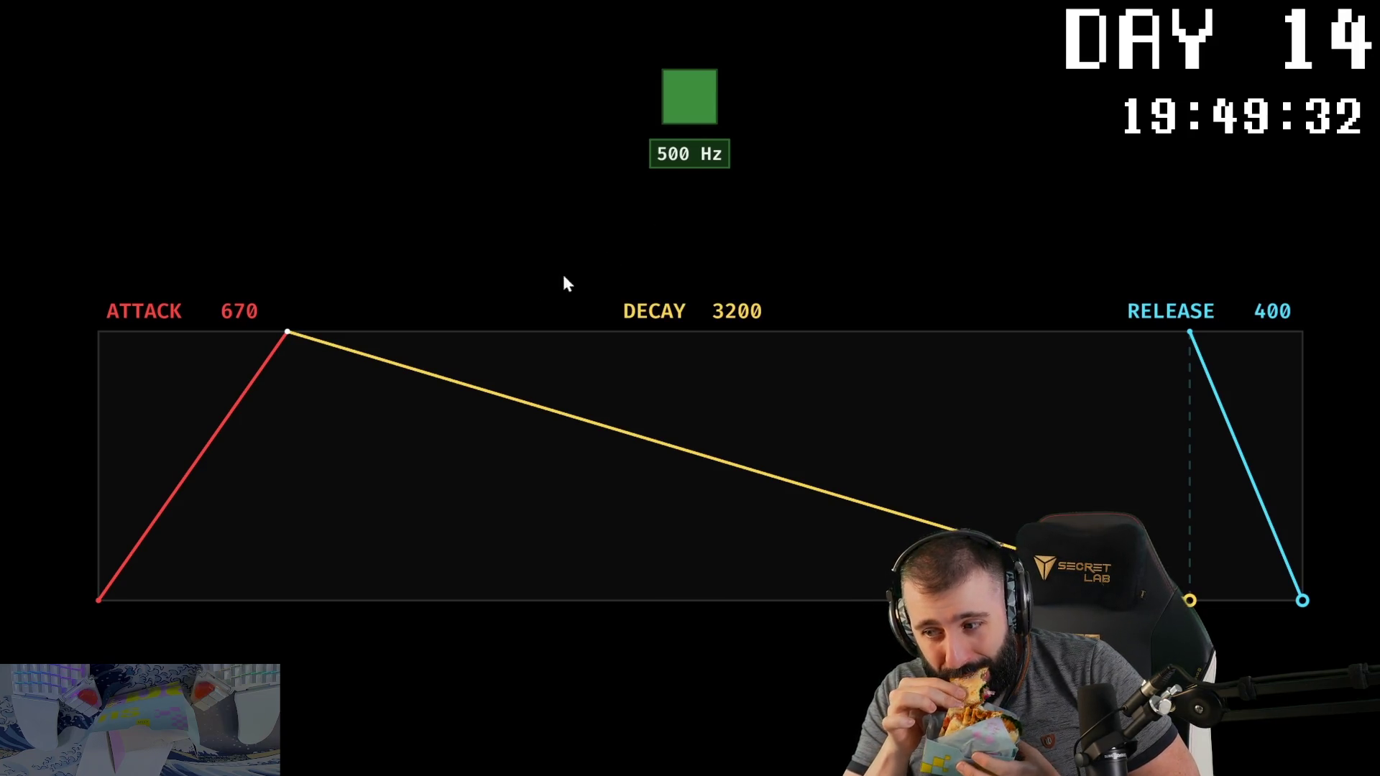
pyautogui.moveTo(256, 307); pyautogui.dragTo(120, 296)
pyautogui.moveTo(737, 310); pyautogui.dragTo(141, 284)
pyautogui.moveTo(1273, 311)
pyautogui.mouseDown()
pyautogui.moveTo(884, 299)
pyautogui.moveTo(749, 275)
pyautogui.mouseUp()
pyautogui.click(689, 109)
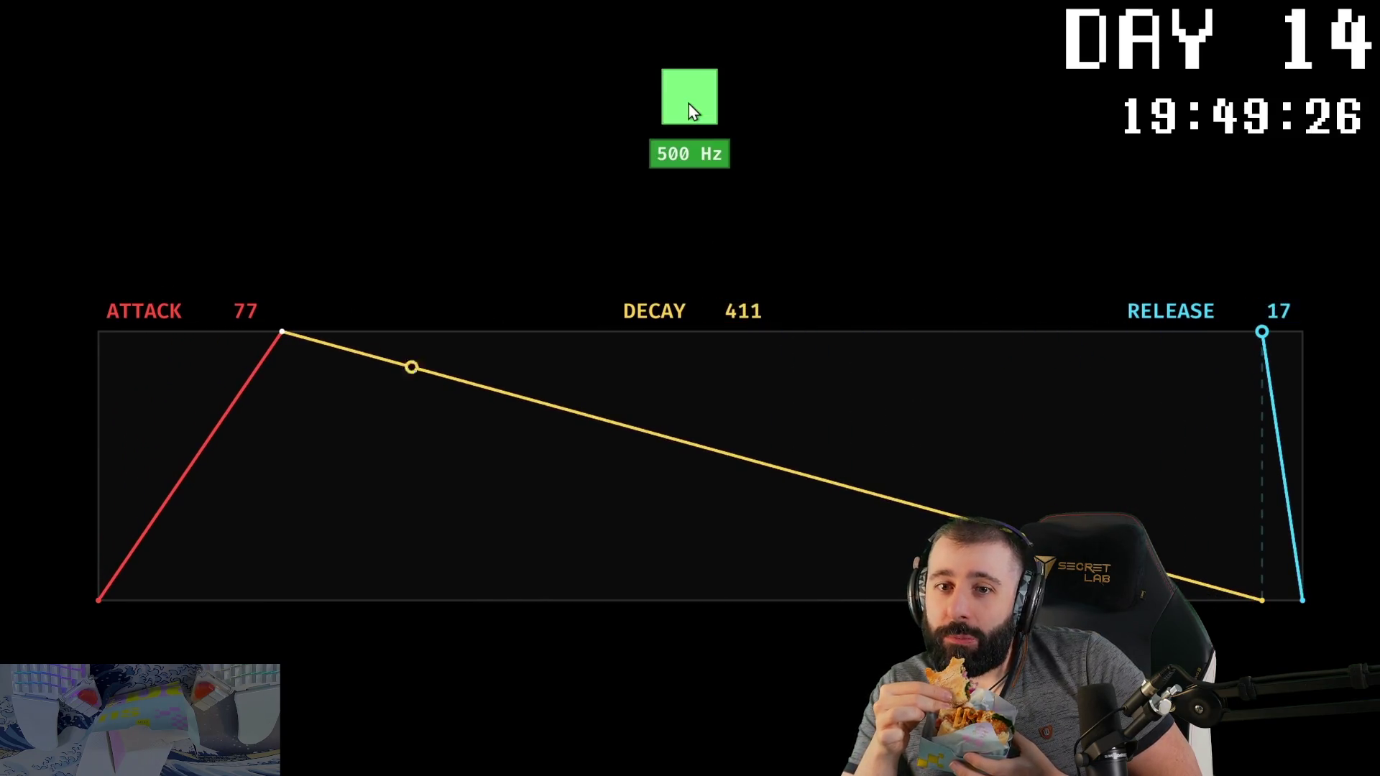
pyautogui.click(688, 106)
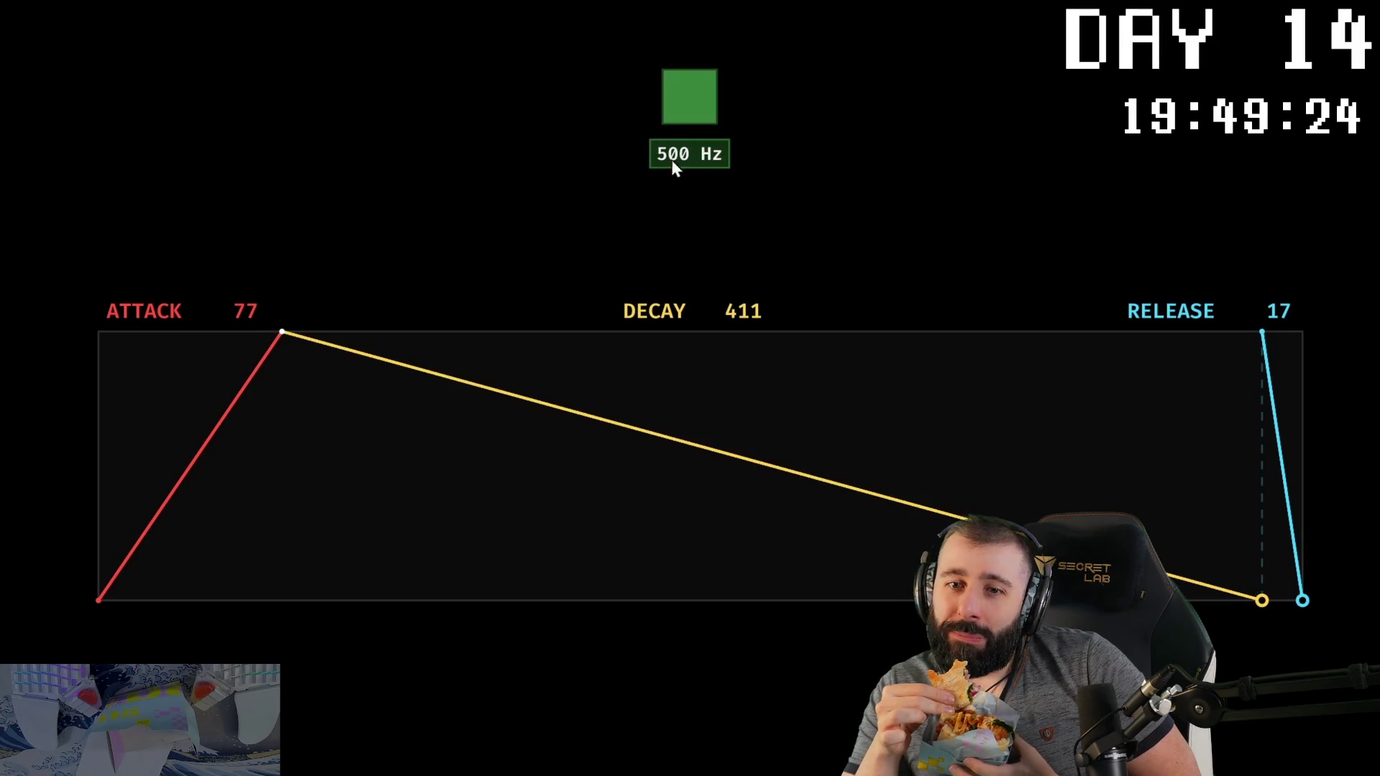
pyautogui.click(691, 108)
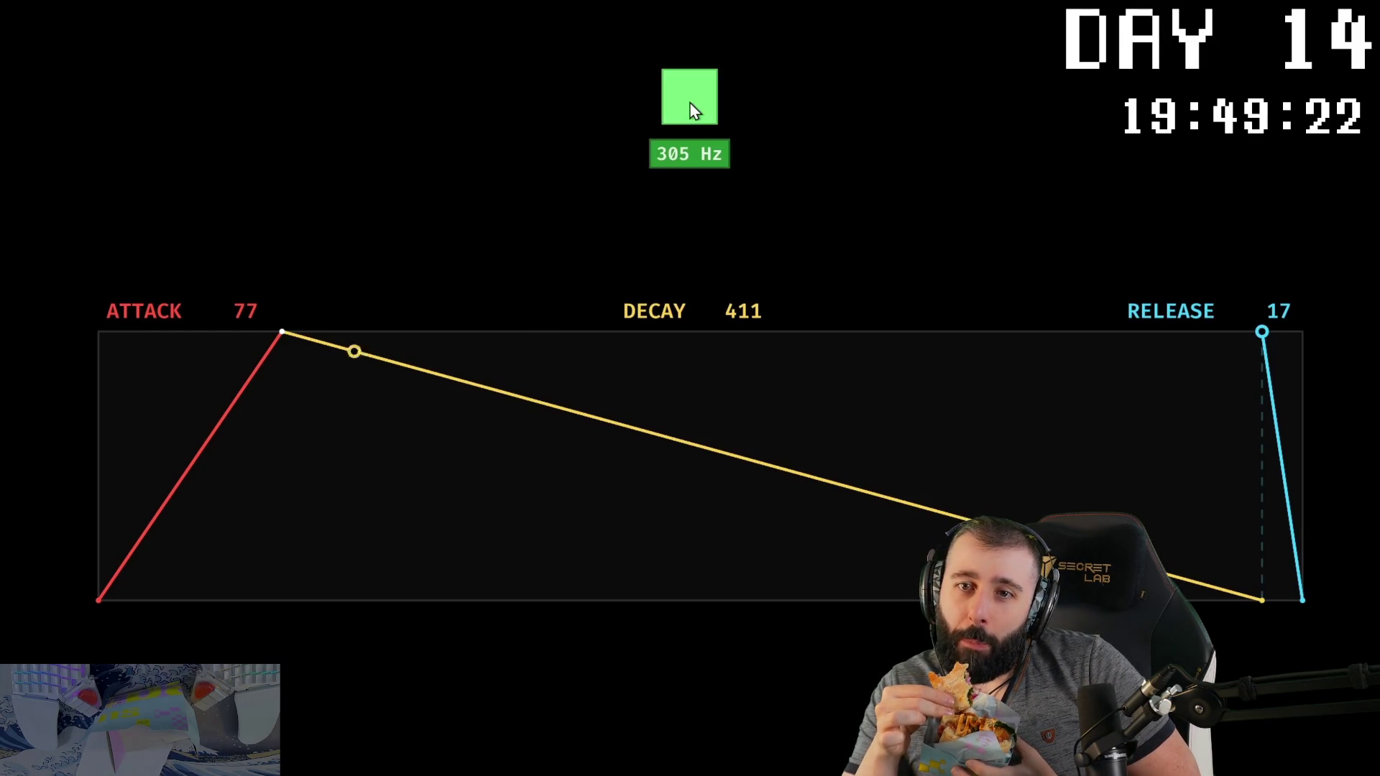
pyautogui.click(690, 108)
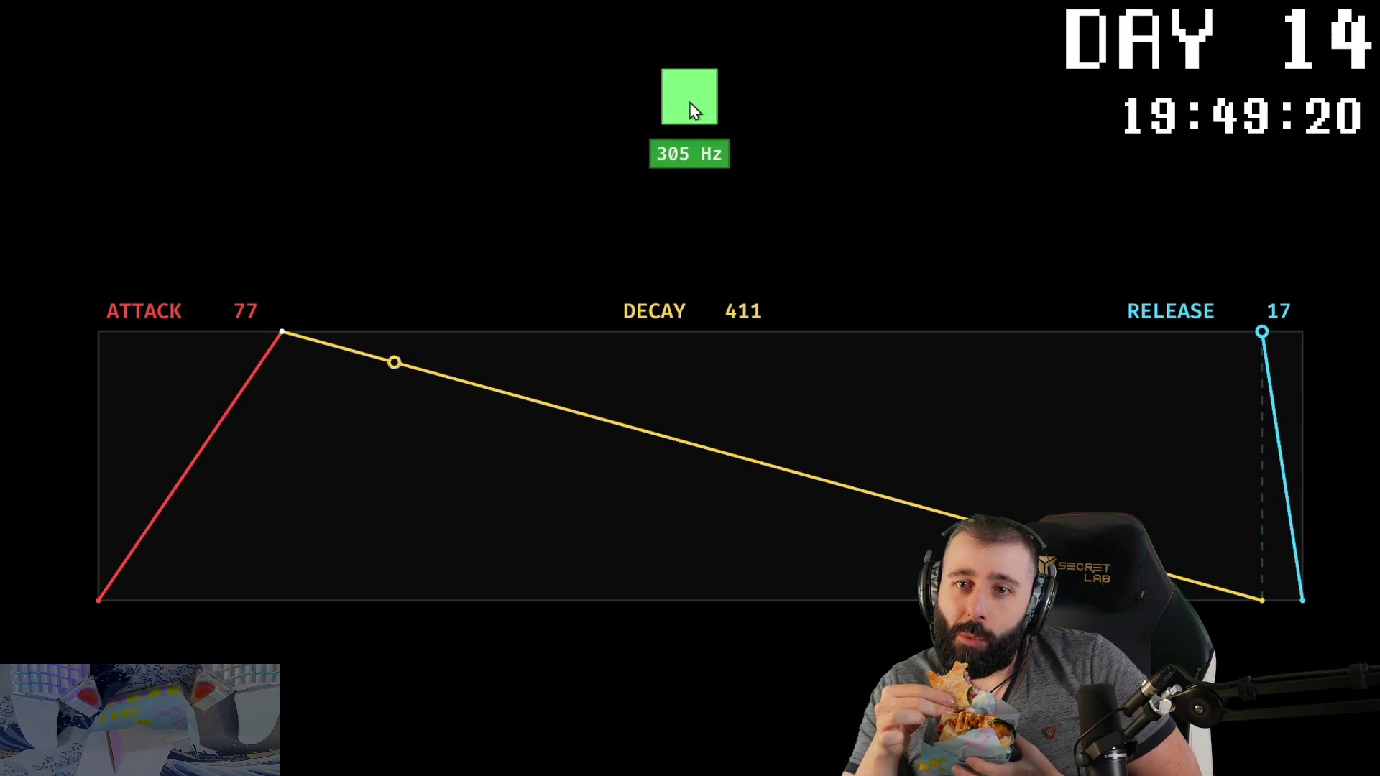
pyautogui.click(690, 112)
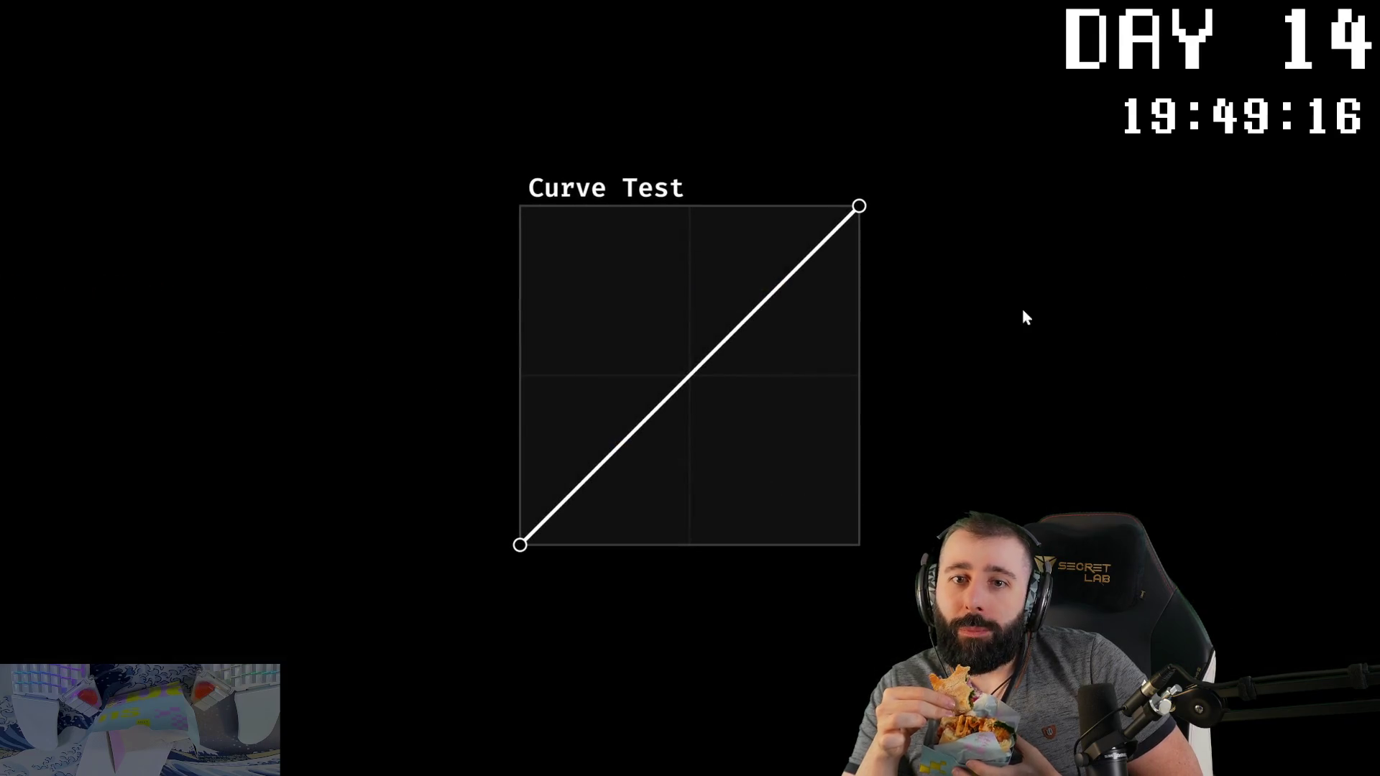
pyautogui.moveTo(861, 211)
pyautogui.mouseDown()
pyautogui.moveTo(853, 537)
pyautogui.moveTo(740, 519)
pyautogui.moveTo(554, 381)
pyautogui.moveTo(516, 208)
pyautogui.mouseUp()
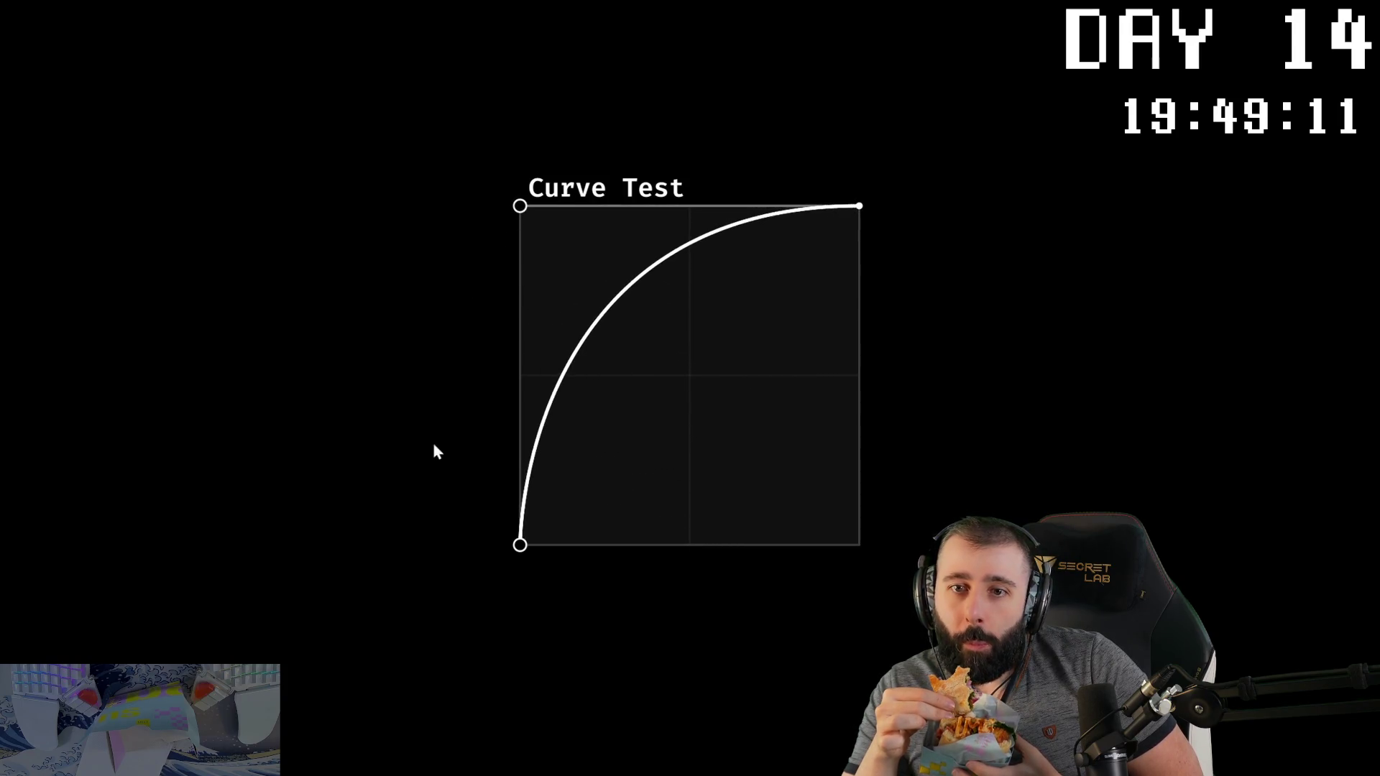
pyautogui.moveTo(519, 546)
pyautogui.mouseDown()
pyautogui.moveTo(848, 508)
pyautogui.moveTo(838, 438)
pyautogui.moveTo(719, 474)
pyautogui.moveTo(547, 248)
pyautogui.moveTo(581, 269)
pyautogui.moveTo(826, 245)
pyautogui.moveTo(826, 454)
pyautogui.mouseUp()
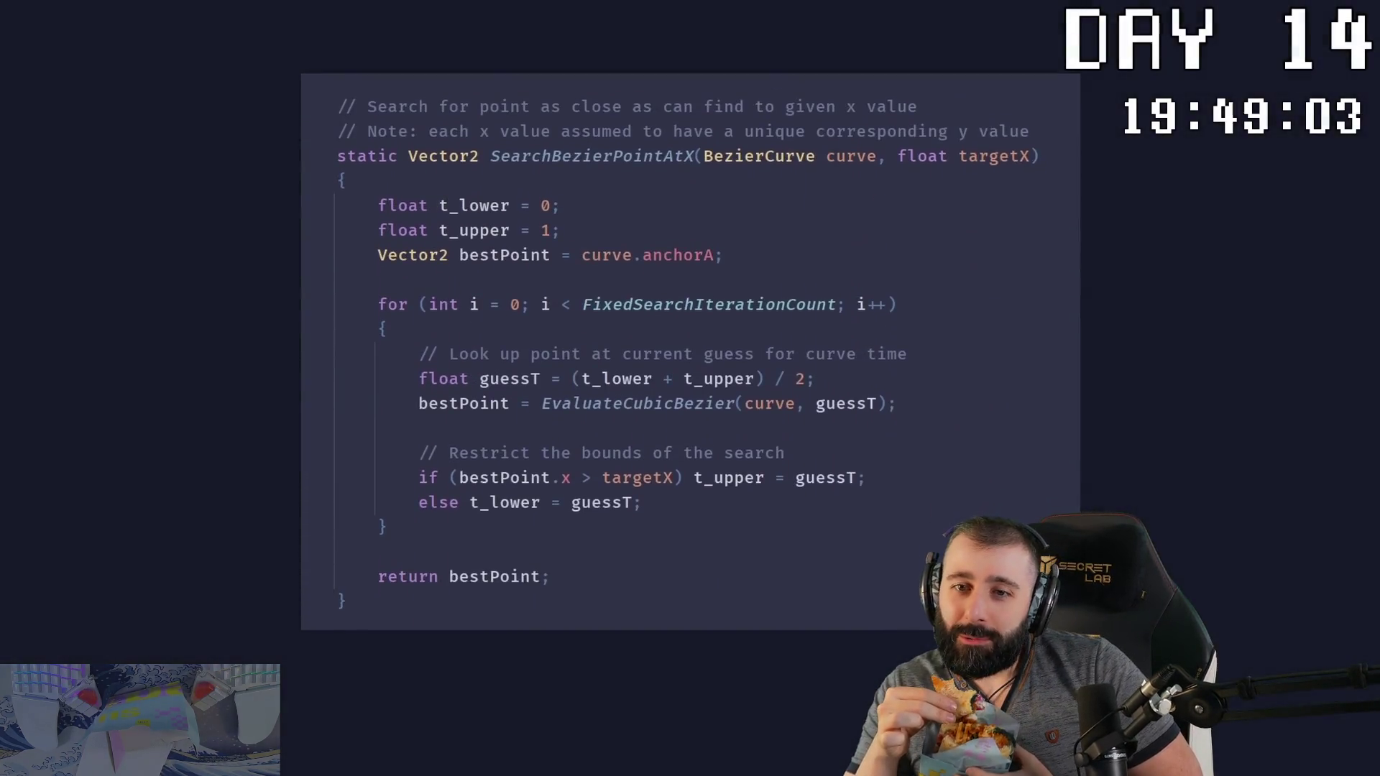
pyautogui.moveTo(378, 296)
pyautogui.mouseDown()
pyautogui.moveTo(566, 459)
pyautogui.moveTo(659, 517)
pyautogui.mouseUp()
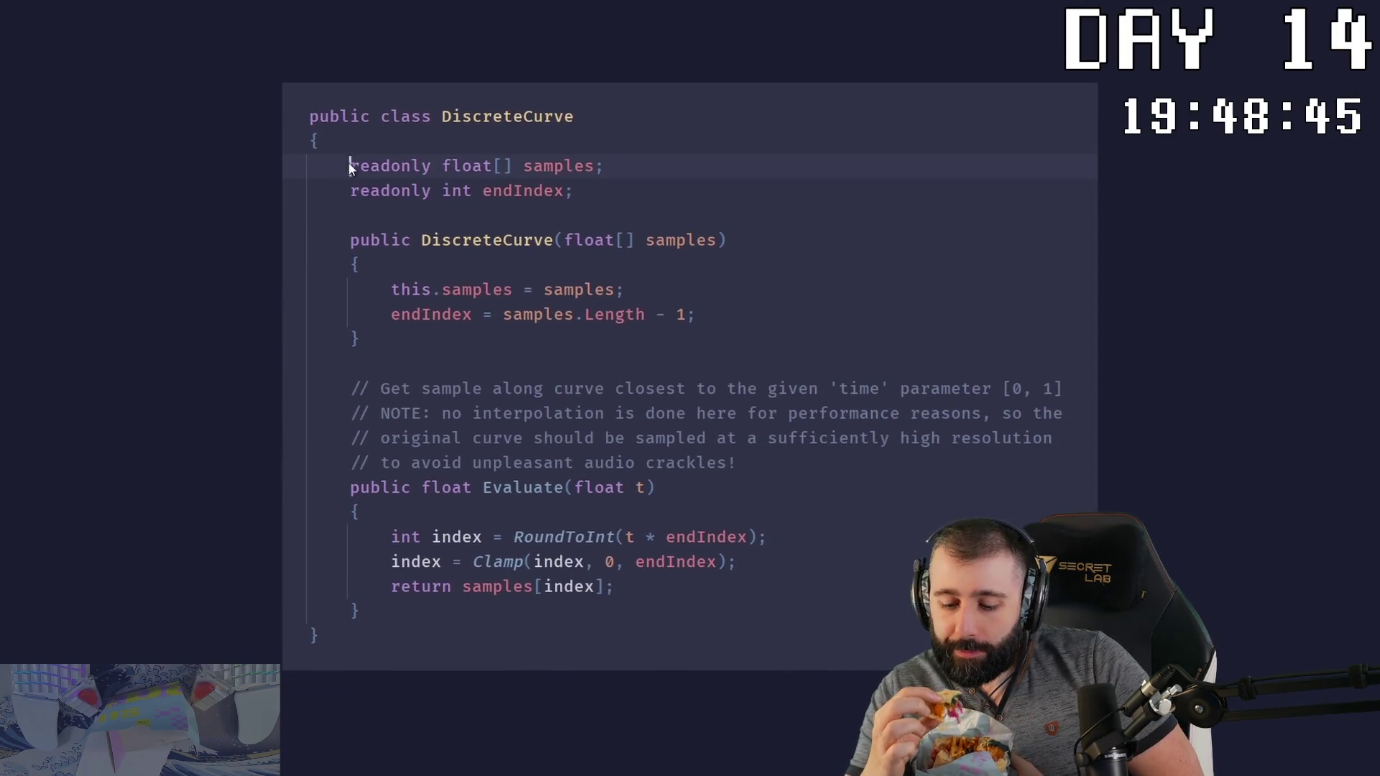
pyautogui.moveTo(348, 167); pyautogui.dragTo(608, 167)
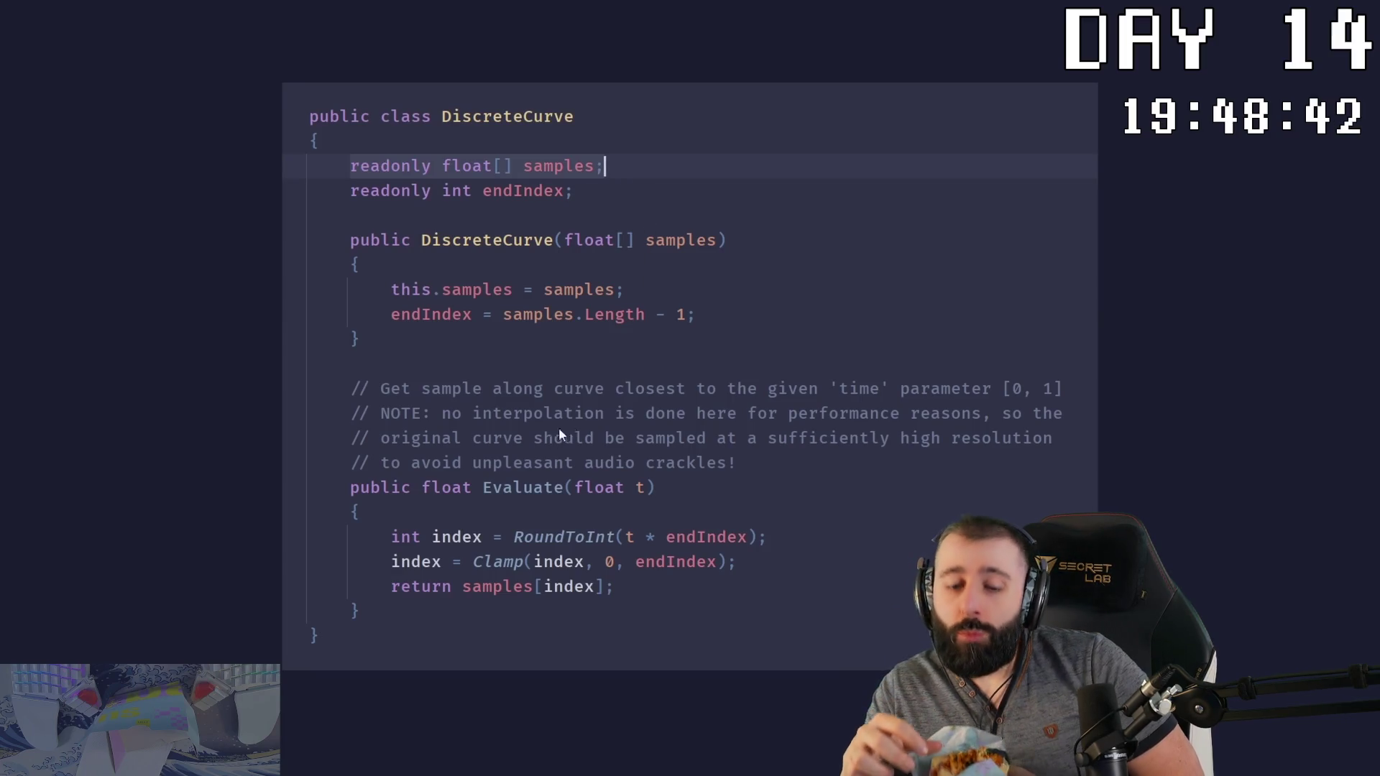
pyautogui.moveTo(348, 486); pyautogui.dragTo(476, 610)
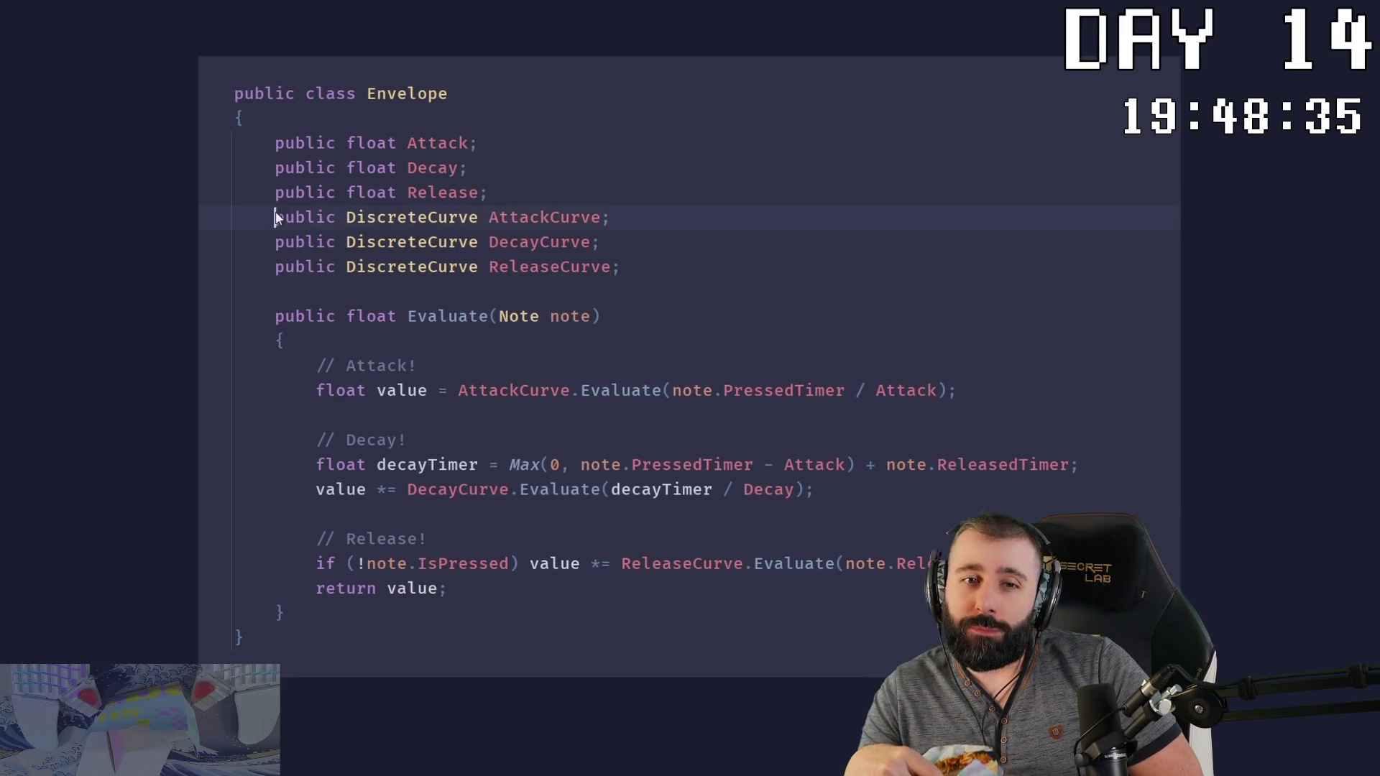
pyautogui.moveTo(275, 217); pyautogui.dragTo(632, 271)
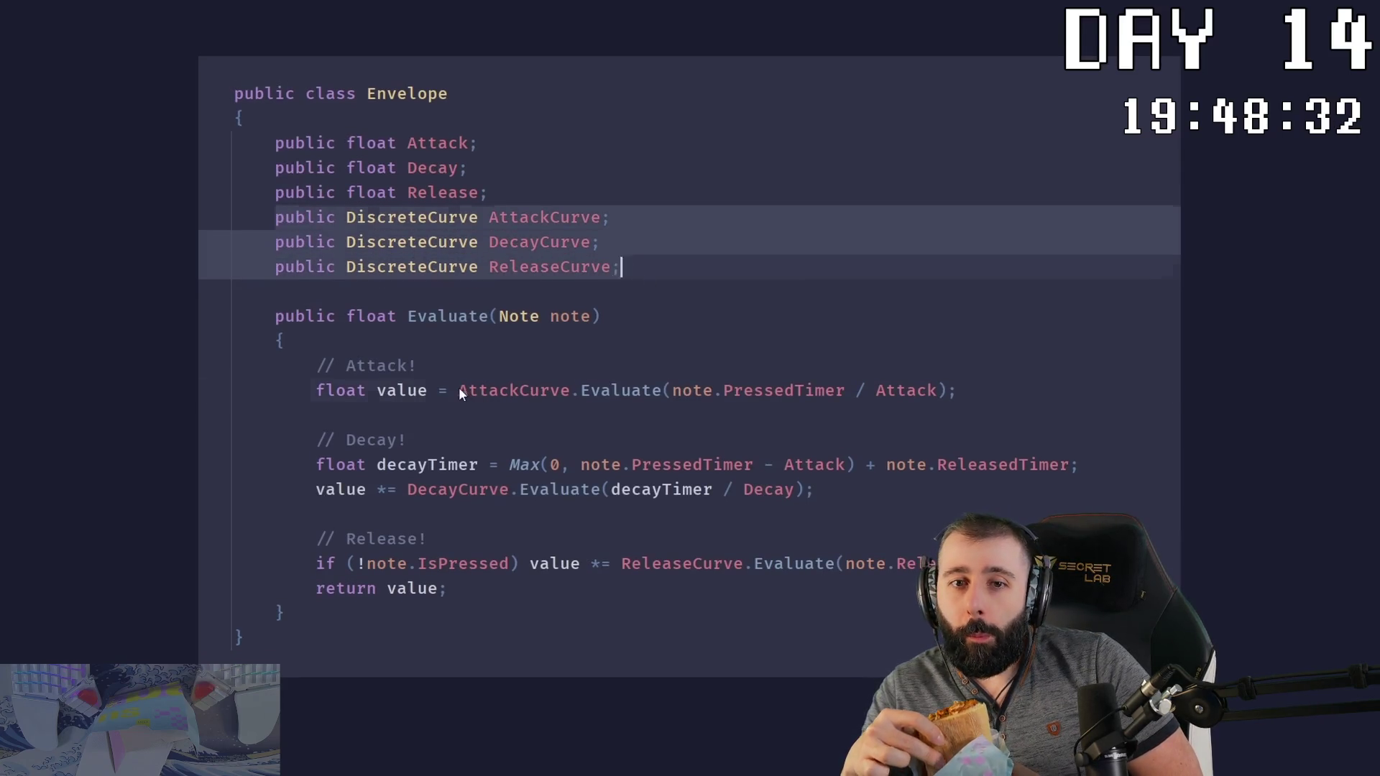
pyautogui.click(864, 389)
pyautogui.moveTo(864, 390); pyautogui.dragTo(956, 390)
pyautogui.keyDown('alt'); pyautogui.keyDown('shift'); pyautogui.moveTo(404, 489); pyautogui.dragTo(815, 490); pyautogui.keyUp('shift'); pyautogui.keyUp('alt')
pyautogui.keyDown('alt'); pyautogui.keyDown('shift'); pyautogui.moveTo(621, 563); pyautogui.dragTo(1154, 563); pyautogui.keyUp('shift'); pyautogui.keyUp('alt')
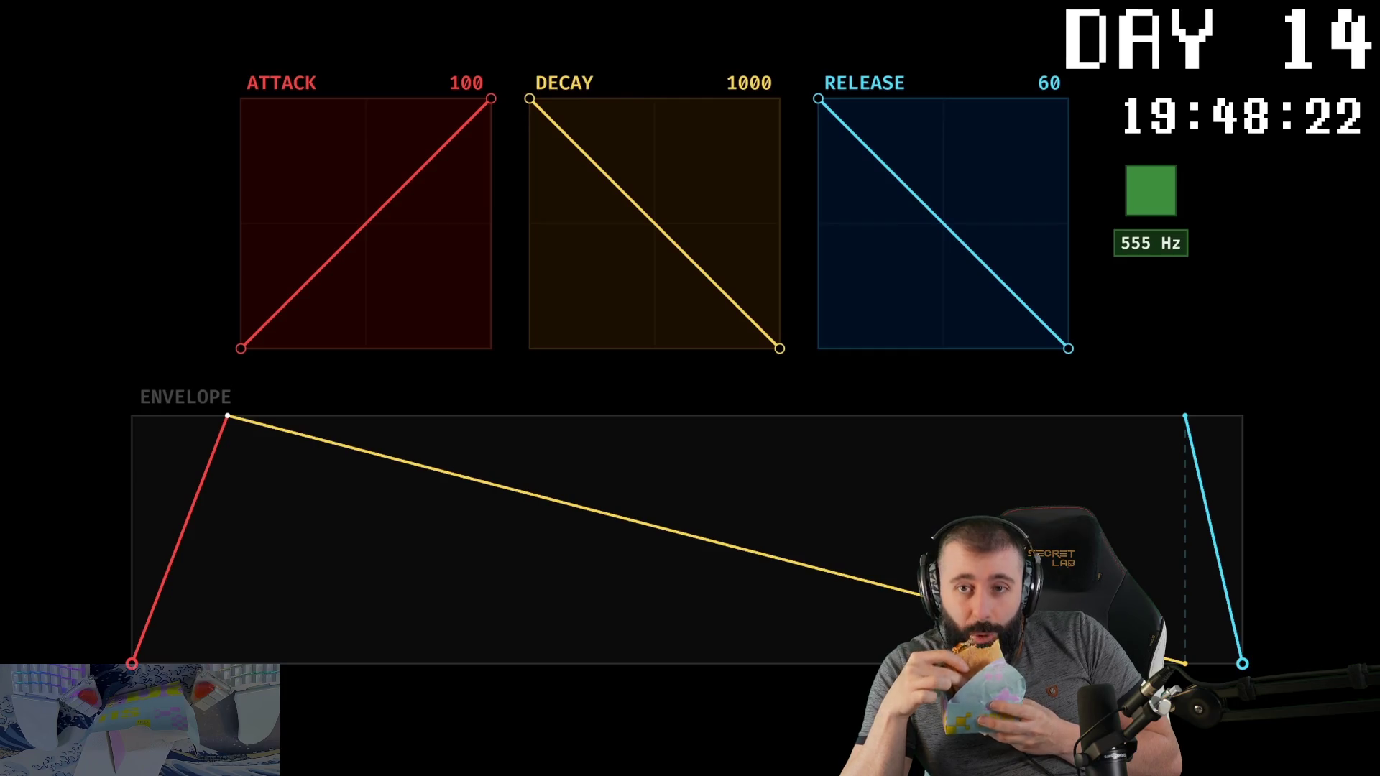
pyautogui.click(1143, 189)
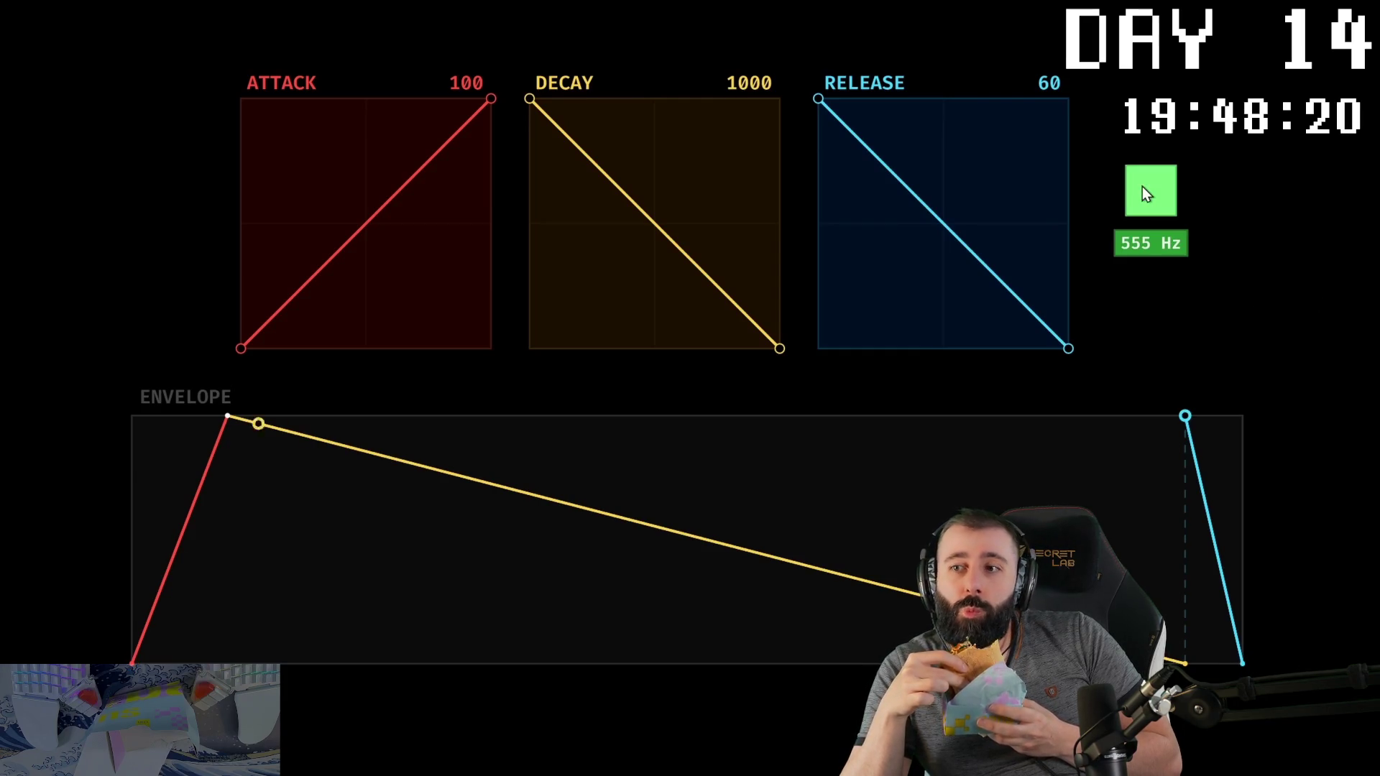
pyautogui.click(1147, 194)
pyautogui.click(1147, 194)
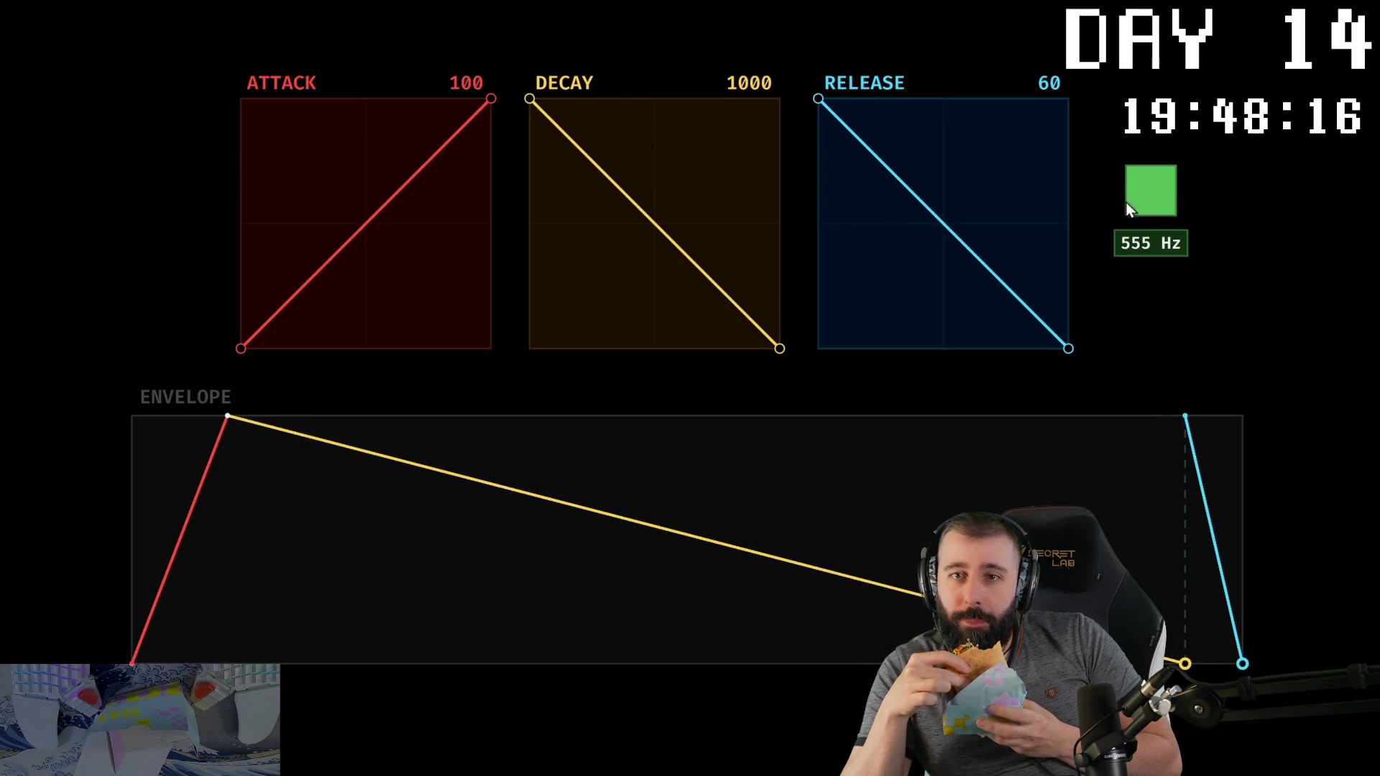
pyautogui.moveTo(492, 100); pyautogui.dragTo(279, 99)
pyautogui.moveTo(241, 350); pyautogui.dragTo(236, 140)
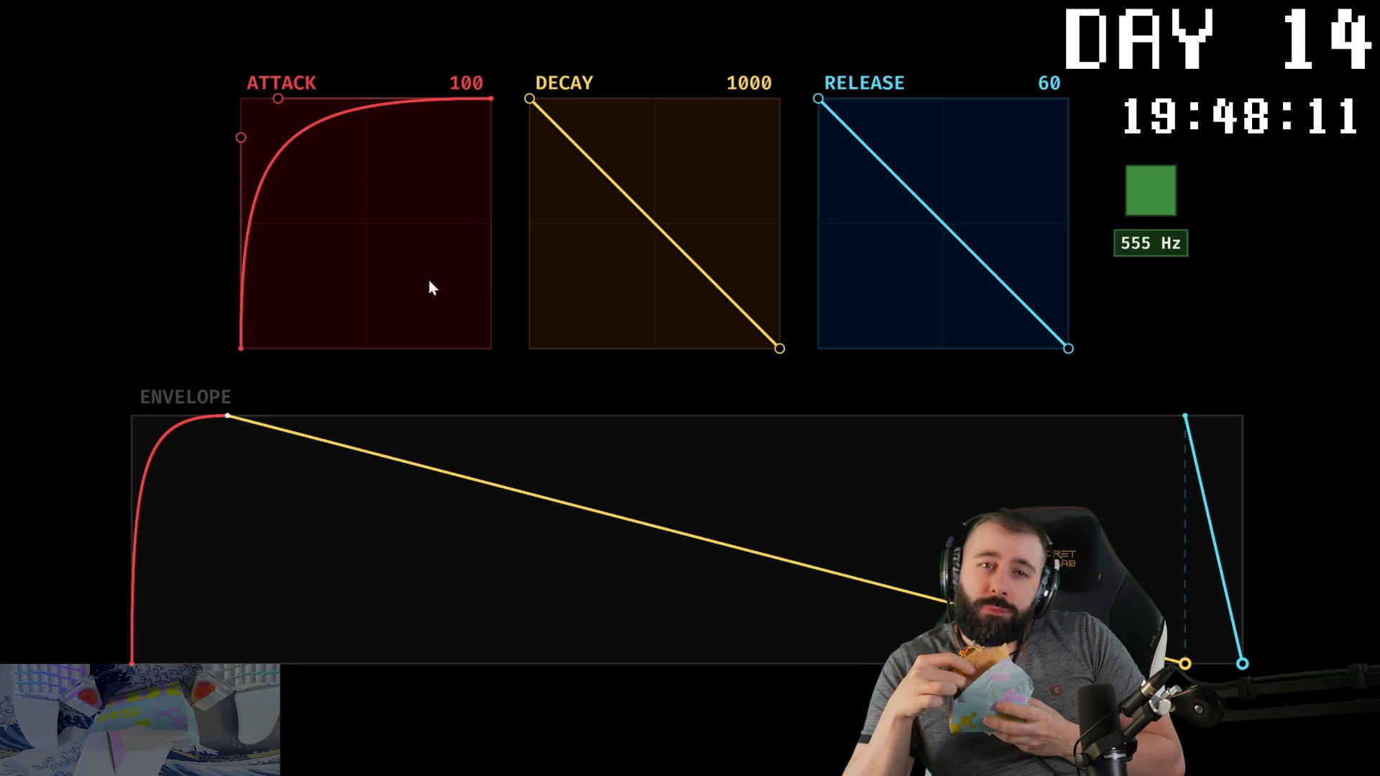
pyautogui.click(1149, 190)
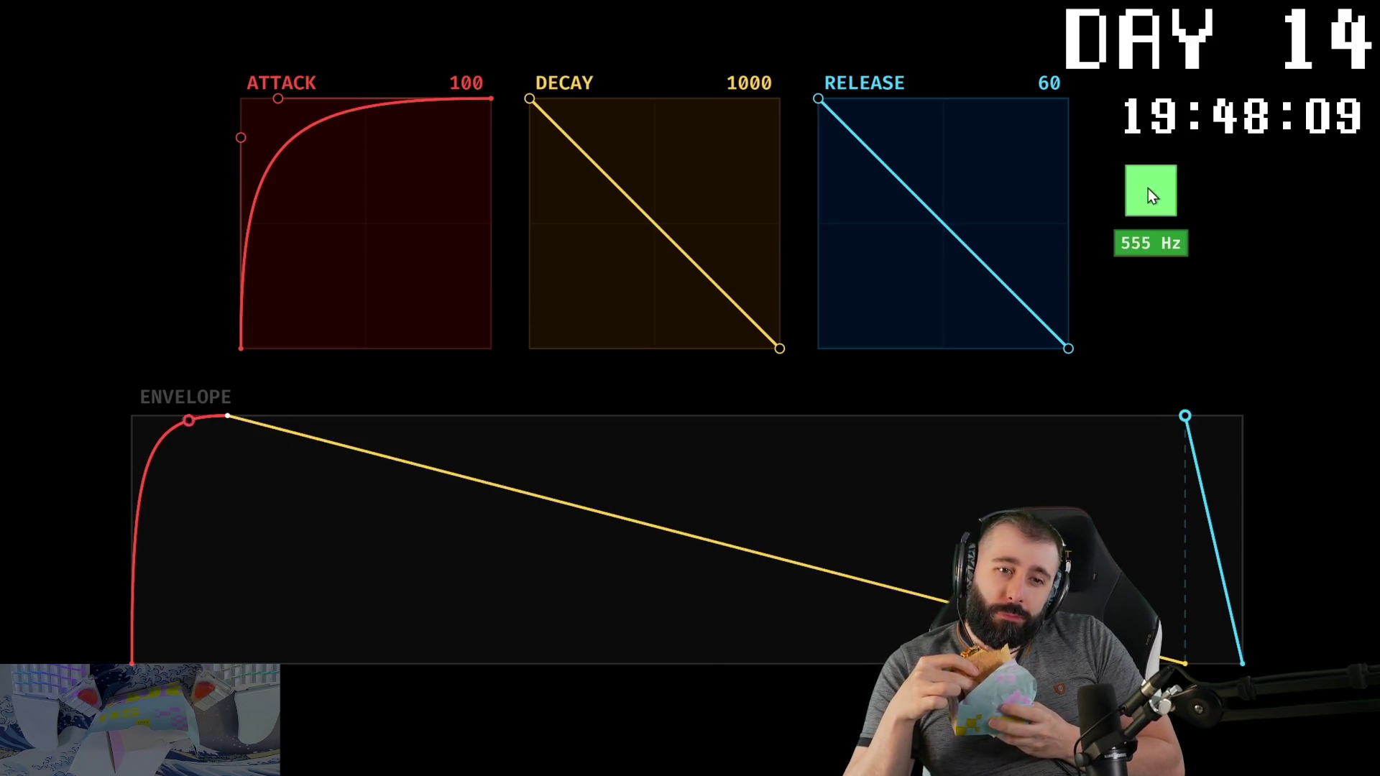
pyautogui.click(1149, 189)
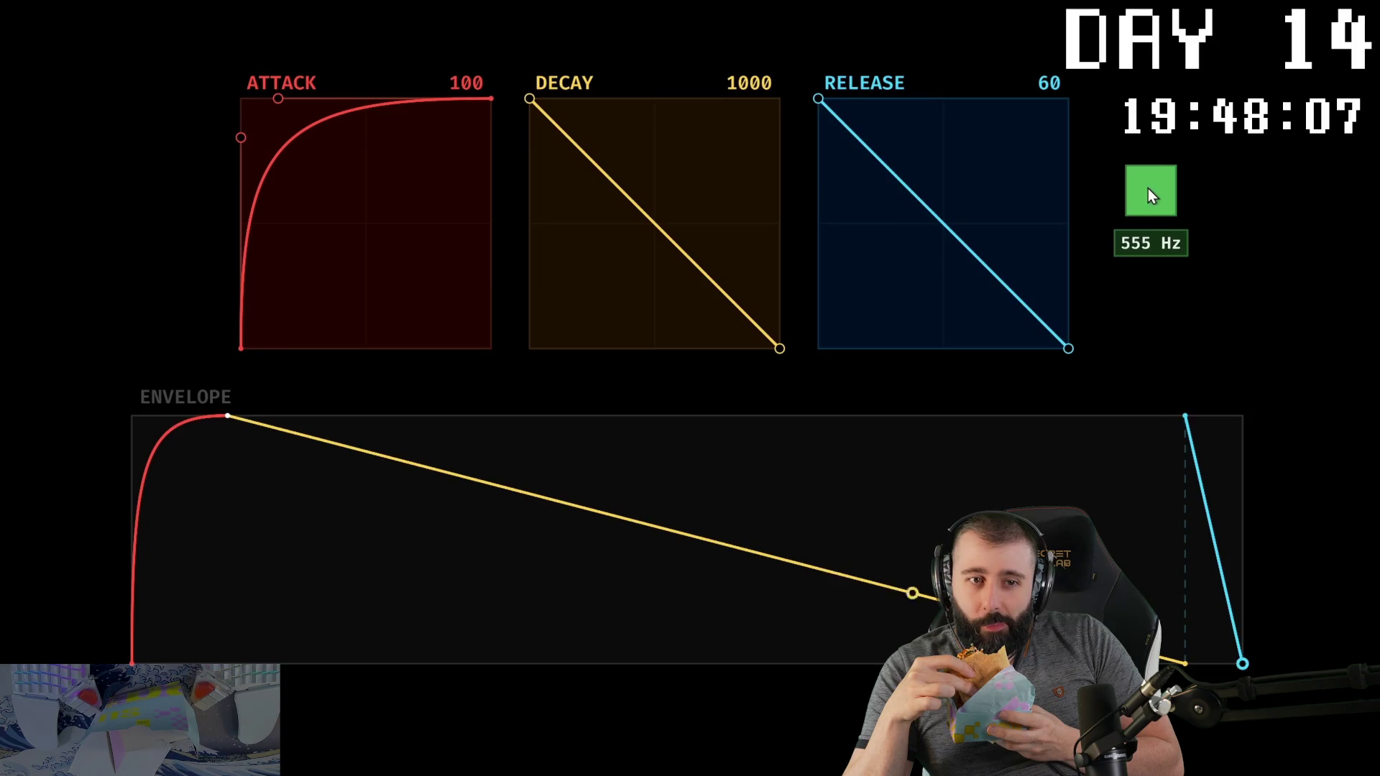
pyautogui.click(1149, 189)
pyautogui.click(1149, 188)
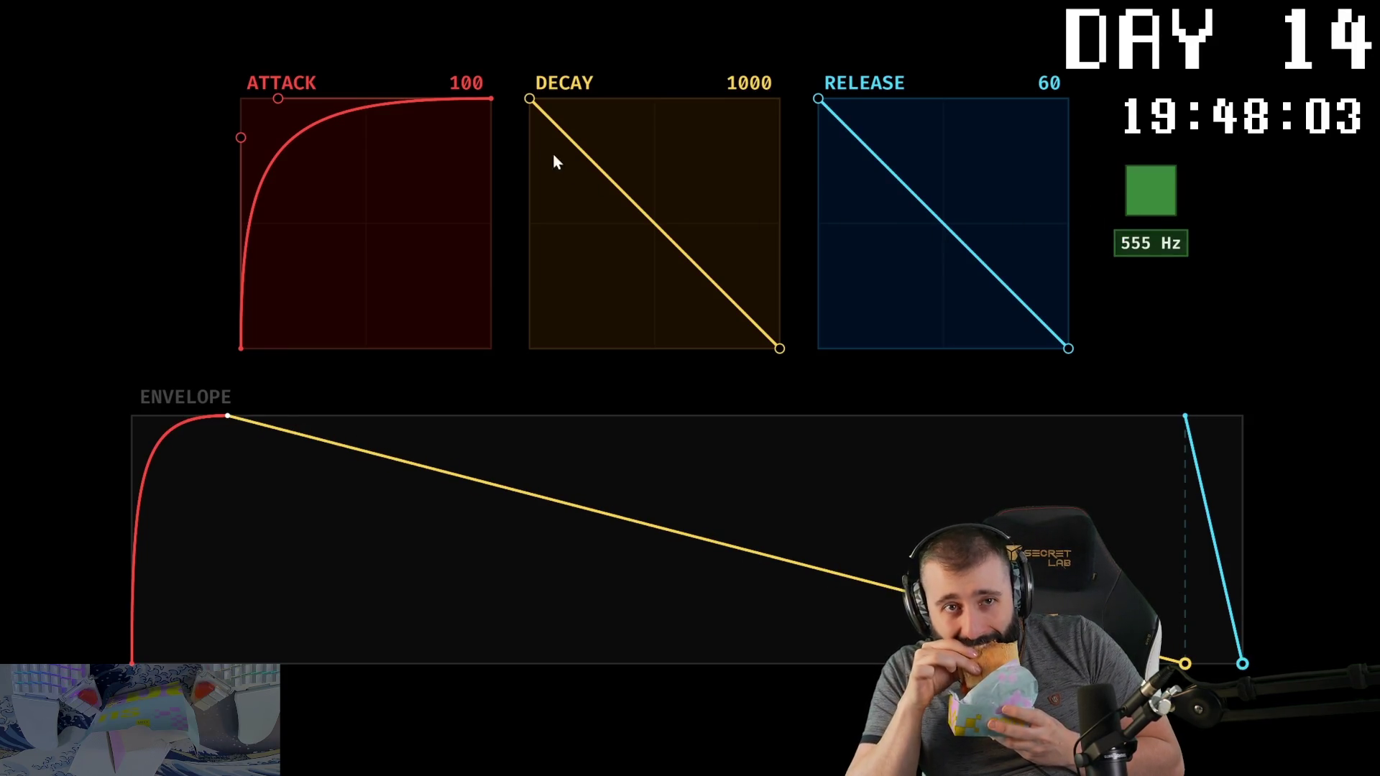
pyautogui.moveTo(528, 99); pyautogui.dragTo(522, 352)
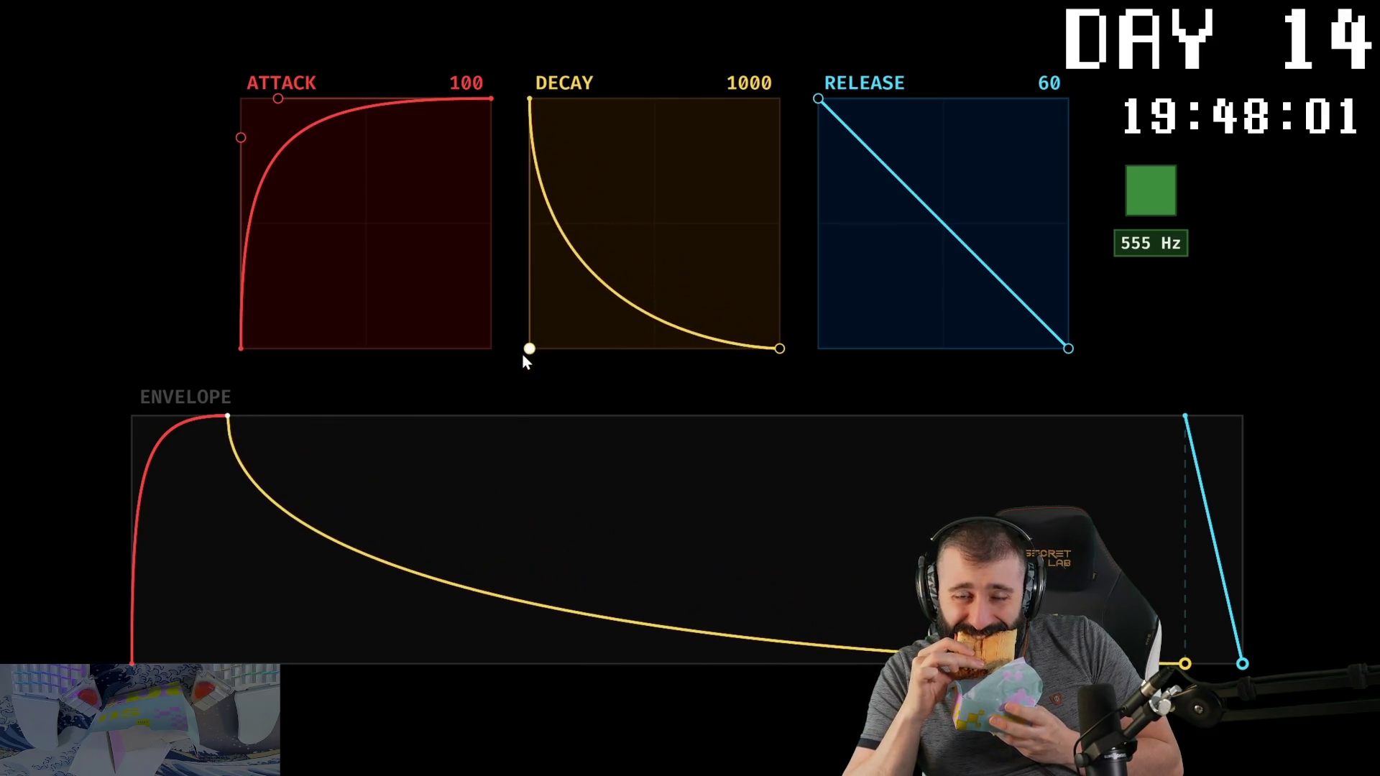
pyautogui.click(1150, 195)
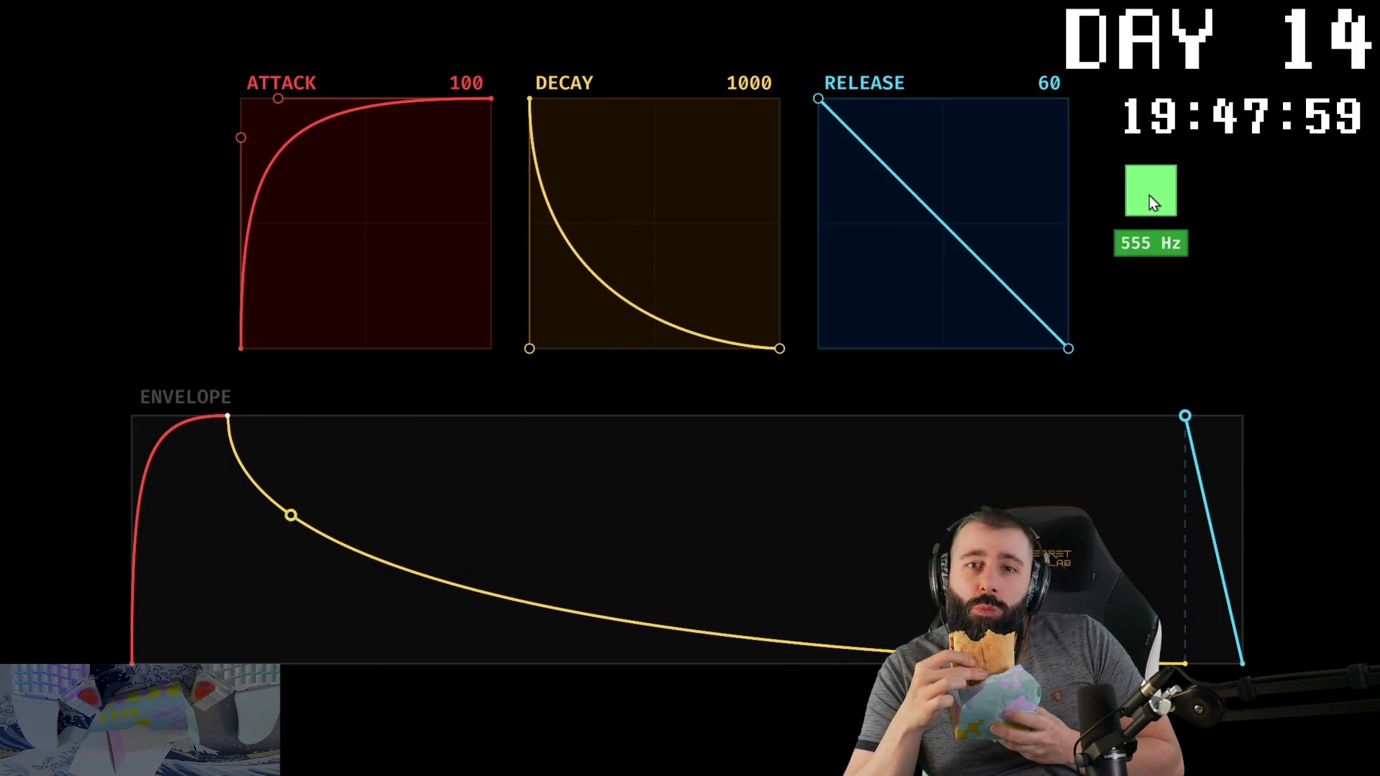
pyautogui.click(1150, 195)
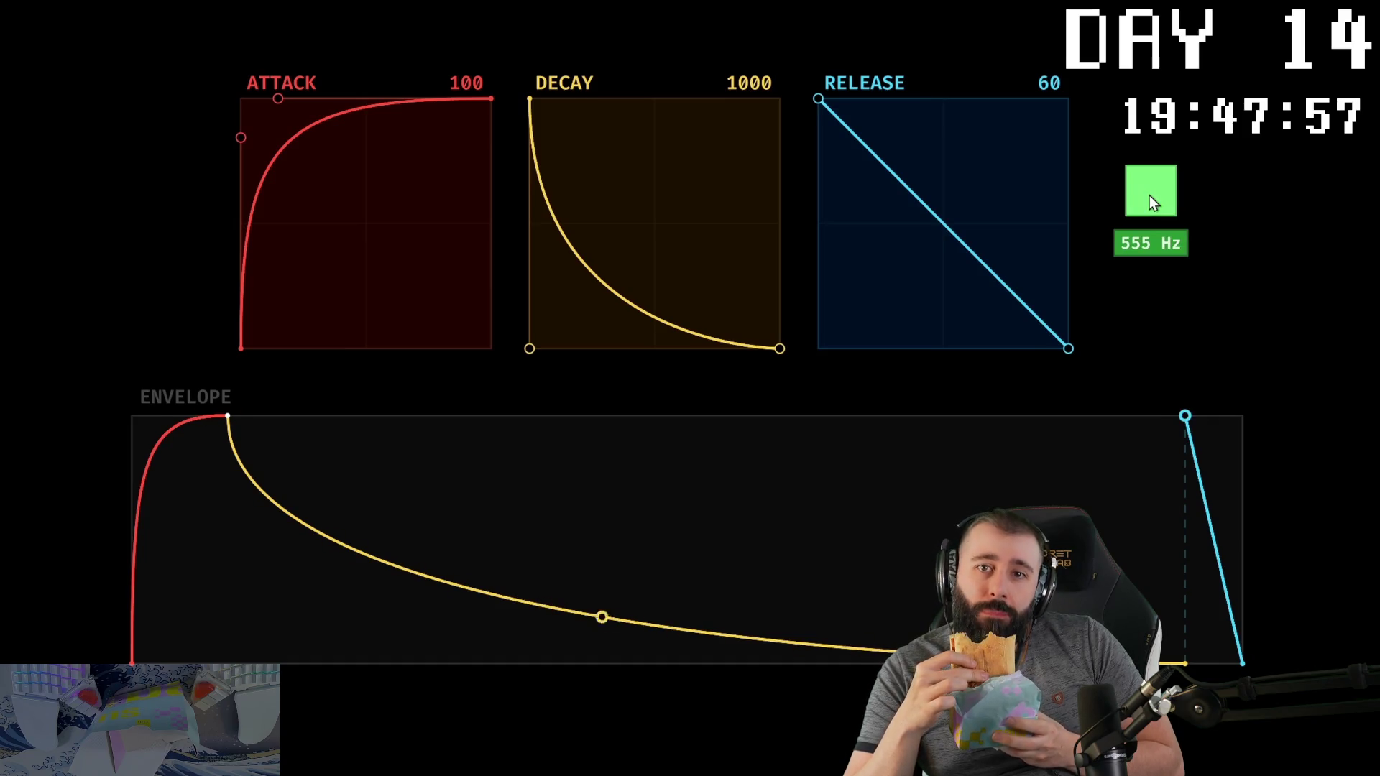
pyautogui.moveTo(778, 351); pyautogui.dragTo(633, 349)
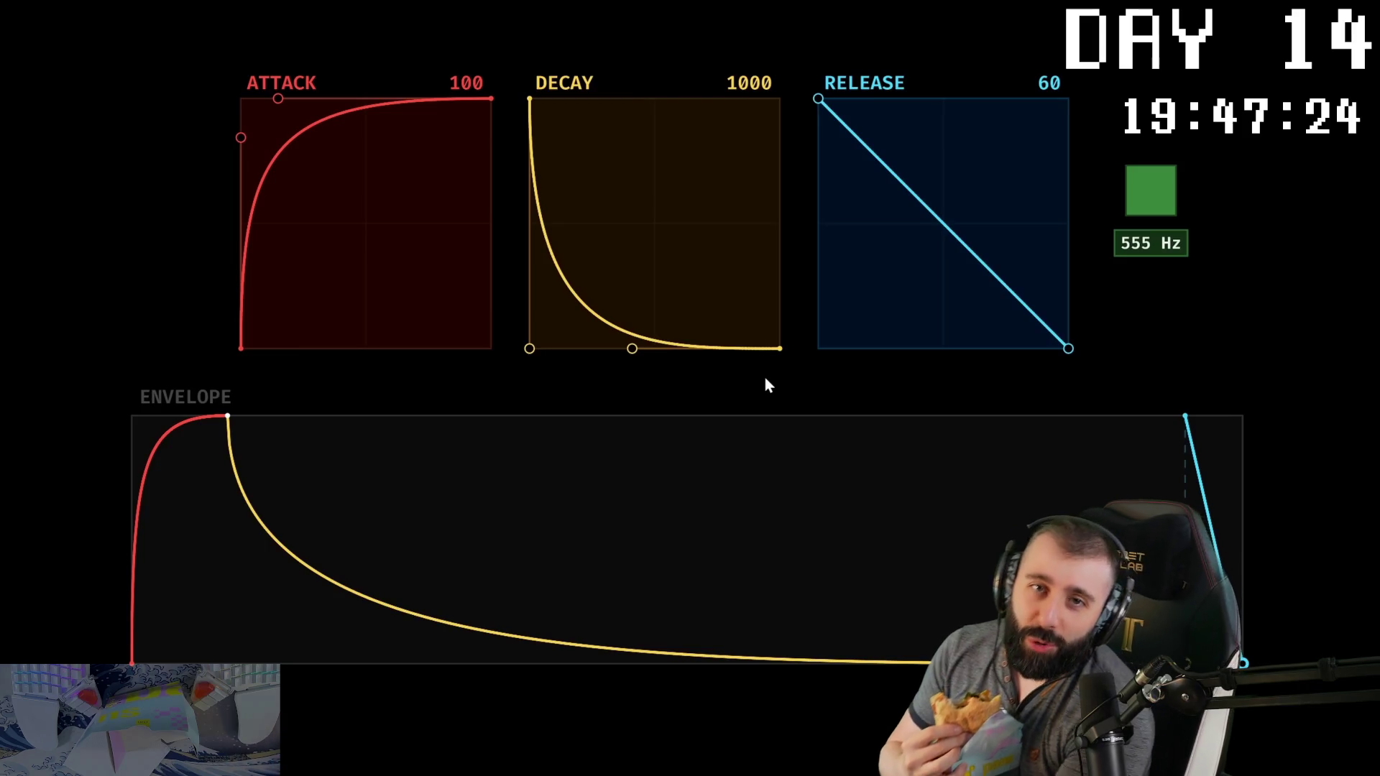
pyautogui.click(1120, 353)
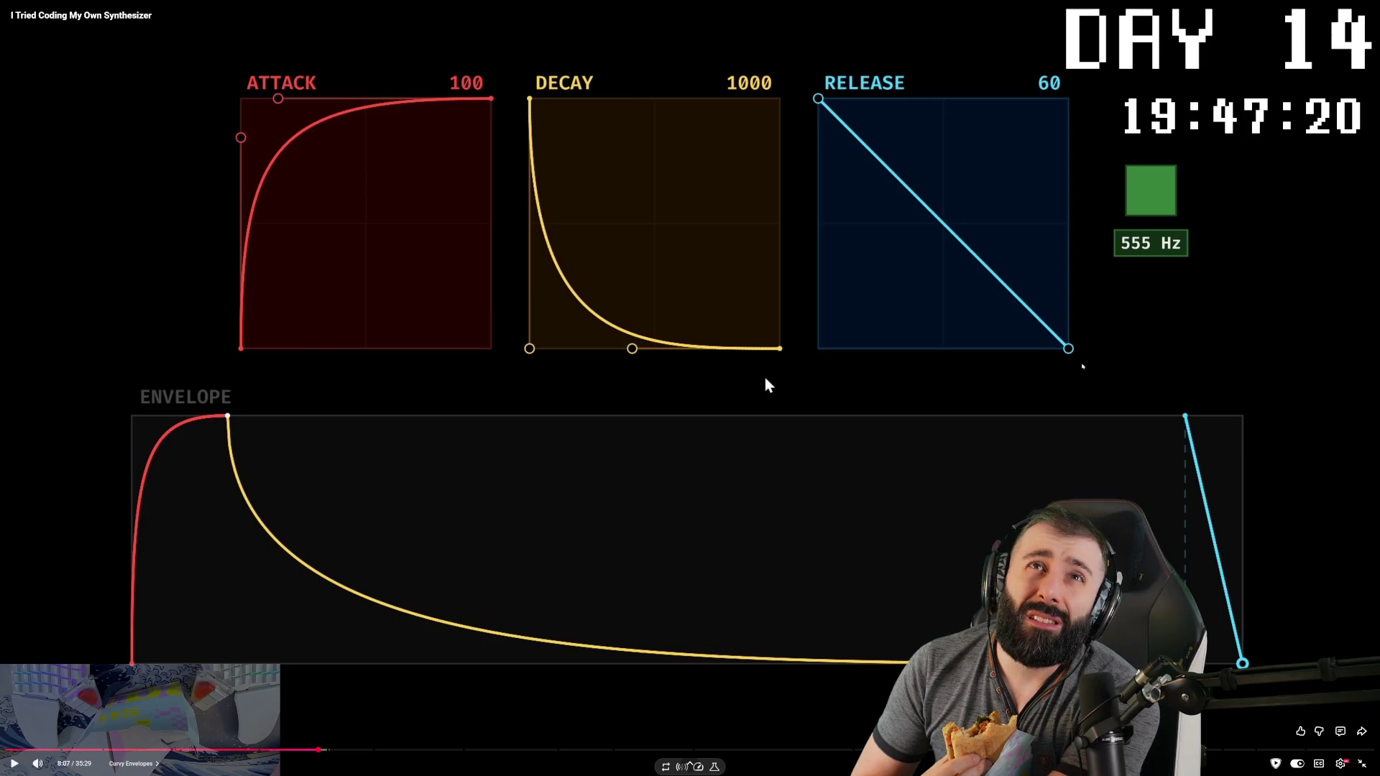
pyautogui.click(1084, 357)
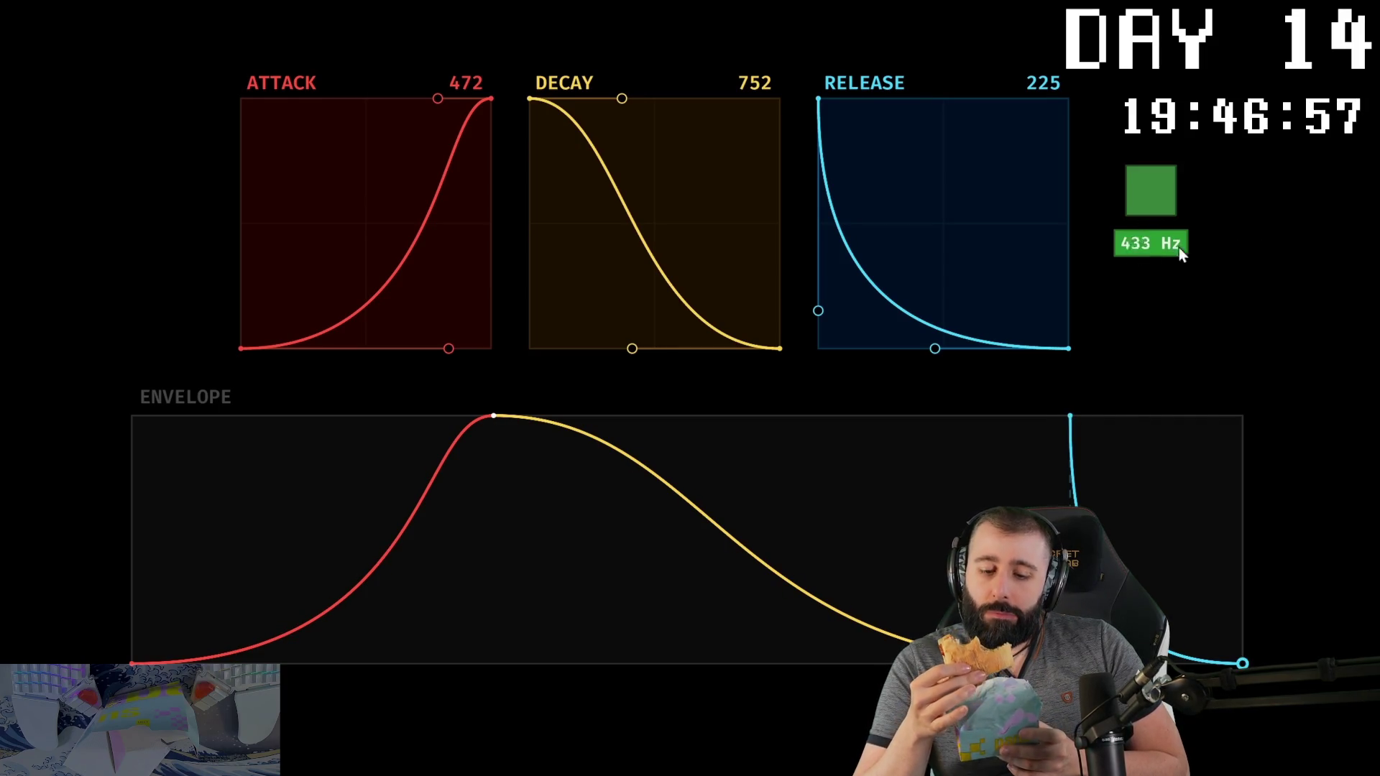
pyautogui.click(1147, 188)
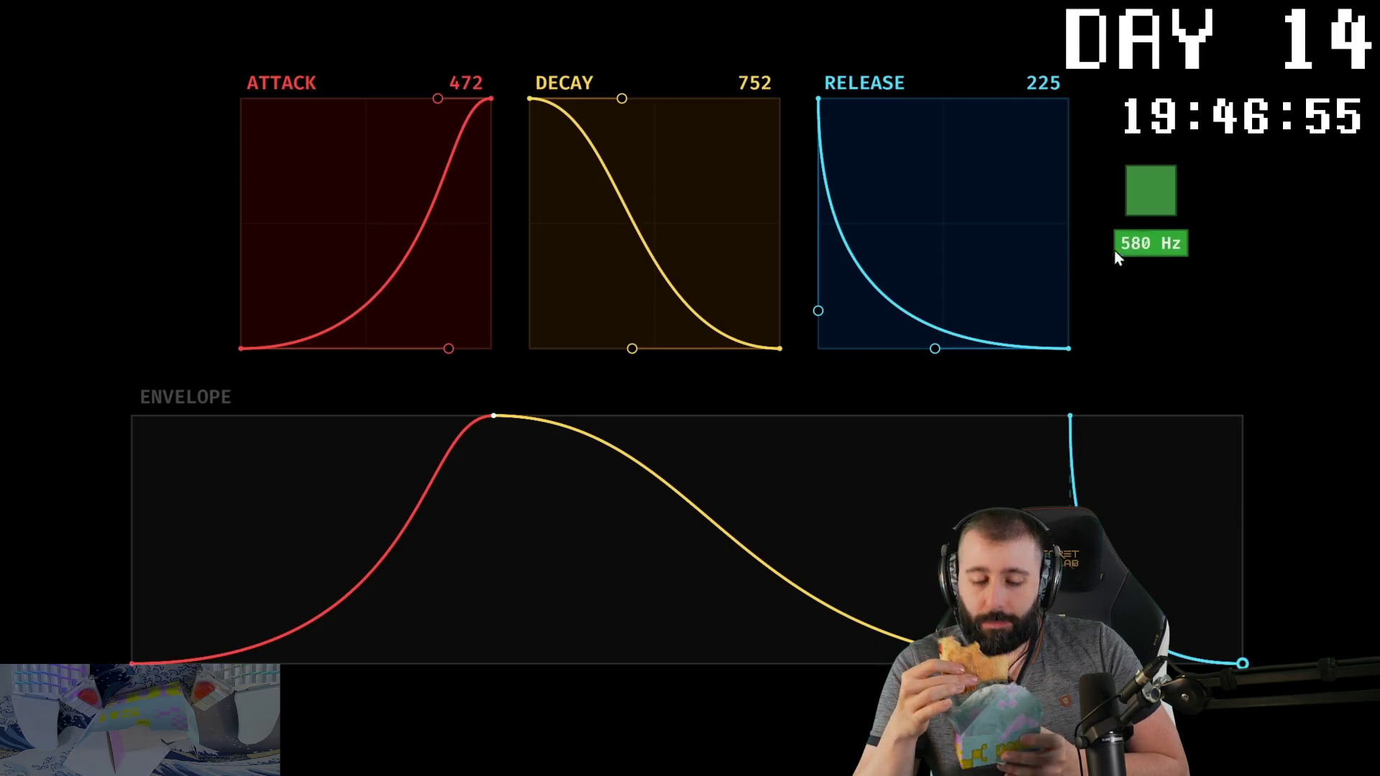
pyautogui.click(1147, 192)
pyautogui.click(1150, 193)
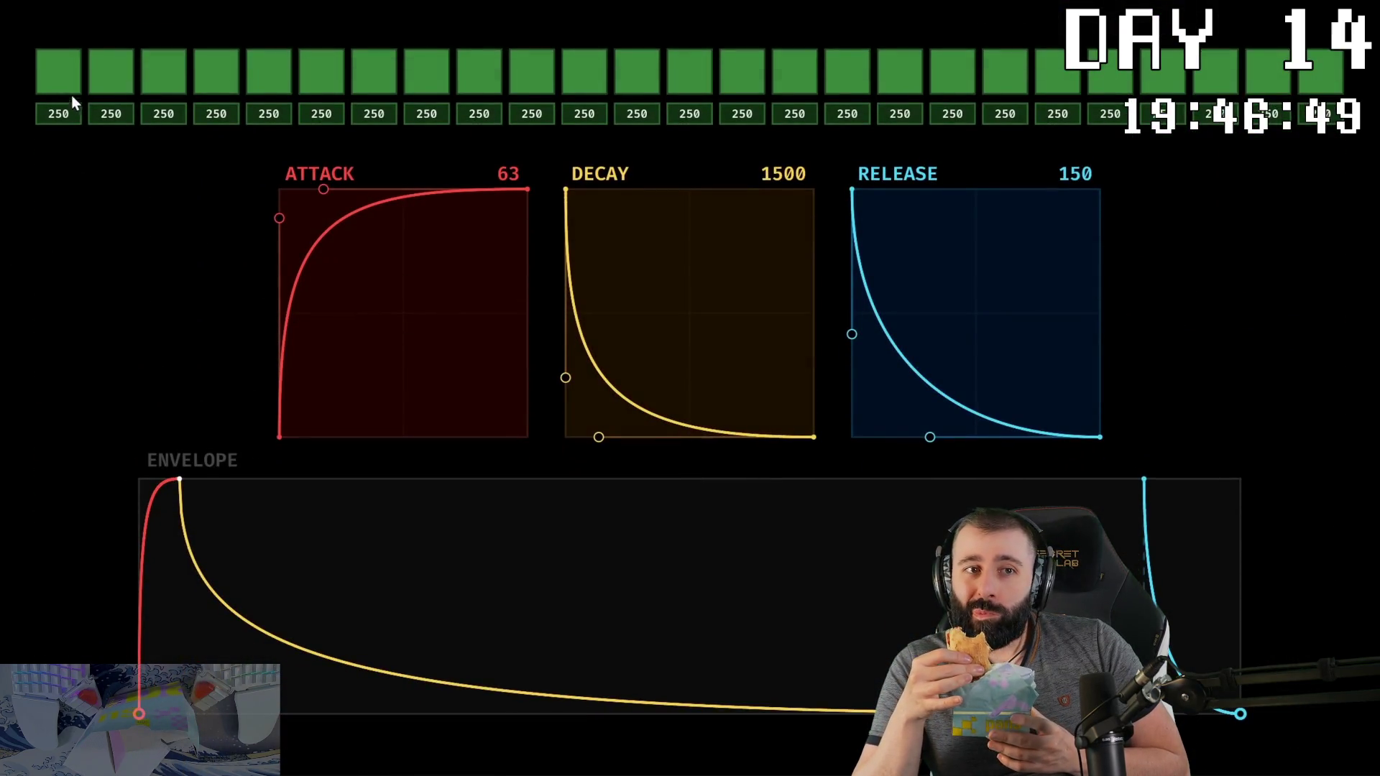
pyautogui.moveTo(59, 72); pyautogui.dragTo(420, 76)
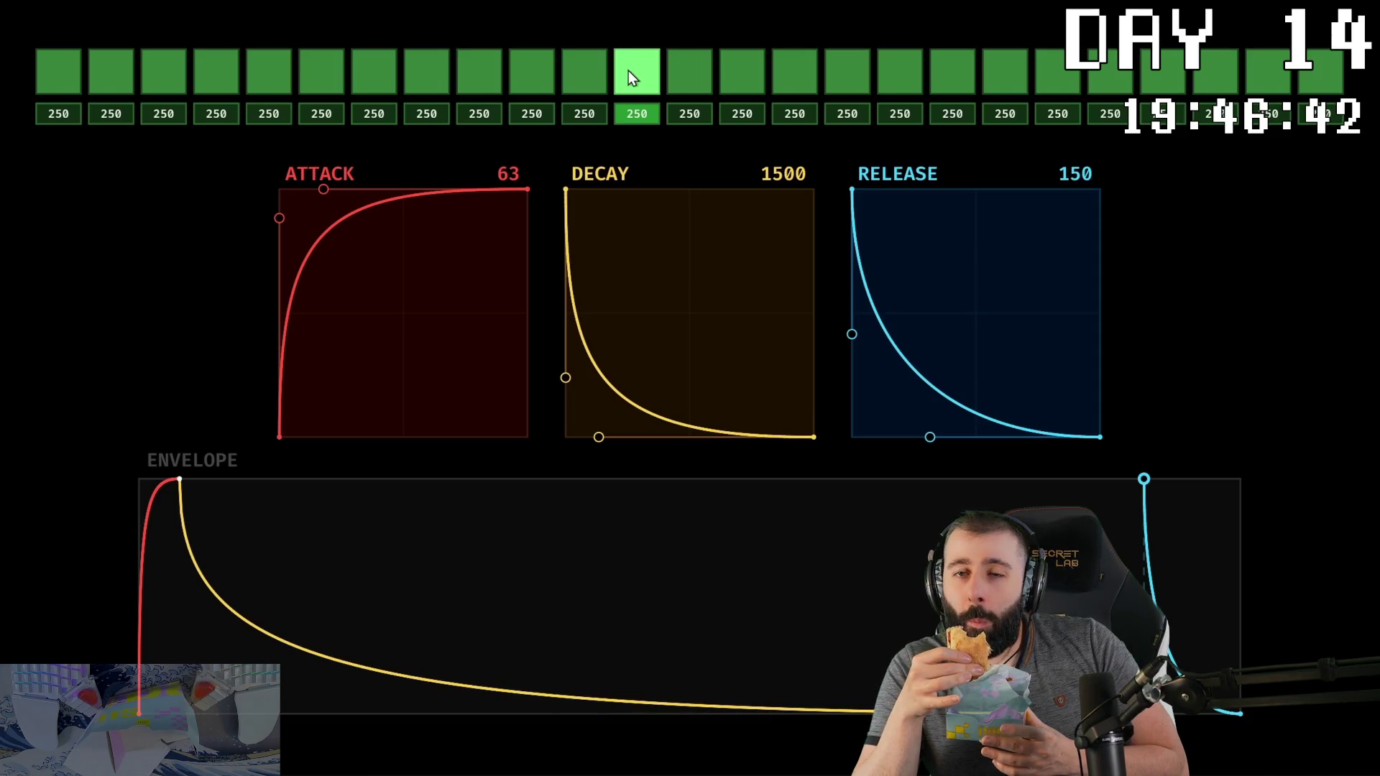
pyautogui.moveTo(628, 71); pyautogui.dragTo(629, 71)
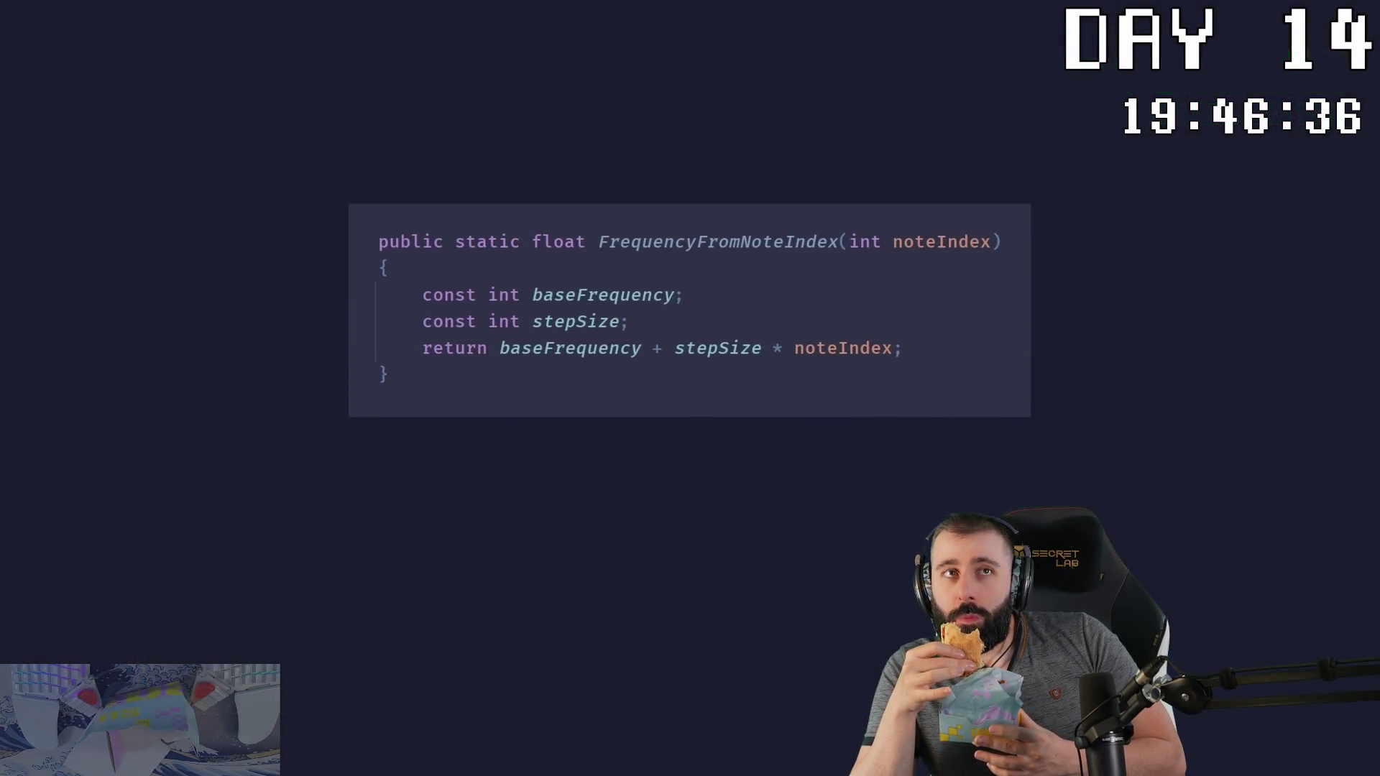
# Step: Set the frequency values to 250 and 50, then highlight the foreach note loop and sine-wave line
pyautogui.click(672, 294)
pyautogui.write('= ')
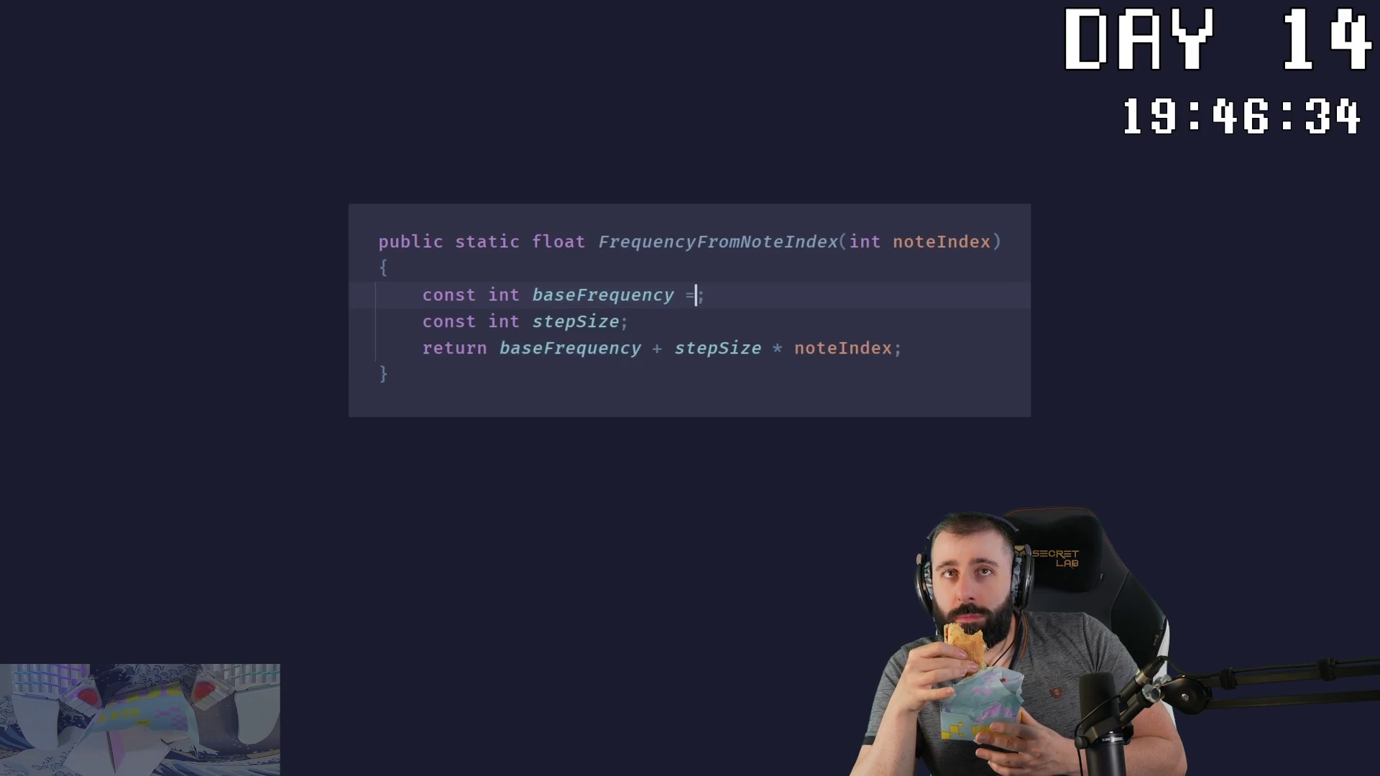
pyautogui.write('250')
pyautogui.click(620, 322)
pyautogui.write('= ')
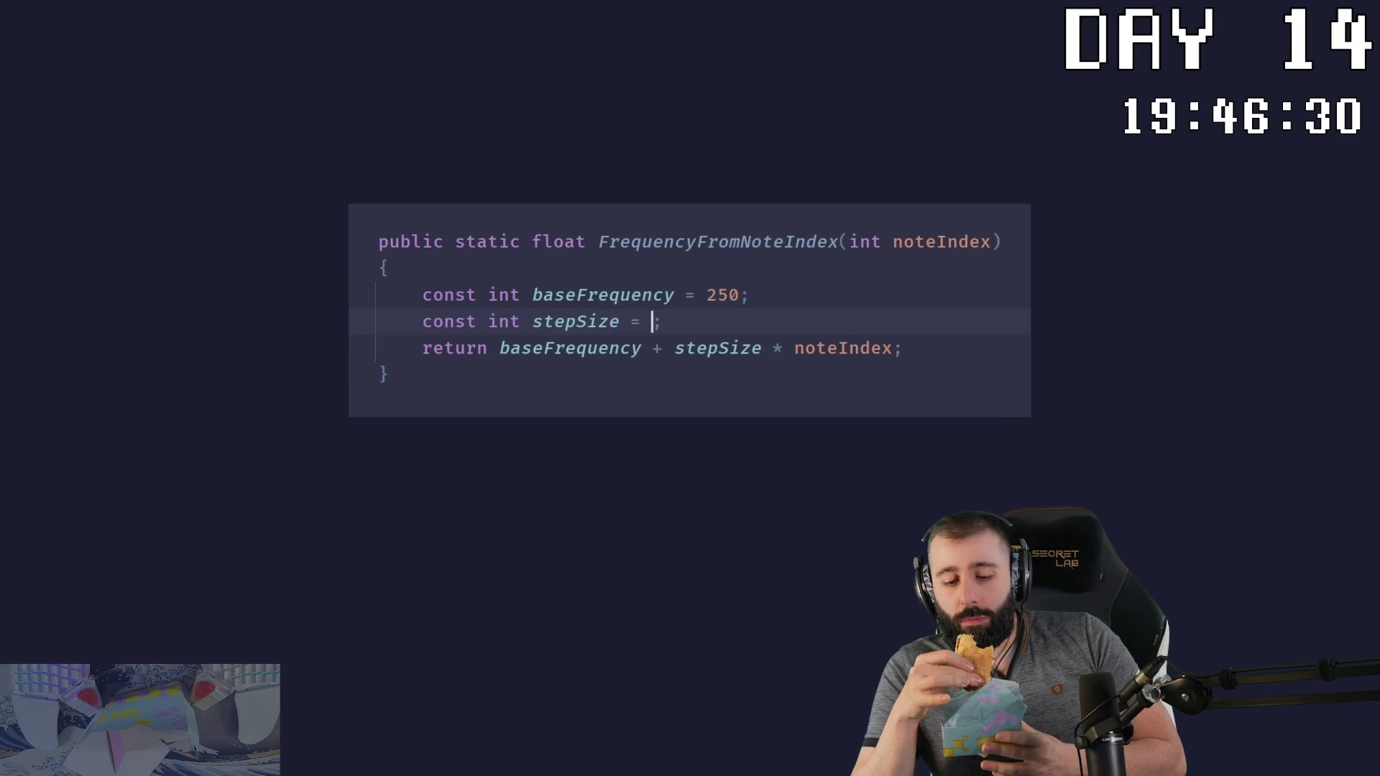
pyautogui.write('50')
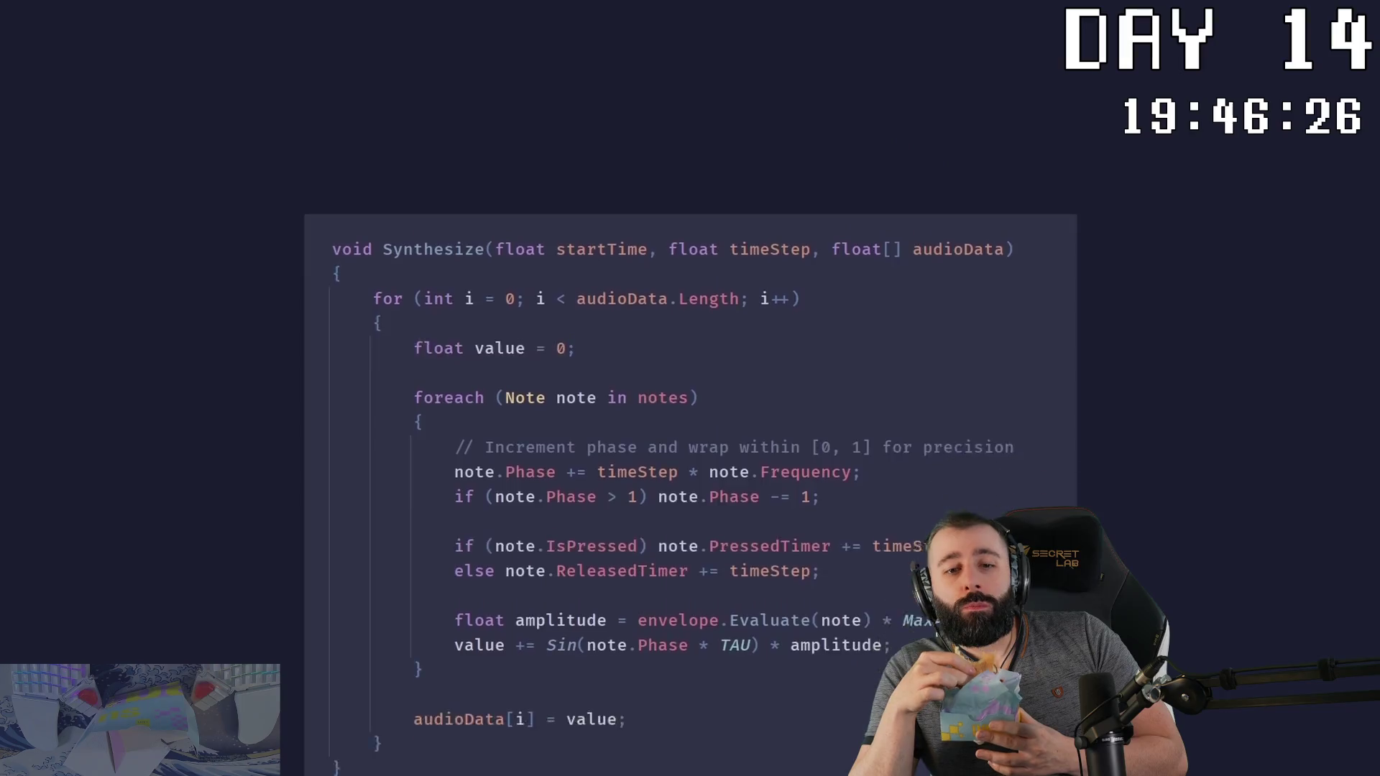
pyautogui.moveTo(413, 232); pyautogui.dragTo(708, 230)
pyautogui.moveTo(454, 480); pyautogui.dragTo(868, 489)
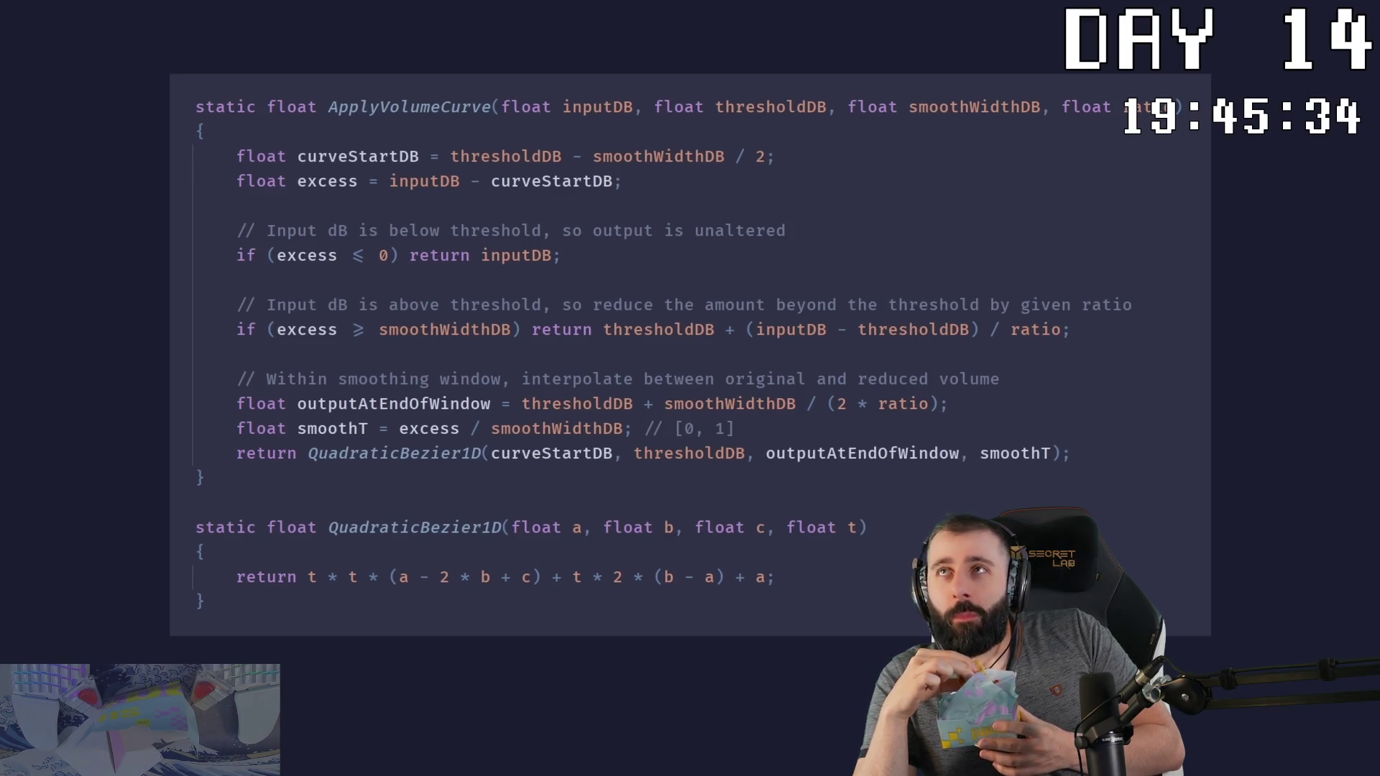
# Step: Walk through the curve's threshold, ratio and smoothing code, then lower the ratio above -30
pyautogui.click(630, 183)
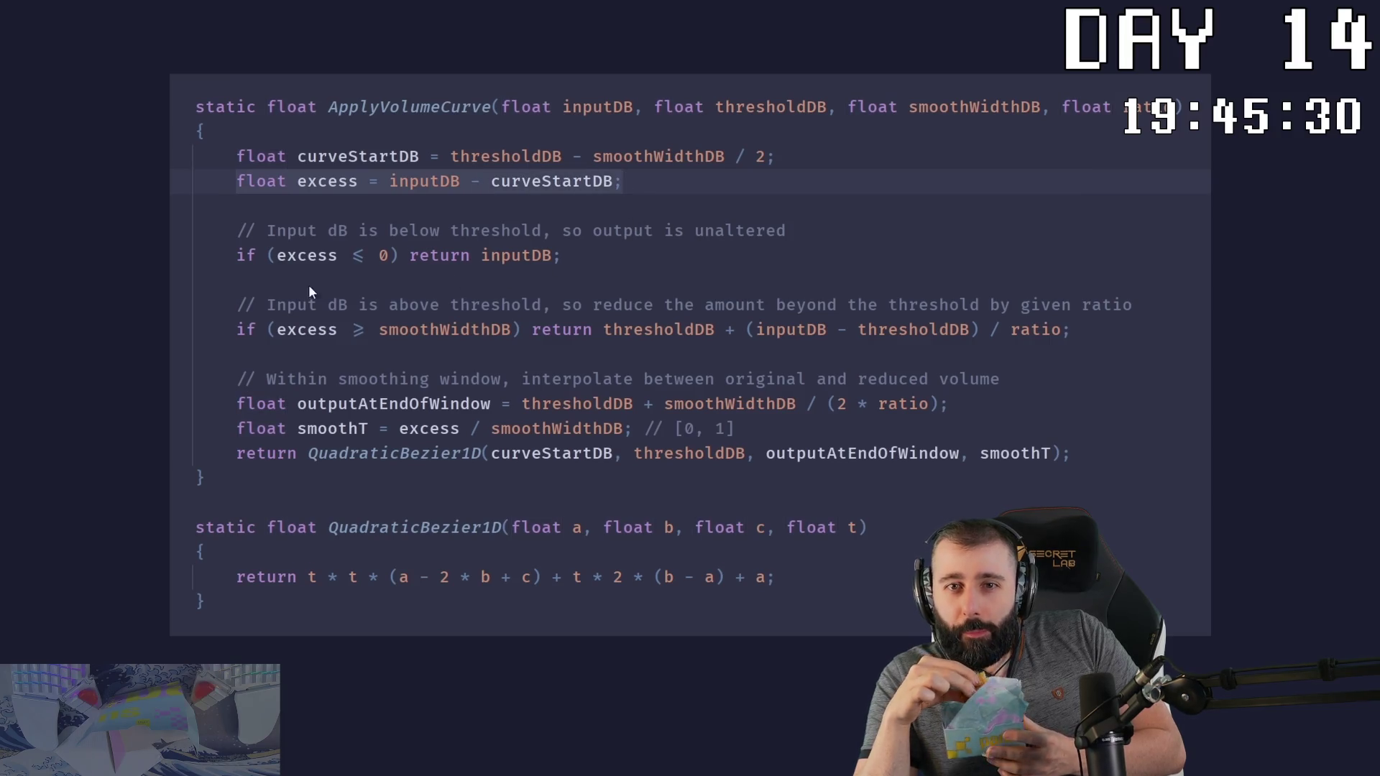
pyautogui.click(243, 257)
pyautogui.click(417, 257)
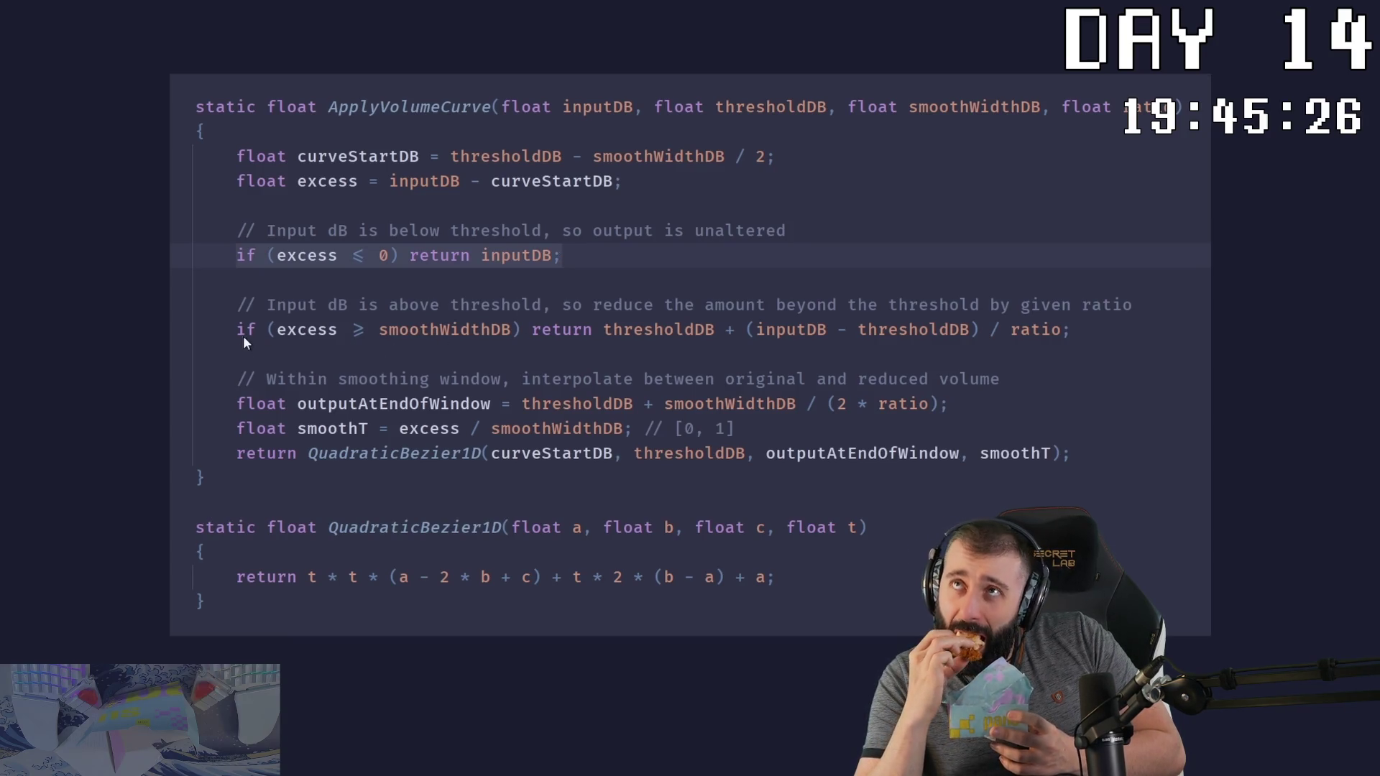
pyautogui.click(267, 332)
pyautogui.moveTo(267, 333); pyautogui.dragTo(1074, 332)
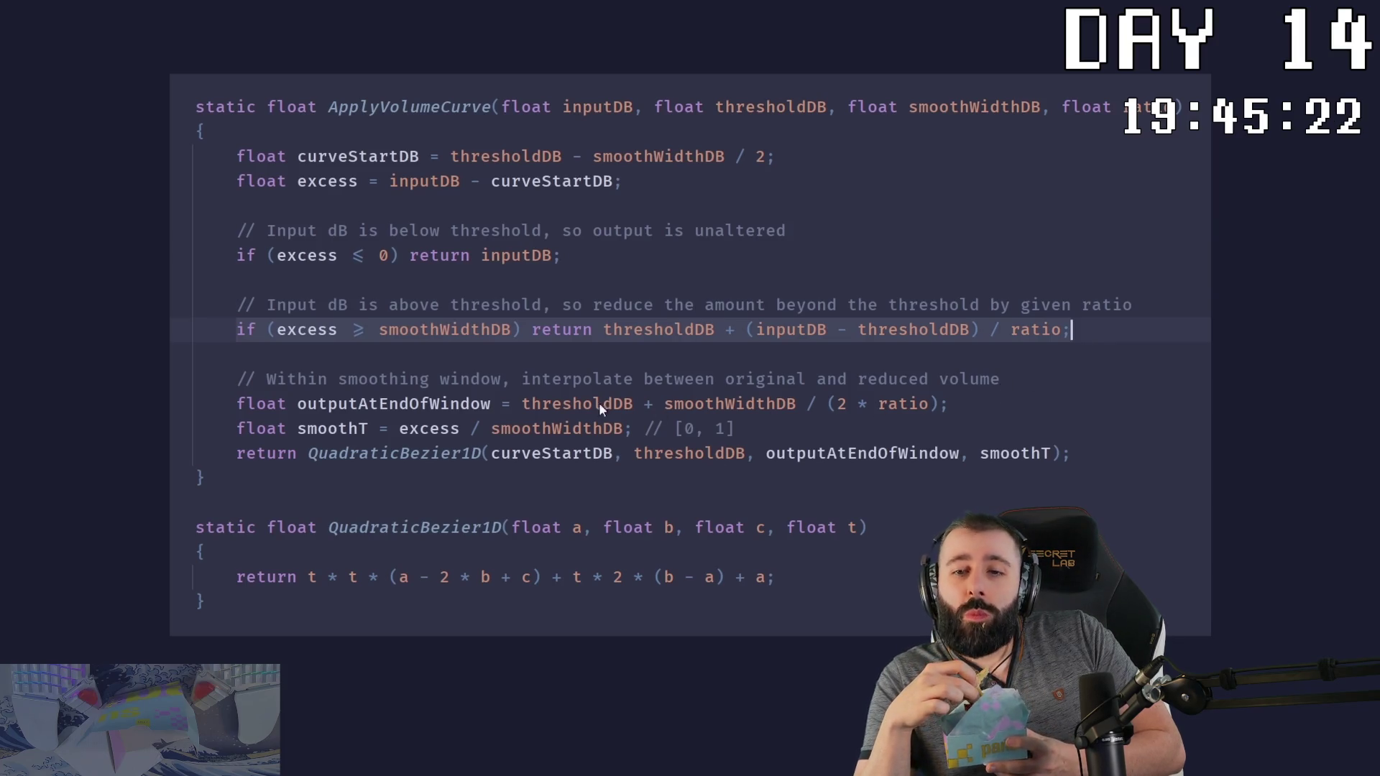
pyautogui.moveTo(238, 404)
pyautogui.mouseDown()
pyautogui.moveTo(730, 453)
pyautogui.moveTo(1076, 462)
pyautogui.mouseUp()
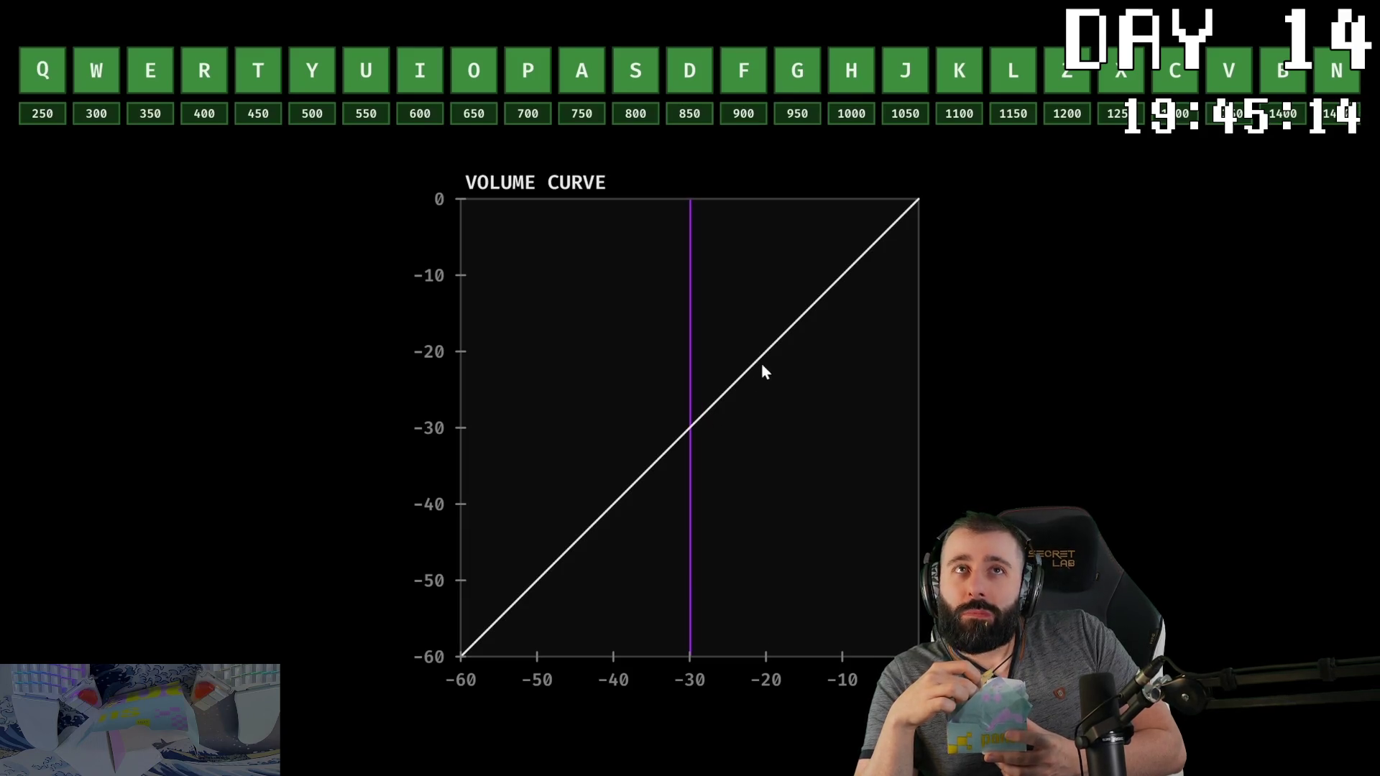
pyautogui.moveTo(765, 353)
pyautogui.mouseDown()
pyautogui.moveTo(769, 409)
pyautogui.moveTo(705, 416)
pyautogui.moveTo(813, 402)
pyautogui.mouseUp()
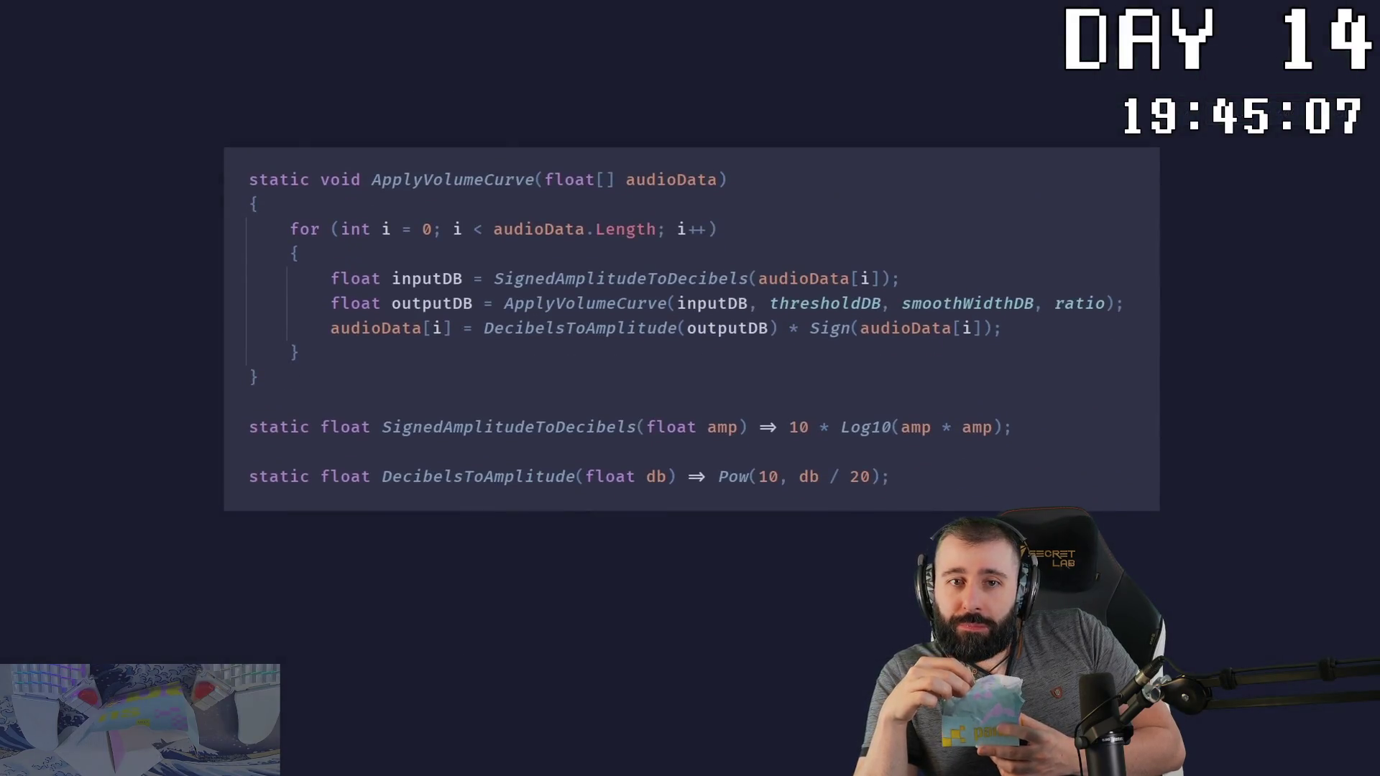
# Step: Highlight the per-sample loop, the decibel conversion, the curve application and the amplitude conversion lines
pyautogui.moveTo(290, 227); pyautogui.dragTo(499, 231)
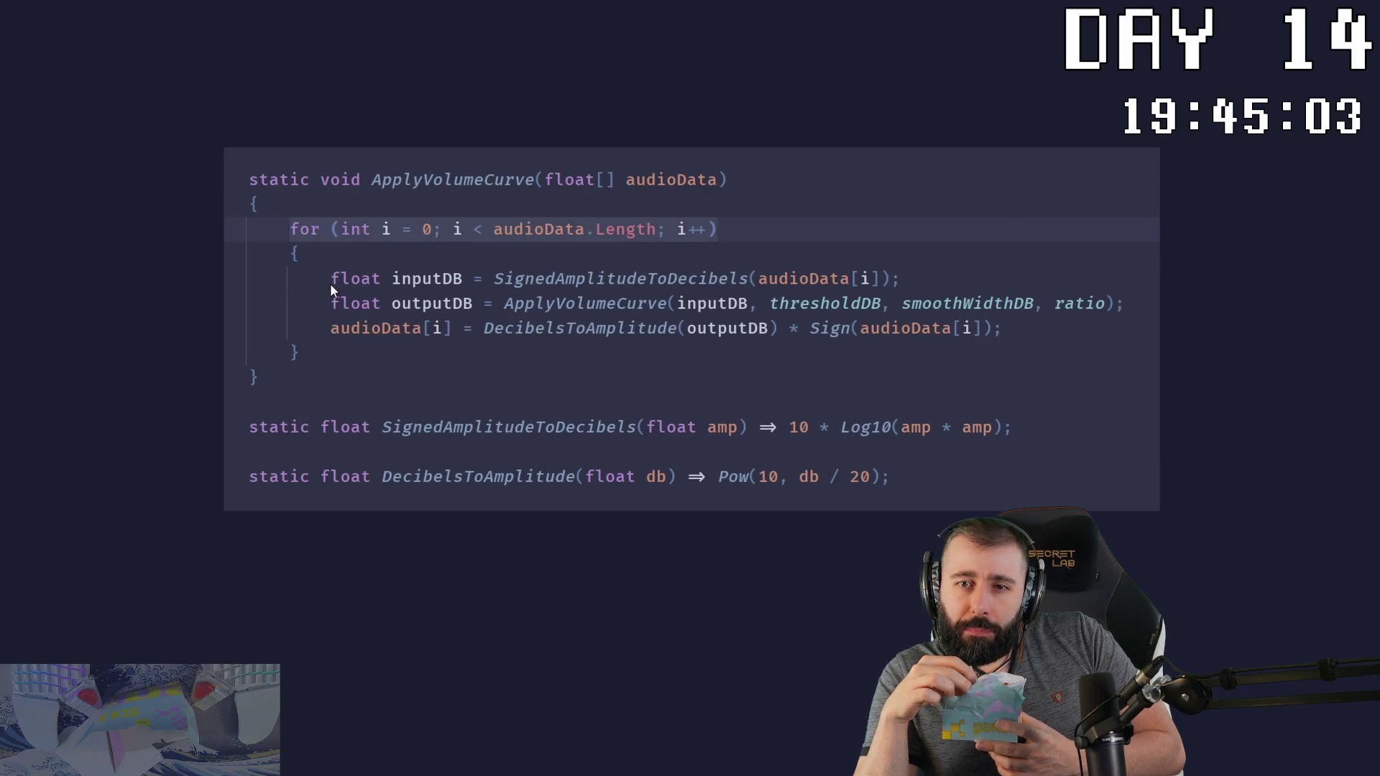
pyautogui.click(361, 280)
pyautogui.click(901, 281)
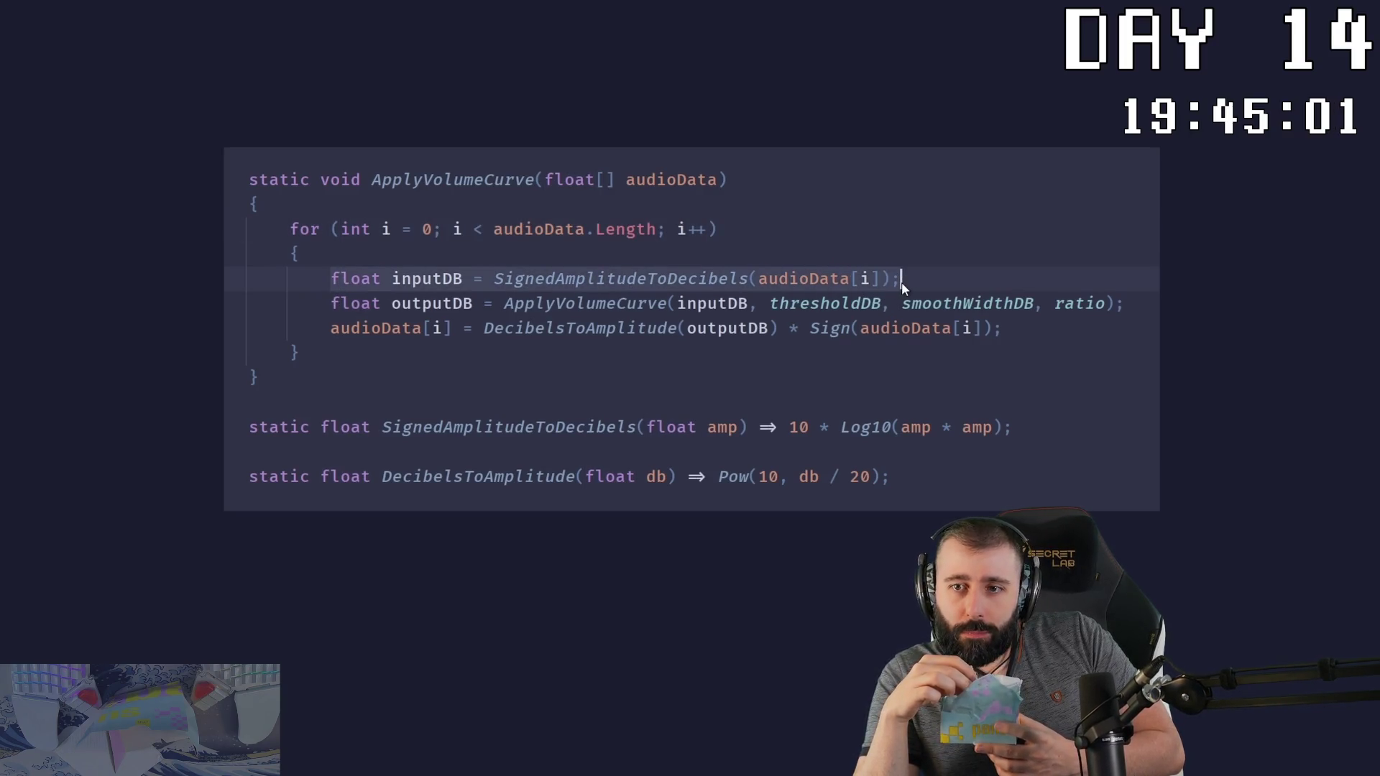
pyautogui.moveTo(332, 304); pyautogui.dragTo(1132, 303)
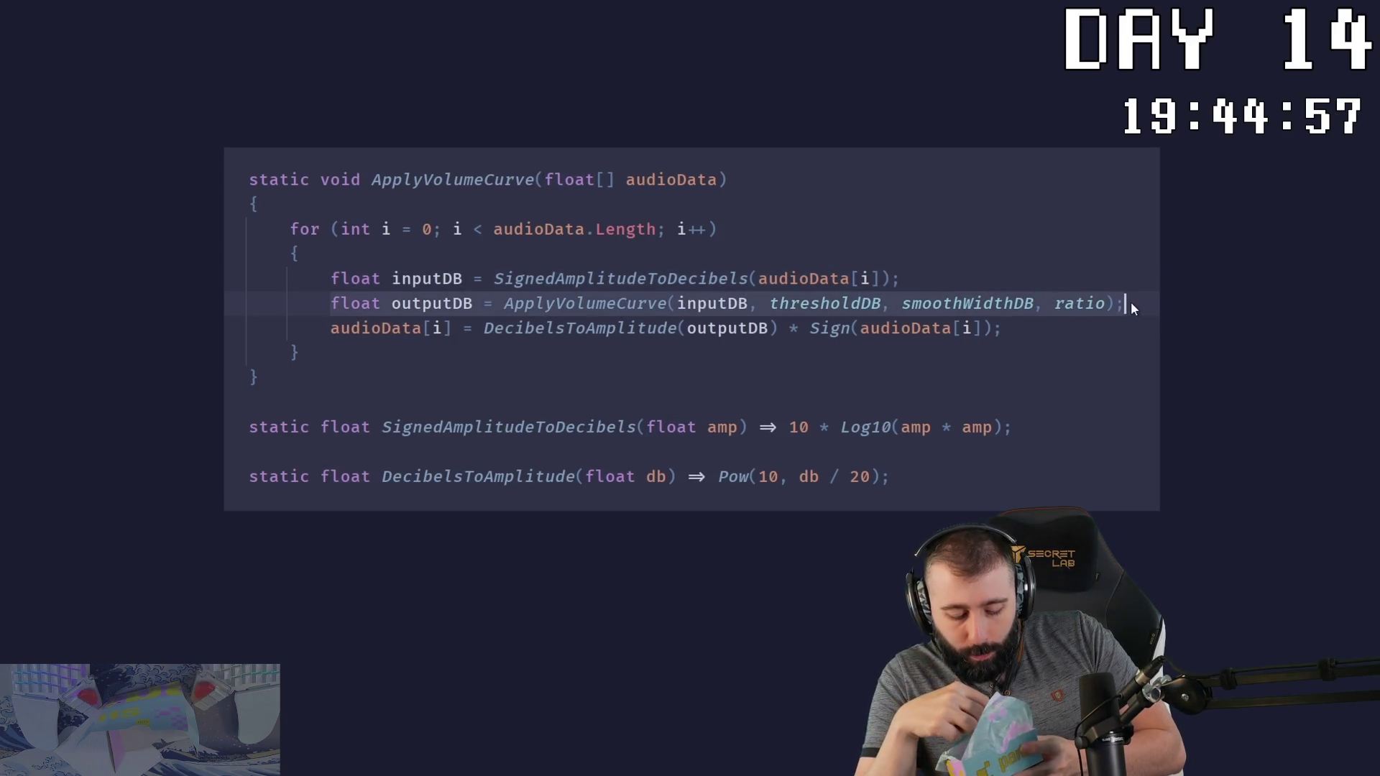
pyautogui.moveTo(330, 328); pyautogui.dragTo(992, 332)
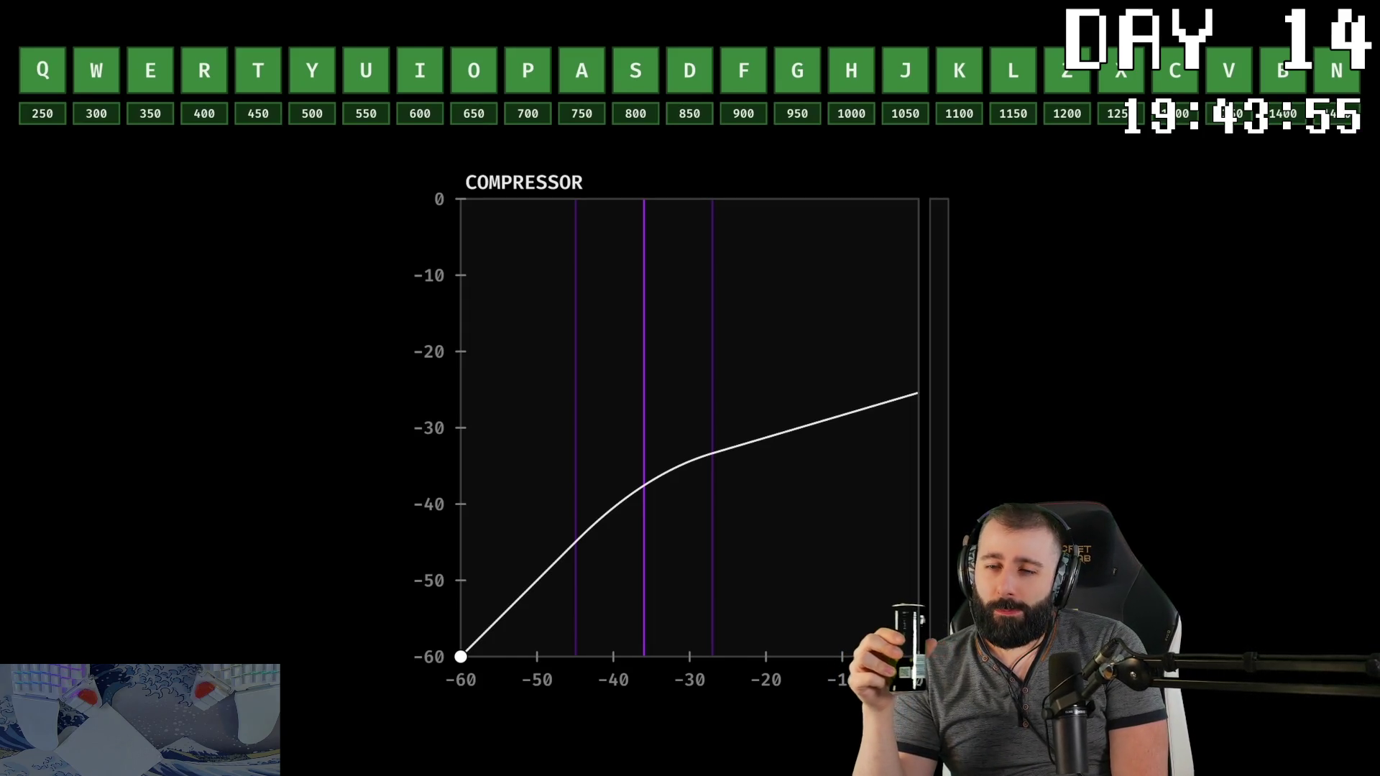
# Step: Raise the compressor threshold to about -10 dB and test it with a run of notes and single notes
pyautogui.moveTo(640, 294)
pyautogui.mouseDown()
pyautogui.moveTo(700, 325)
pyautogui.moveTo(853, 322)
pyautogui.mouseUp()
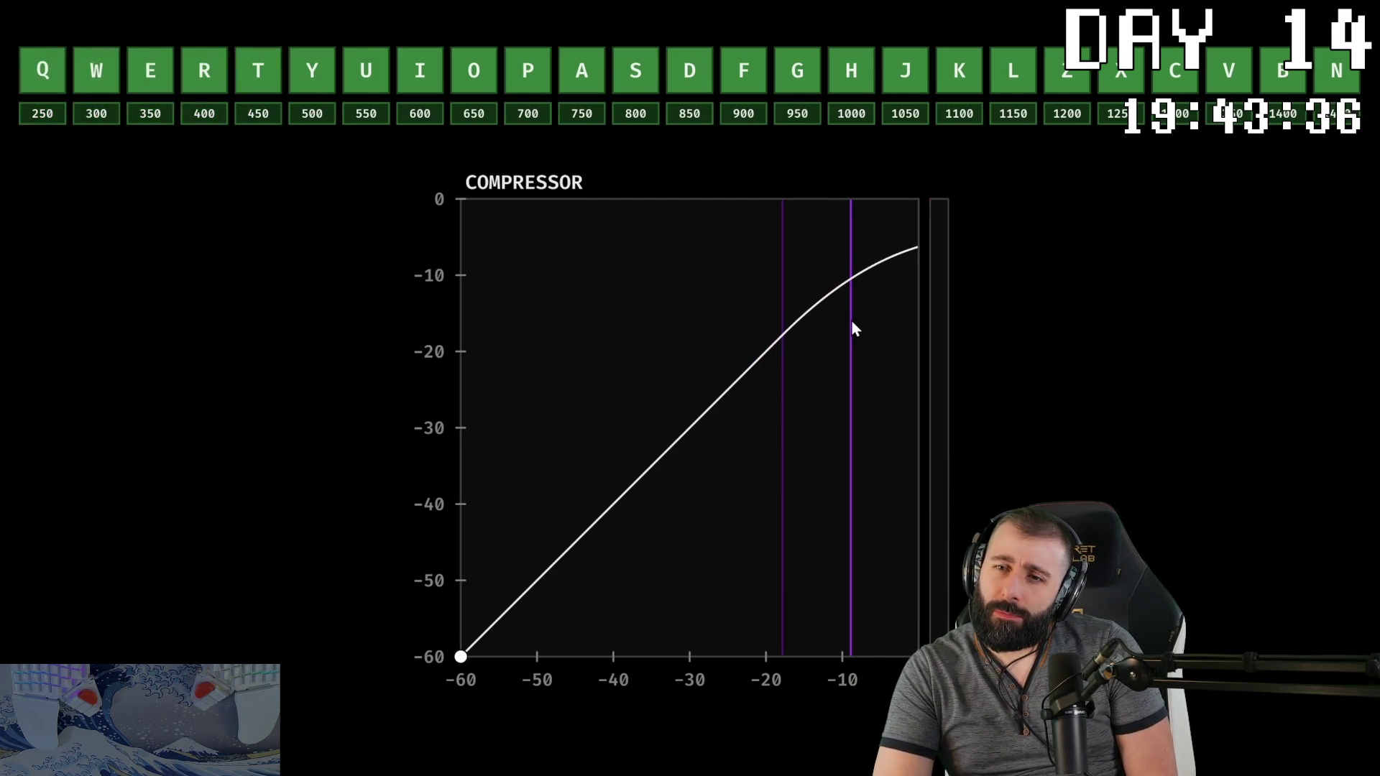
pyautogui.press('a')
pyautogui.press('d')
pyautogui.press('k')
pyautogui.press('f')
pyautogui.press('g')
pyautogui.press('h')
pyautogui.press('j')
pyautogui.press('j')
pyautogui.press('k')
pyautogui.press('l')
pyautogui.press('z')
pyautogui.press('x')
pyautogui.press('c')
pyautogui.press('h')
pyautogui.press('v')
pyautogui.press('j')
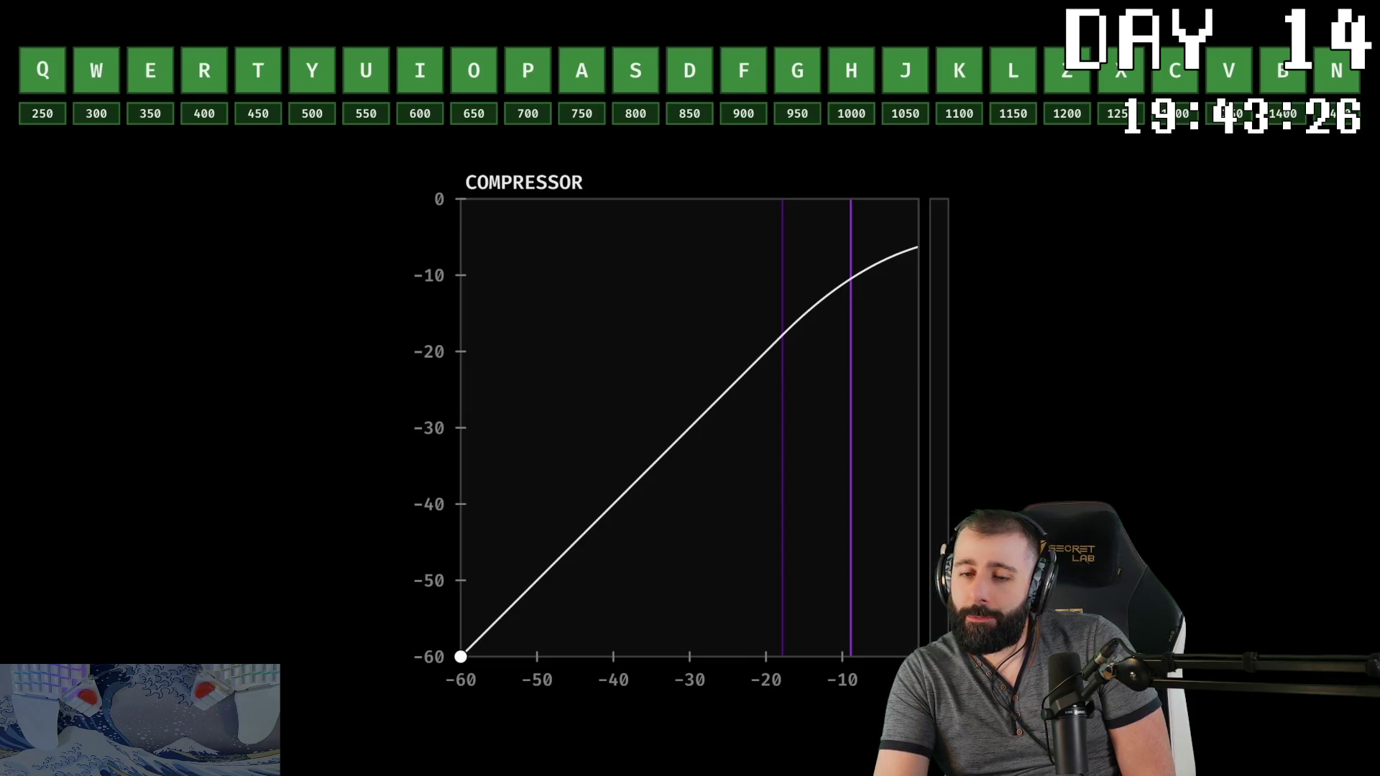
pyautogui.press('q')
pyautogui.press('u')
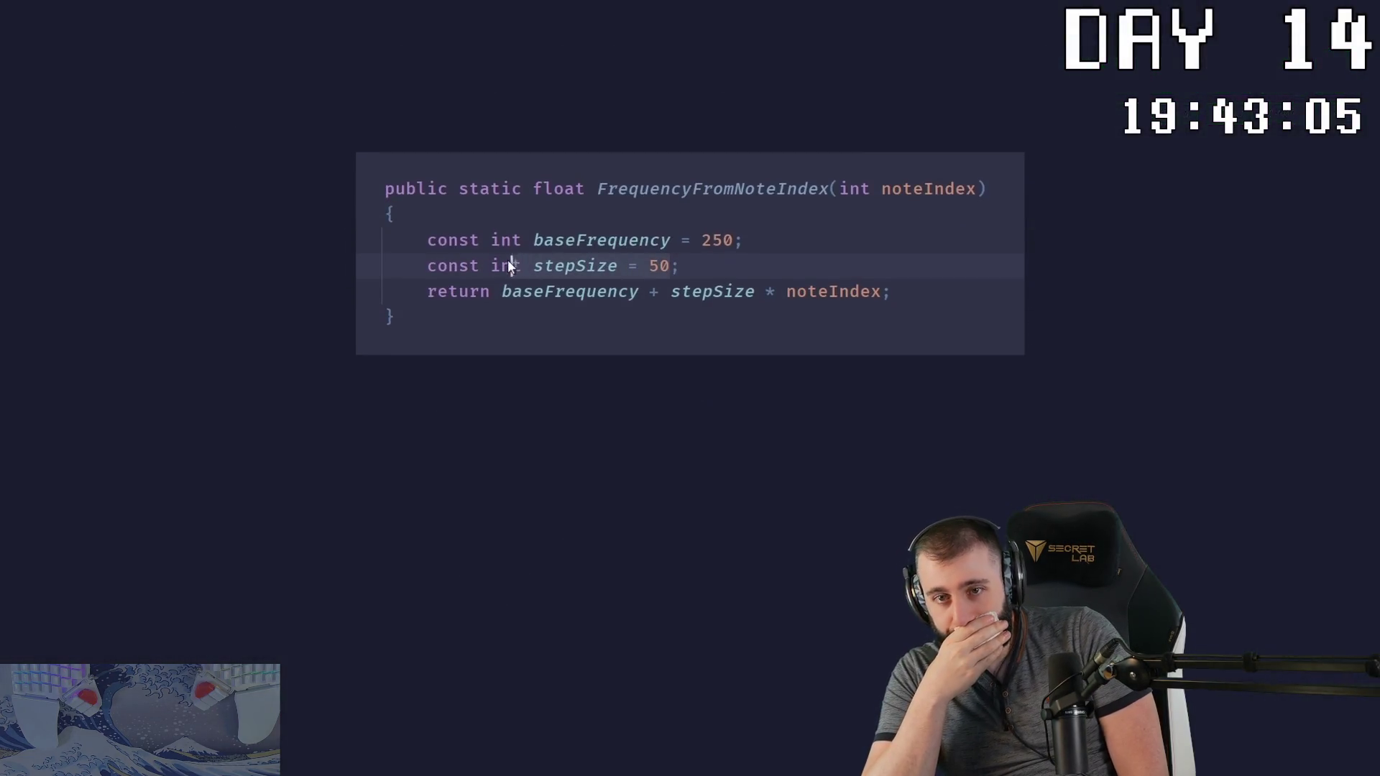
# Step: Add float ratio = 2 and make the return line exponential with Pow(ratio, noteIndex)
pyautogui.write('float ratio = 2')
pyautogui.press('Down')
pyautogui.press('Delete')
pyautogui.press('Delete')
pyautogui.press('Delete')
pyautogui.press('Right')
pyautogui.press('Right')
pyautogui.write('Pow(')
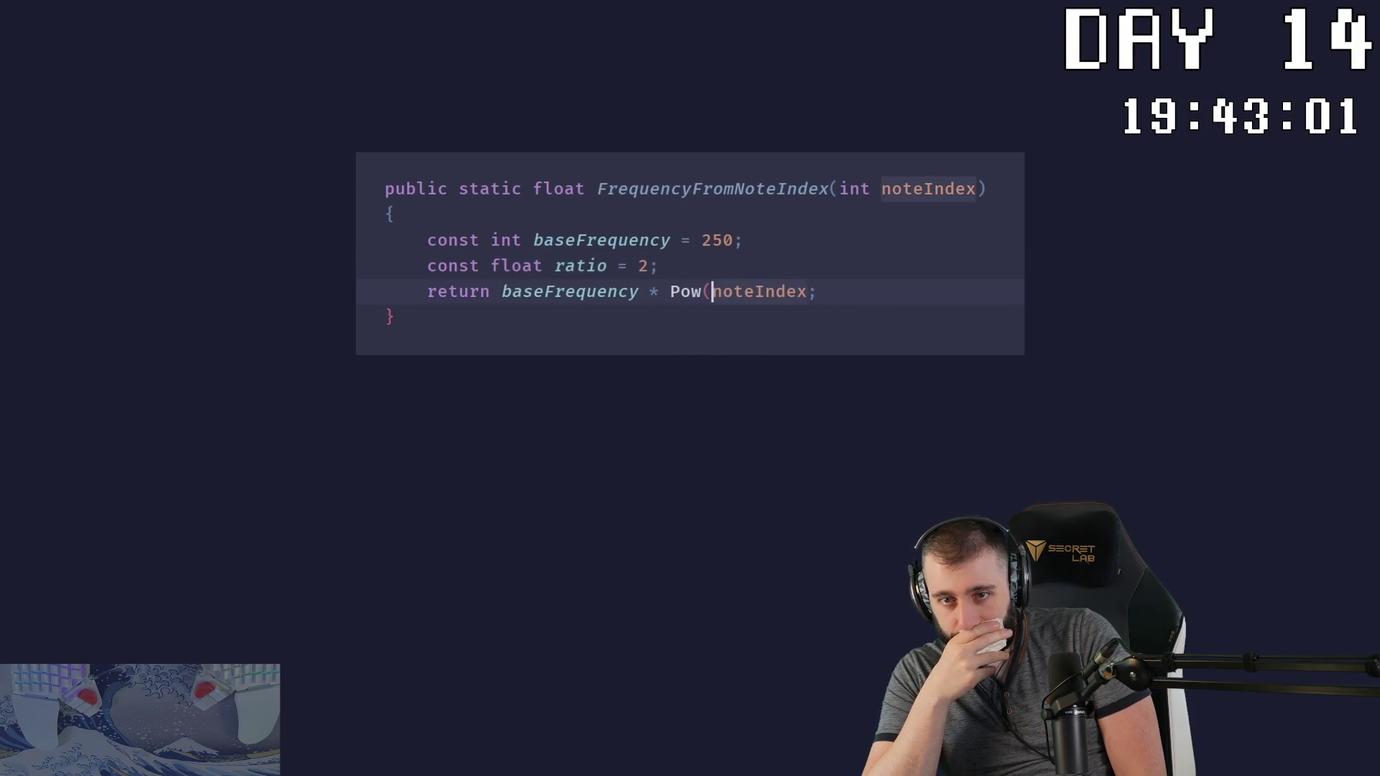
pyautogui.write('ratio,')
pyautogui.hotkey('ctrl', 'Right')
pyautogui.write(')')
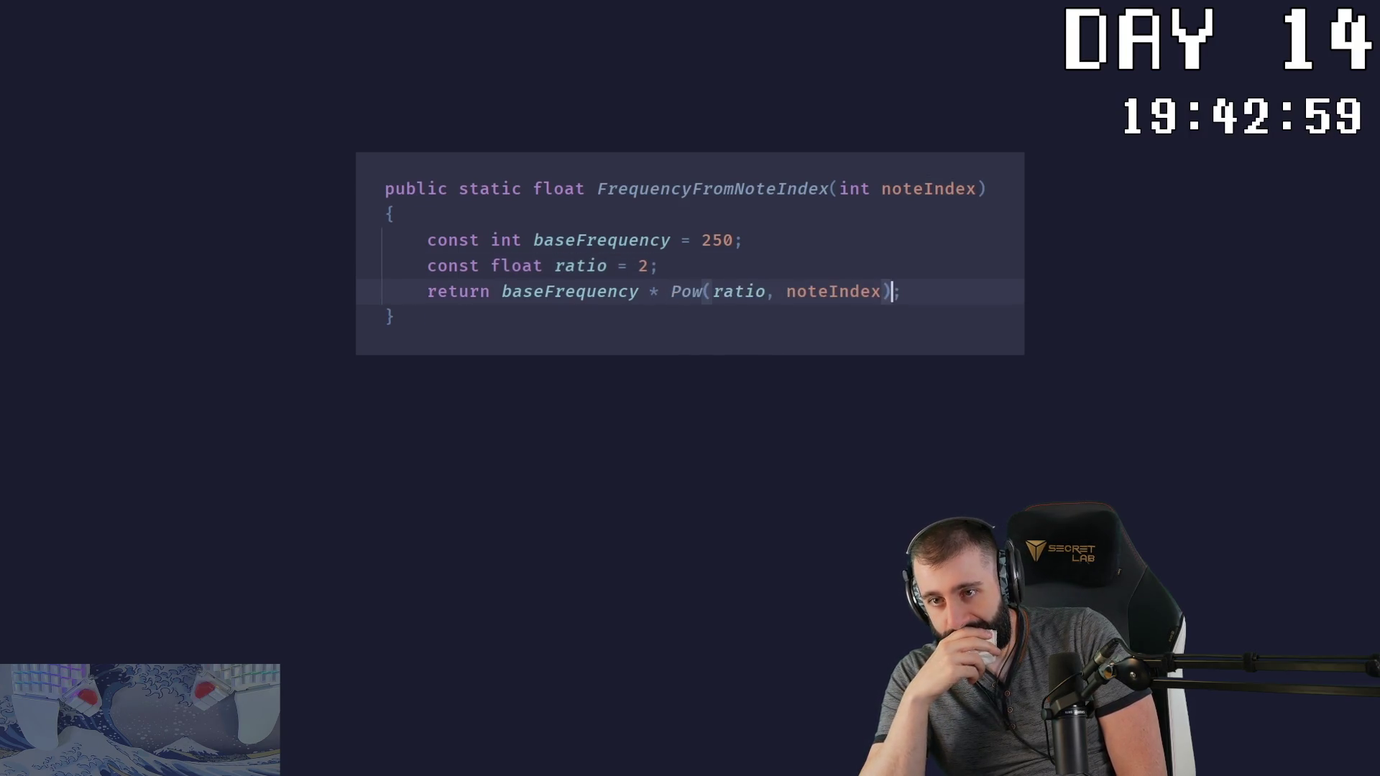
# Step: Change a base-frequency digit to 1, then highlight the noteCount parameter and nth-root-of-2 ratio
pyautogui.press('Up')
pyautogui.press('Up')
pyautogui.press('Left')
pyautogui.press('Left')
pyautogui.press('Left')
pyautogui.hotkey('shift', 'Right')
pyautogui.write('1')
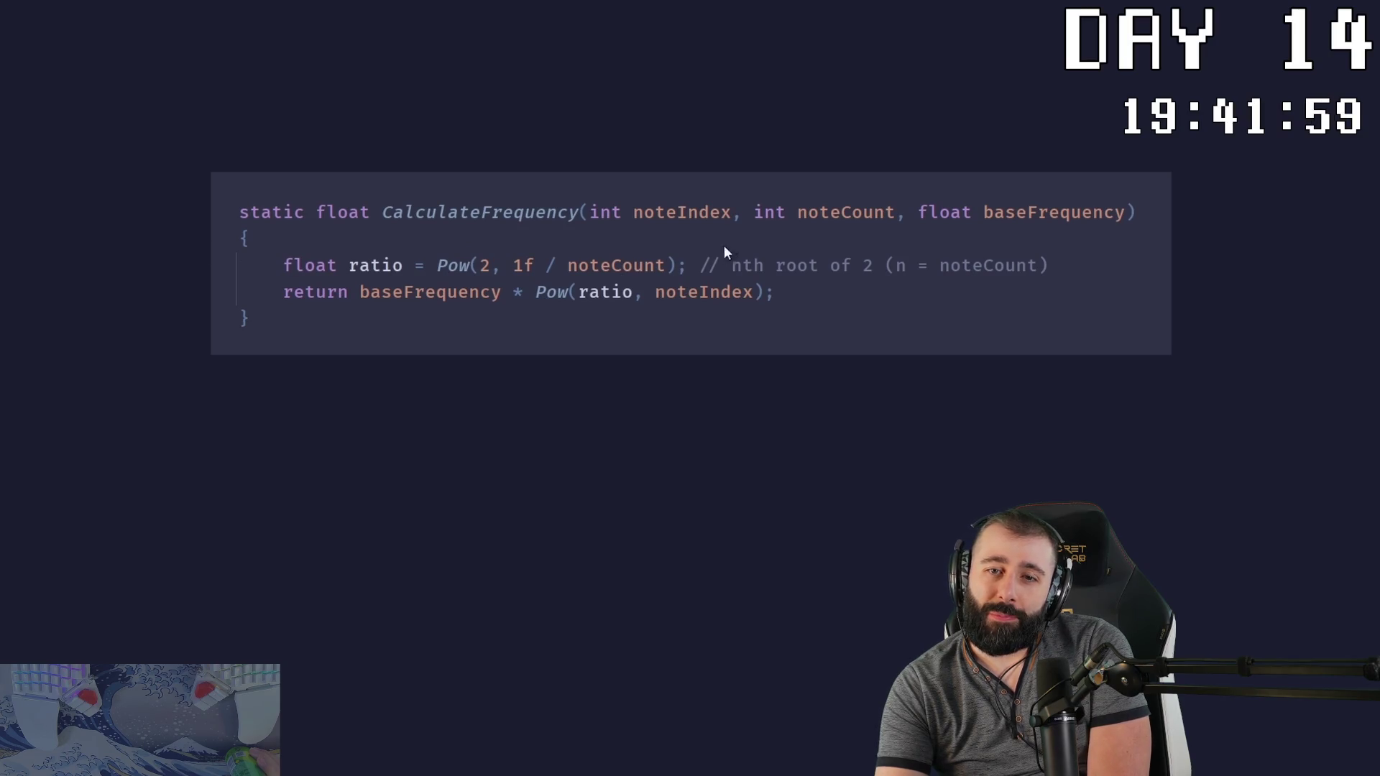
pyautogui.moveTo(749, 214); pyautogui.dragTo(895, 214)
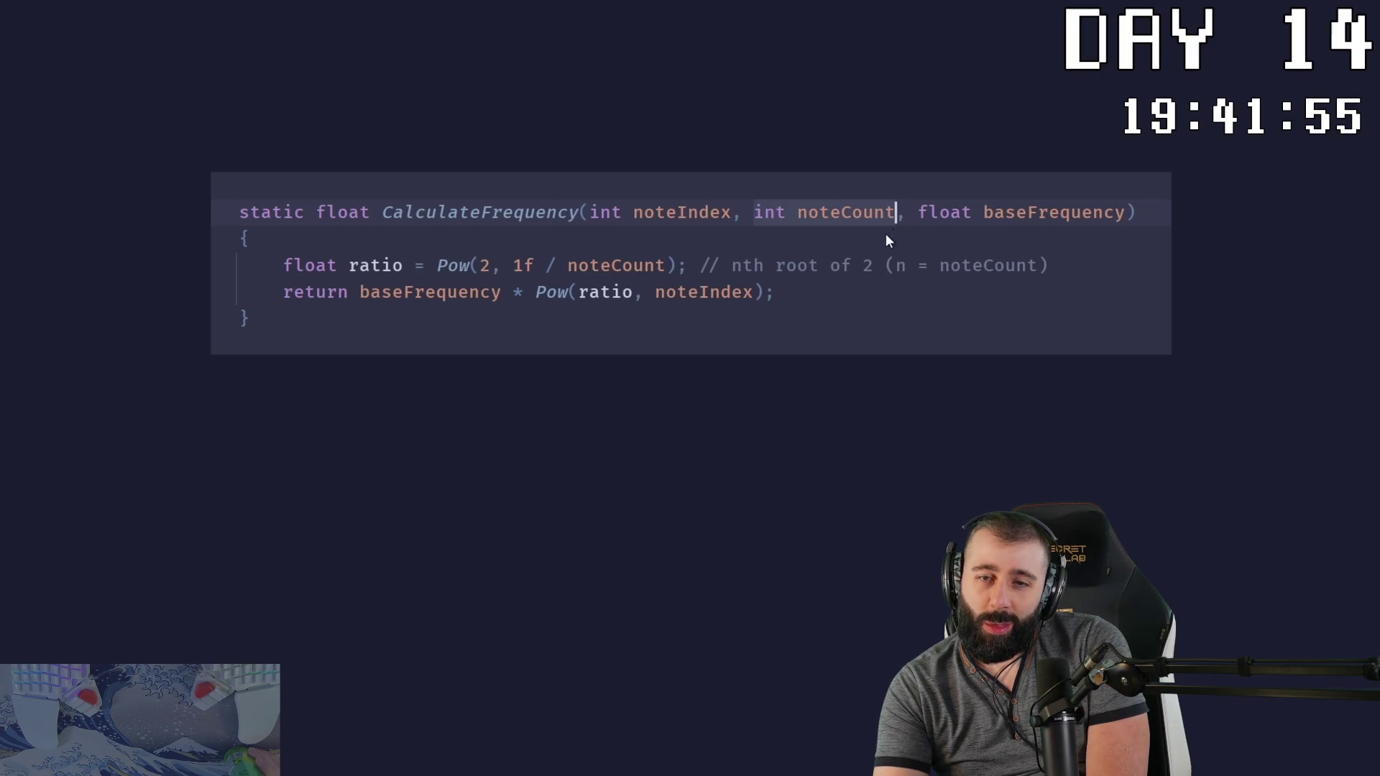
pyautogui.moveTo(280, 264); pyautogui.dragTo(688, 267)
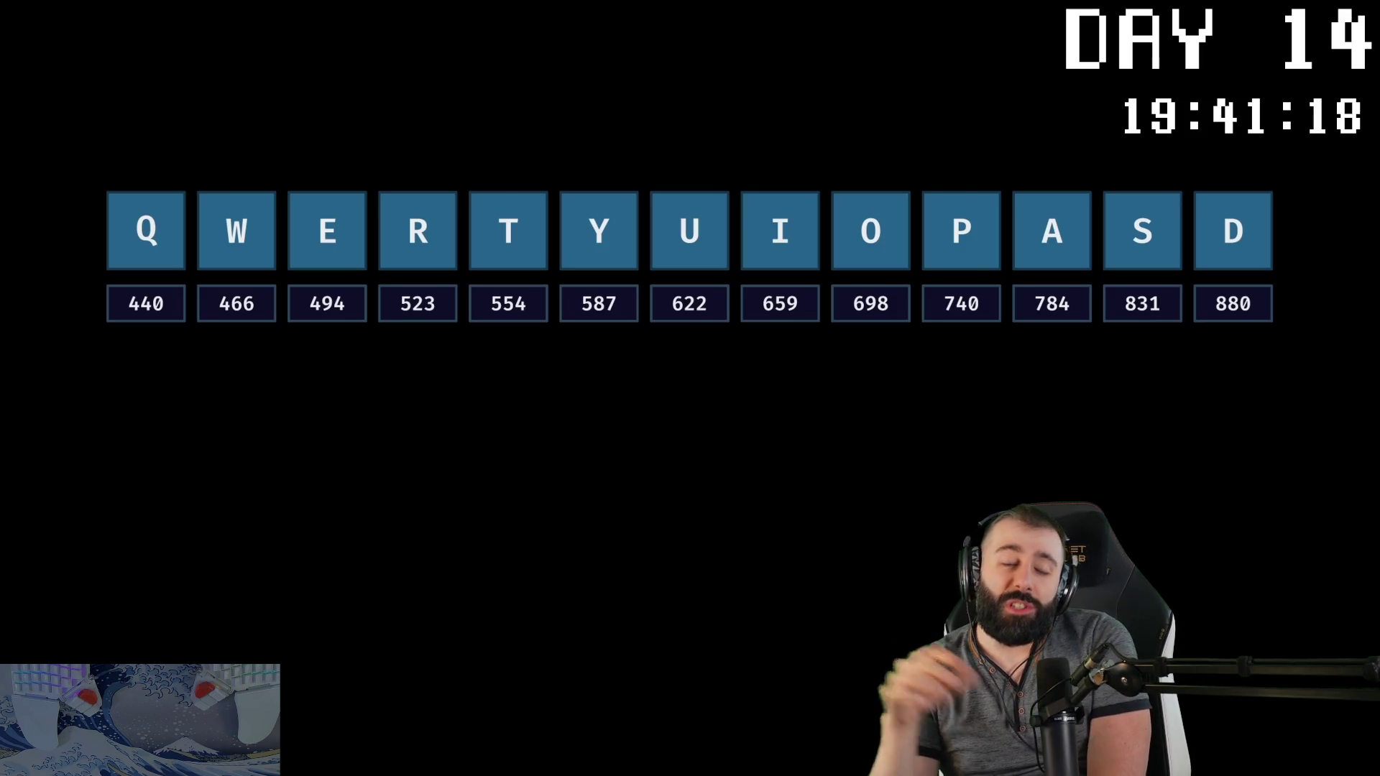
# Step: Play the 440 Hz Q note, then Q, W, E and R in turn
pyautogui.press('q')
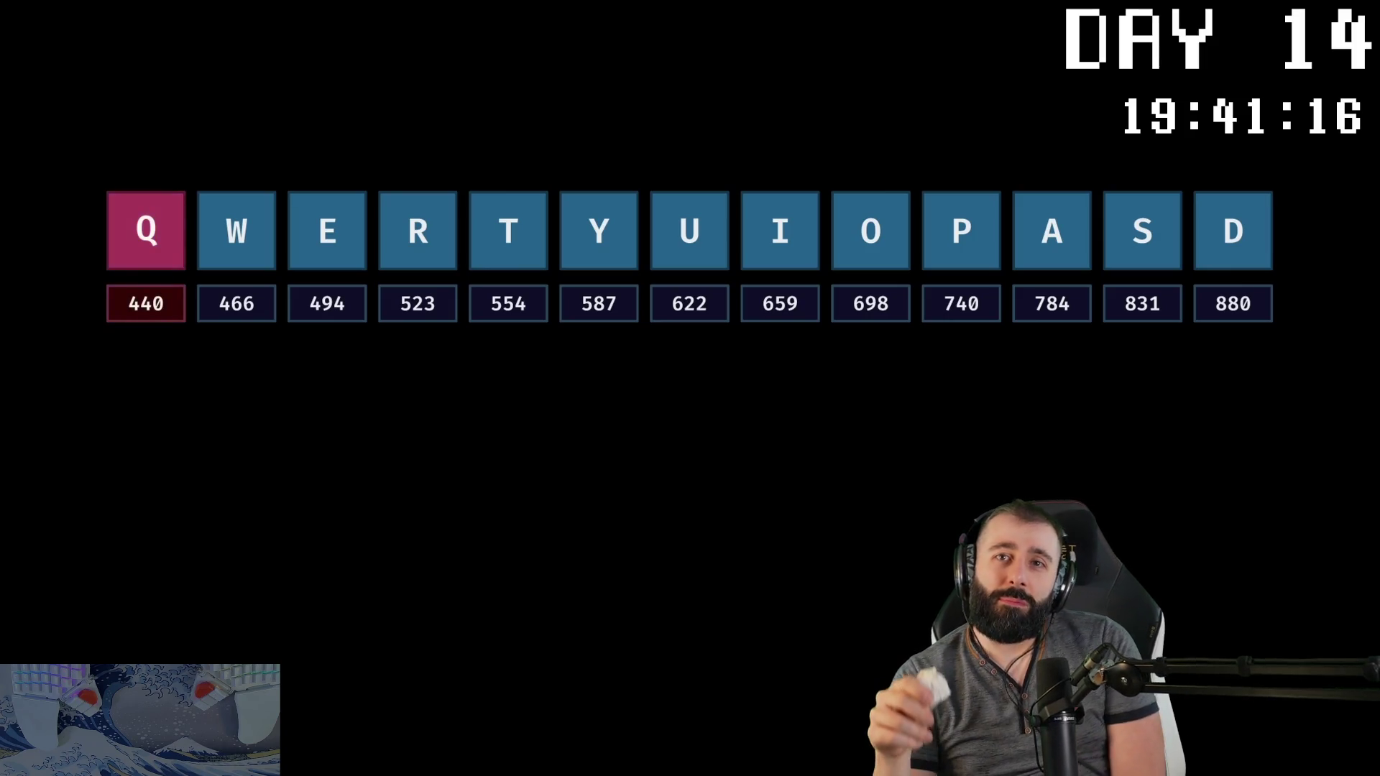
pyautogui.press('q')
pyautogui.press('w')
pyautogui.press('e')
pyautogui.press('r')
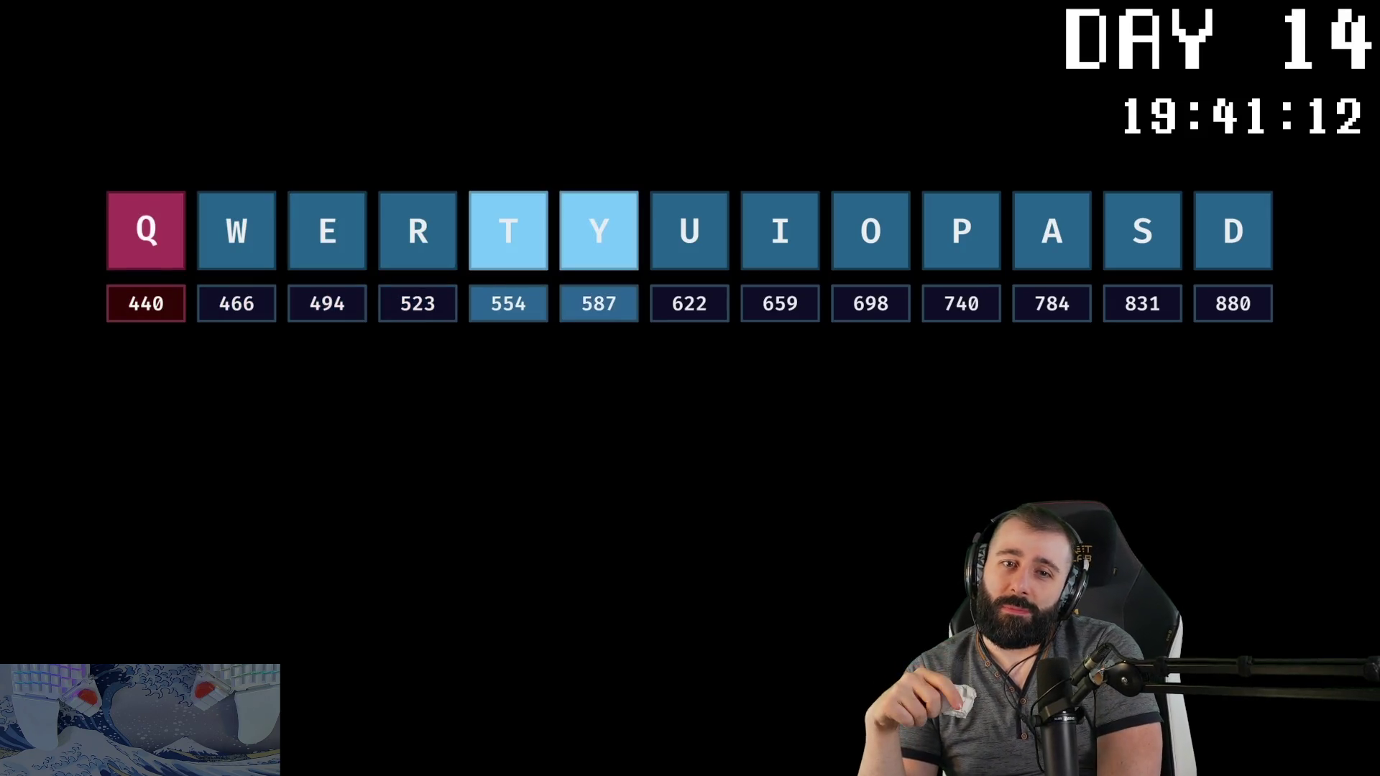
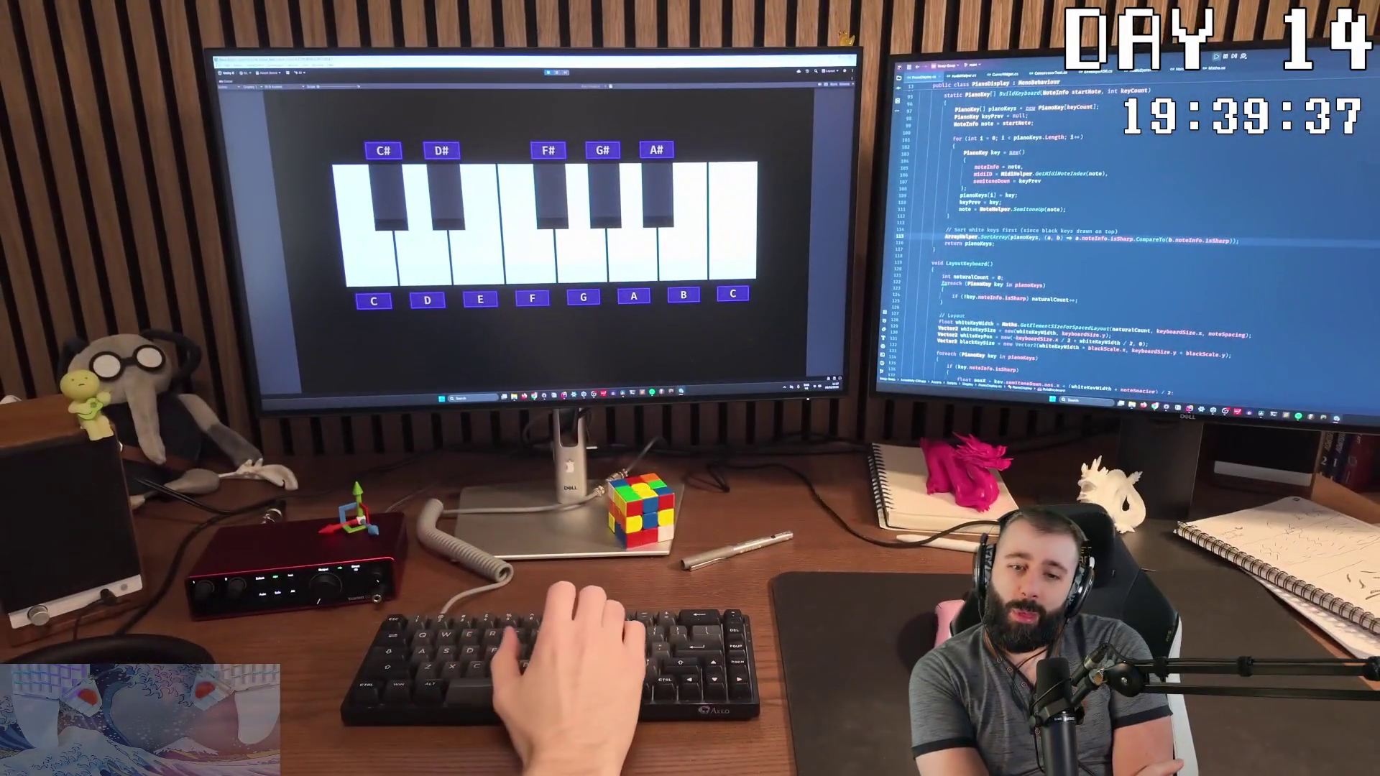
# Step: Keep the synthesizer video running through the one-octave piano-key demo, pressing keys y, h, t, d, e, w, a
pyautogui.press('y')
pyautogui.press('h')
pyautogui.press('t')
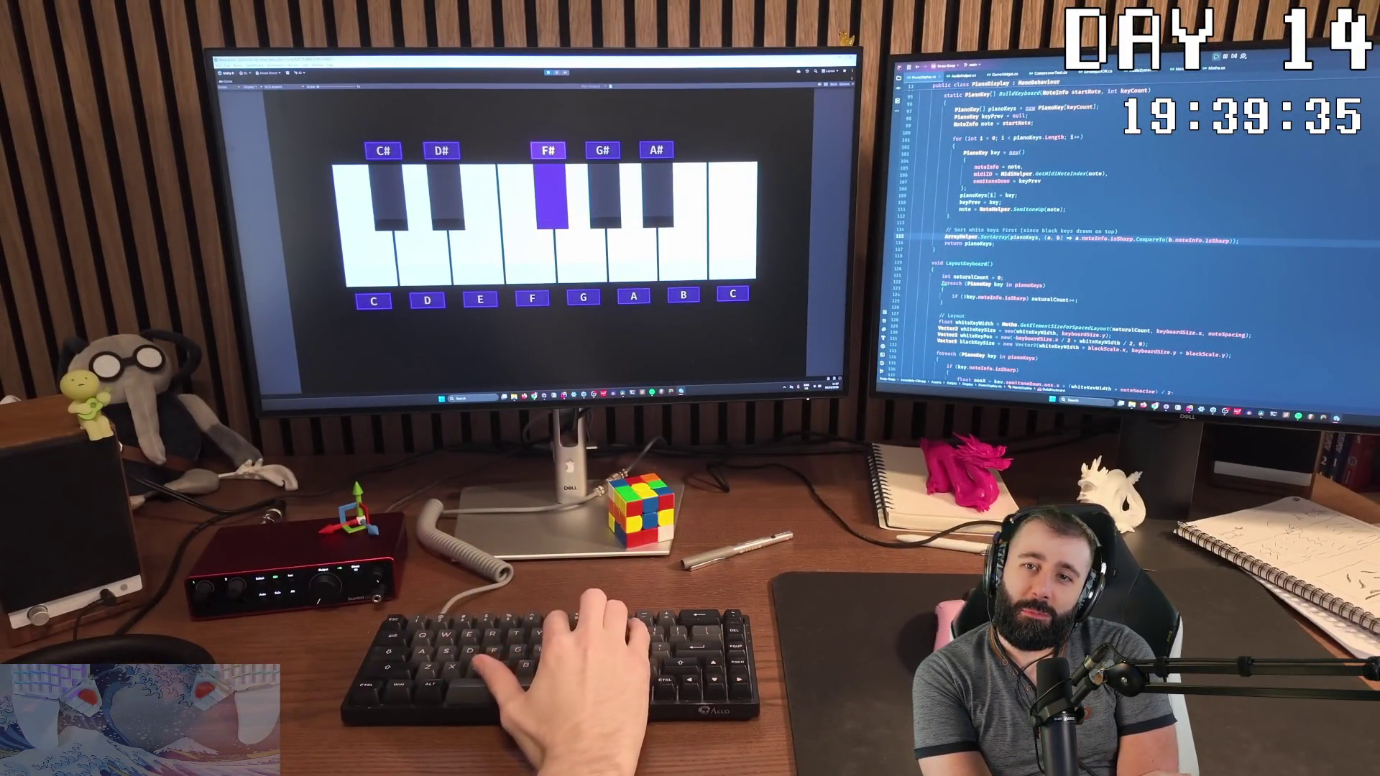
pyautogui.press('y')
pyautogui.press('d')
pyautogui.press('t')
pyautogui.press('e')
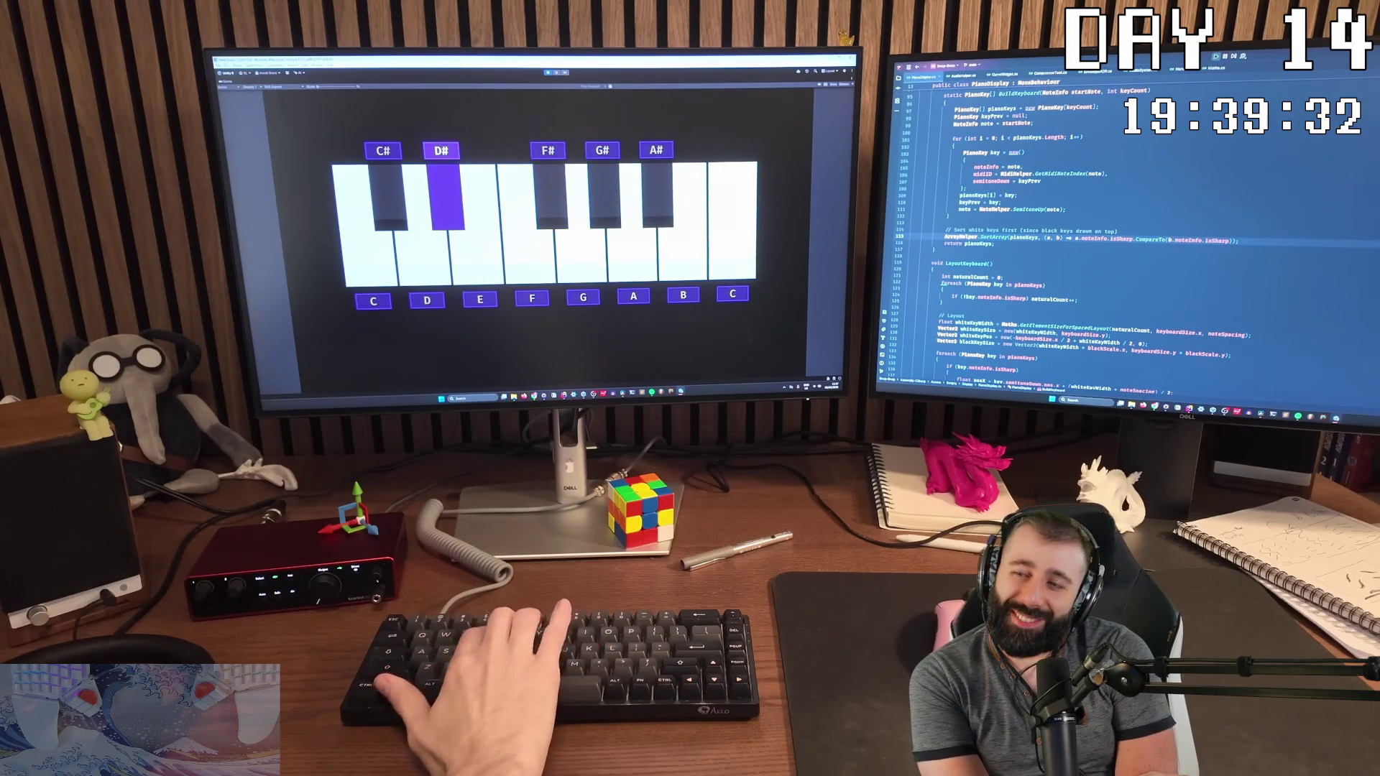
pyautogui.press('d')
pyautogui.press('t')
pyautogui.press('e')
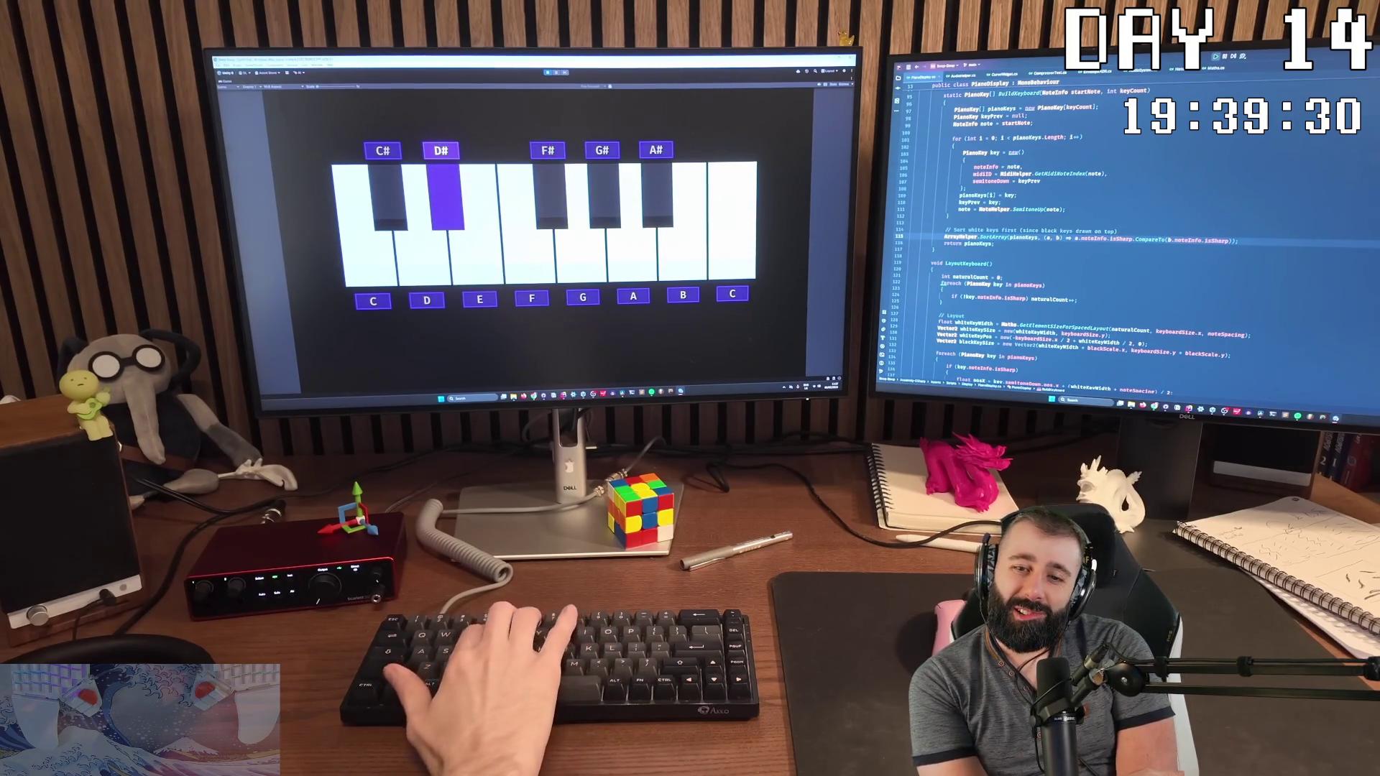
pyautogui.press('d')
pyautogui.press('w')
pyautogui.press('e')
pyautogui.press('a')
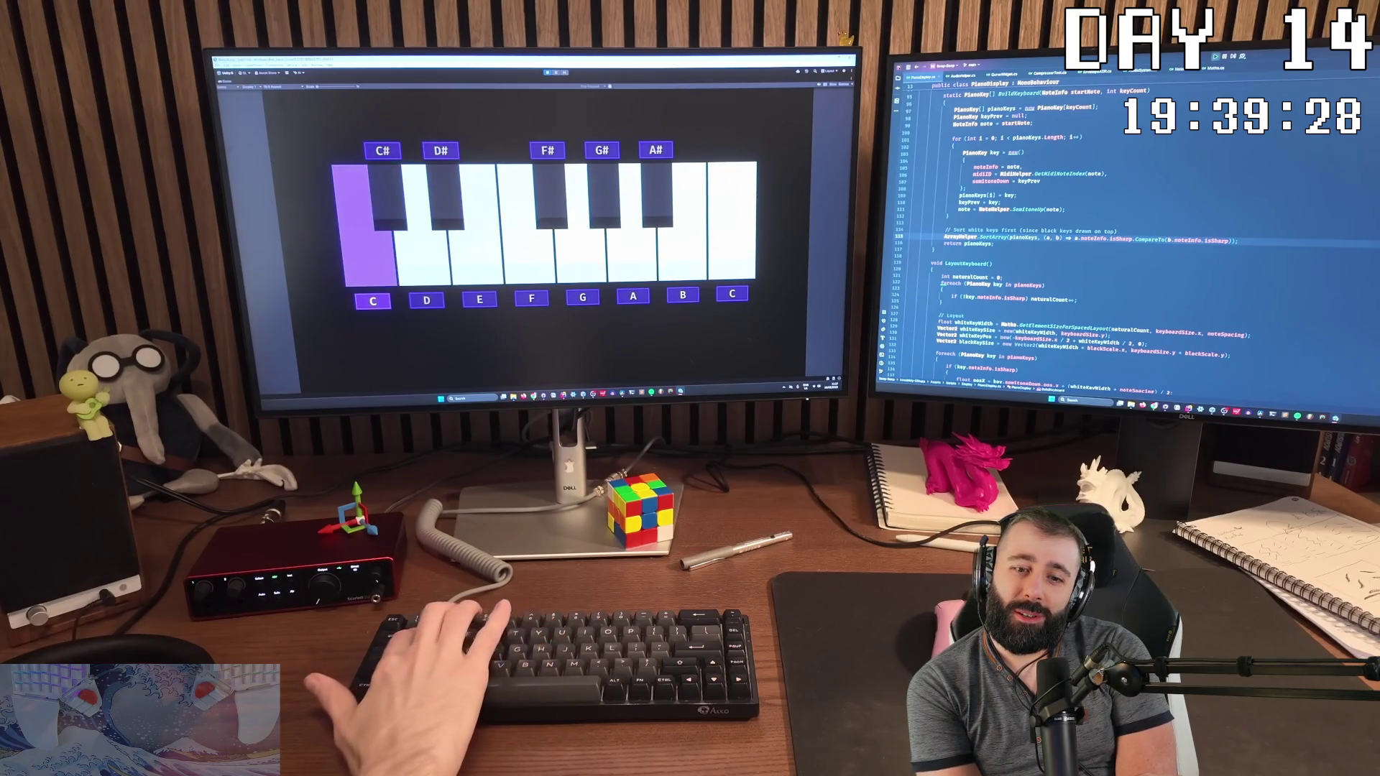
pyautogui.press('w')
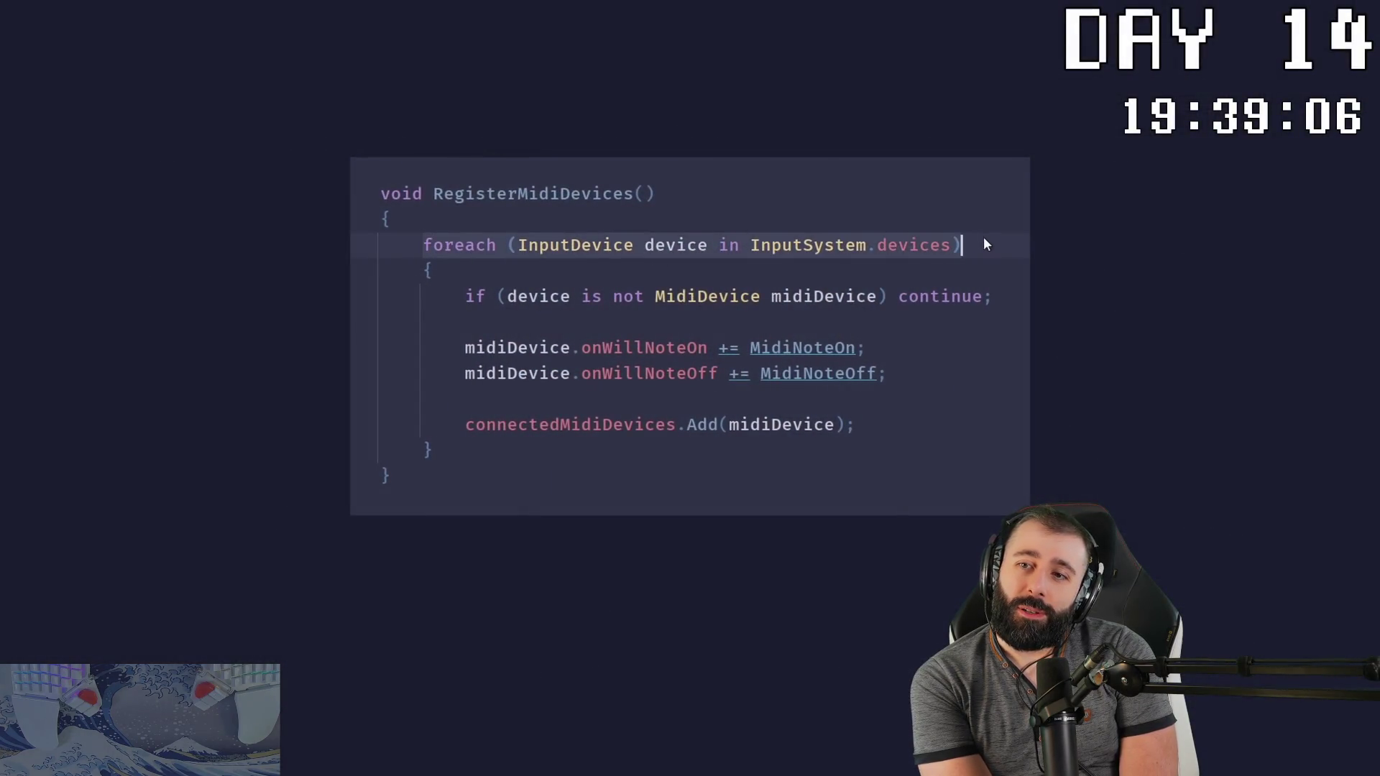
# Step: Play the MIDI device code walkthrough, scrubbing back a second or two to replay a moment
pyautogui.write(')')
pyautogui.click(471, 297)
pyautogui.moveTo(471, 296); pyautogui.dragTo(1006, 296)
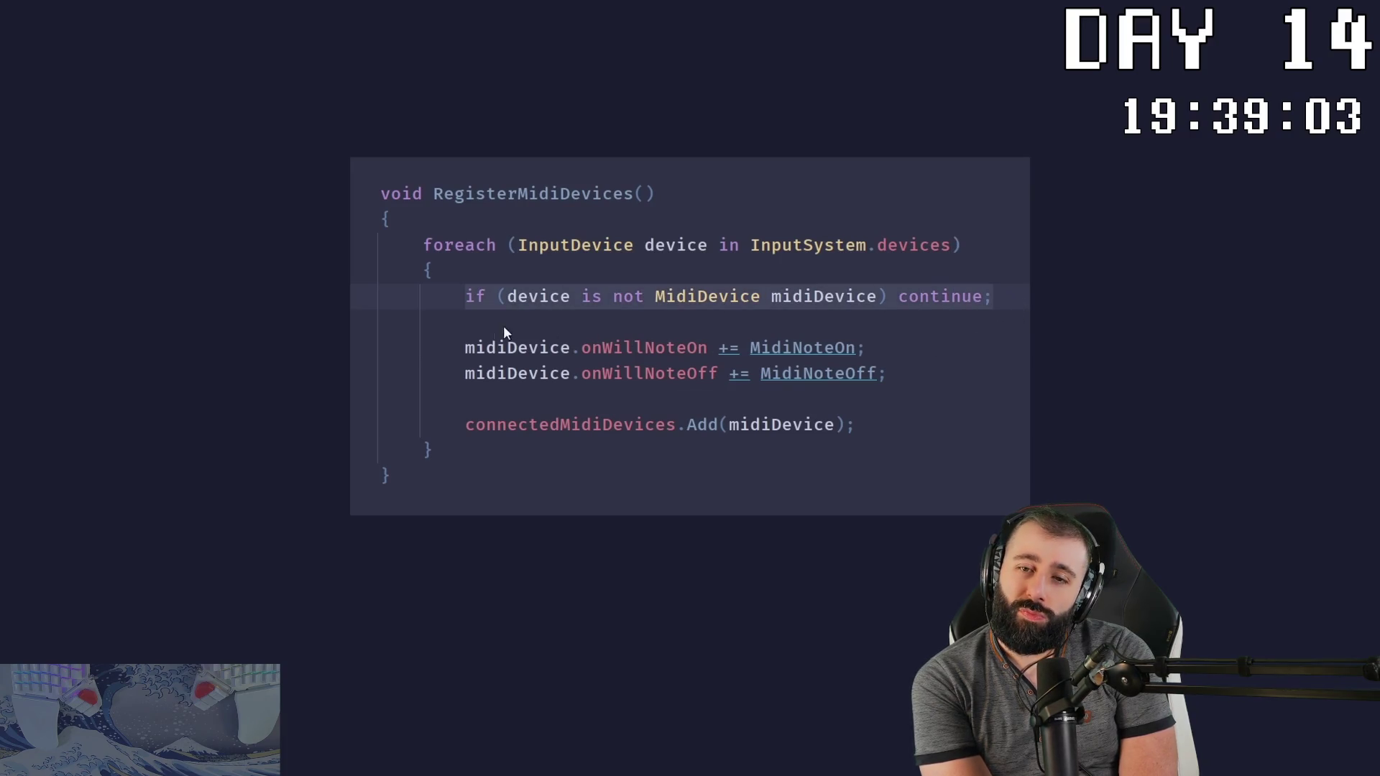
pyautogui.moveTo(468, 342); pyautogui.dragTo(903, 371)
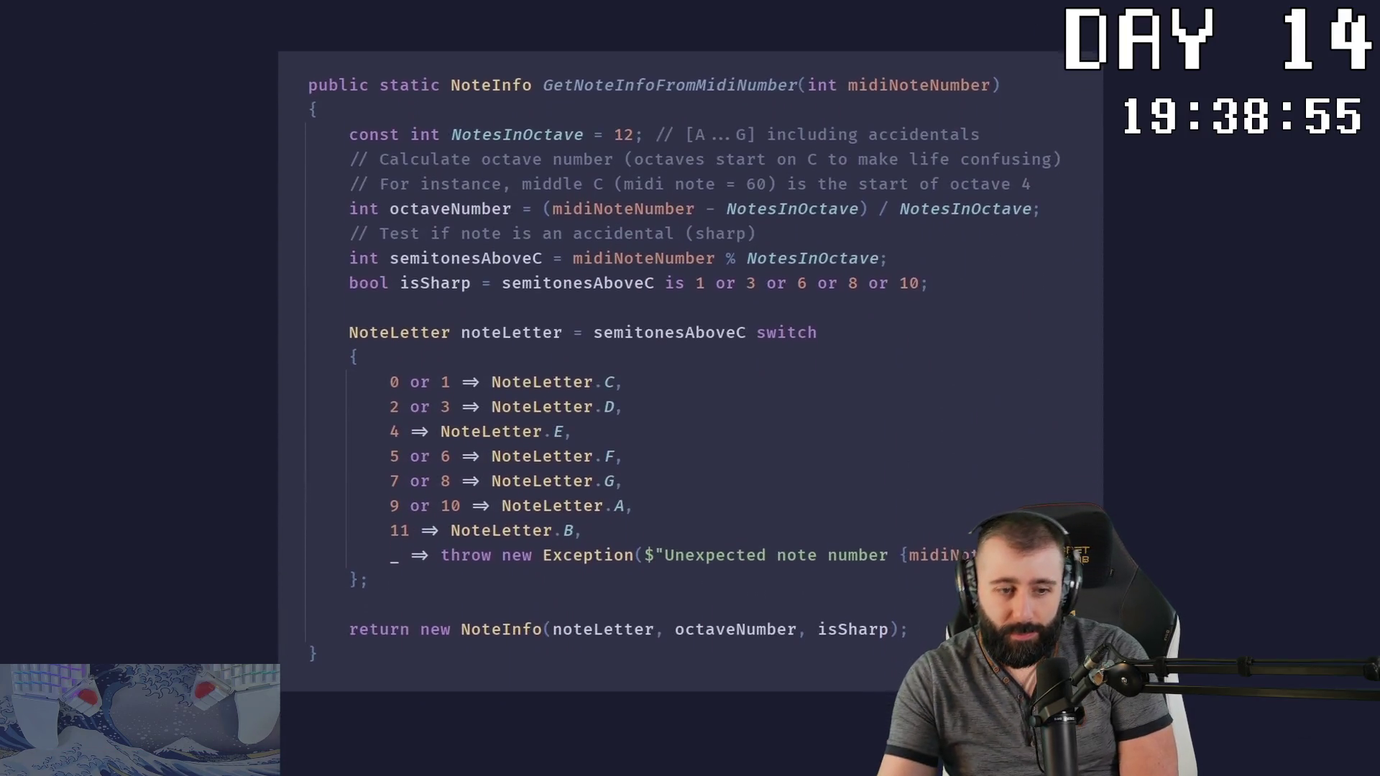
pyautogui.moveTo(573, 425)
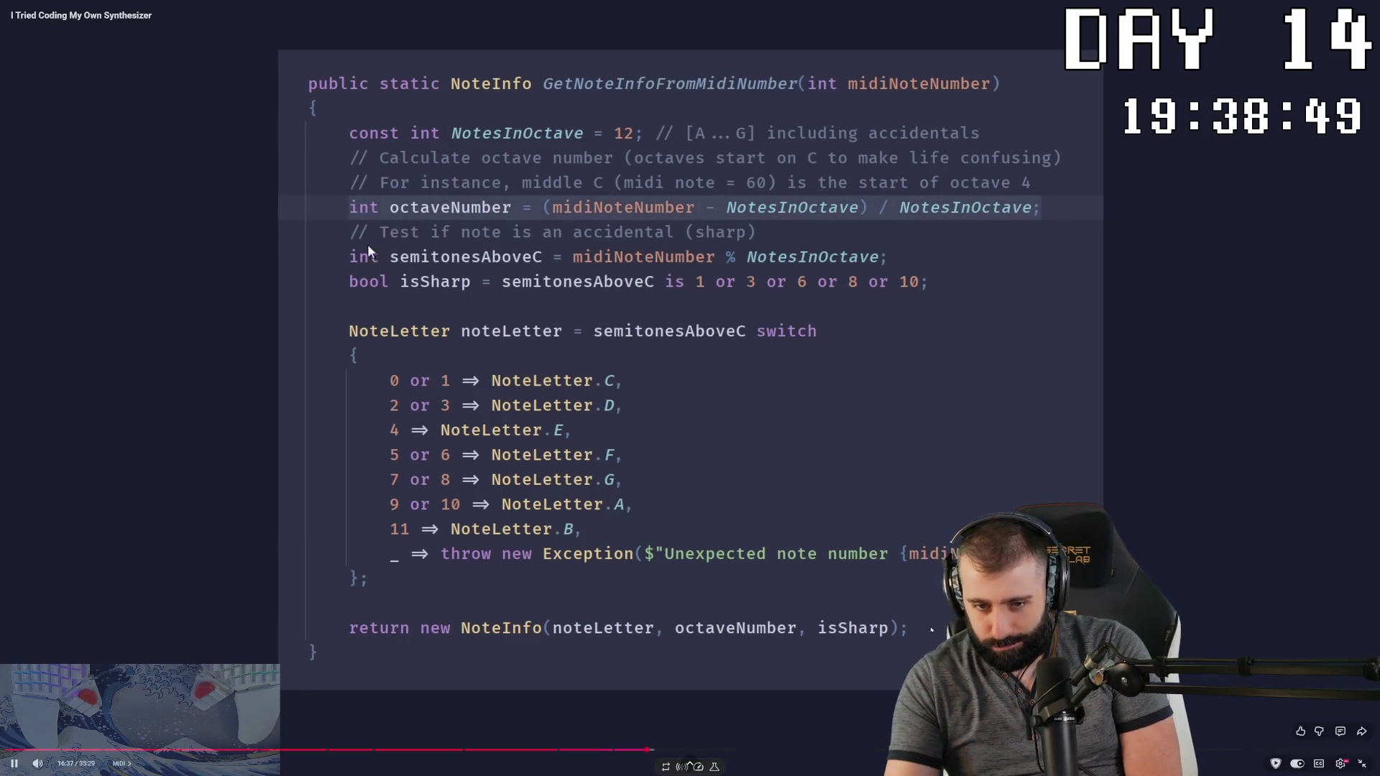
pyautogui.moveTo(648, 751); pyautogui.dragTo(670, 751)
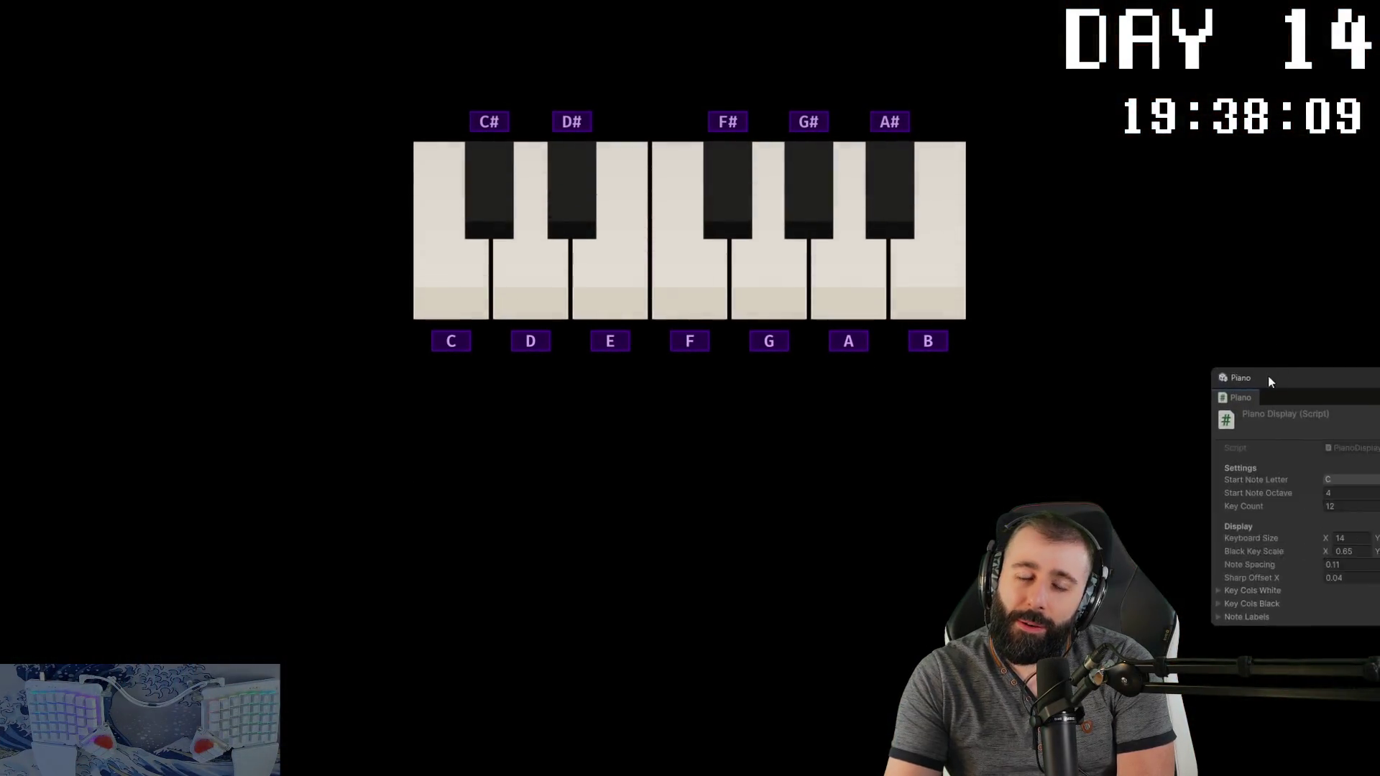
# Step: Jump back to 17:00 and resume playback until the Synthesize function code slide appears
pyautogui.moveTo(1270, 381); pyautogui.dragTo(1036, 429)
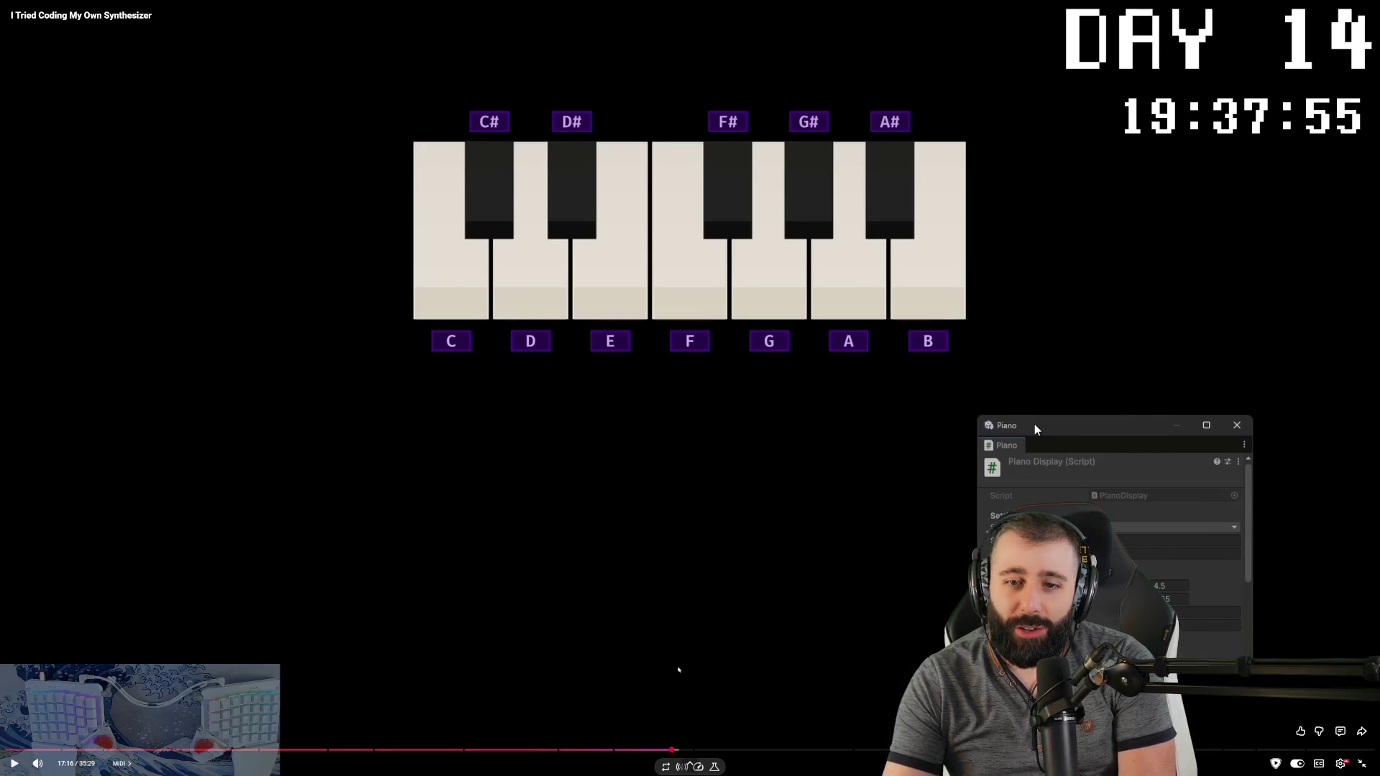
pyautogui.click(661, 750)
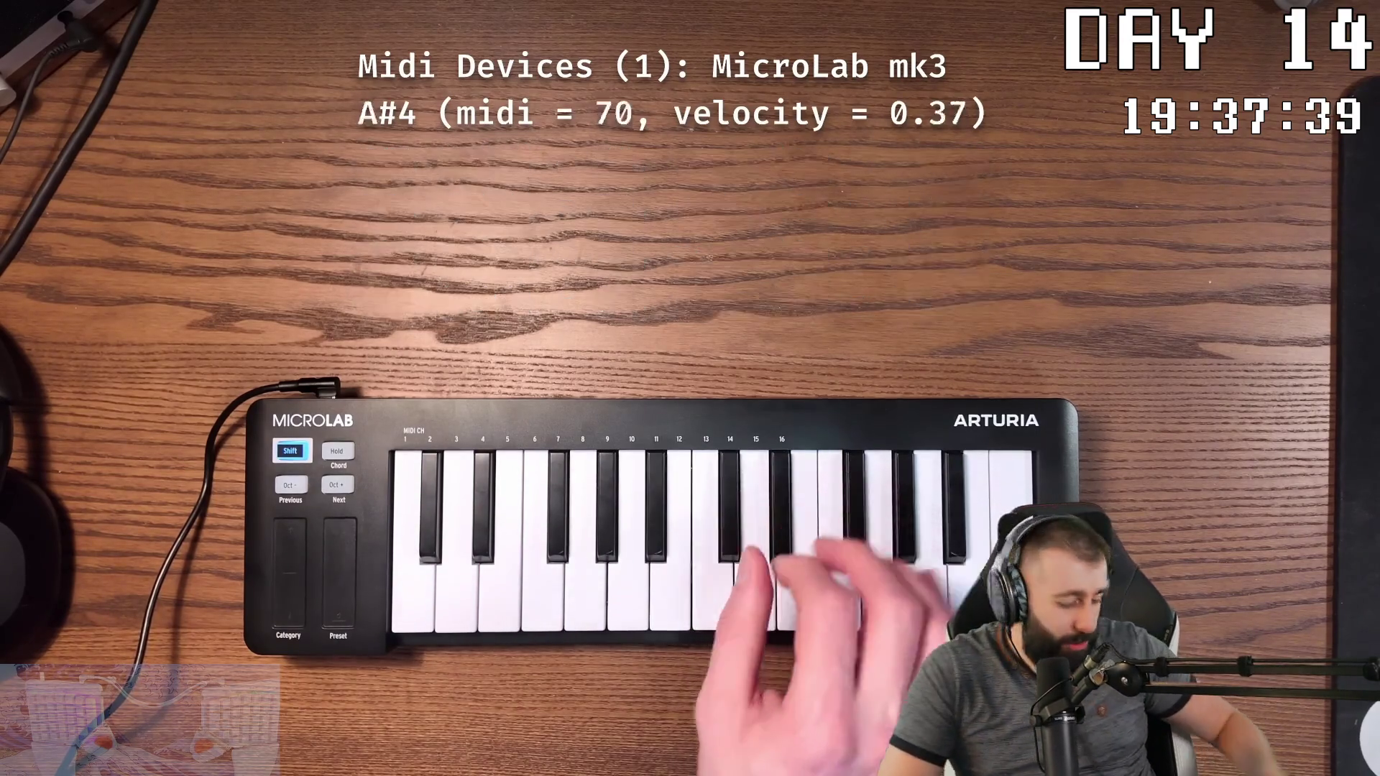
pyautogui.moveTo(980, 319)
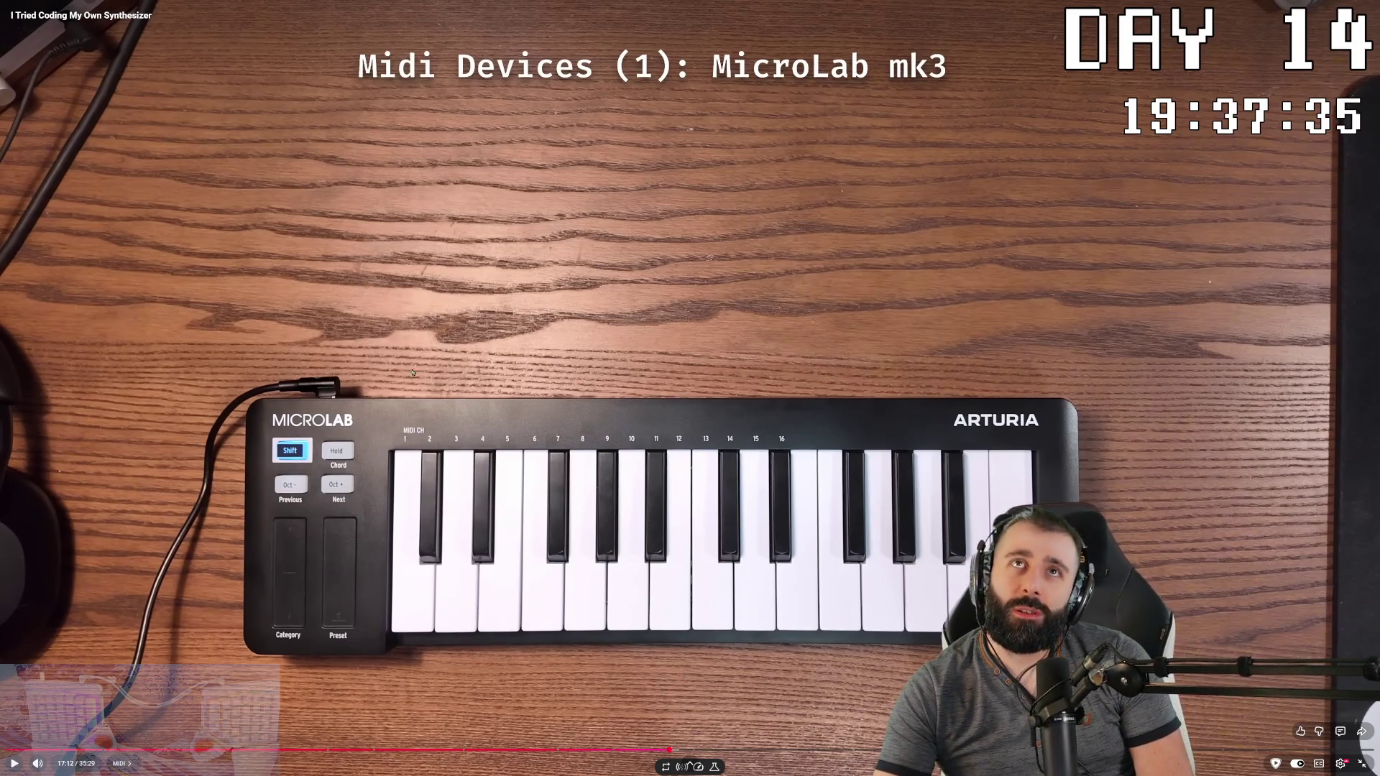
pyautogui.click(663, 423)
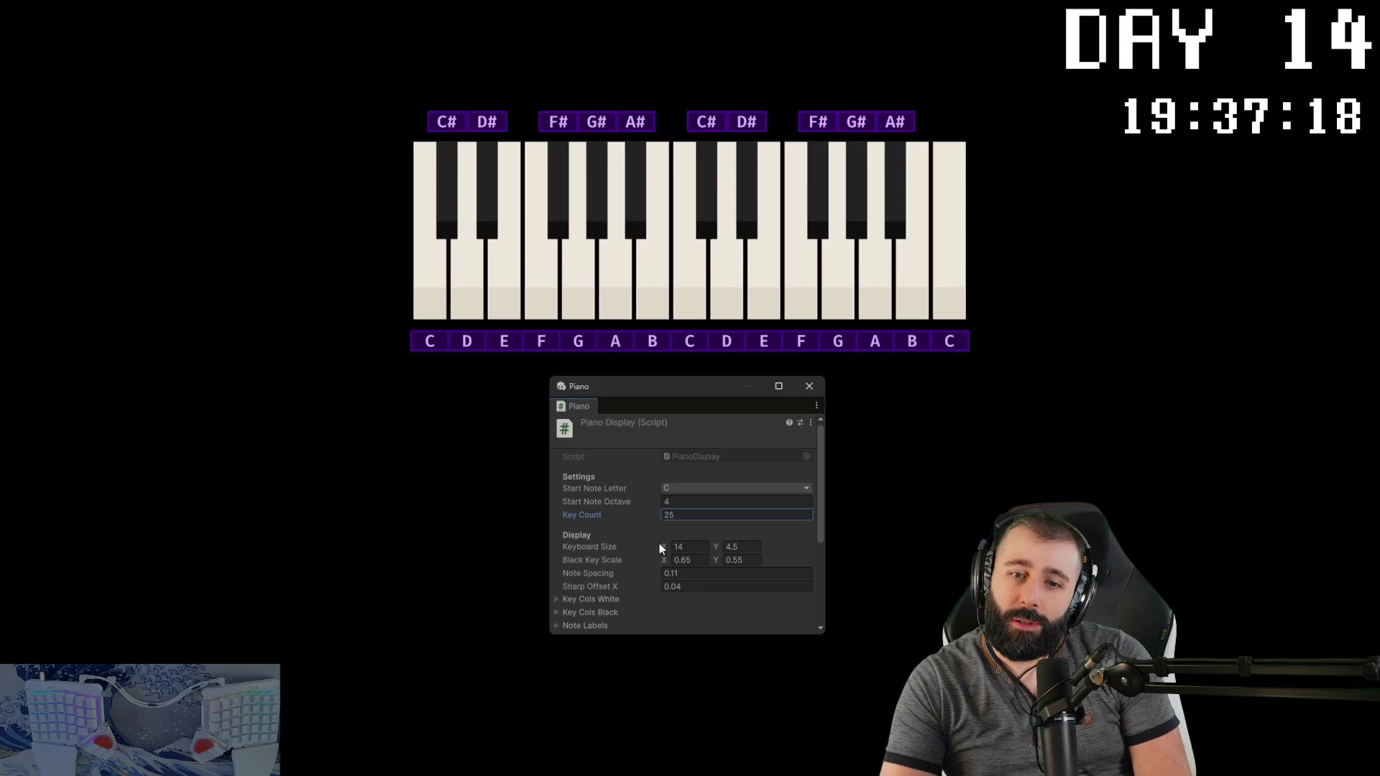
pyautogui.moveTo(666, 548); pyautogui.dragTo(743, 547)
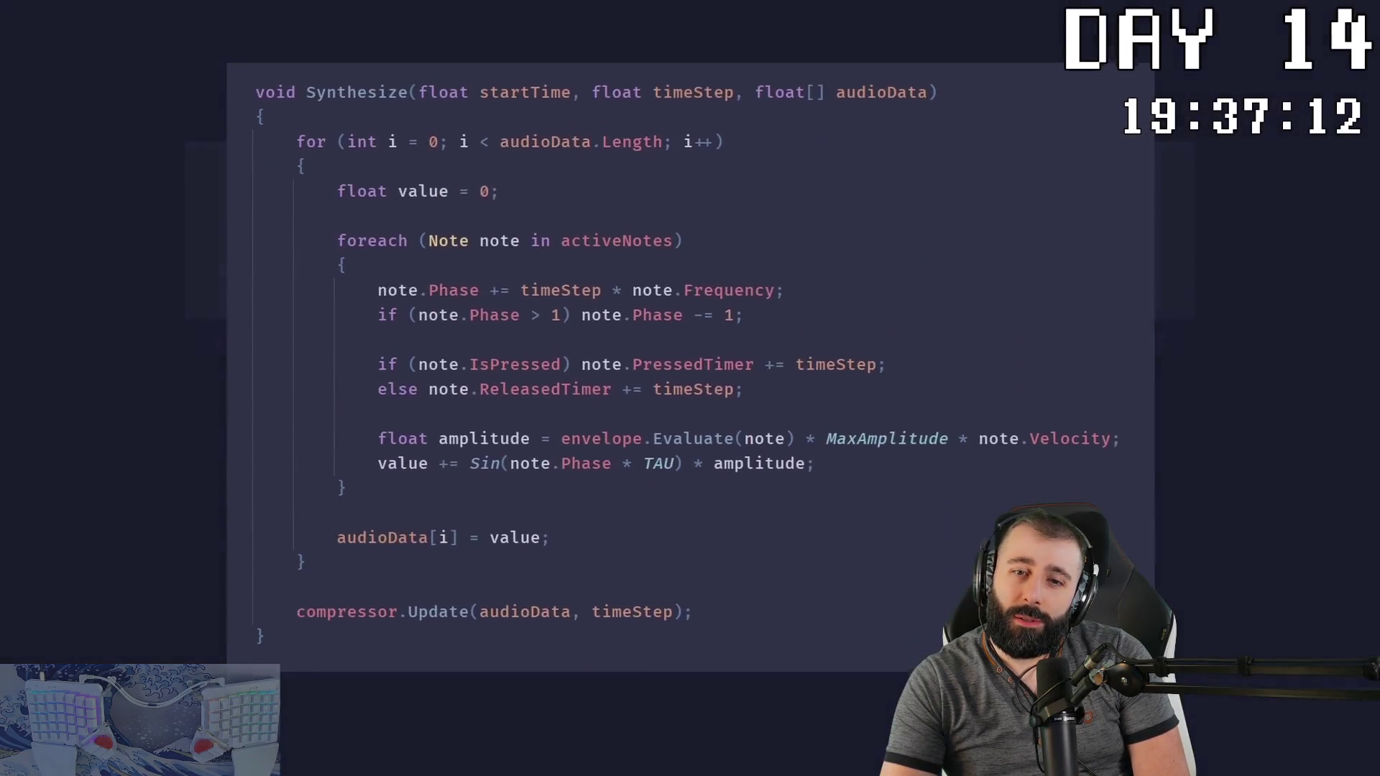
# Step: Resume the video and watch on into the Harmonics chapter at 17:59
pyautogui.click(381, 435)
pyautogui.click(704, 436)
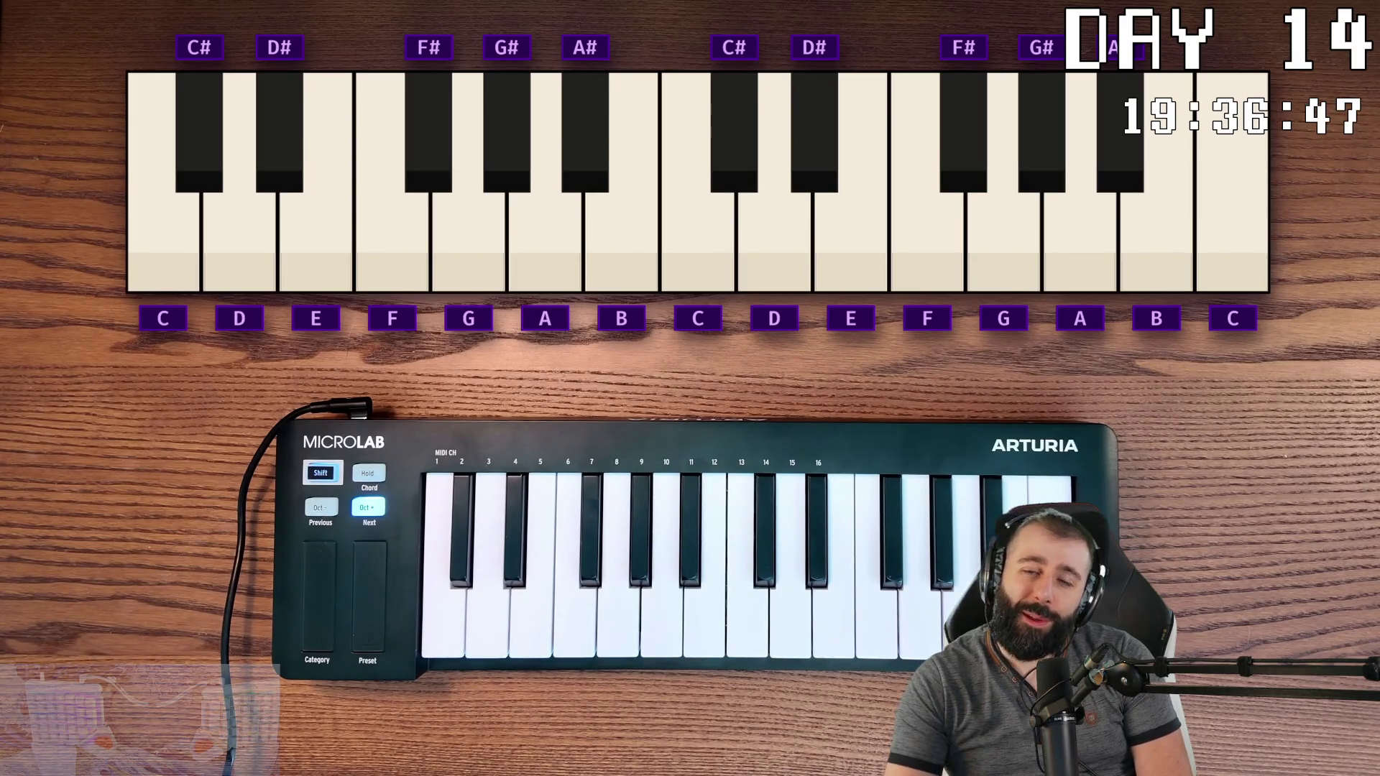
pyautogui.moveTo(1127, 547)
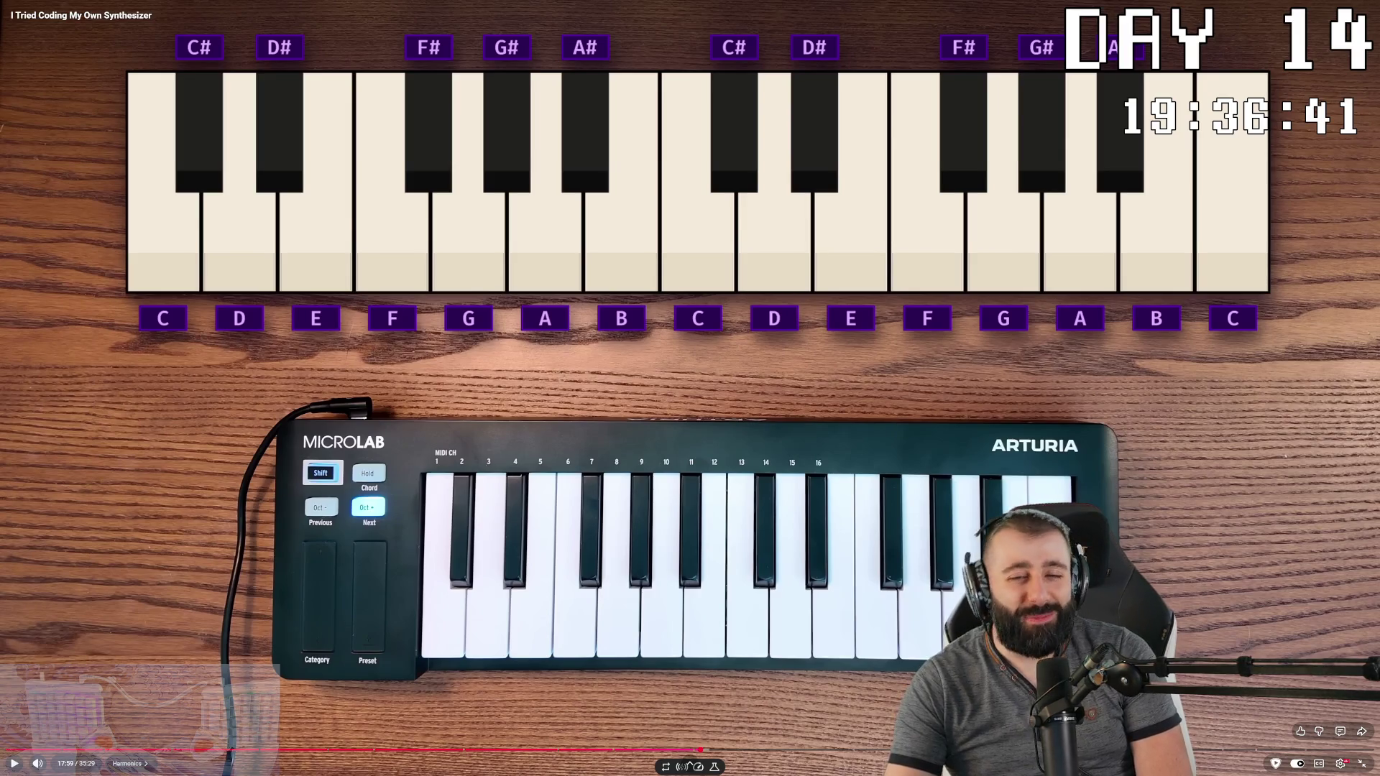
pyautogui.press('space')
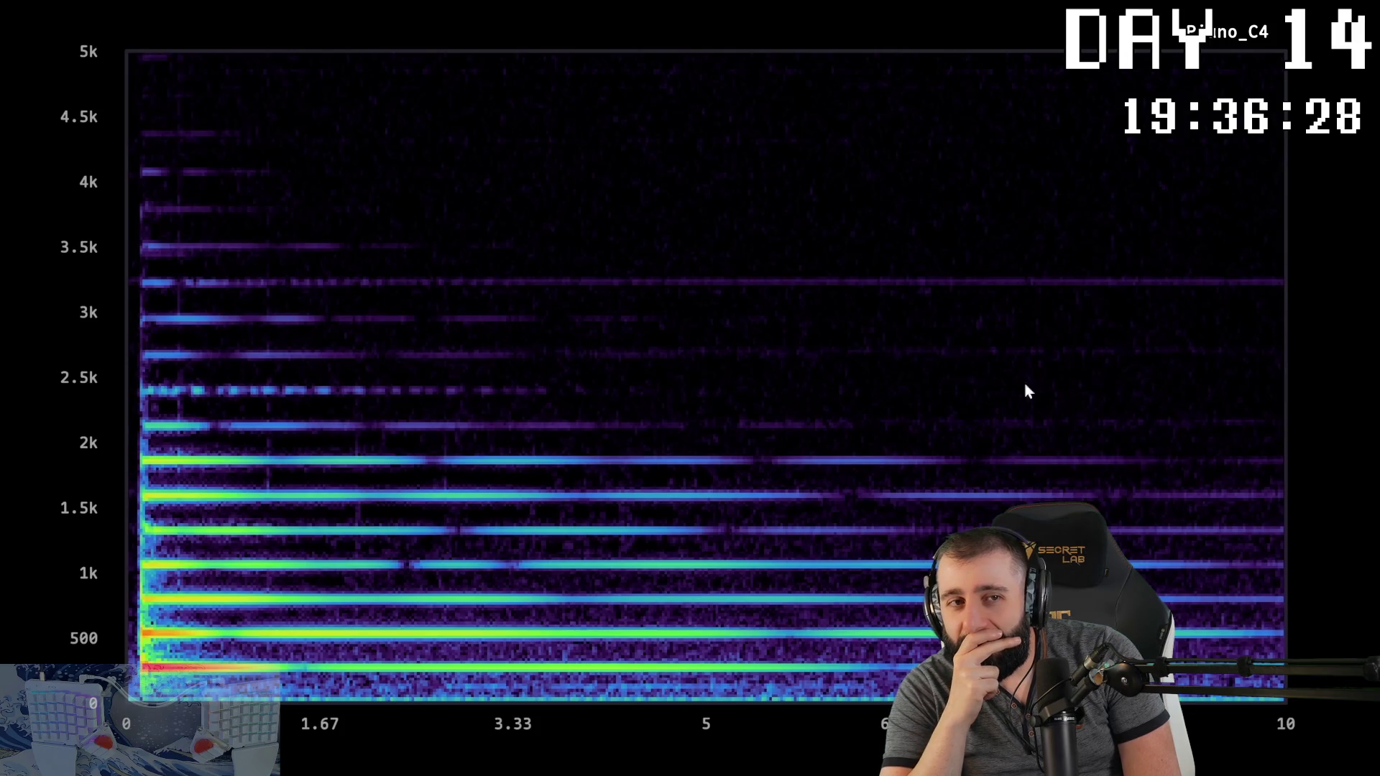
# Step: Pause and resume playback around the Piano_C4 spectrogram, then dismiss the overlay with Escape
pyautogui.moveTo(164, 662); pyautogui.dragTo(387, 680)
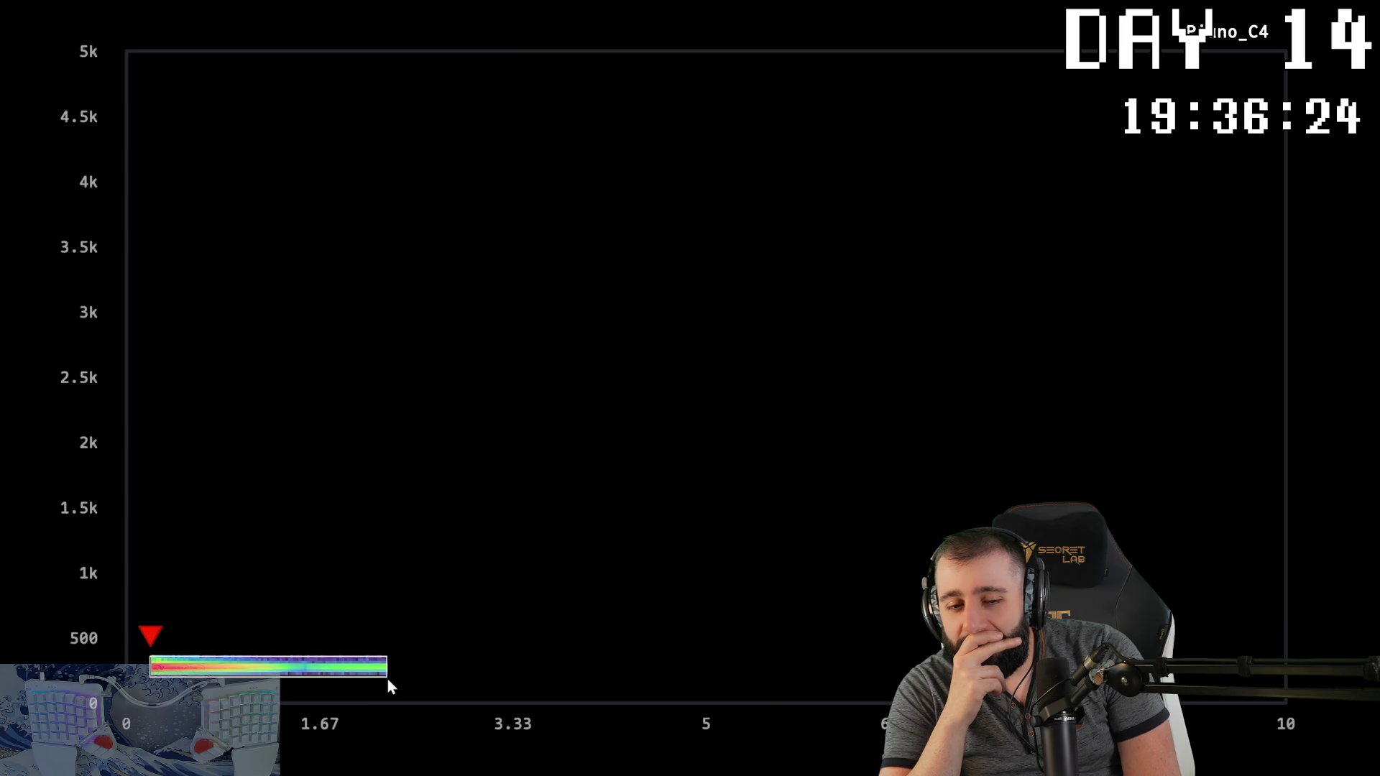
pyautogui.press('space')
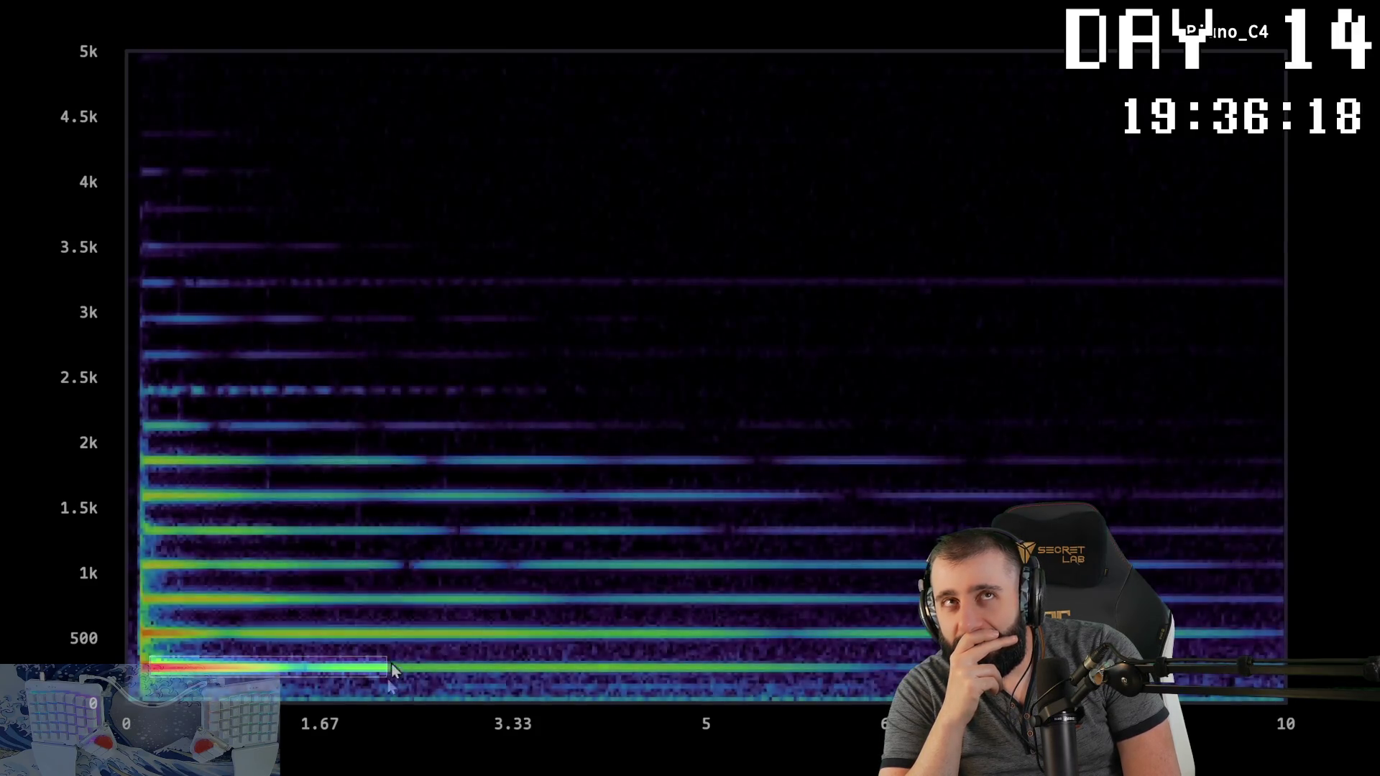
pyautogui.moveTo(386, 660)
pyautogui.mouseDown()
pyautogui.moveTo(210, 392)
pyautogui.moveTo(152, 96)
pyautogui.mouseUp()
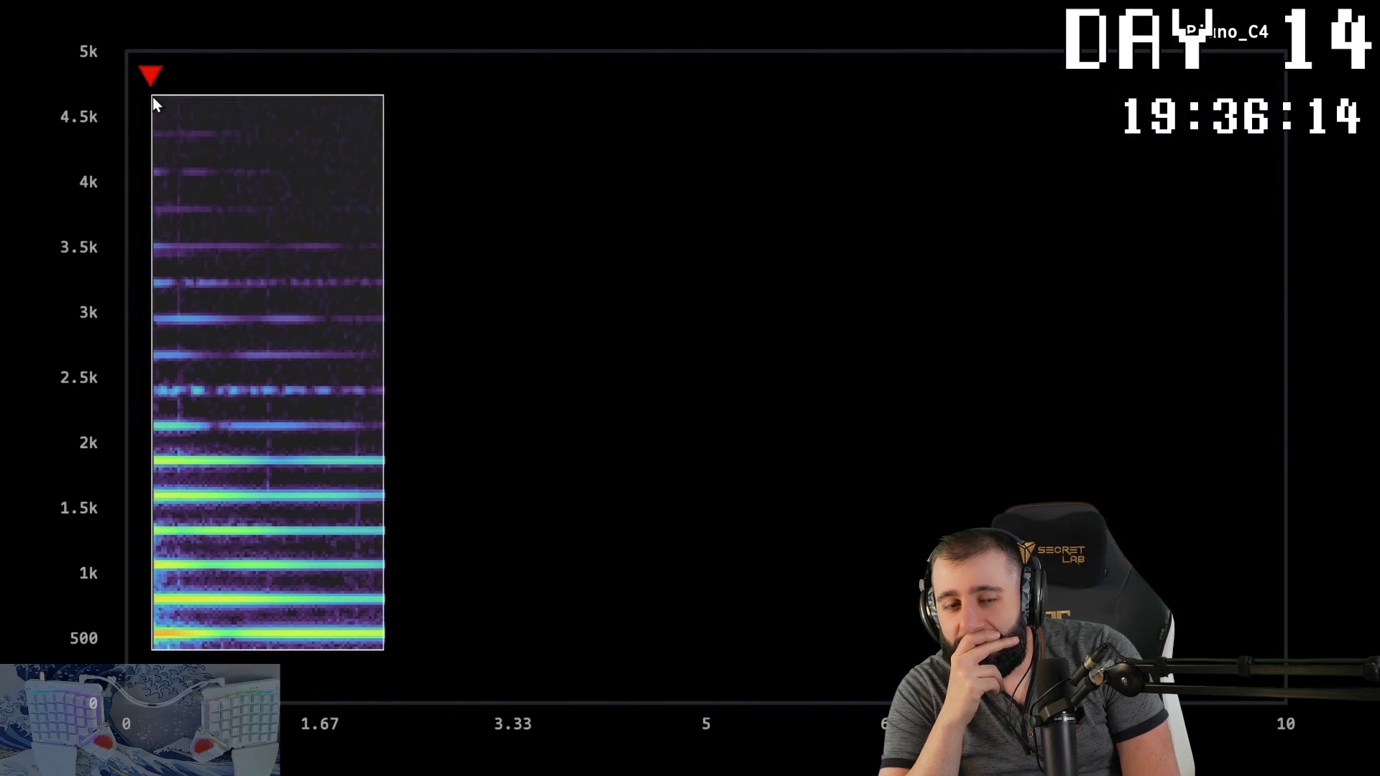
pyautogui.press('space')
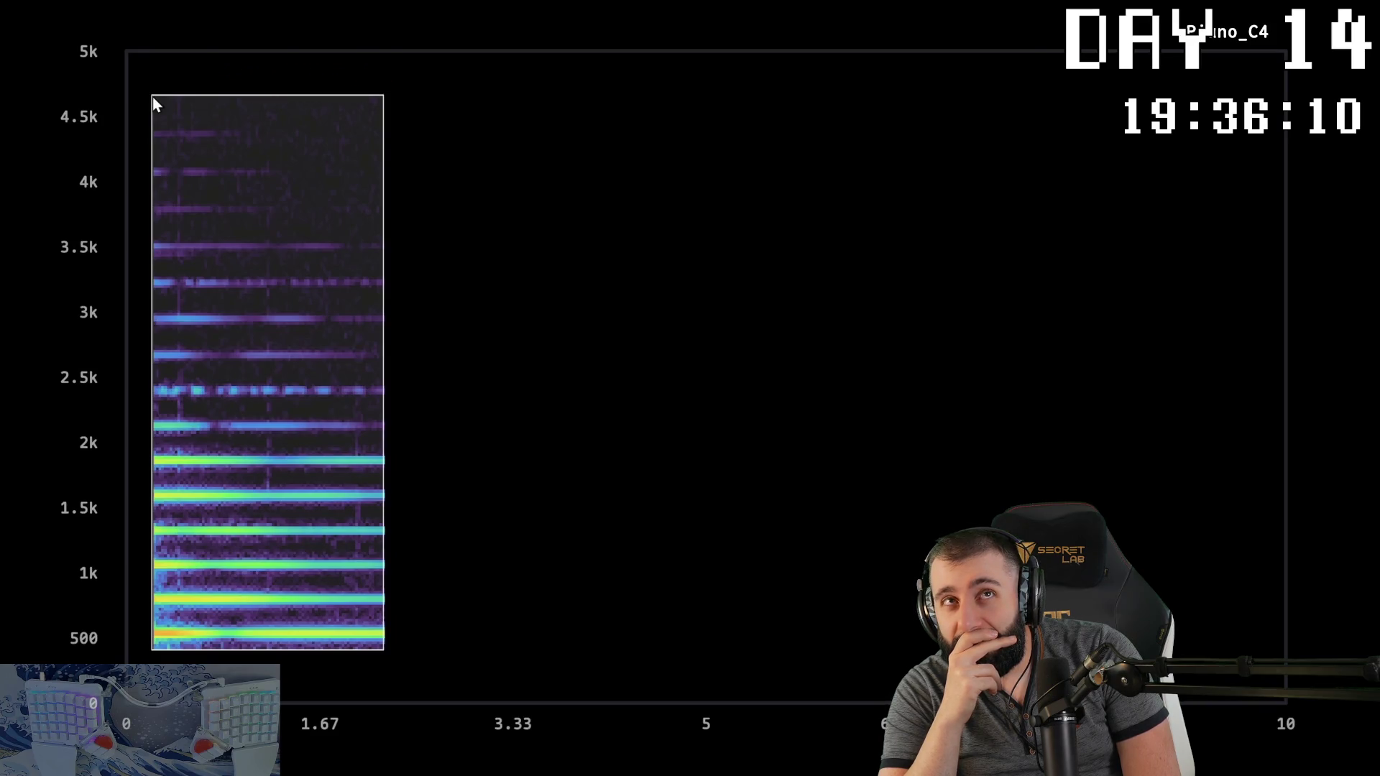
pyautogui.press('Escape')
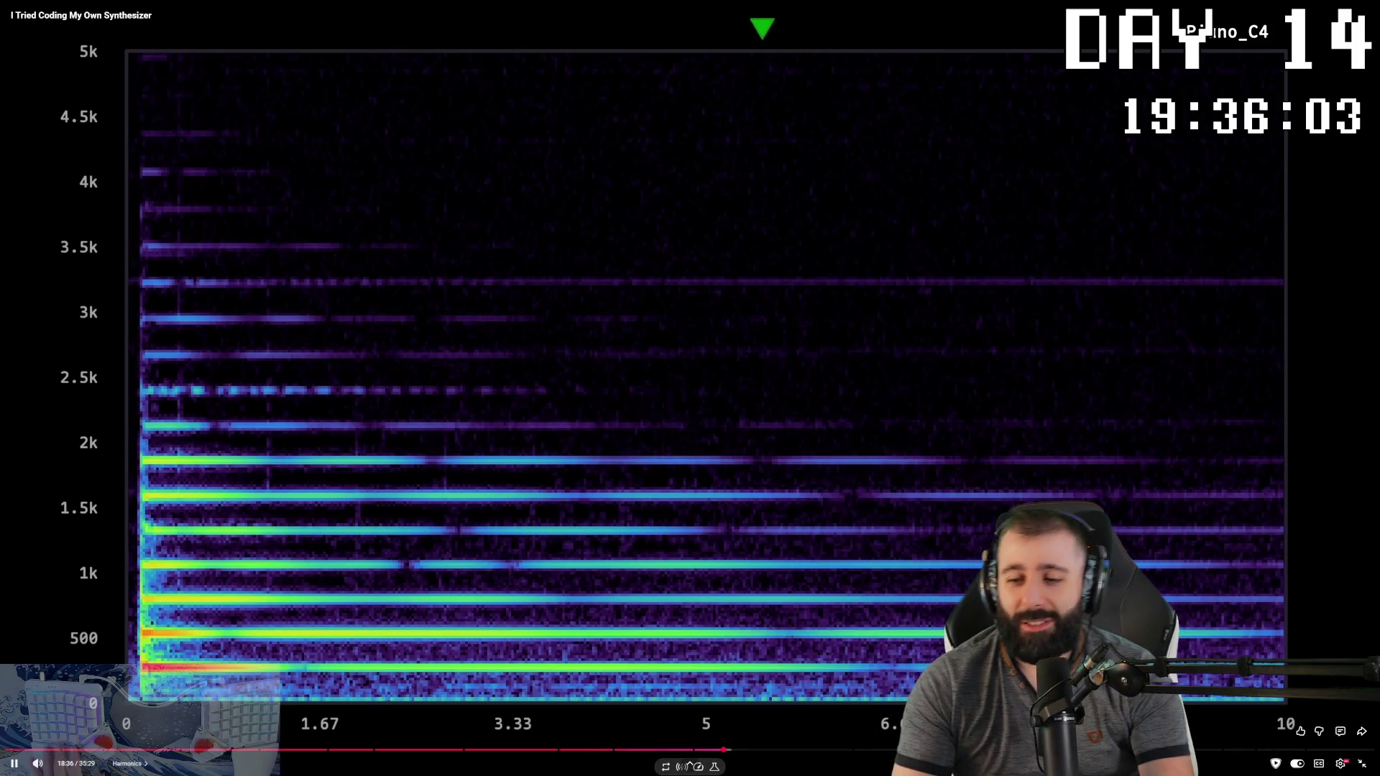
# Step: Rewind and skip the spectrogram section with J and arrow keys, pausing and resuming playback
pyautogui.press('j')
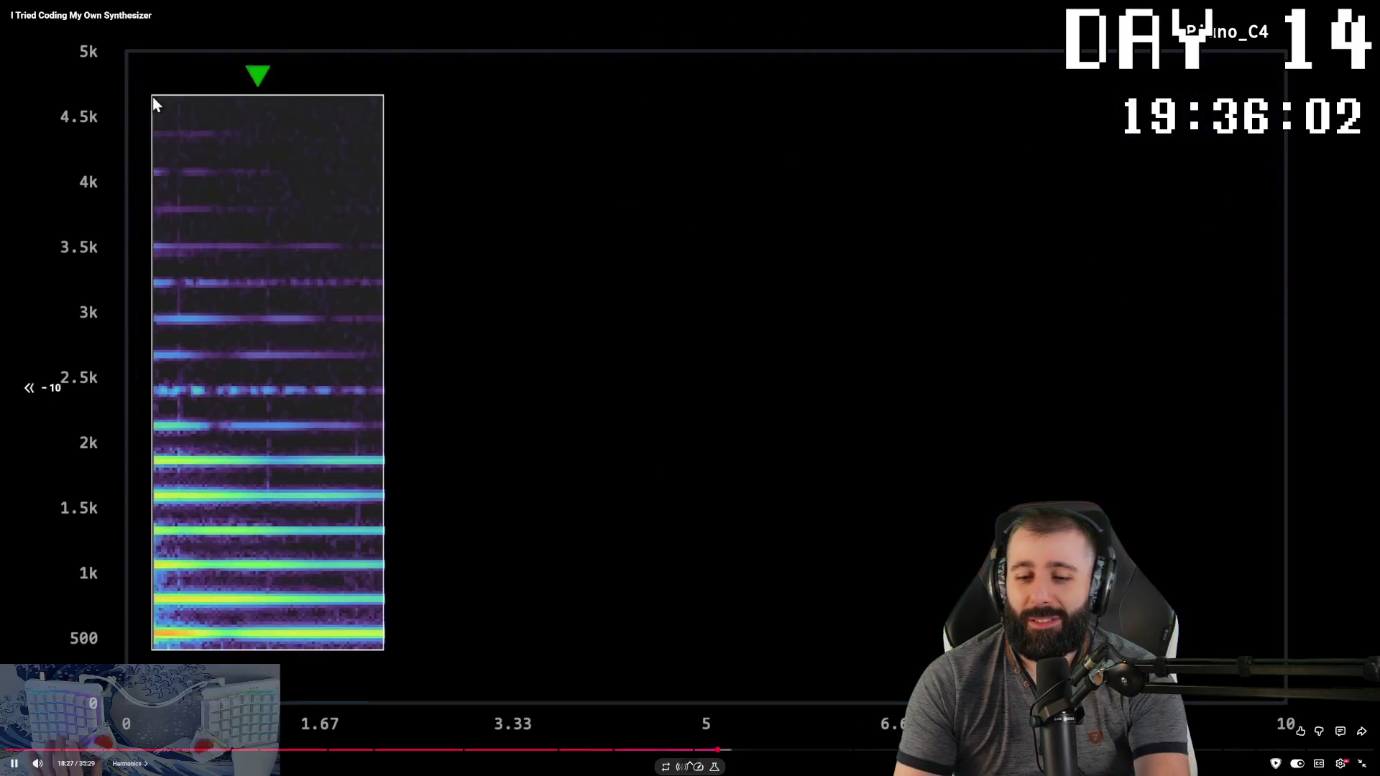
pyautogui.press('j')
pyautogui.press('Right')
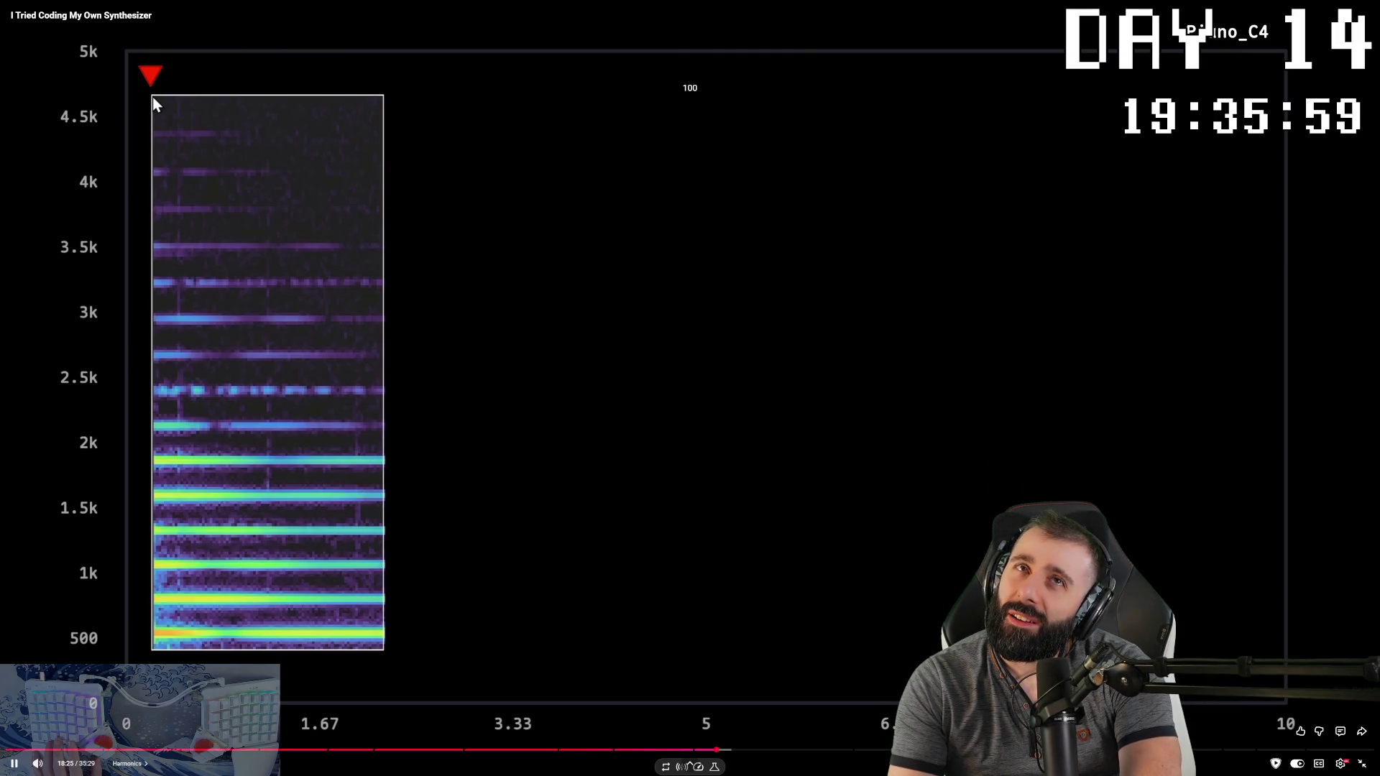
pyautogui.press('k')
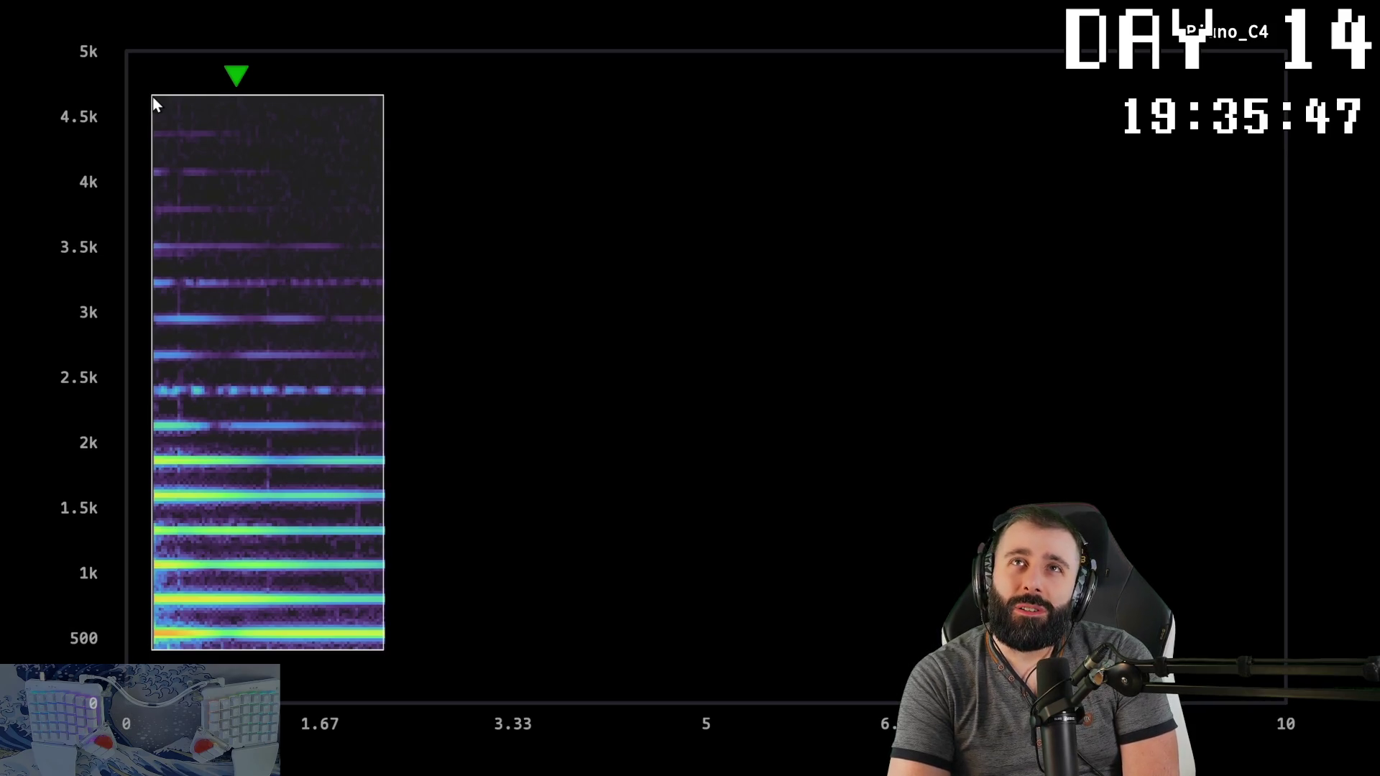
pyautogui.press('Left')
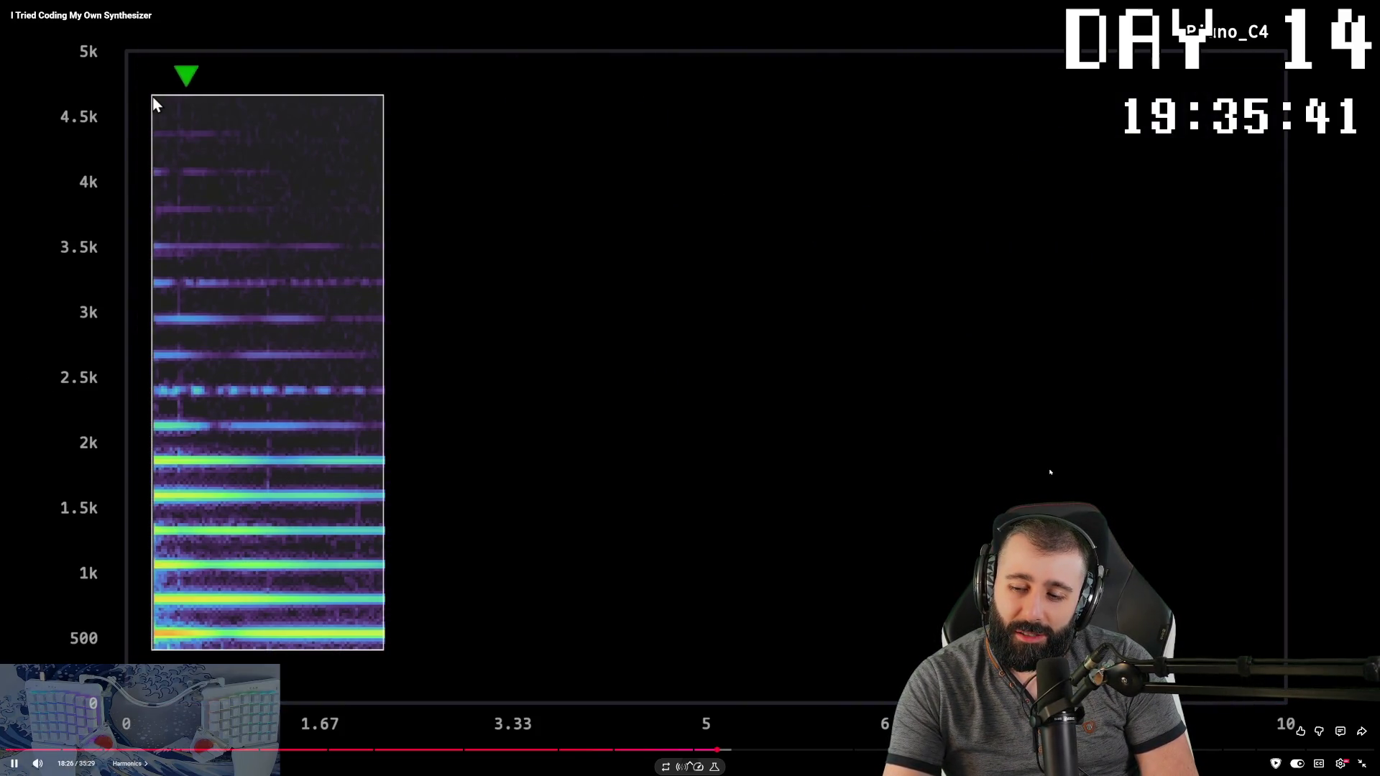
pyautogui.press('space')
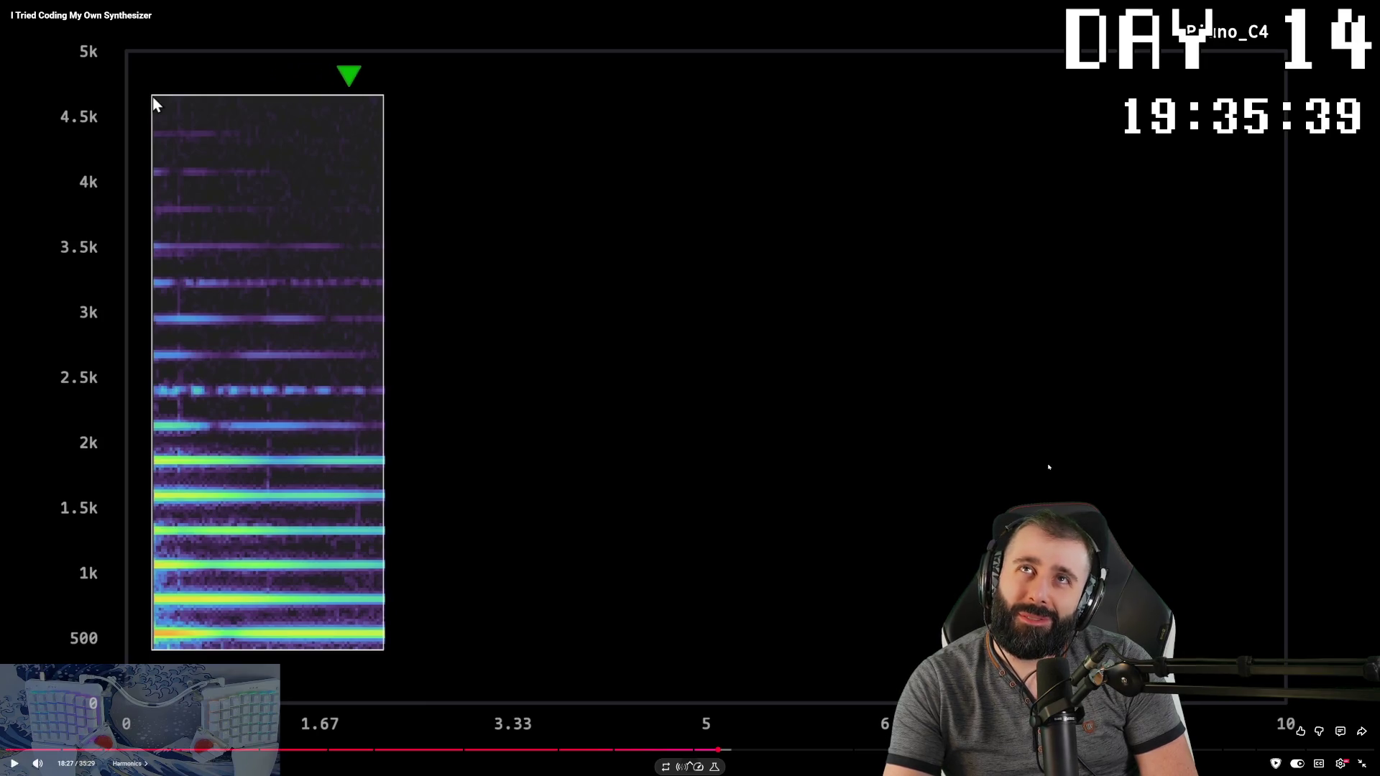
pyautogui.press('space')
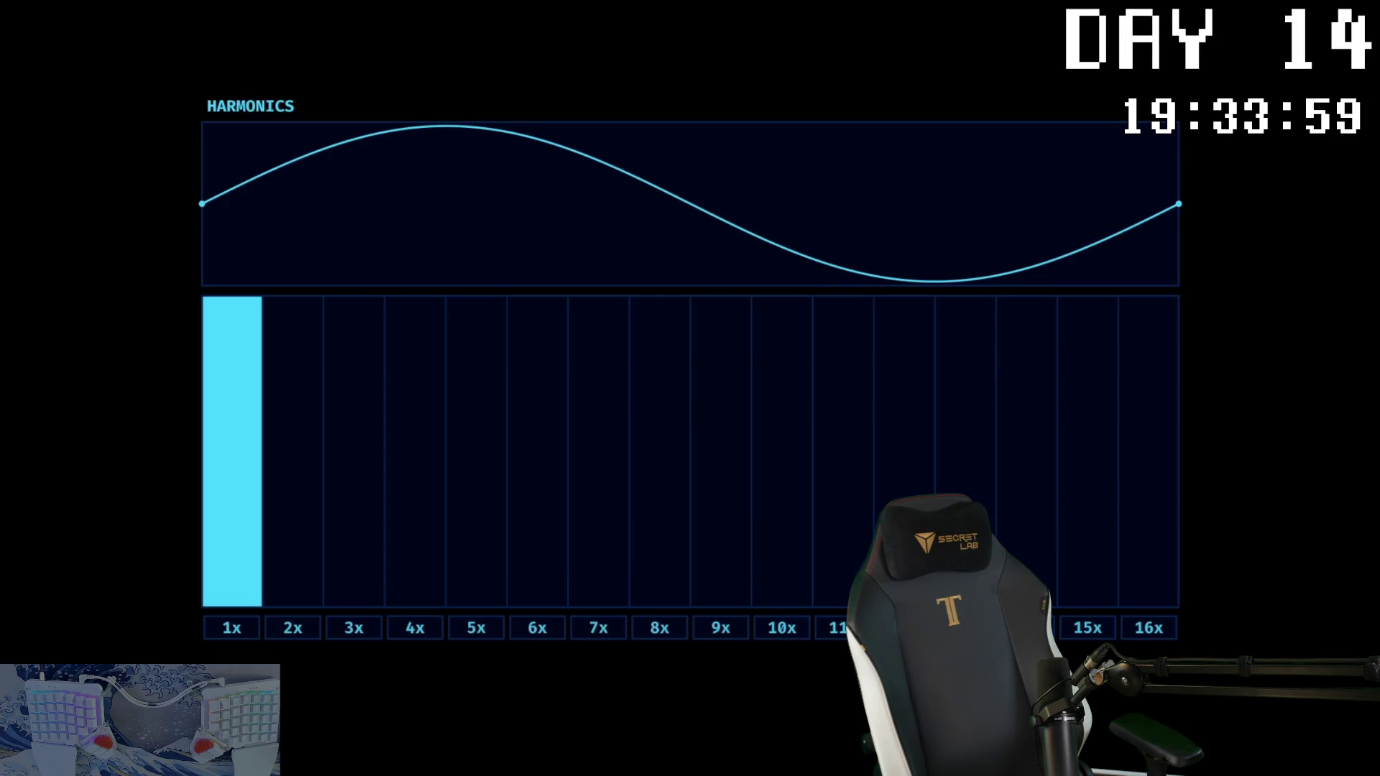
# Step: Watch all 16 harmonics get raised to full, then exit fullscreen on the synthesizer video
pyautogui.moveTo(290, 613); pyautogui.dragTo(302, 369)
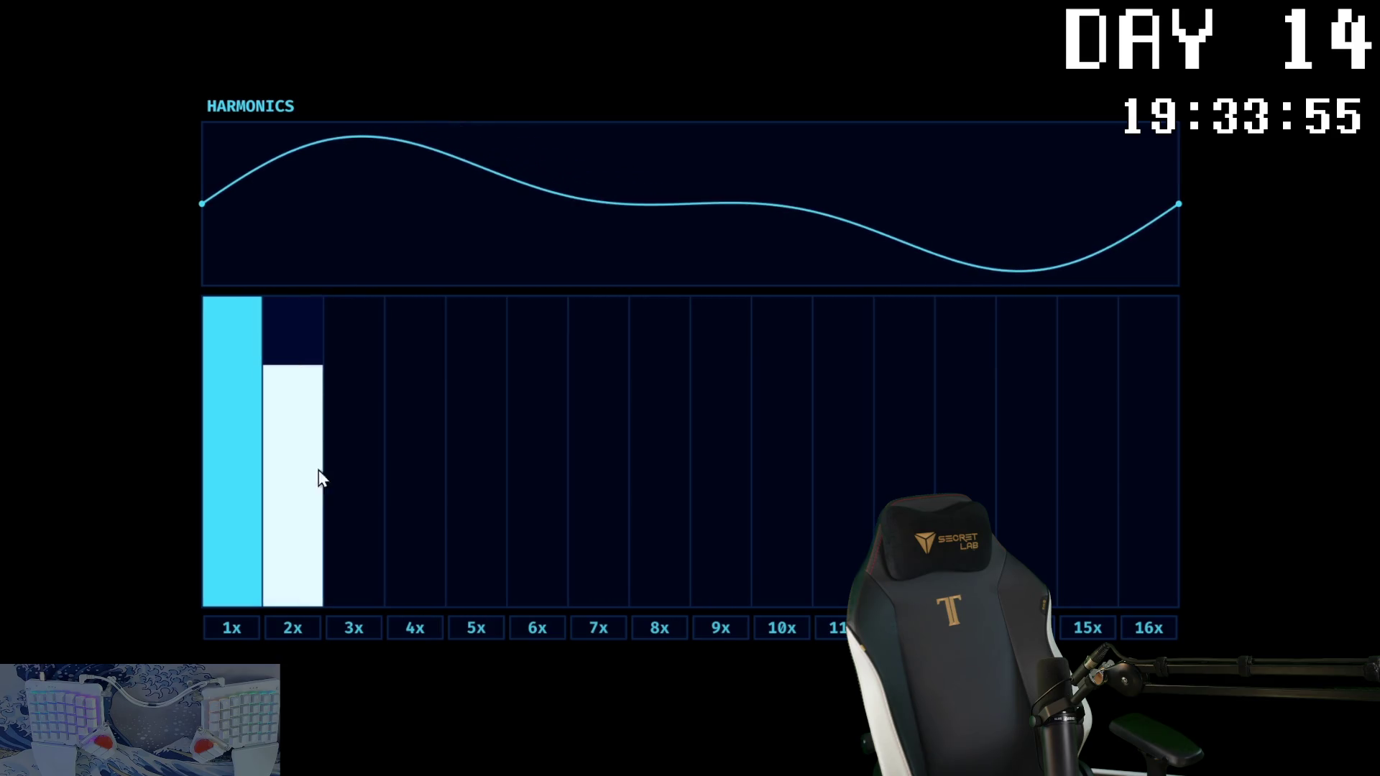
pyautogui.moveTo(519, 613)
pyautogui.mouseDown()
pyautogui.moveTo(541, 589)
pyautogui.moveTo(540, 428)
pyautogui.mouseUp()
pyautogui.moveTo(1163, 605); pyautogui.dragTo(1159, 468)
pyautogui.moveTo(1092, 591)
pyautogui.mouseDown()
pyautogui.moveTo(1071, 527)
pyautogui.moveTo(664, 605)
pyautogui.moveTo(585, 461)
pyautogui.moveTo(486, 585)
pyautogui.moveTo(407, 571)
pyautogui.moveTo(367, 586)
pyautogui.moveTo(373, 432)
pyautogui.mouseUp()
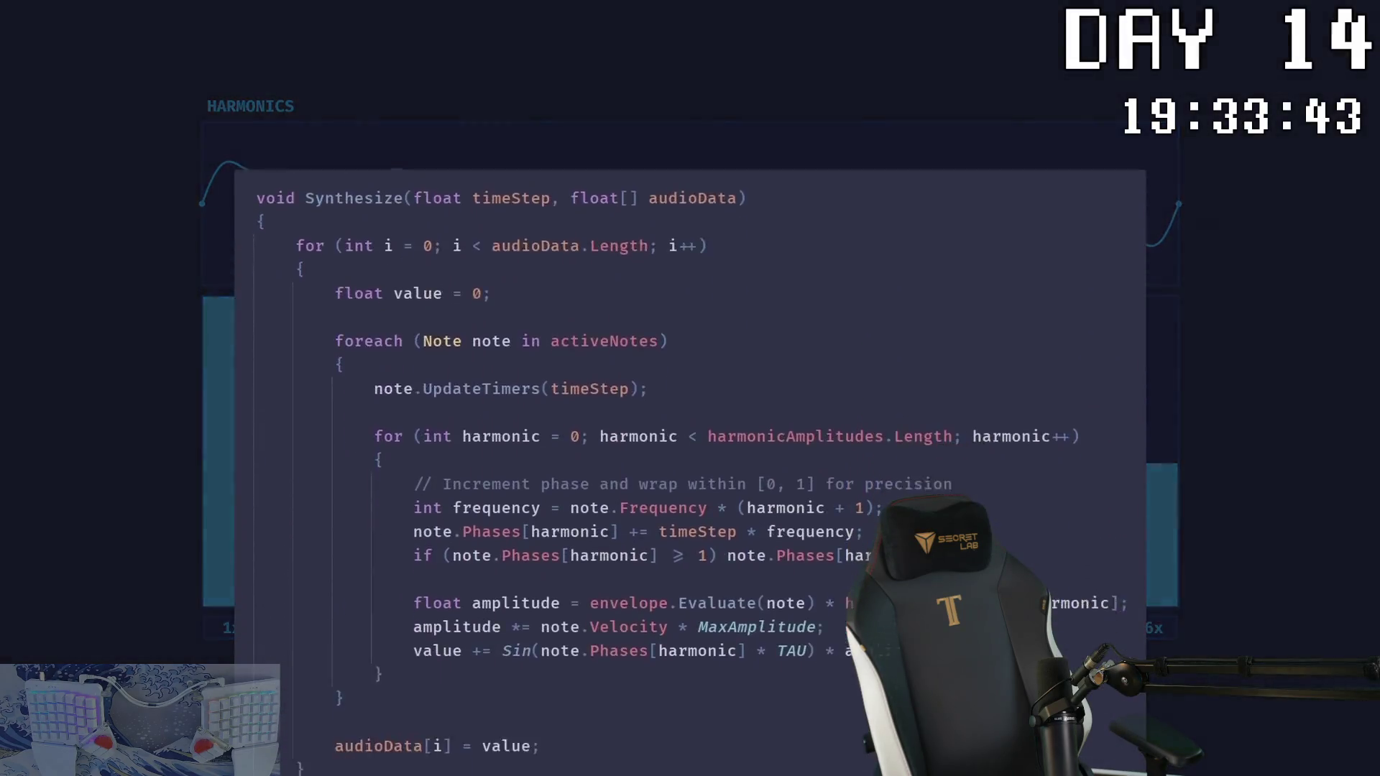
pyautogui.click(371, 321)
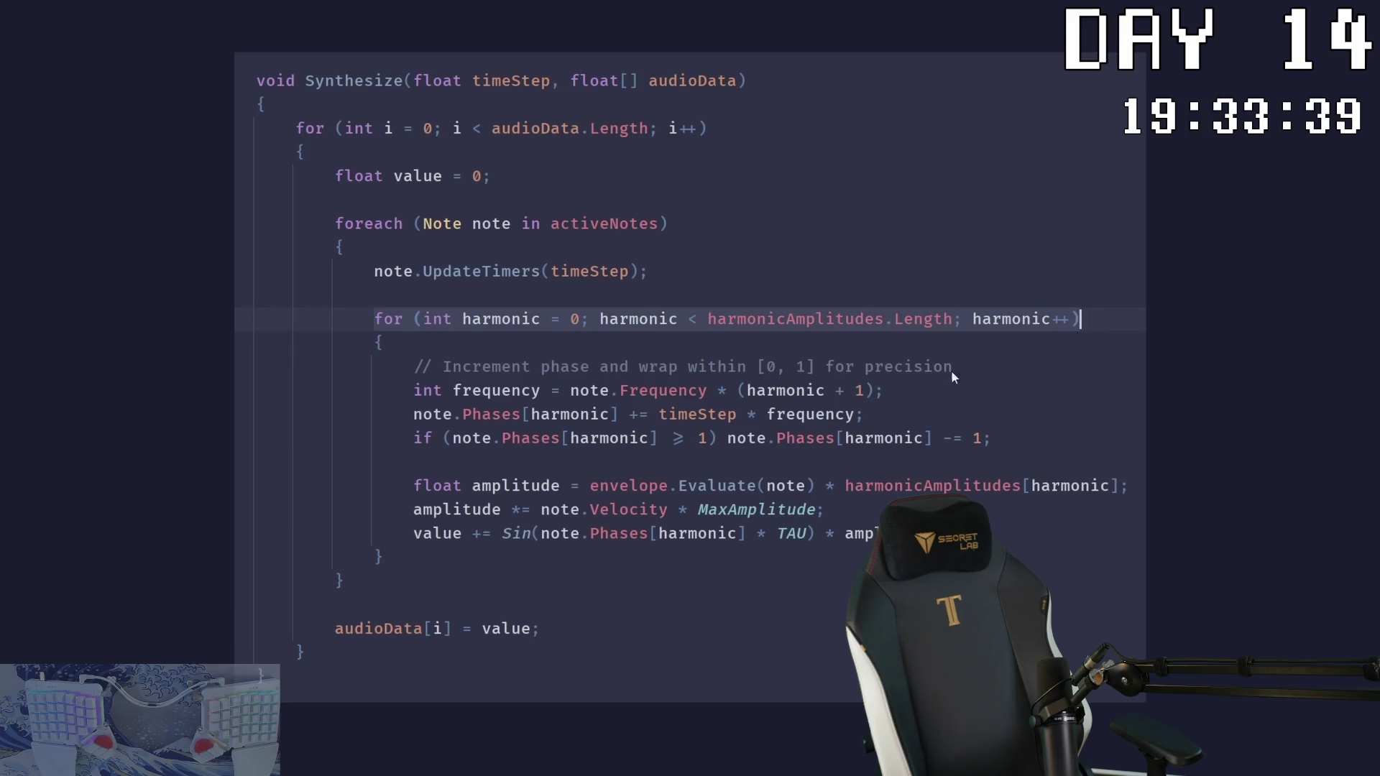
pyautogui.click(414, 391)
pyautogui.moveTo(412, 388)
pyautogui.mouseDown()
pyautogui.moveTo(568, 416)
pyautogui.moveTo(972, 438)
pyautogui.mouseUp()
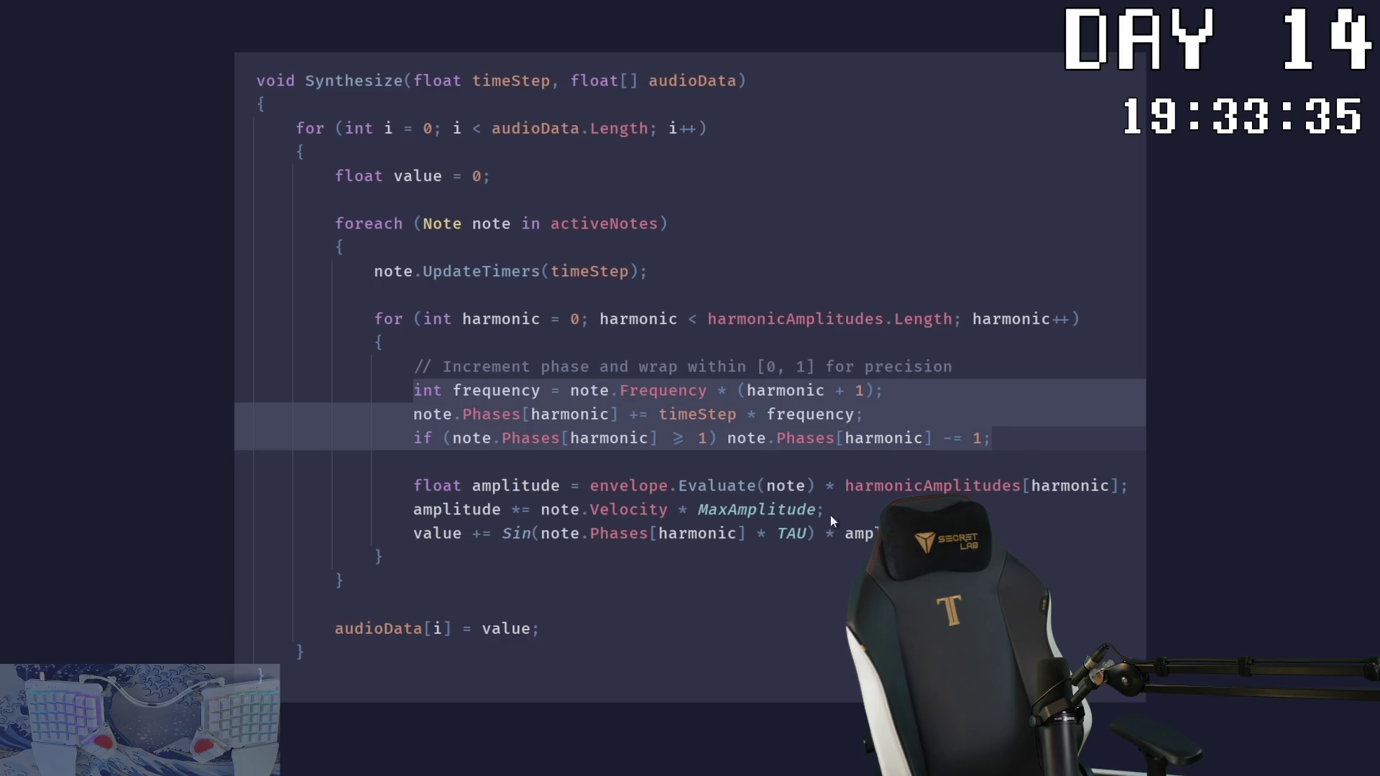
pyautogui.click(423, 486)
pyautogui.moveTo(415, 487); pyautogui.dragTo(946, 536)
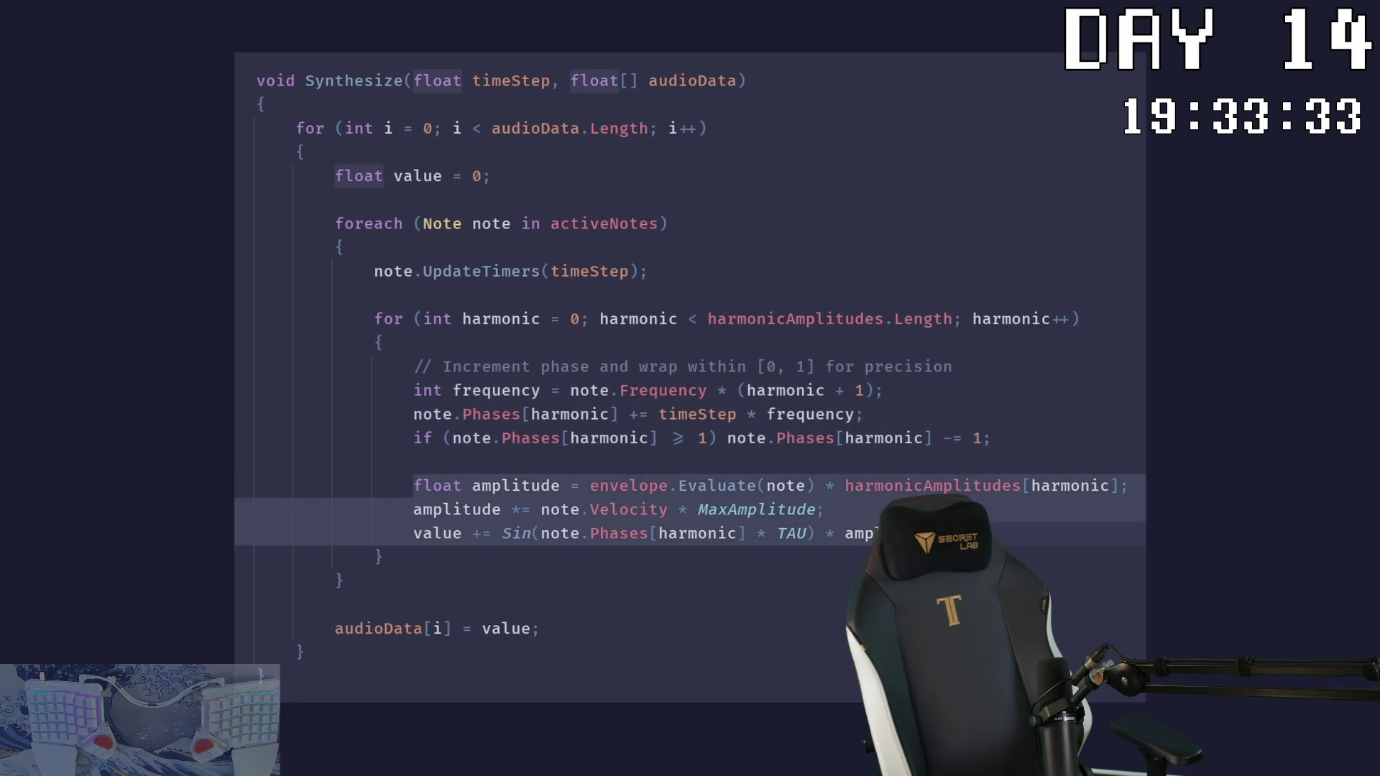
pyautogui.scroll(-2, 946, 383)
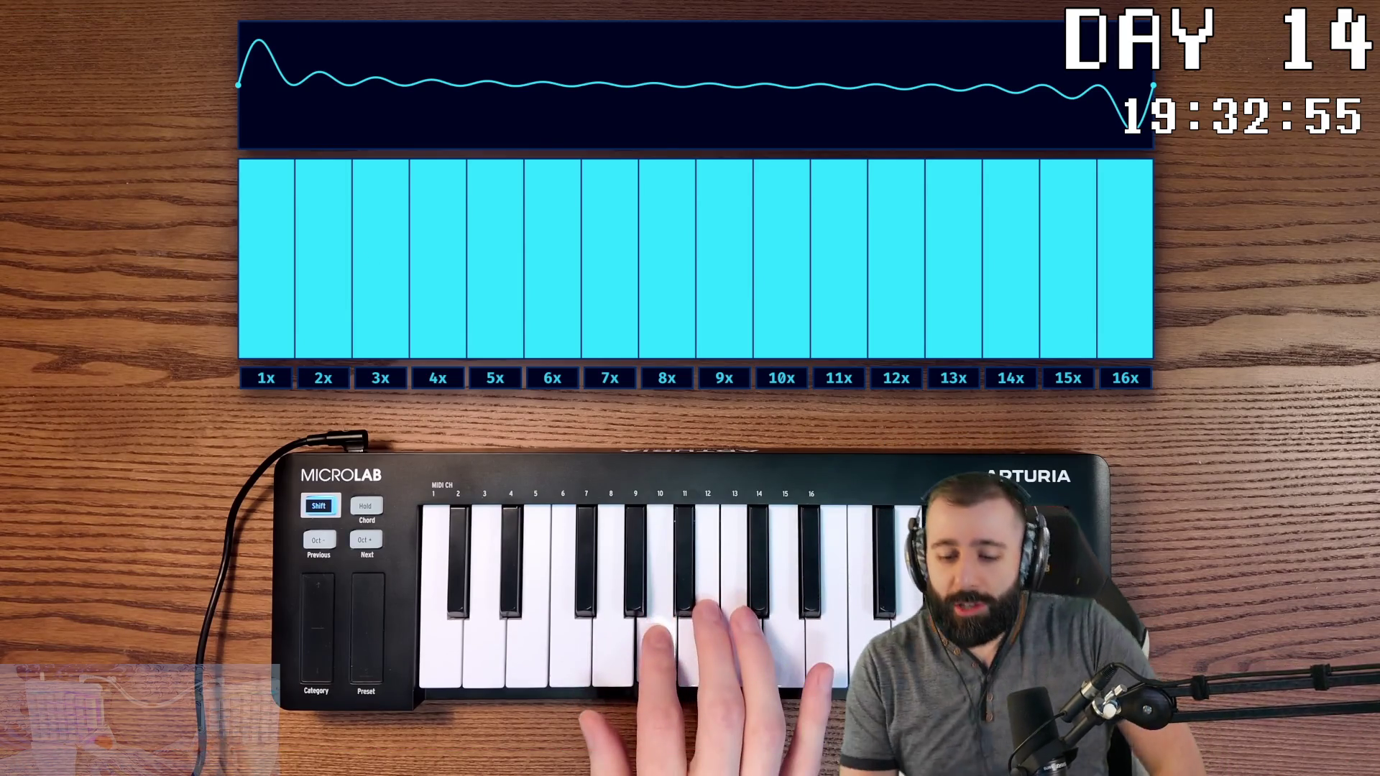
pyautogui.press('Escape')
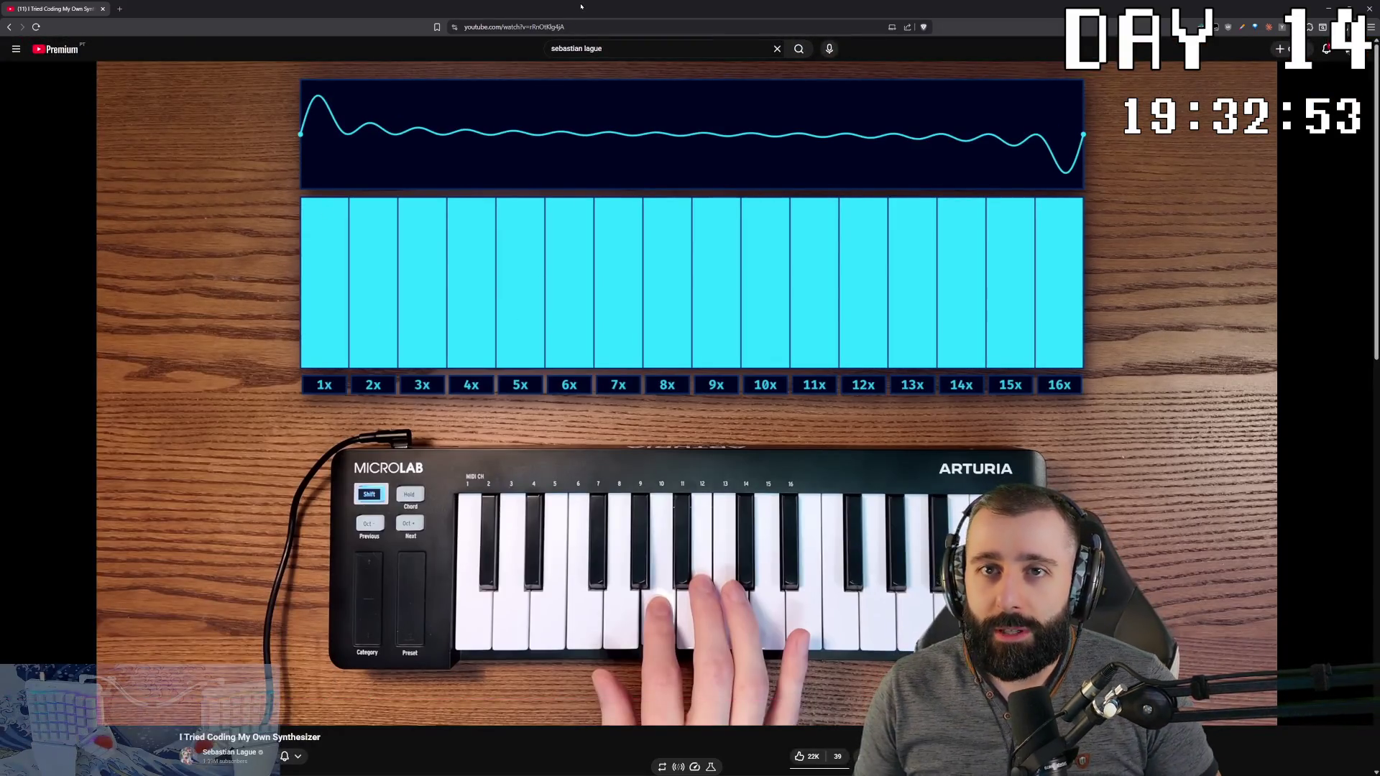
# Step: Switch from the browser back to the Claude Code workspace with Alt+Tab
pyautogui.hotkey('alt', 'Tab')
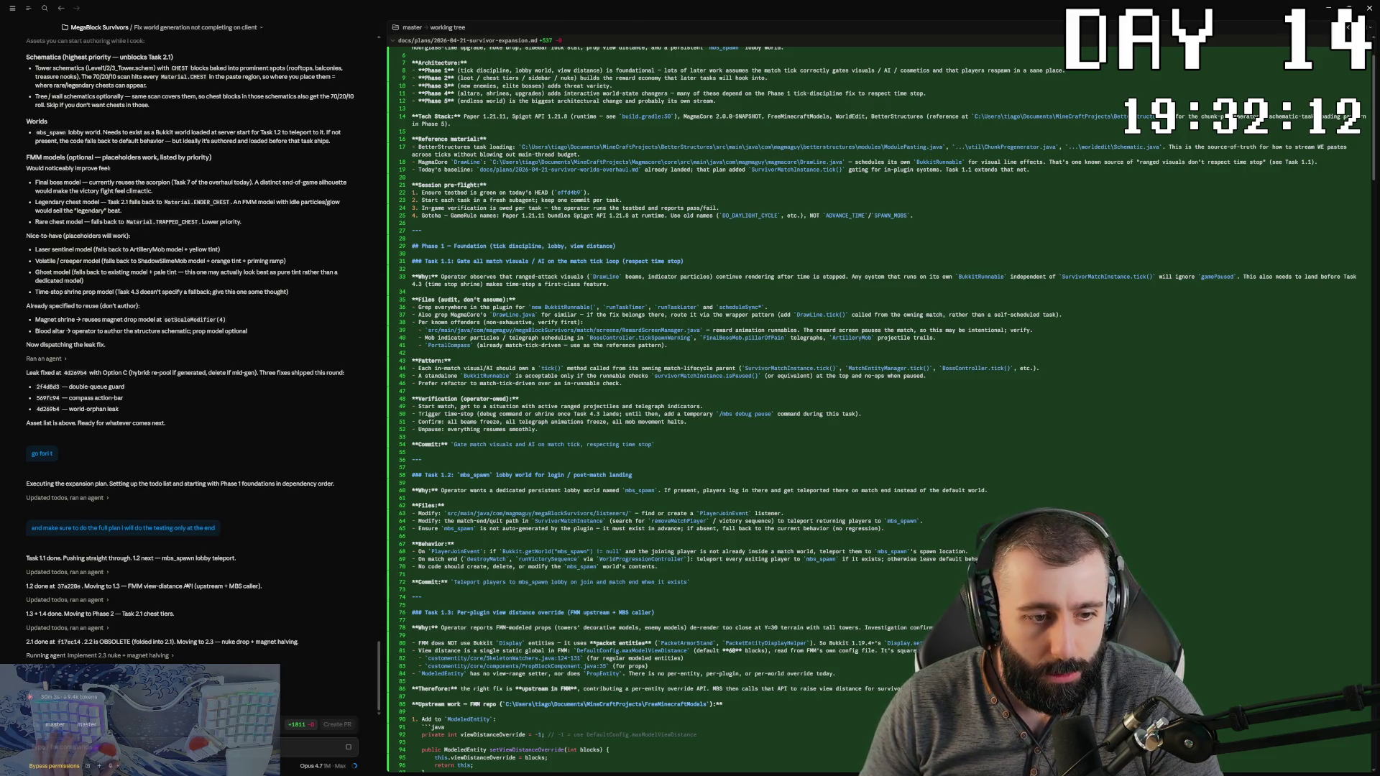
# Step: Glance at the nuke and magnet agent's details, then bring IntelliJ IDEA onto the right half
pyautogui.click(143, 654)
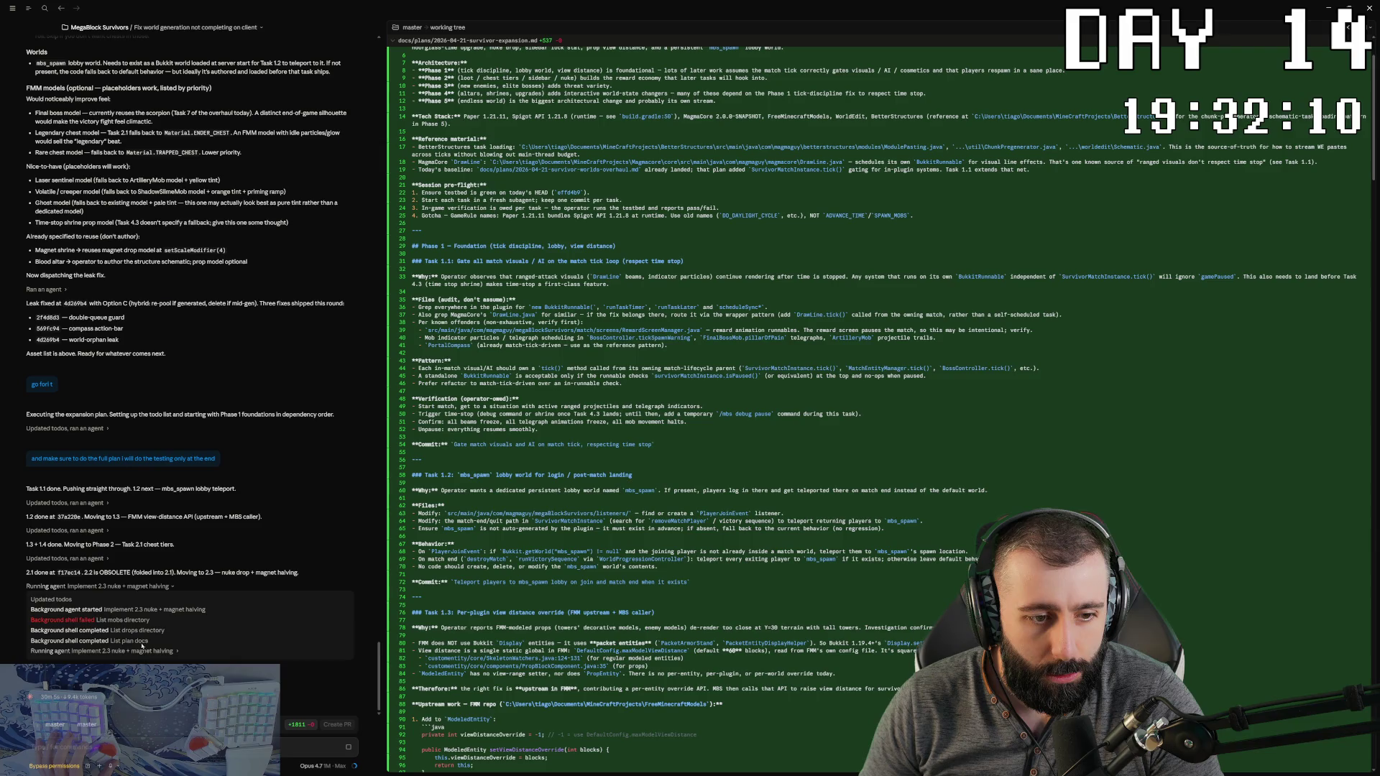
pyautogui.click(129, 586)
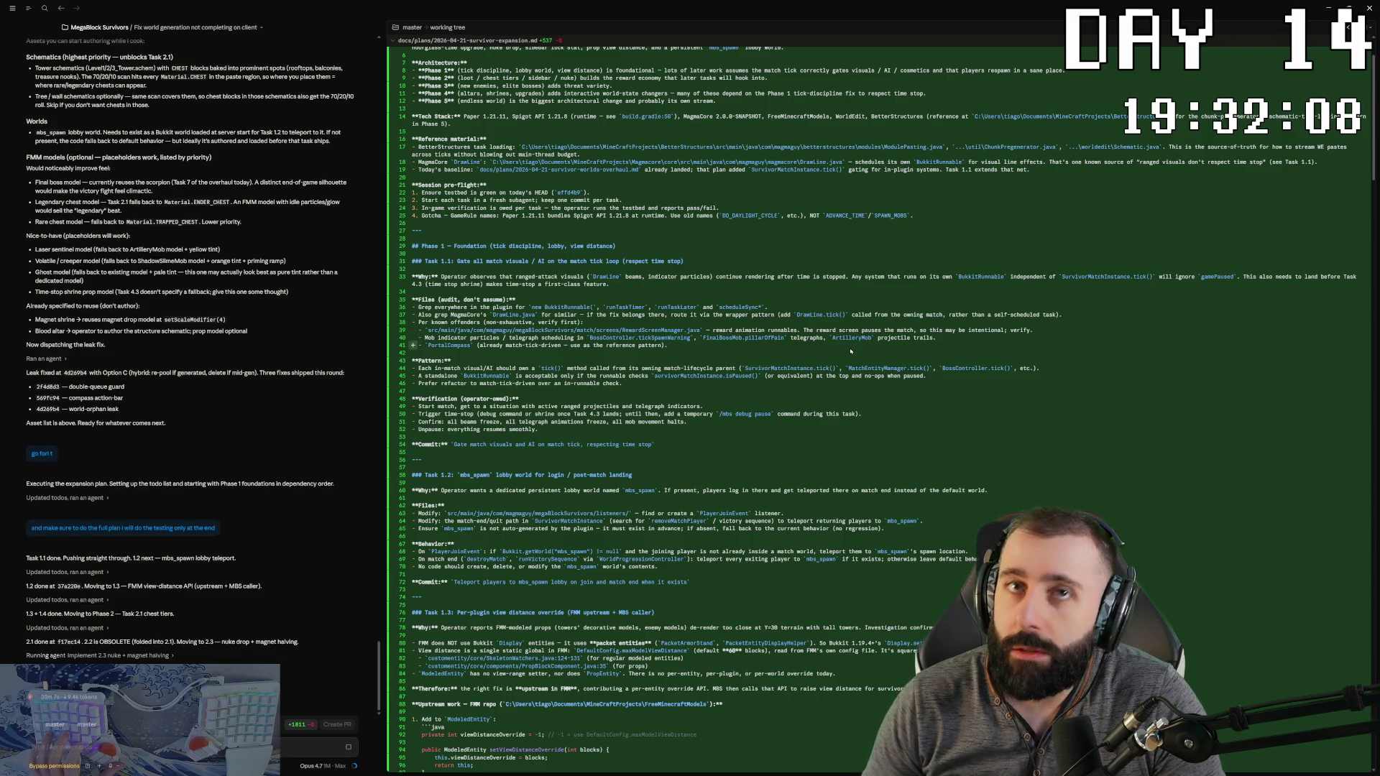
pyautogui.hotkey('alt', 'Tab')
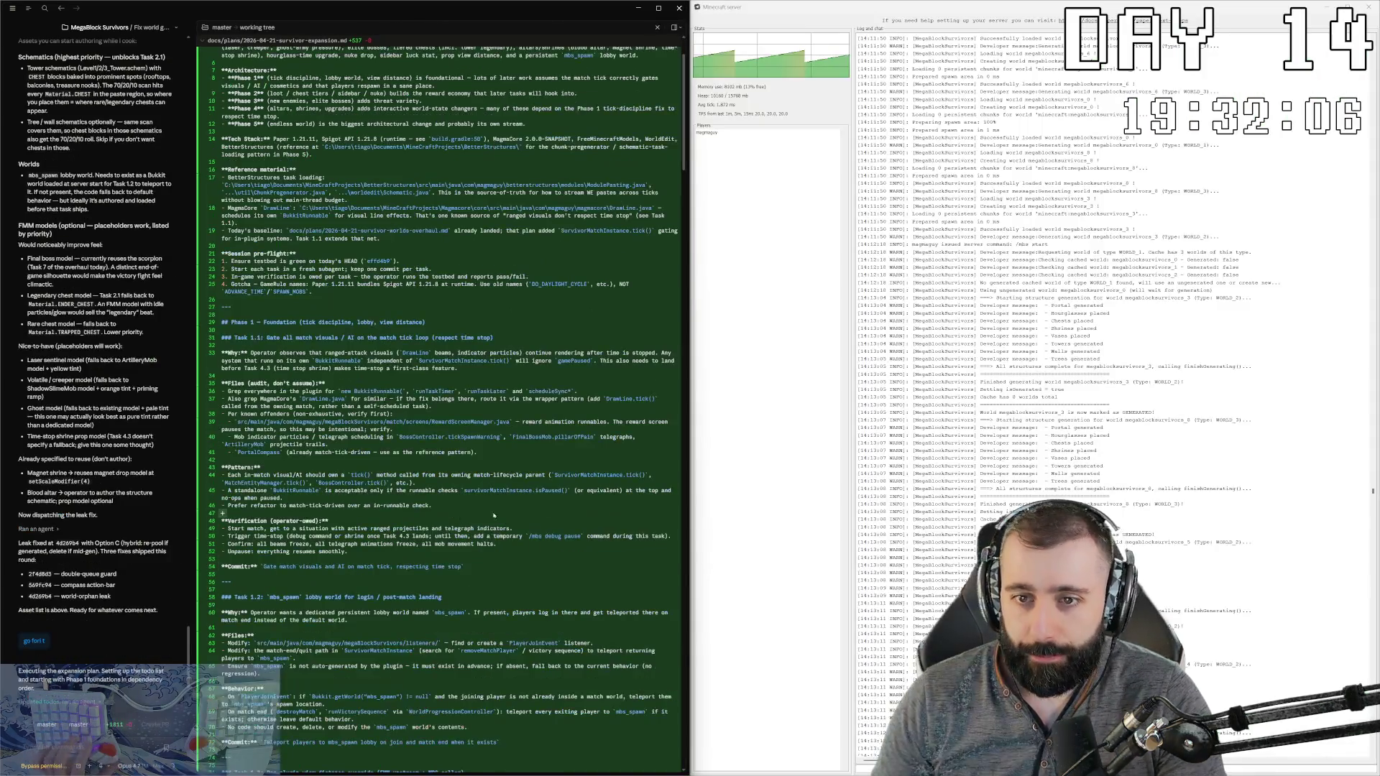
pyautogui.hotkey('alt', 'Tab')
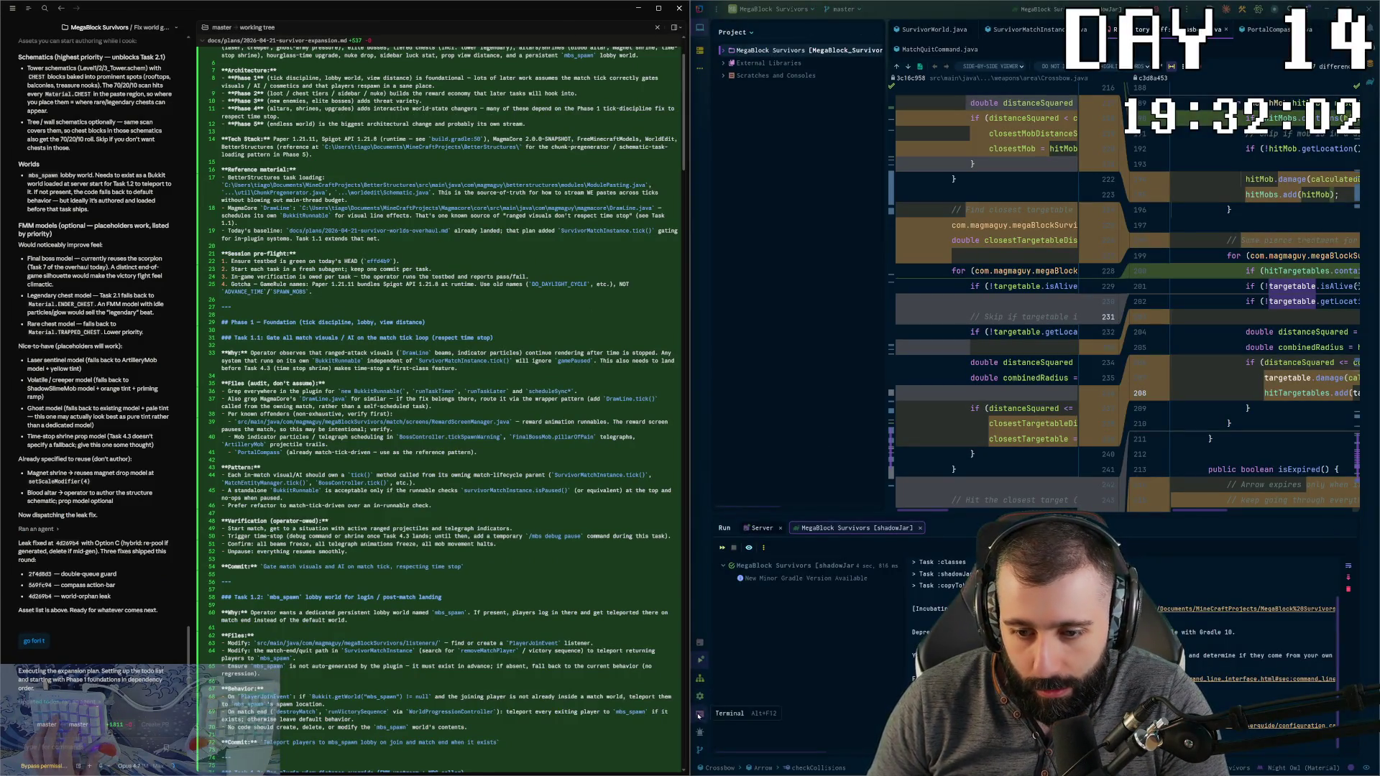
# Step: Toggle the bottom panel between shadowJar build output and the PowerShell terminal, then close it
pyautogui.click(701, 659)
pyautogui.click(701, 659)
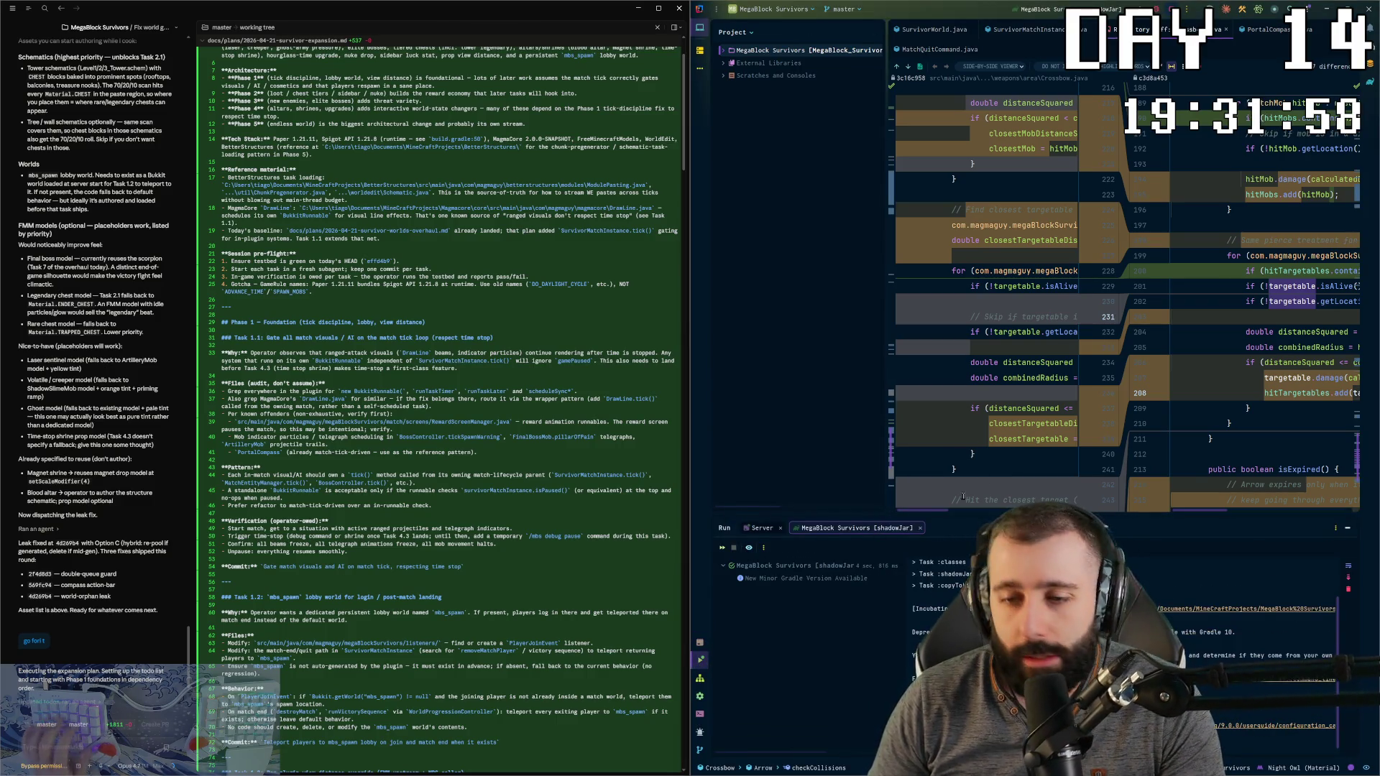
pyautogui.click(701, 713)
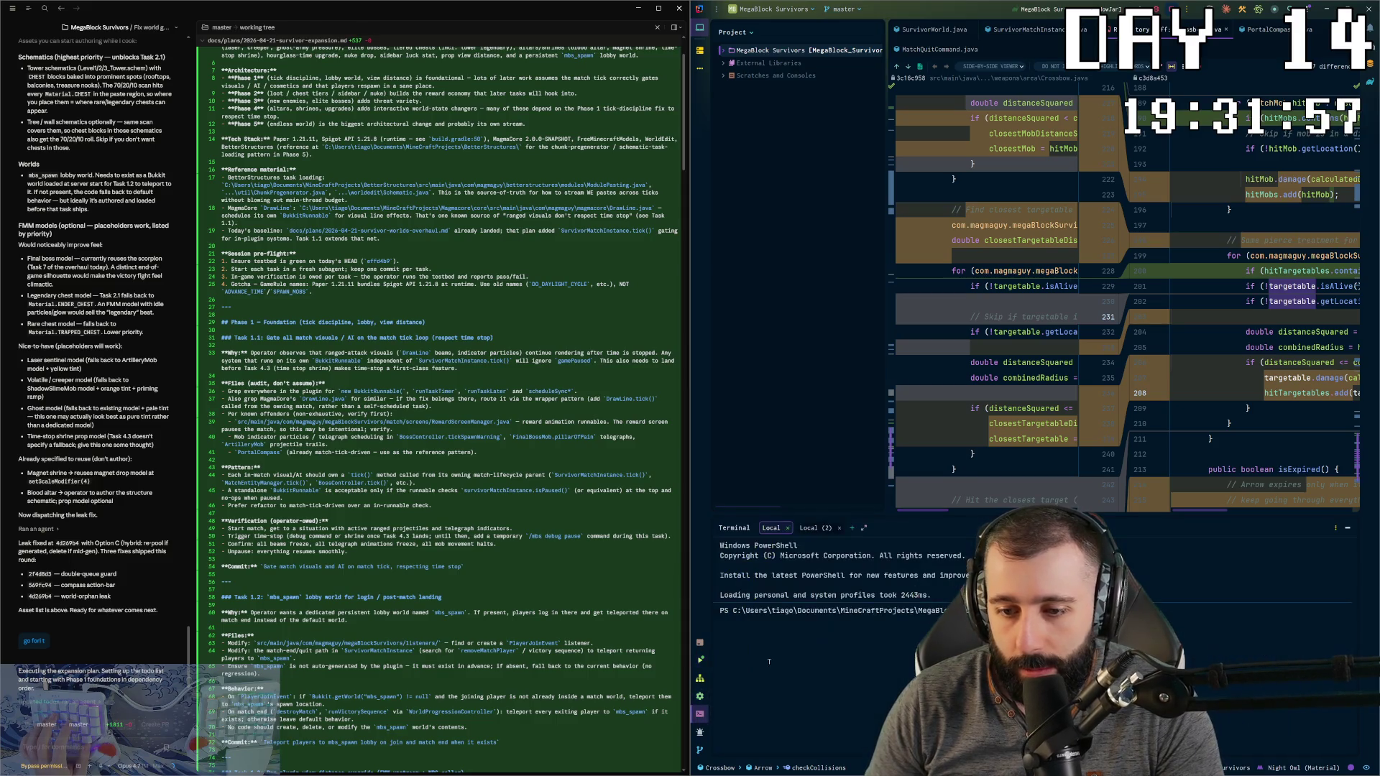
pyautogui.click(701, 659)
pyautogui.click(701, 660)
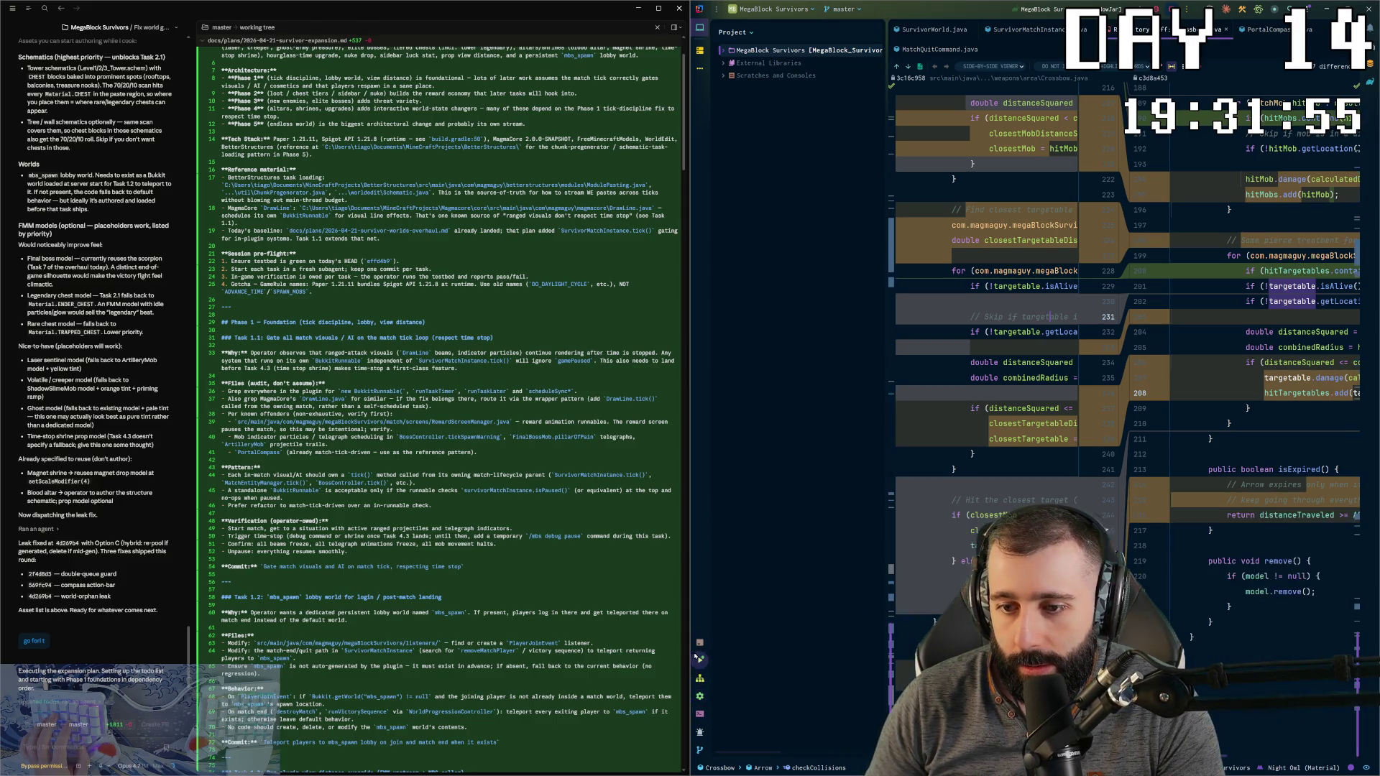
# Step: Open the Git log and view the 'Gate match visuals…' commit's build.gradle diff
pyautogui.click(700, 680)
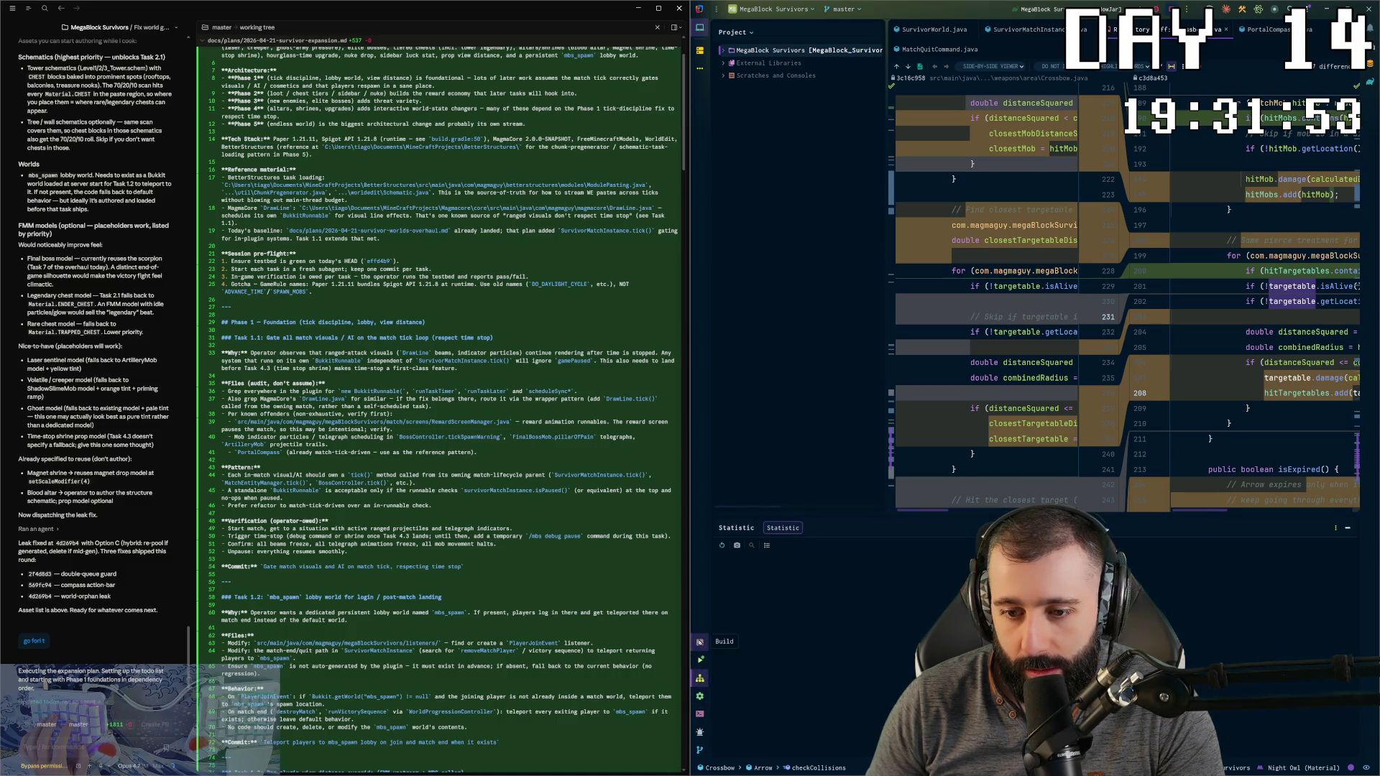
pyautogui.click(701, 750)
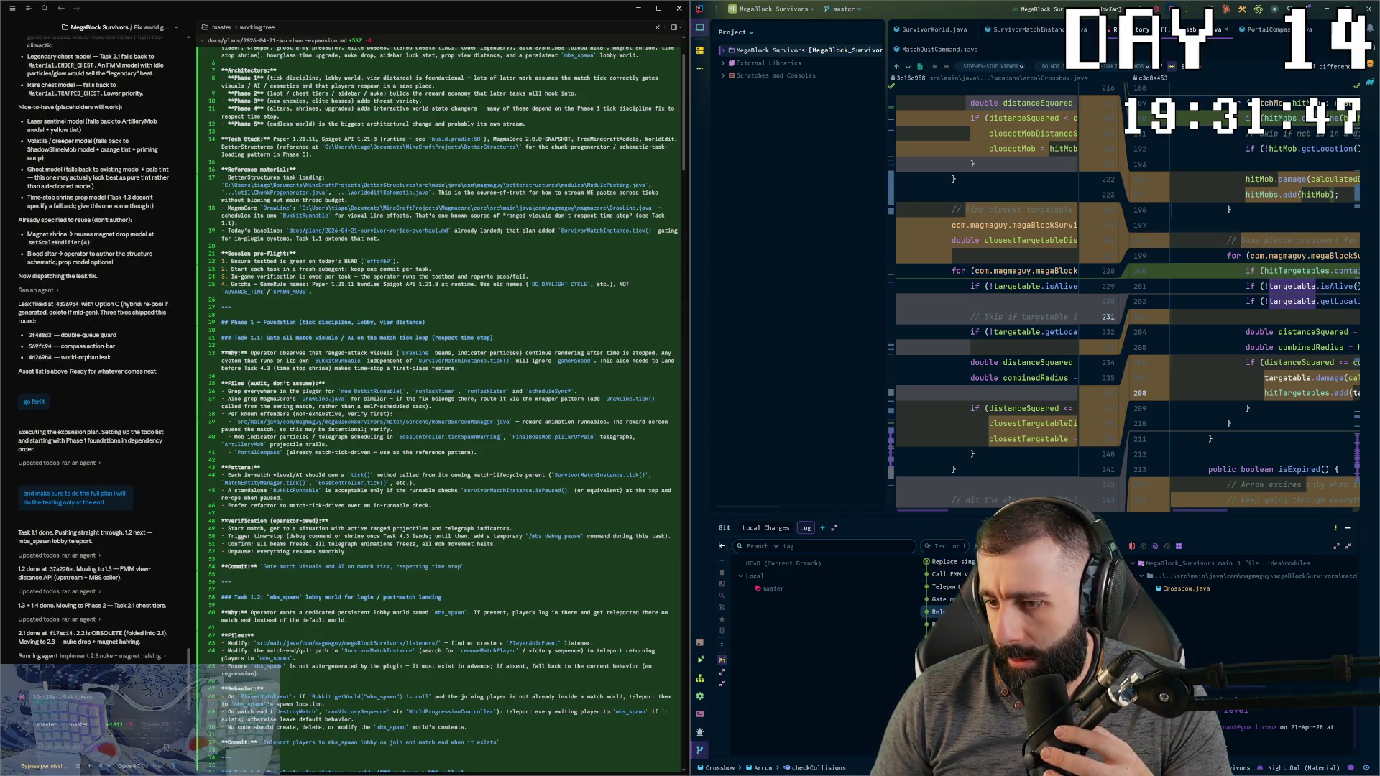
pyautogui.click(939, 599)
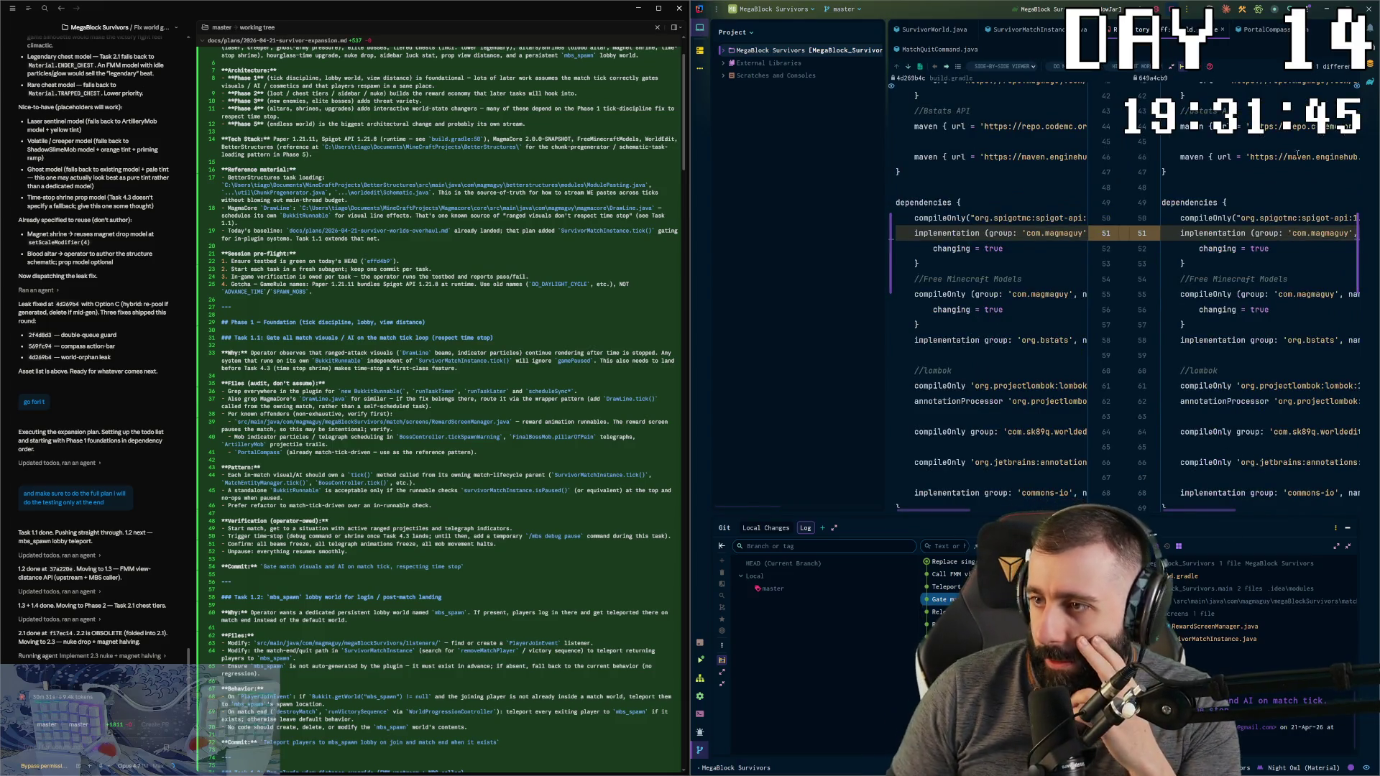
# Step: Maximize the IDE and compare the commit's RewardScreenManager and build.gradle diffs
pyautogui.press('super+Up')
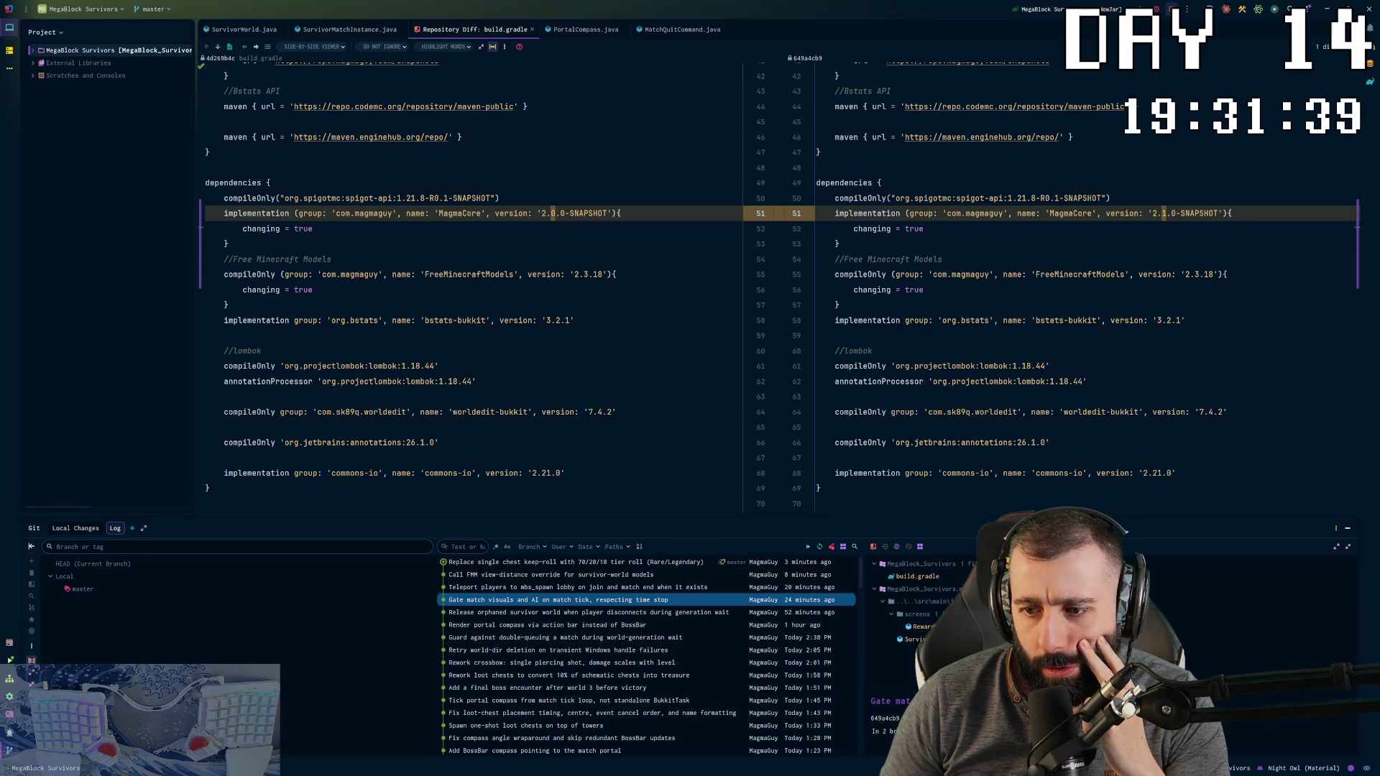
pyautogui.scroll(3, 1072, 169)
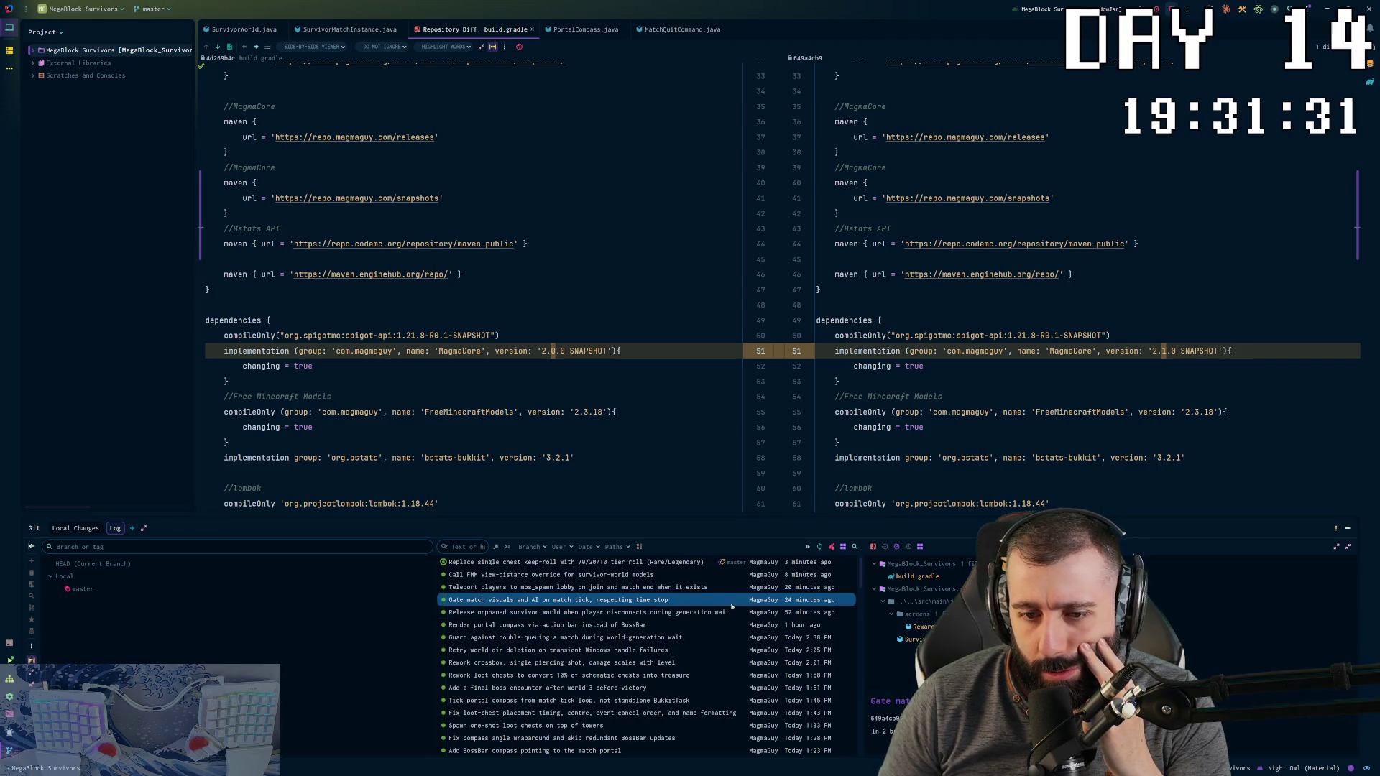
pyautogui.click(924, 626)
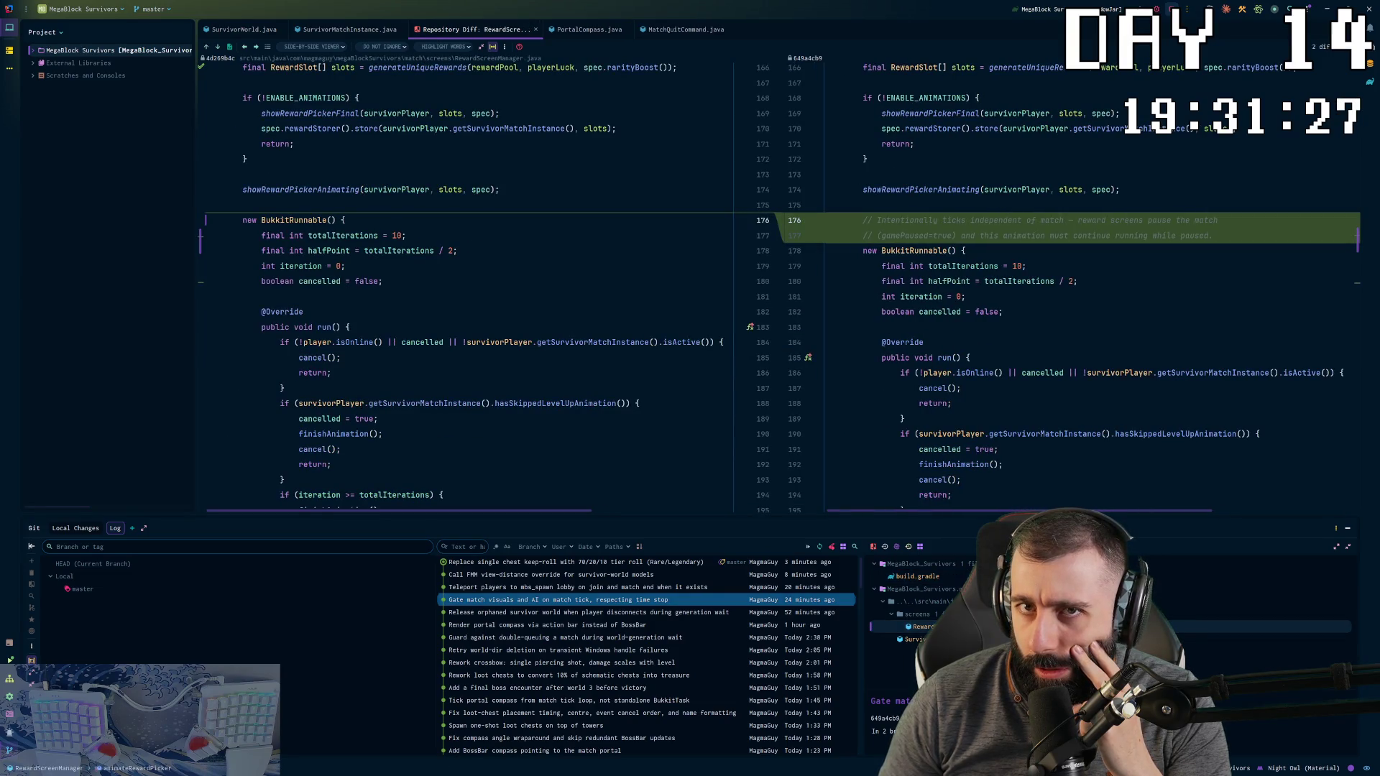
pyautogui.click(934, 577)
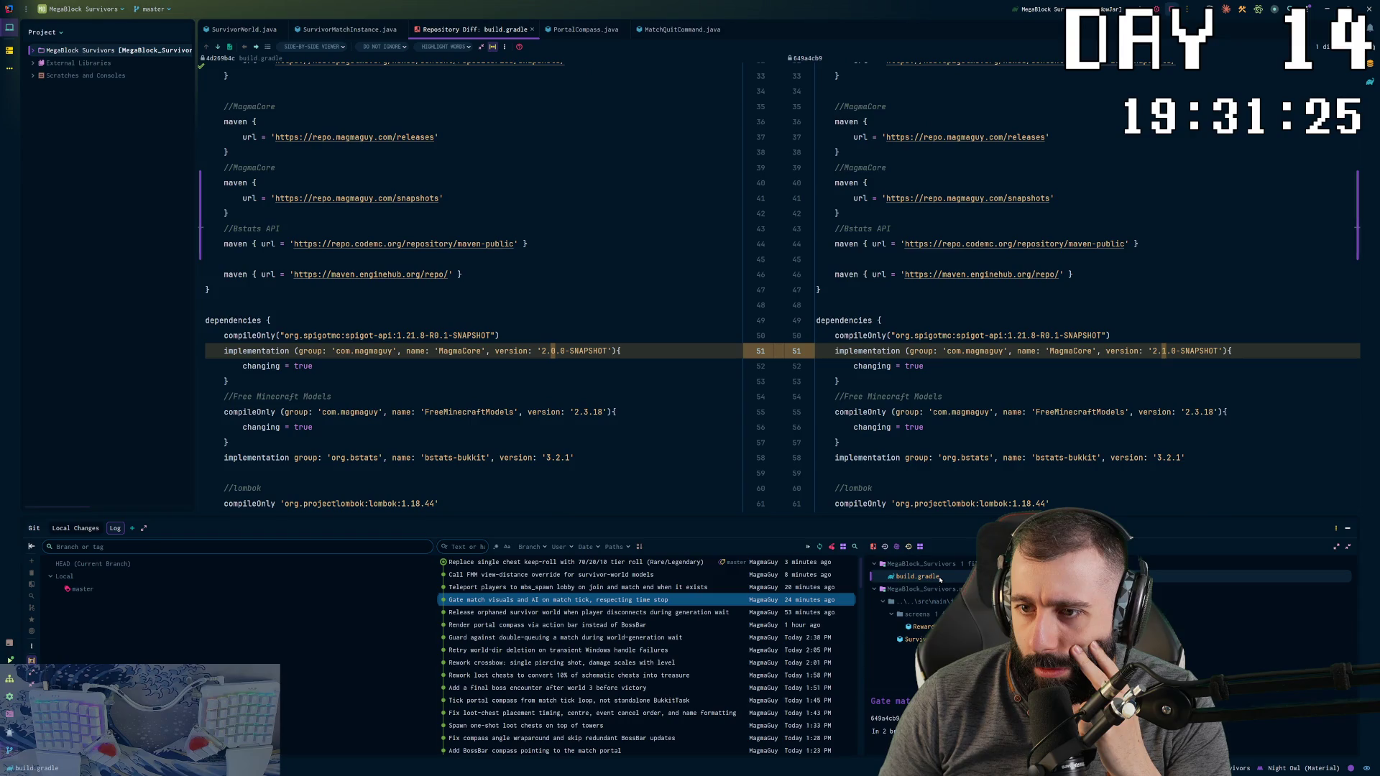
pyautogui.click(924, 627)
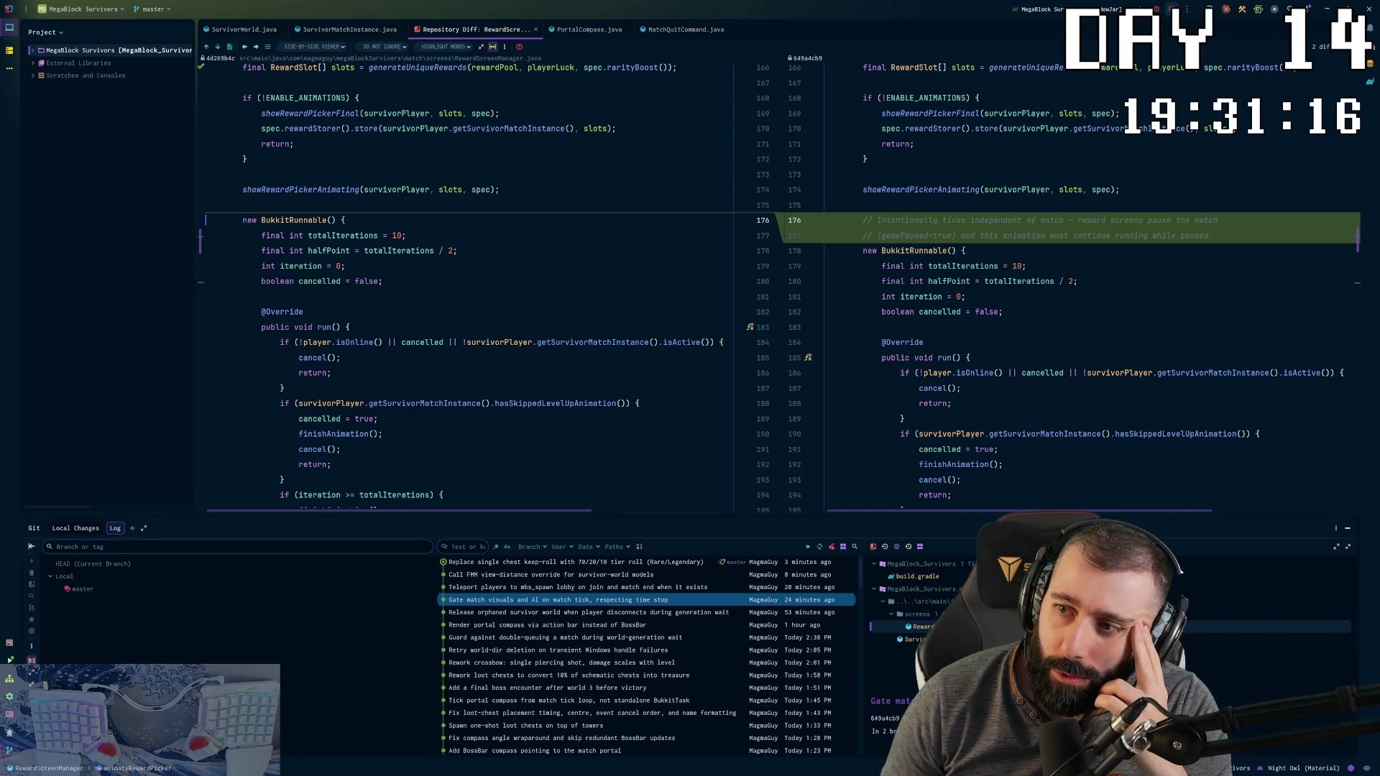
# Step: Scroll up and down through the commit's SurvivorMatchInstance changes
pyautogui.click(915, 639)
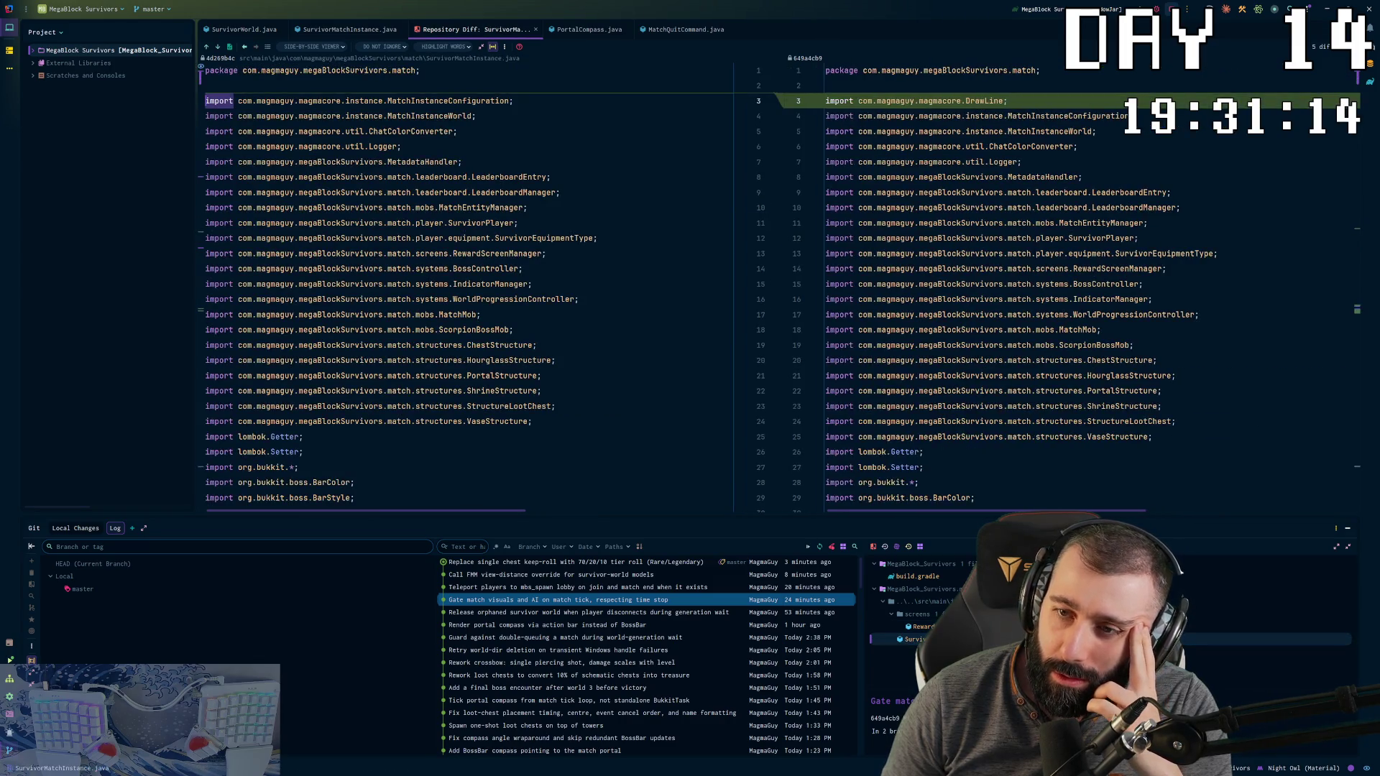
pyautogui.scroll(-20, 957, 474)
pyautogui.scroll(-20, 957, 474)
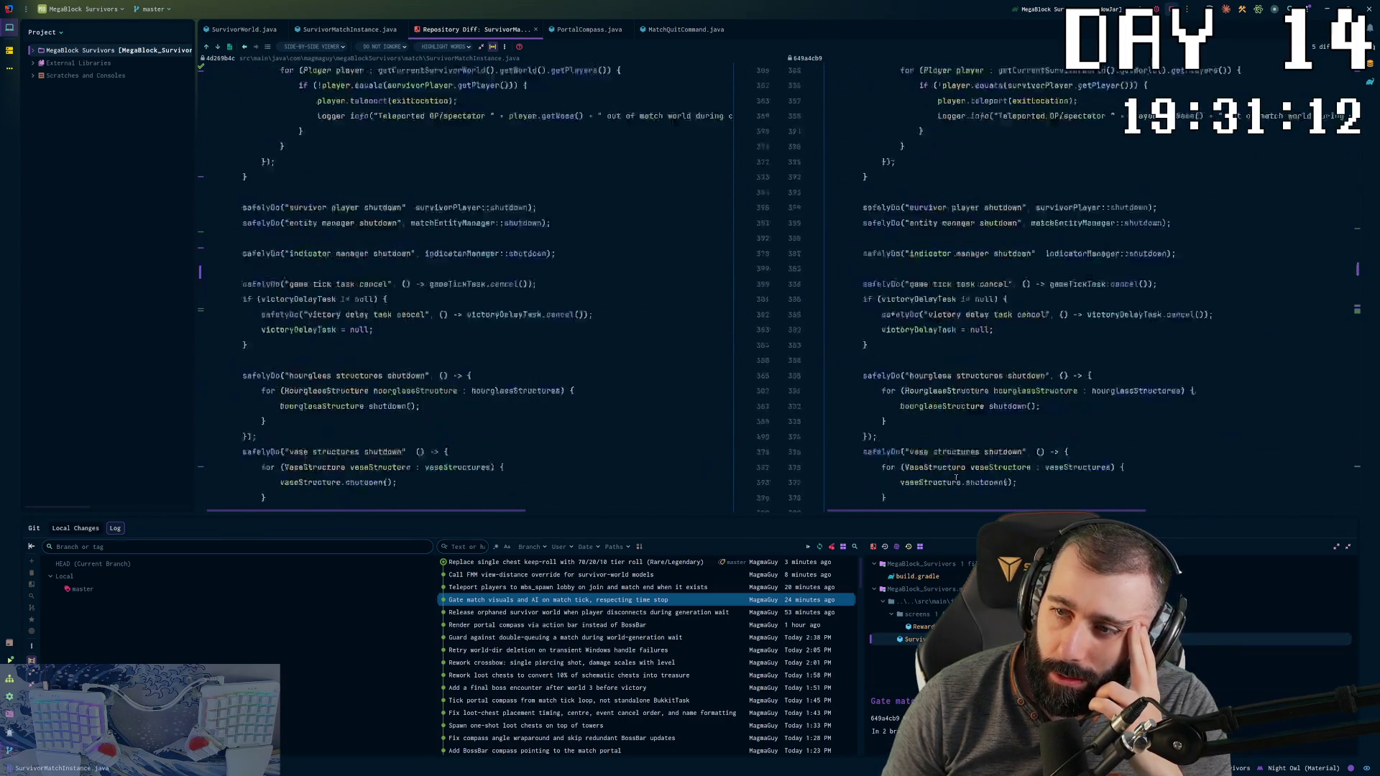
pyautogui.scroll(20, 957, 475)
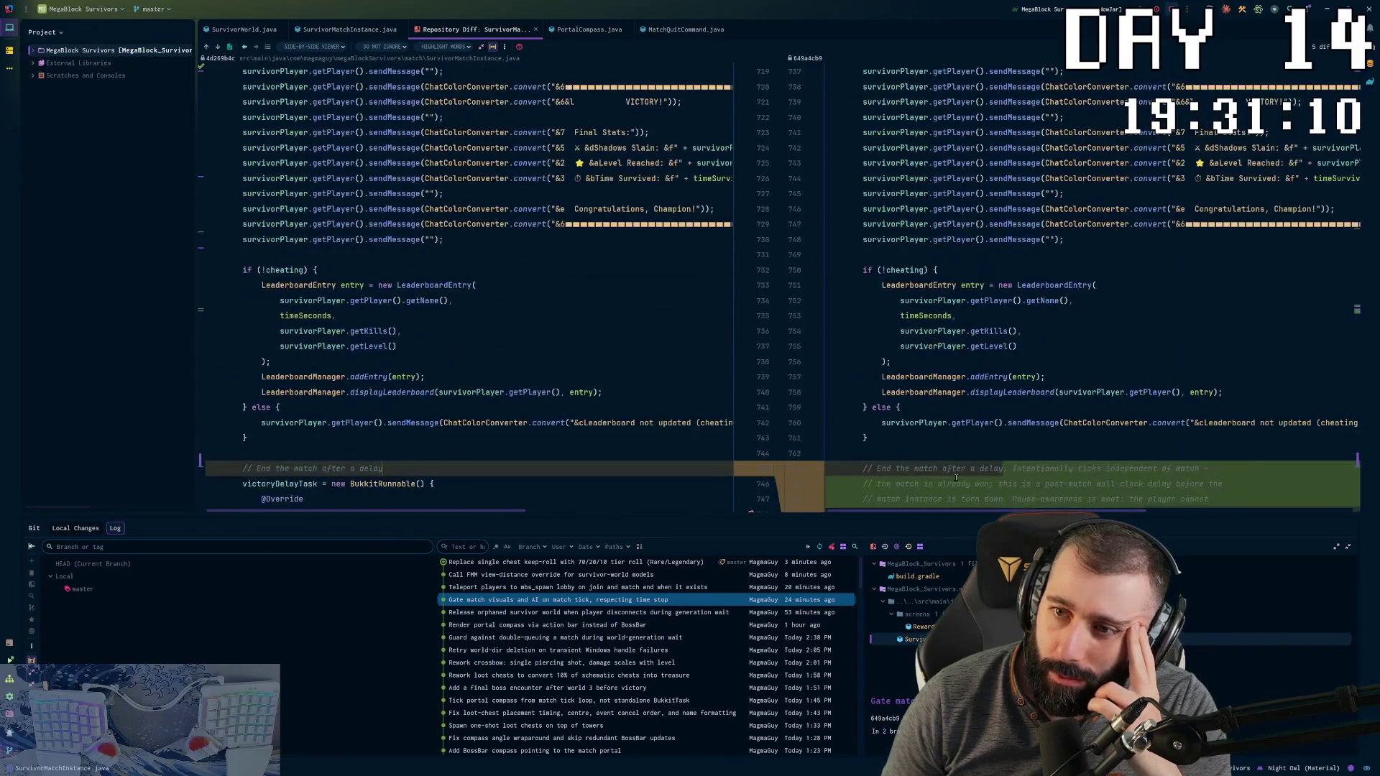
pyautogui.scroll(20, 957, 478)
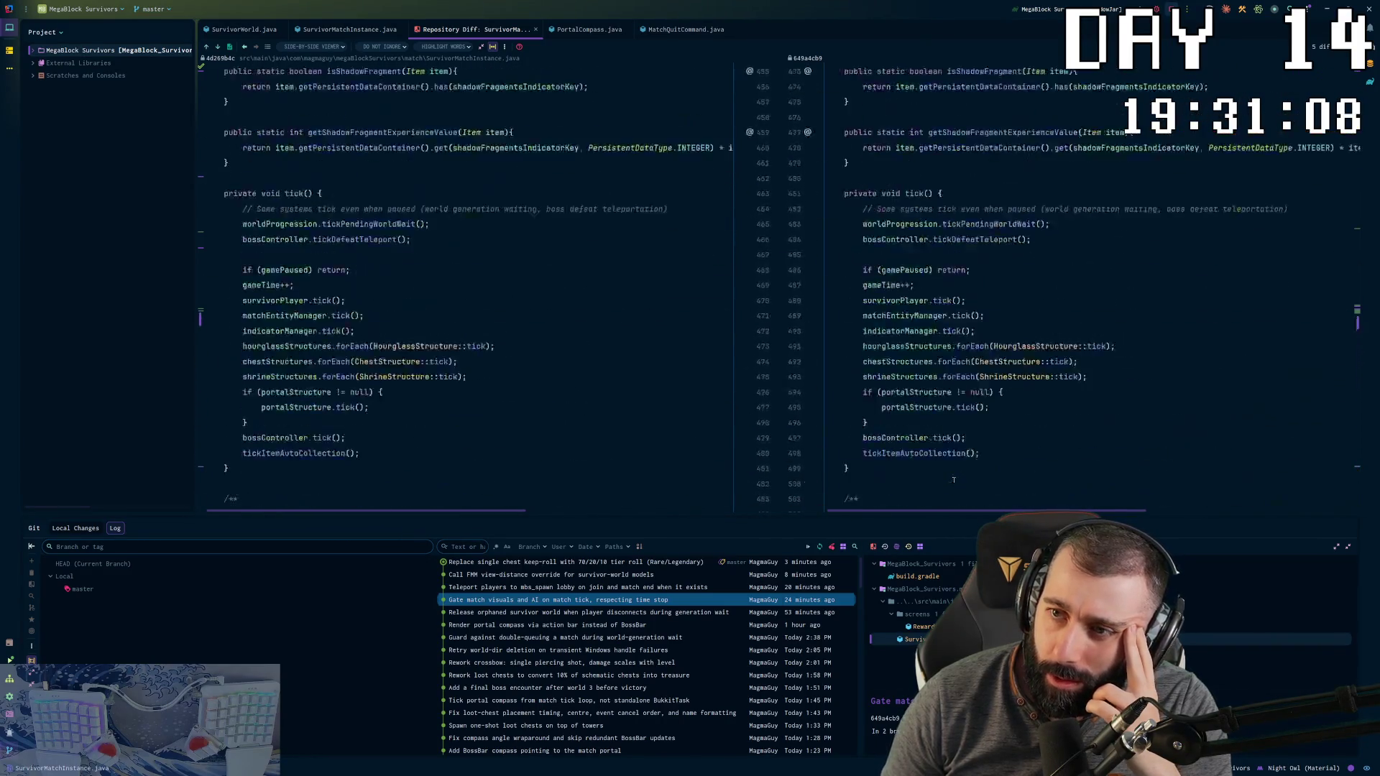
pyautogui.scroll(5, 954, 481)
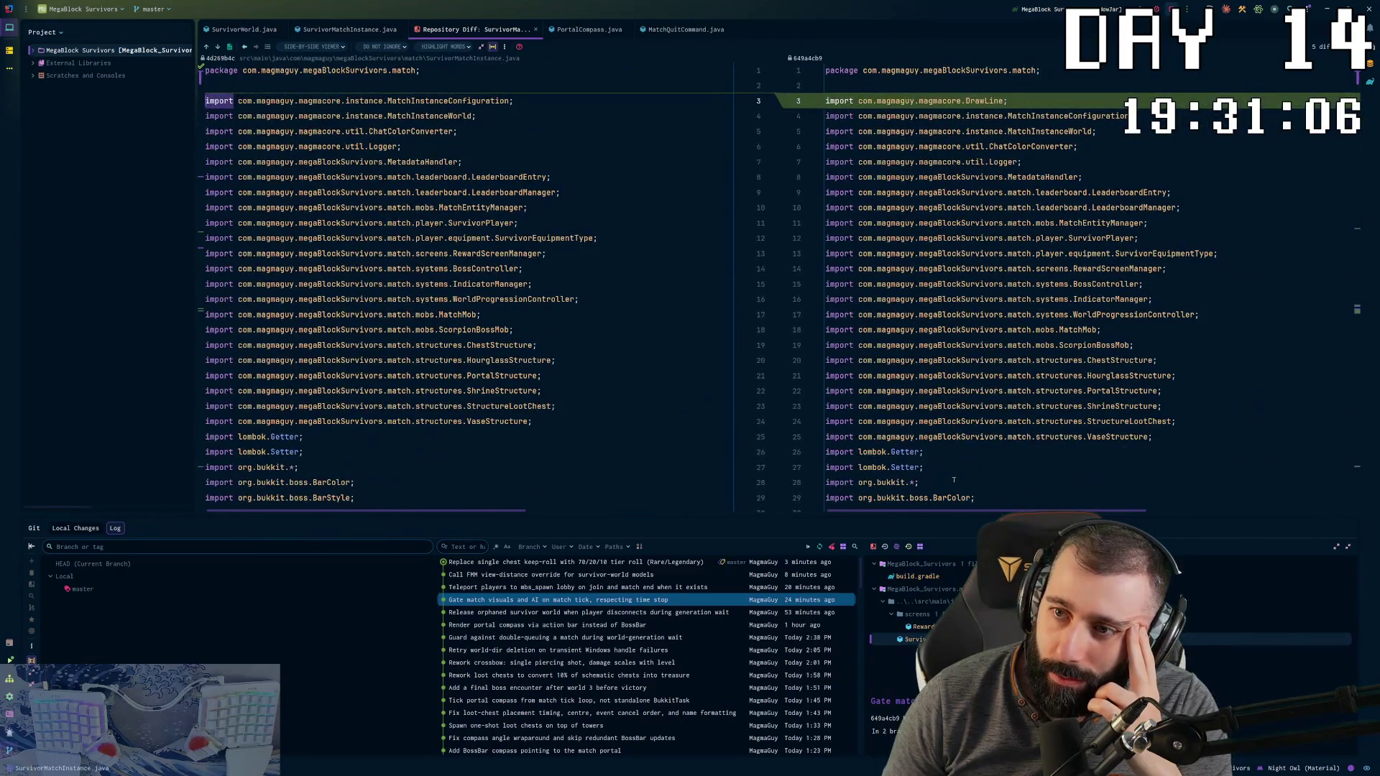
pyautogui.scroll(-20, 954, 481)
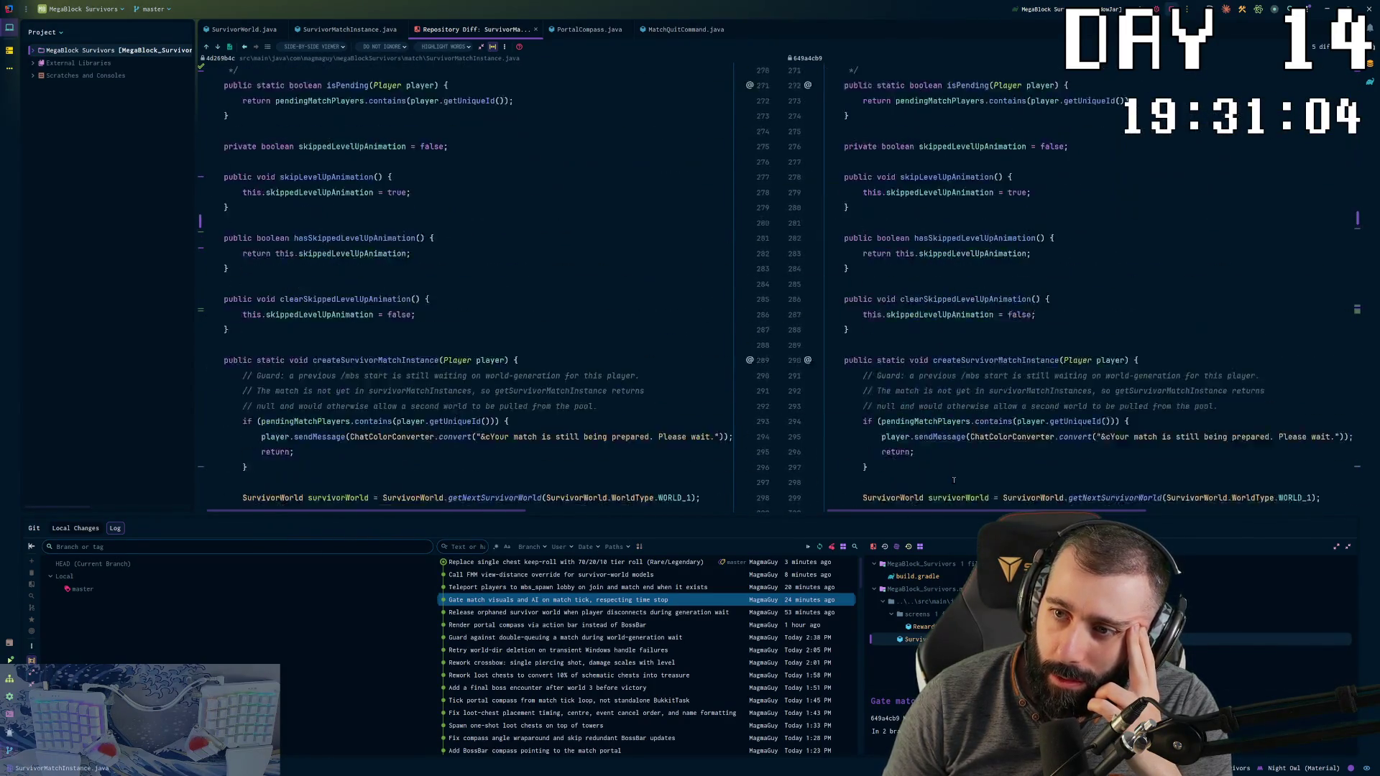
pyautogui.scroll(-20, 954, 481)
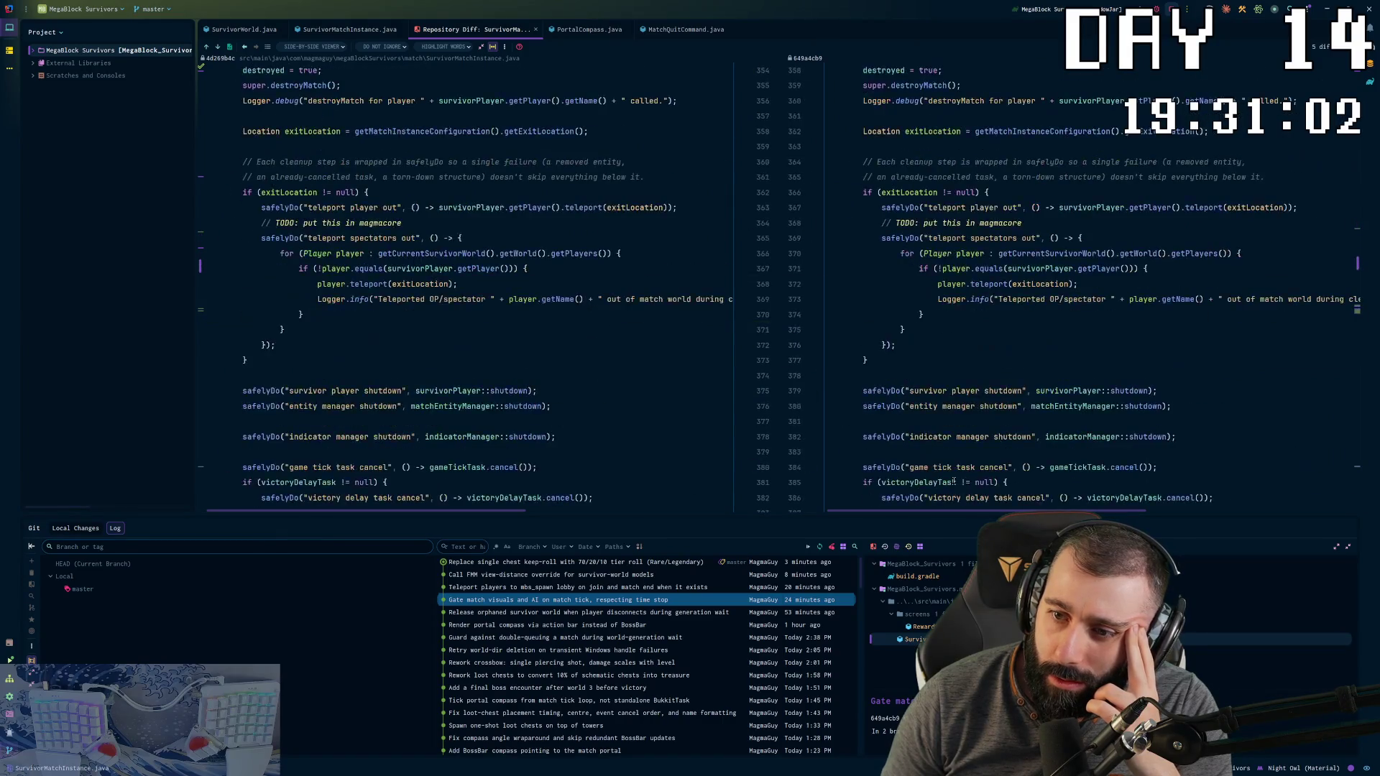
pyautogui.scroll(-20, 954, 481)
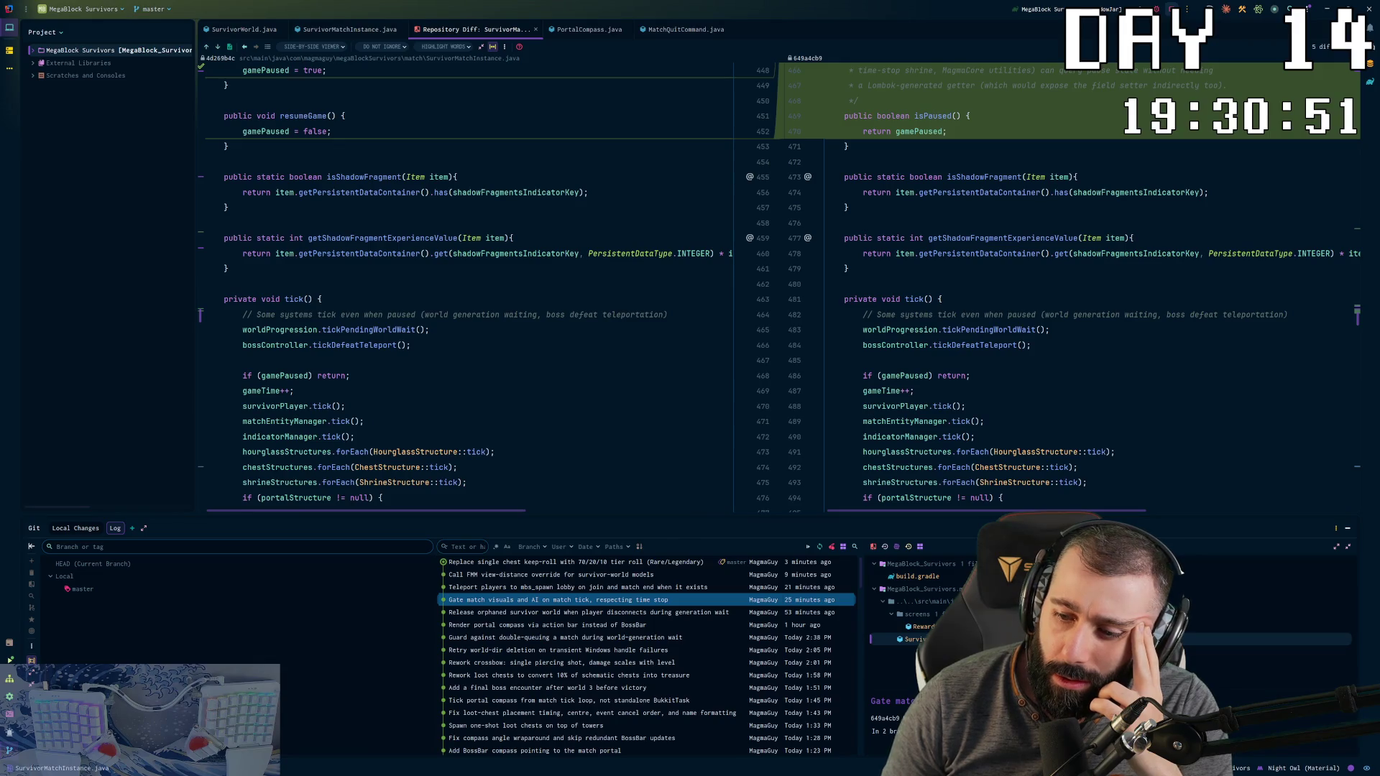
# Step: Finish the SurvivorMatchInstance diff, jump to the next file, then show the 'Teleport players…' commit's changes
pyautogui.scroll(5, 994, 412)
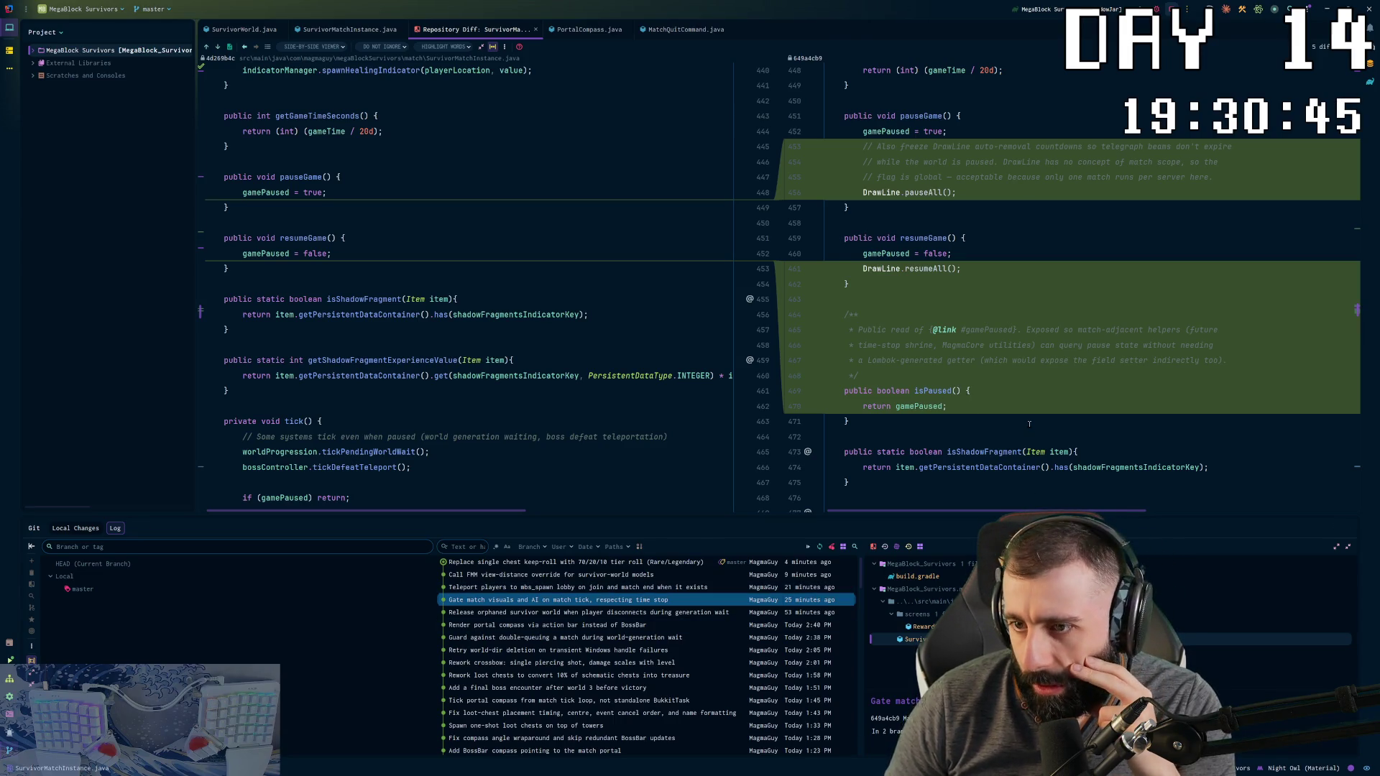
pyautogui.scroll(10, 1030, 424)
pyautogui.scroll(15, 1029, 424)
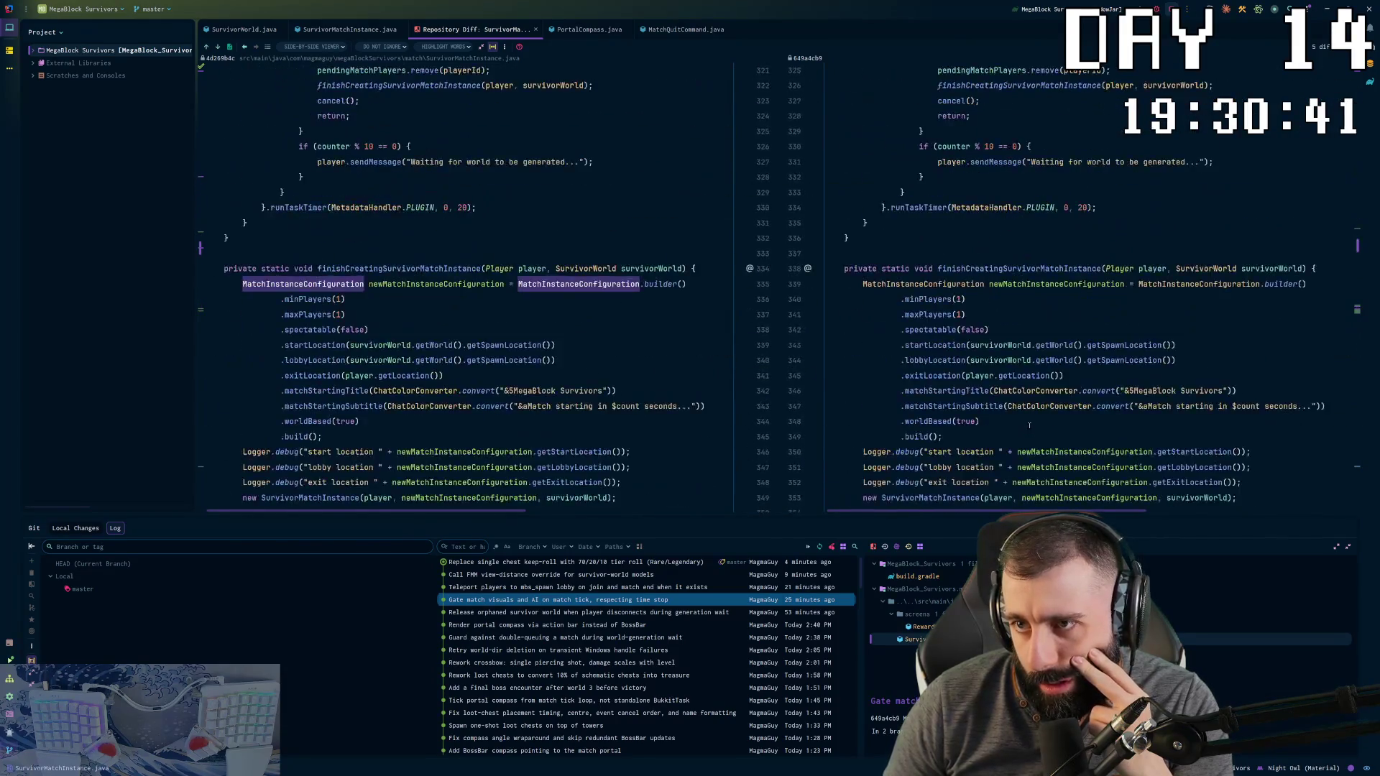
pyautogui.scroll(4, 1029, 426)
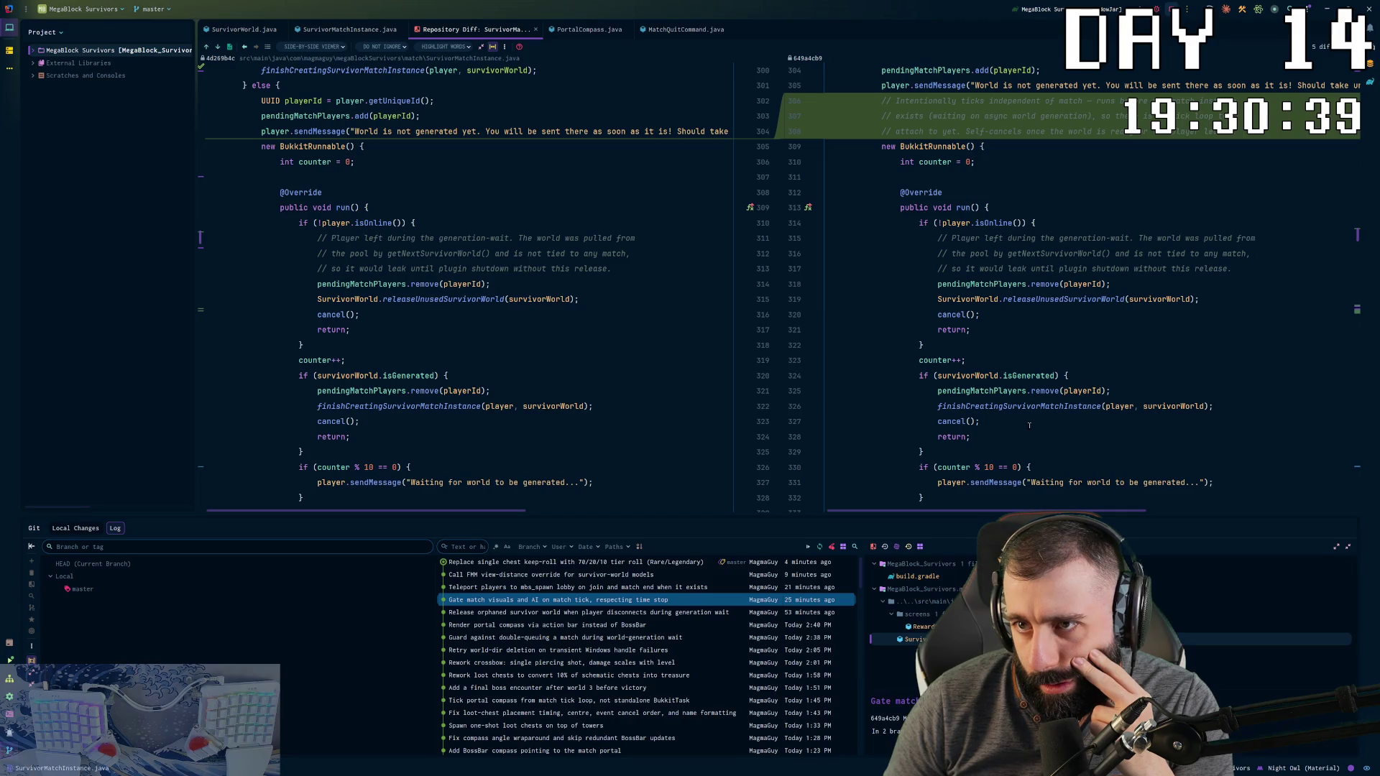
pyautogui.scroll(-20, 1030, 426)
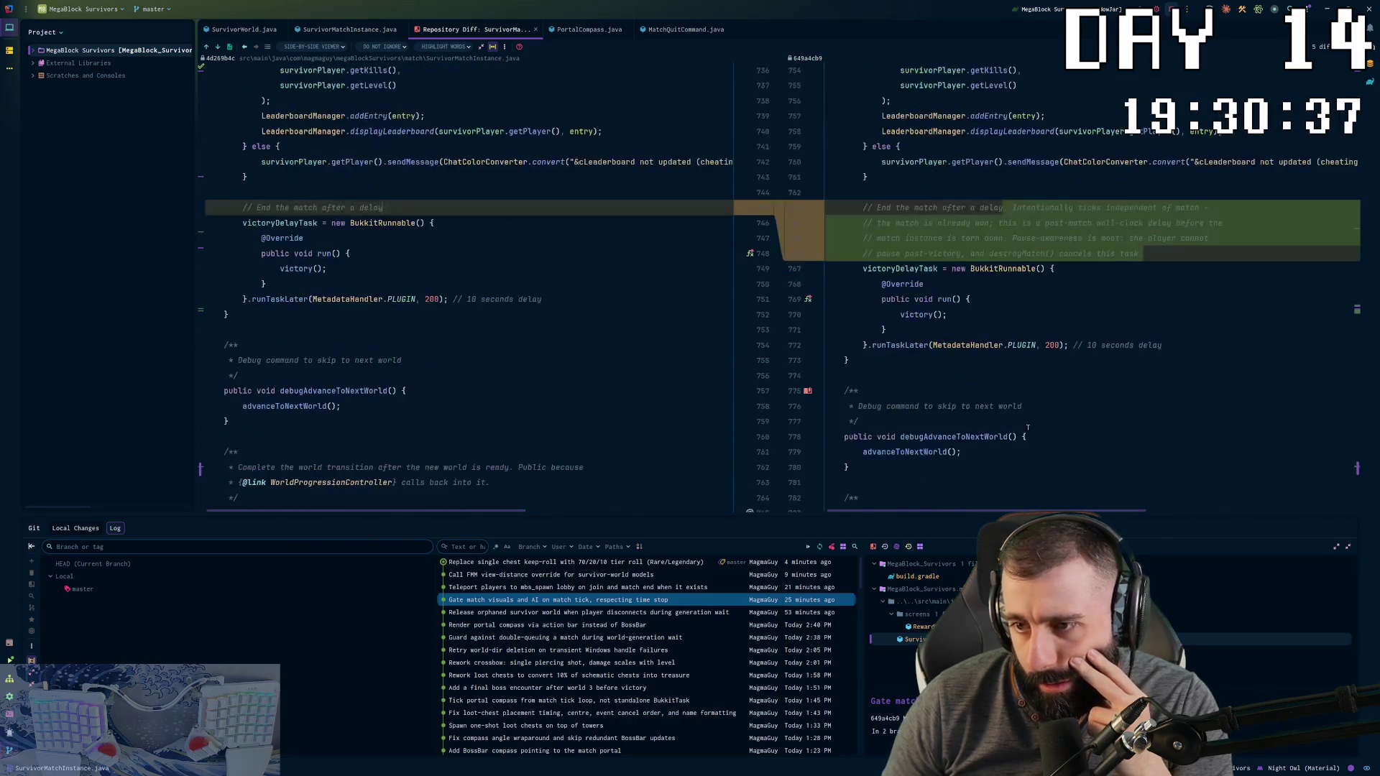
pyautogui.scroll(-20, 1028, 427)
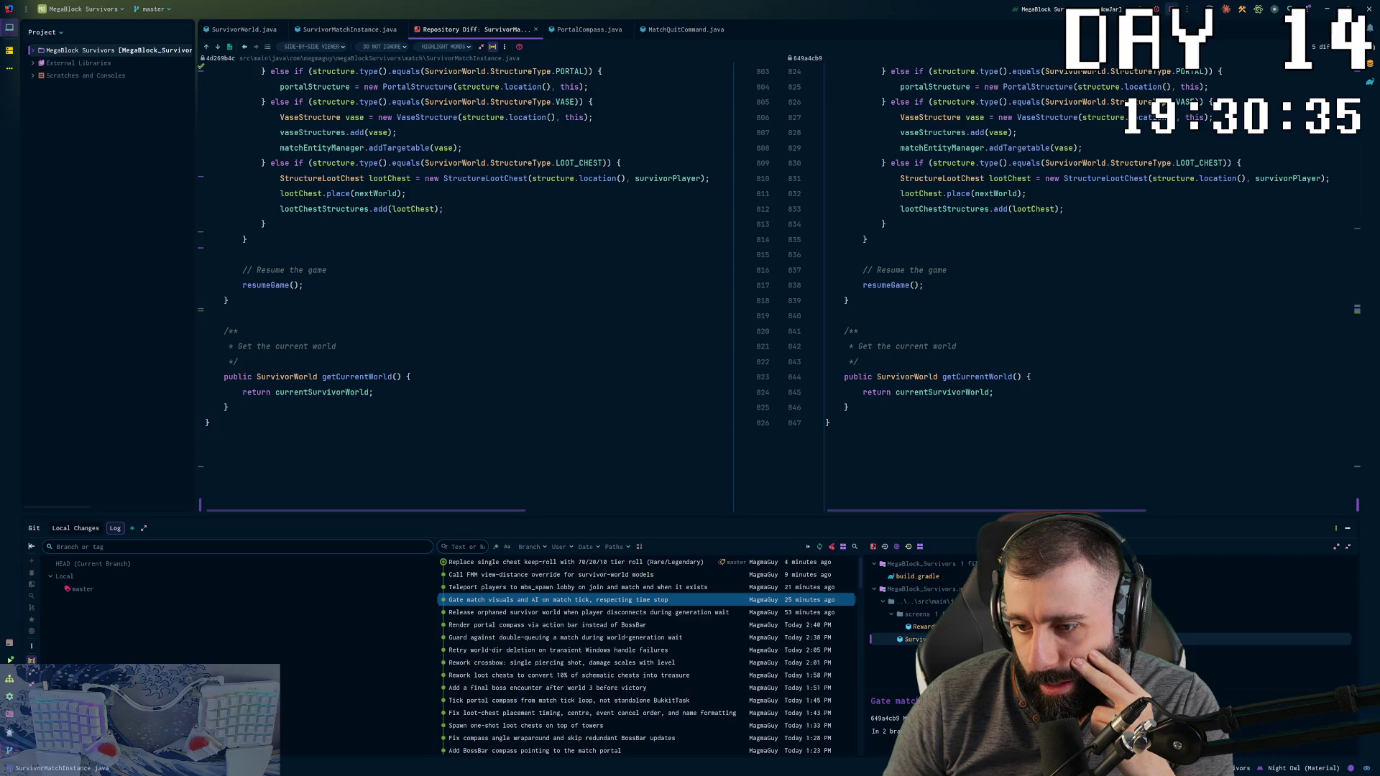
pyautogui.press('F7')
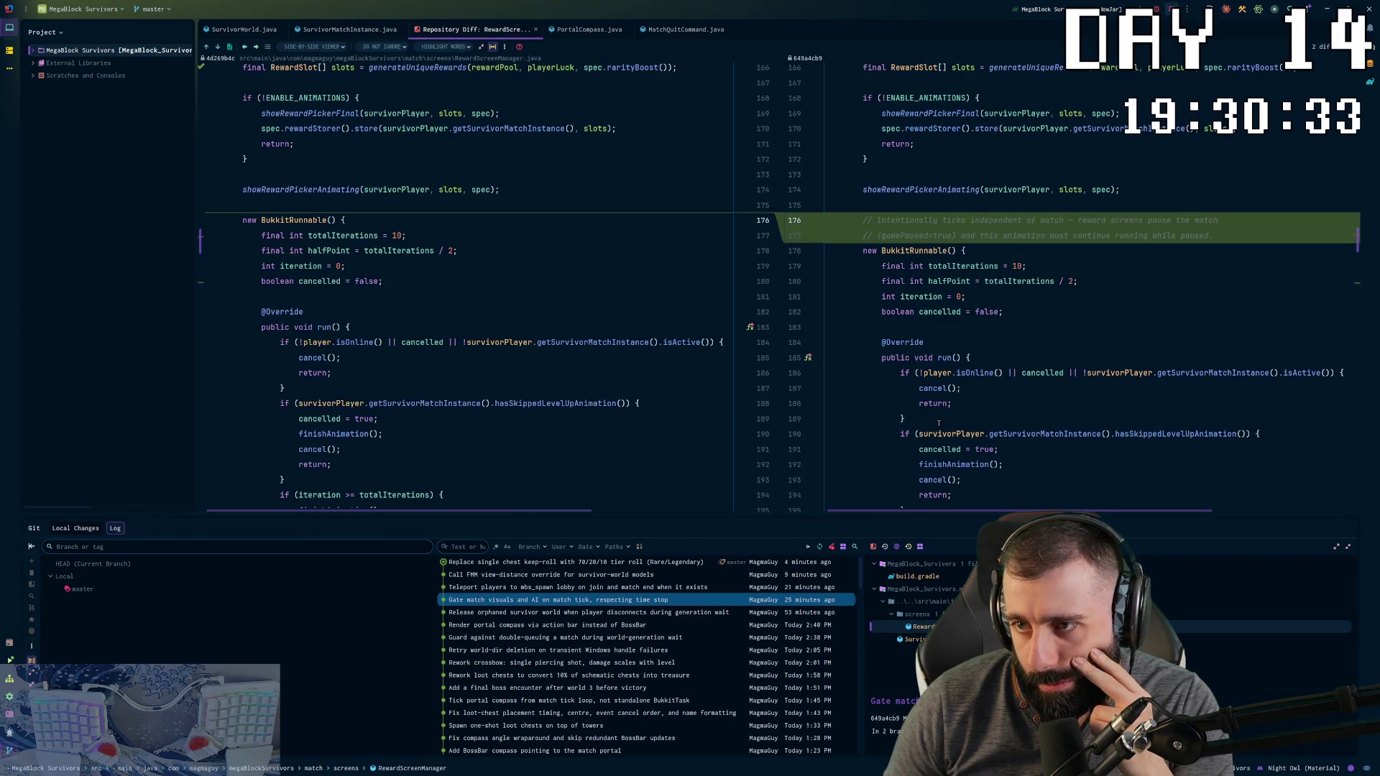
pyautogui.click(539, 587)
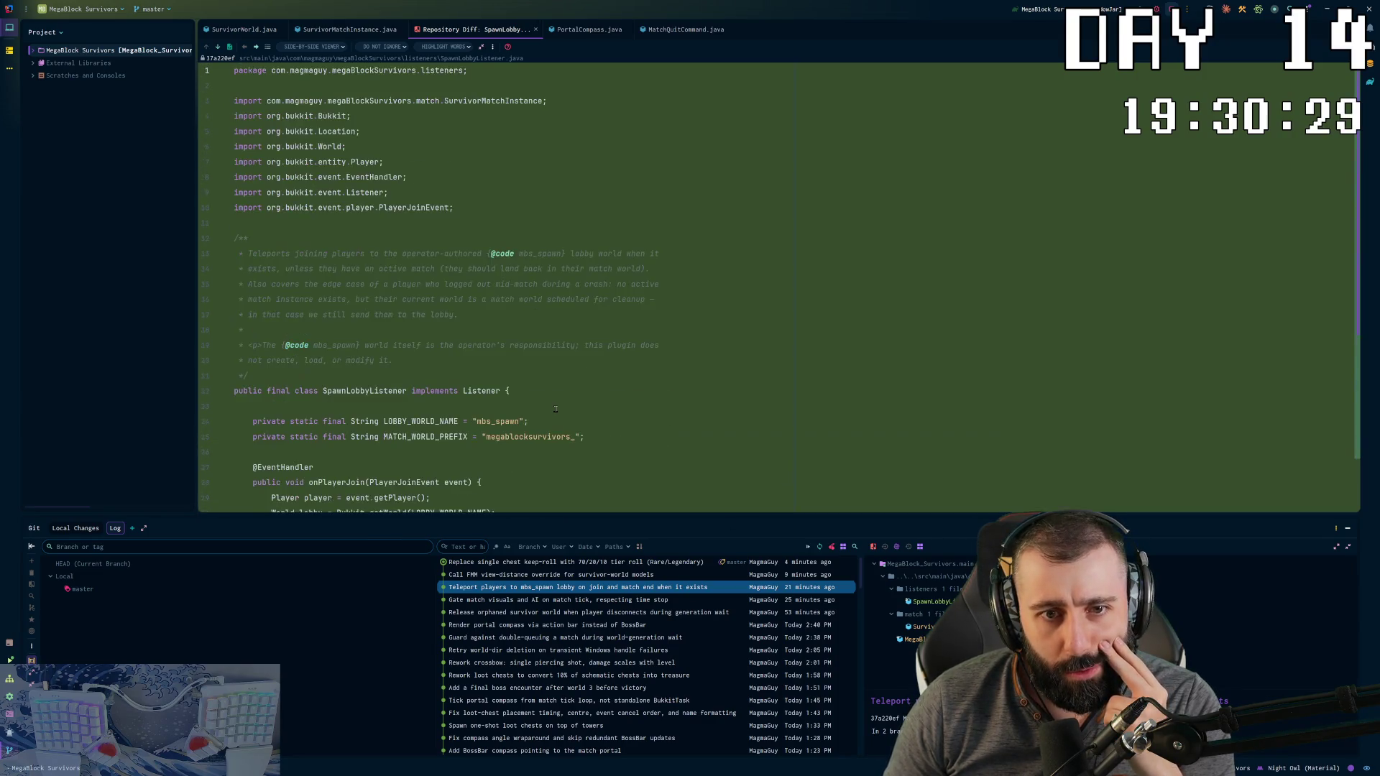
# Step: Step through neighbouring commits and review the 'Call FMM view-distance' commit's build.gradle changes
pyautogui.scroll(-4, 557, 323)
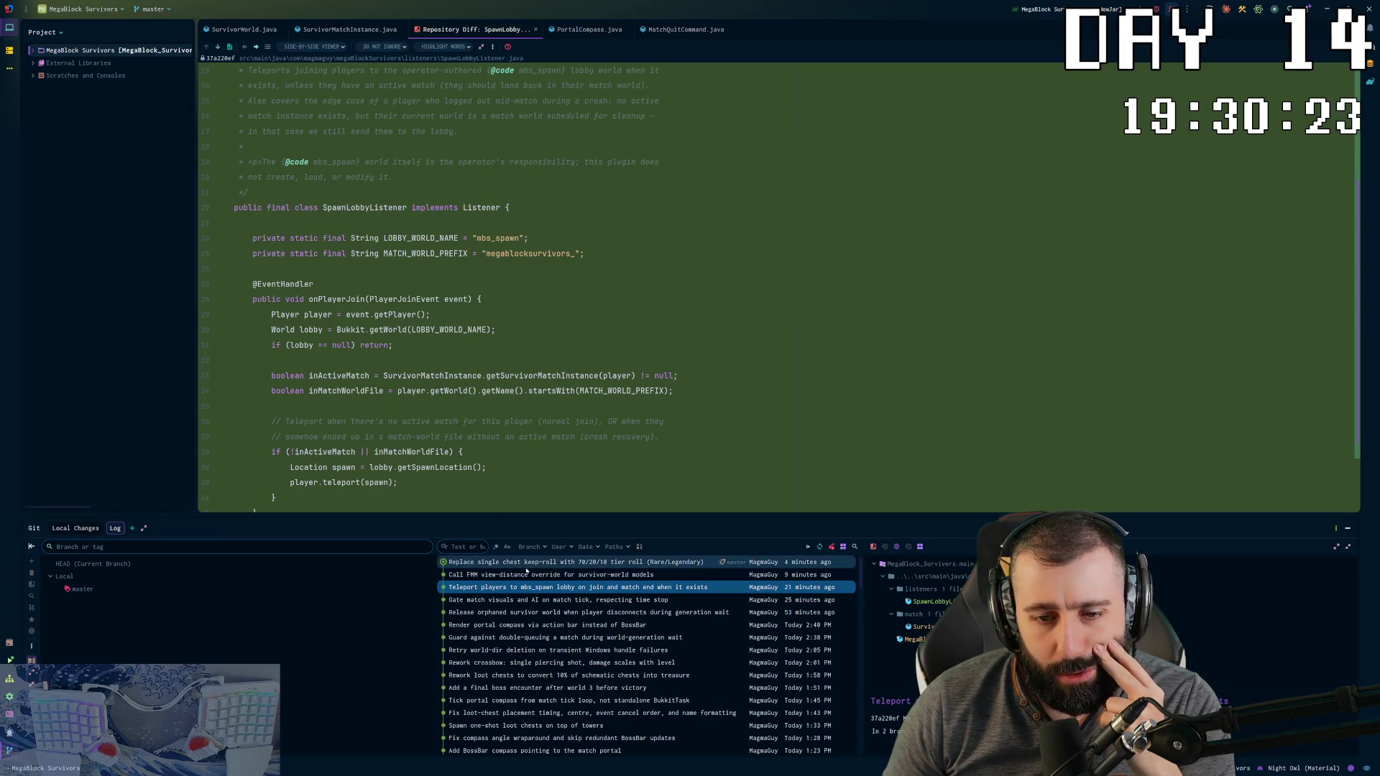
pyautogui.click(525, 576)
pyautogui.press('Down')
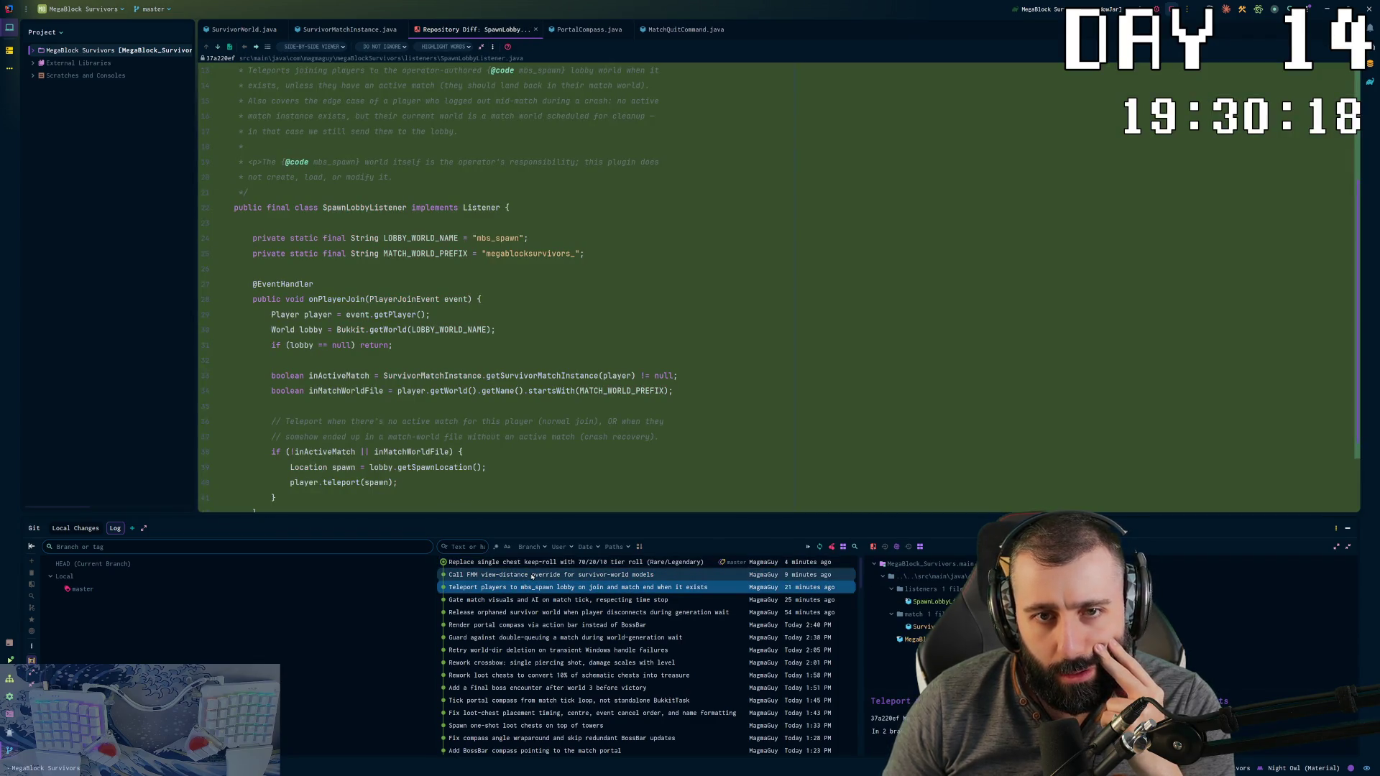
pyautogui.click(551, 575)
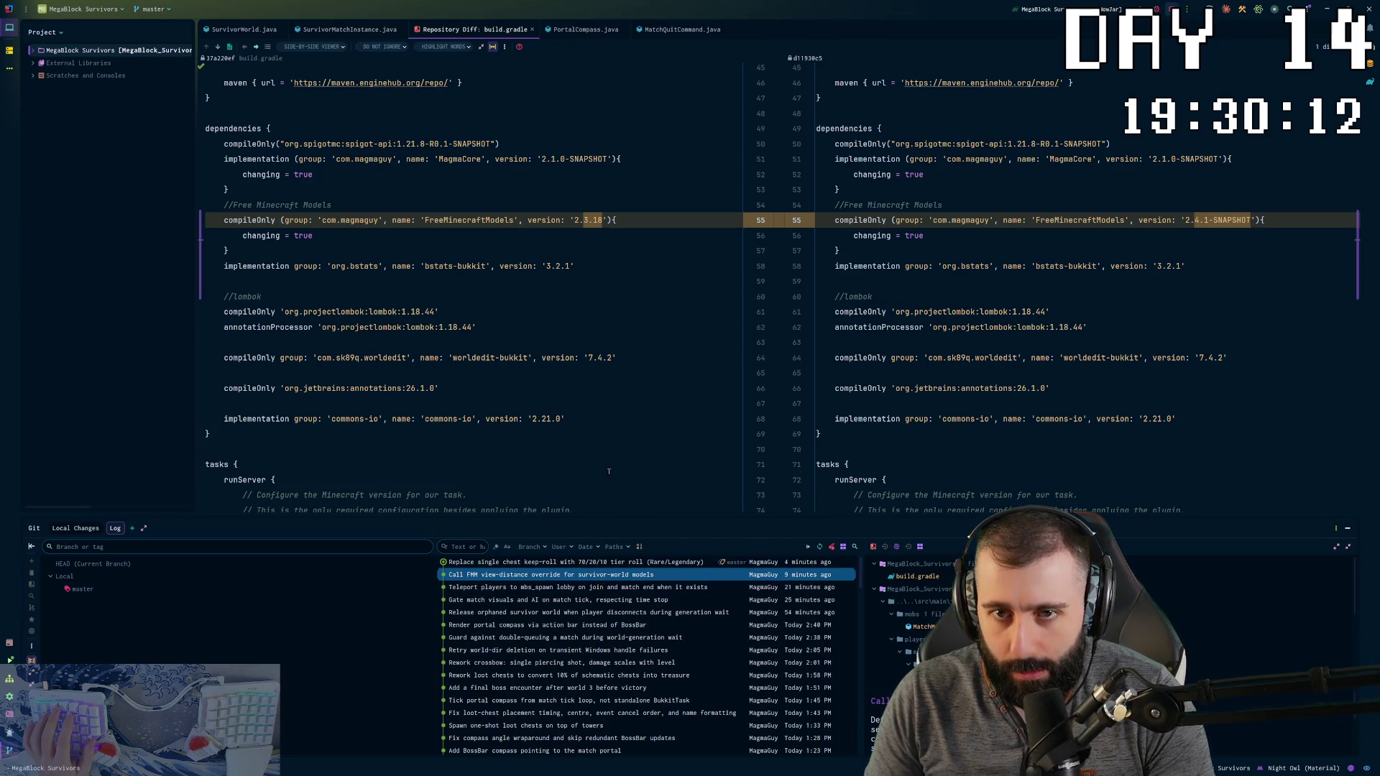
pyautogui.scroll(-8, 1028, 439)
pyautogui.scroll(20, 1074, 424)
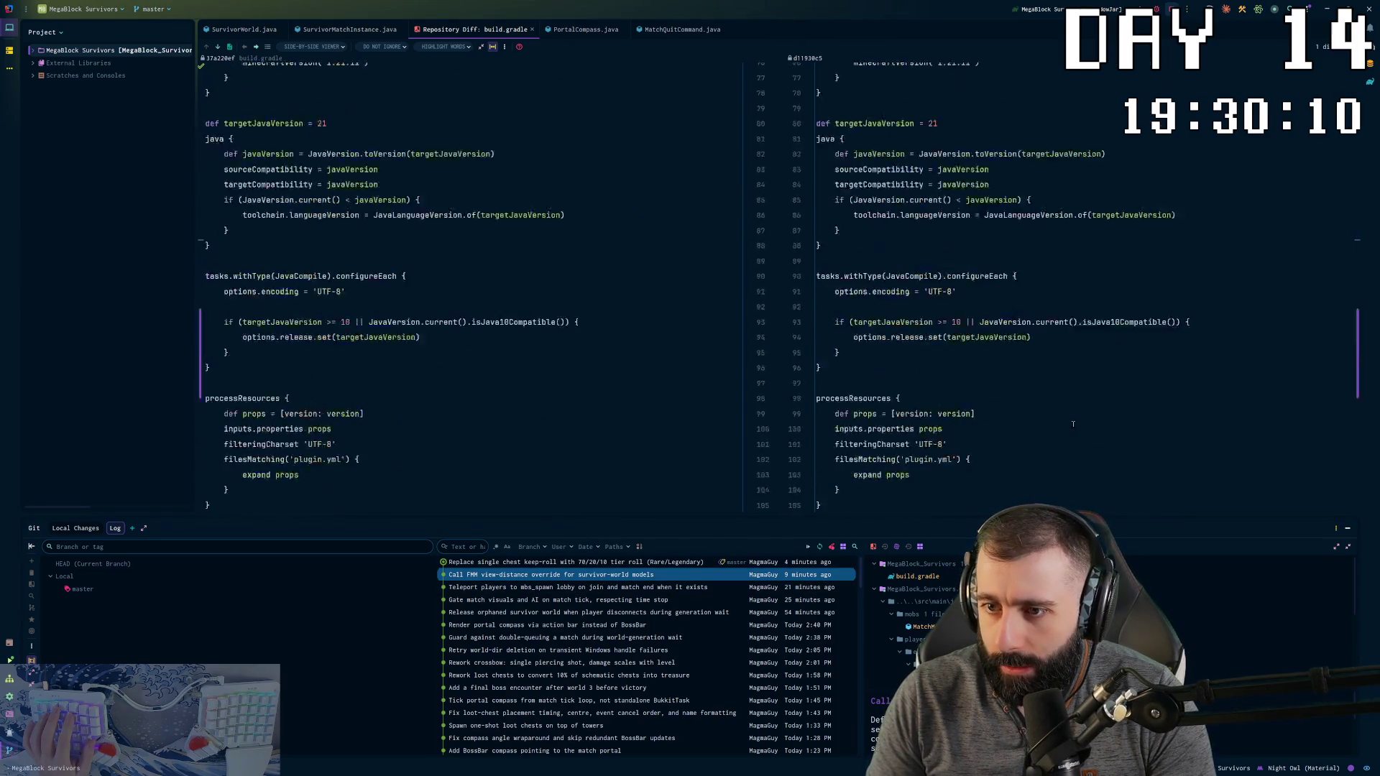
# Step: Review the newest commit's RewardPoolService 70/20/10 tier-roll diff, with the agent chat alongside
pyautogui.click(595, 563)
pyautogui.moveTo(975, 397)
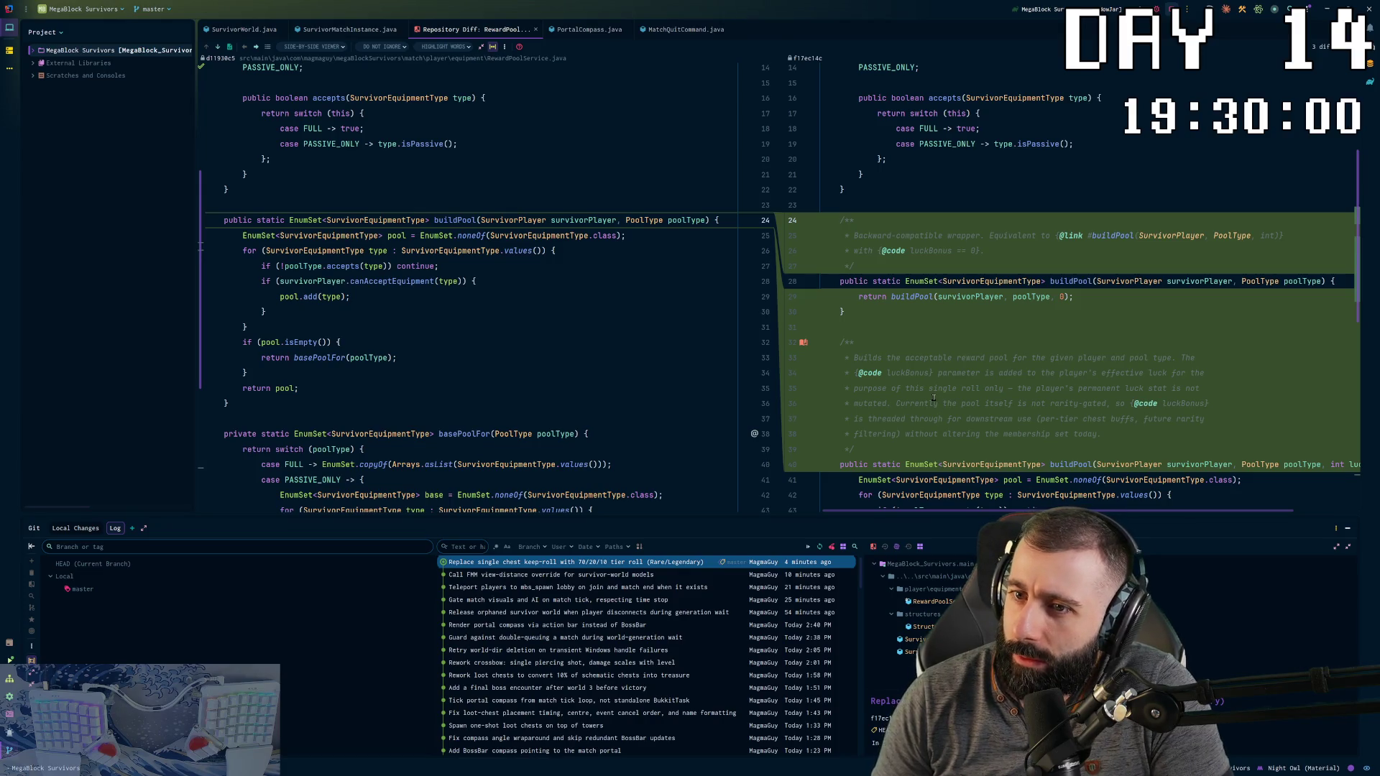
pyautogui.hscroll(1, 935, 397)
pyautogui.hscroll(-1, 934, 397)
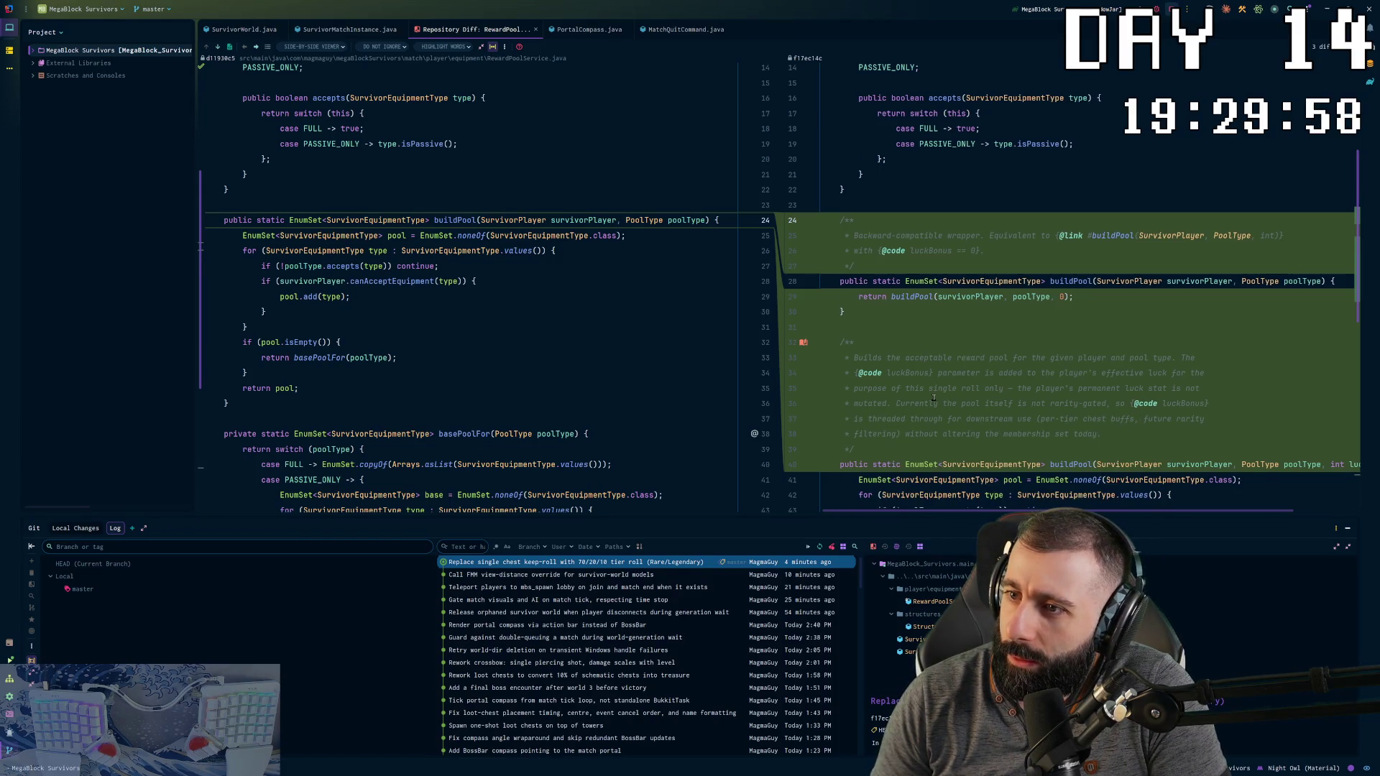
pyautogui.scroll(-5, 870, 346)
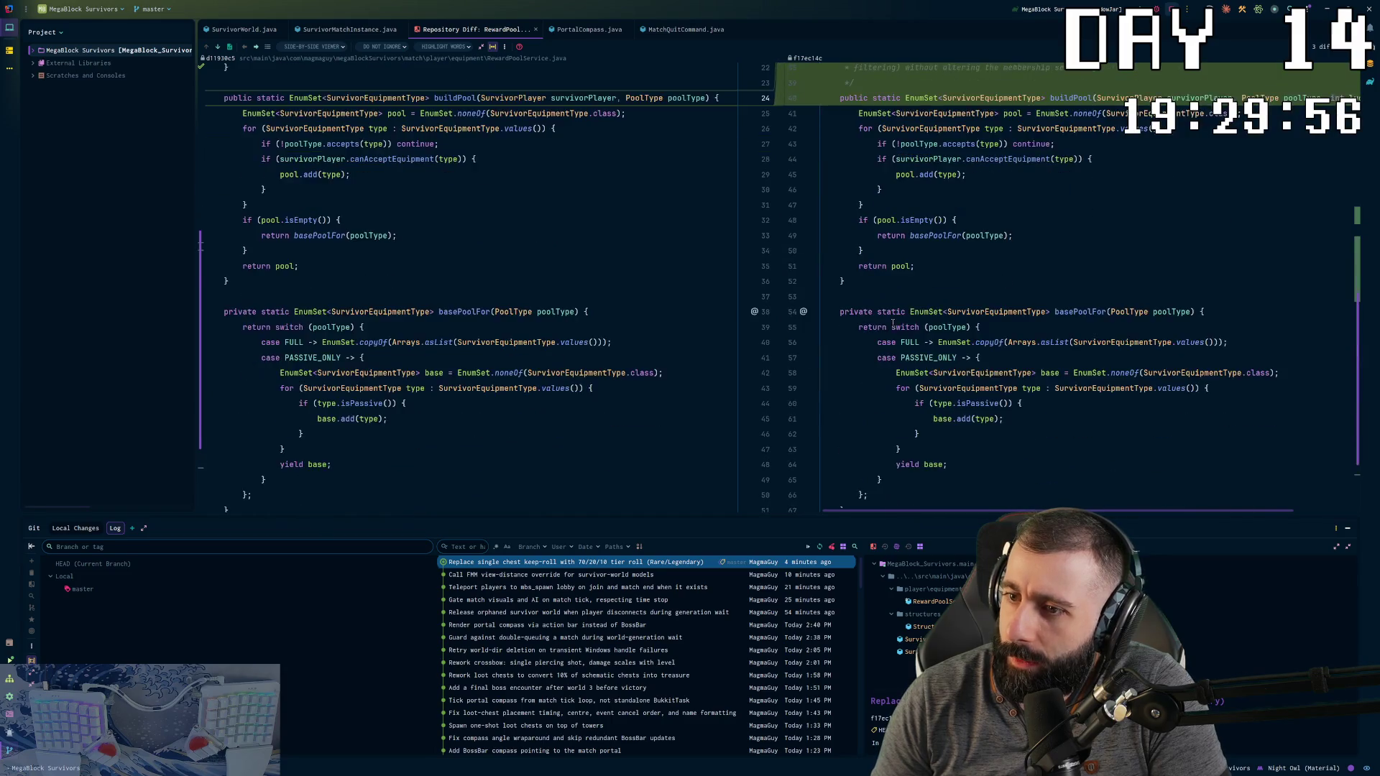
pyautogui.scroll(5, 891, 328)
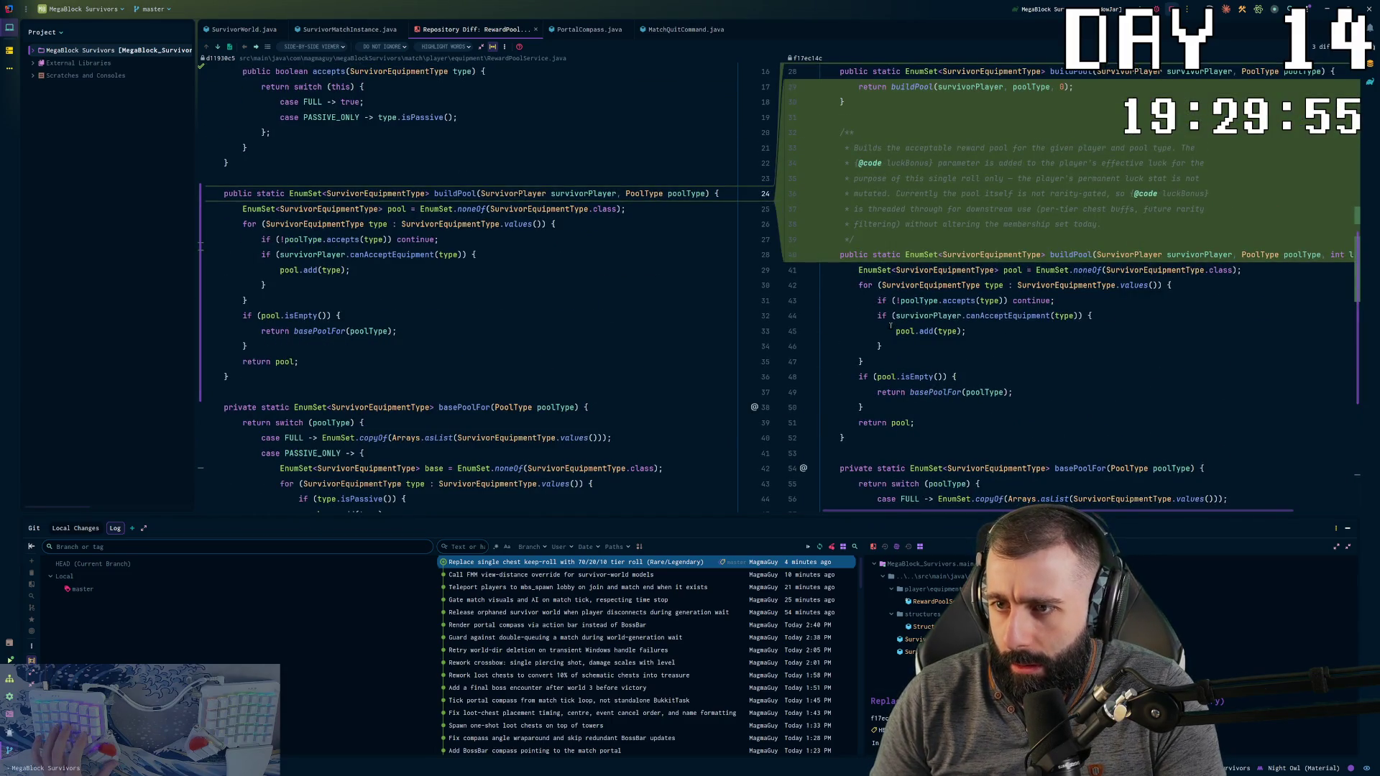
pyautogui.scroll(5, 891, 325)
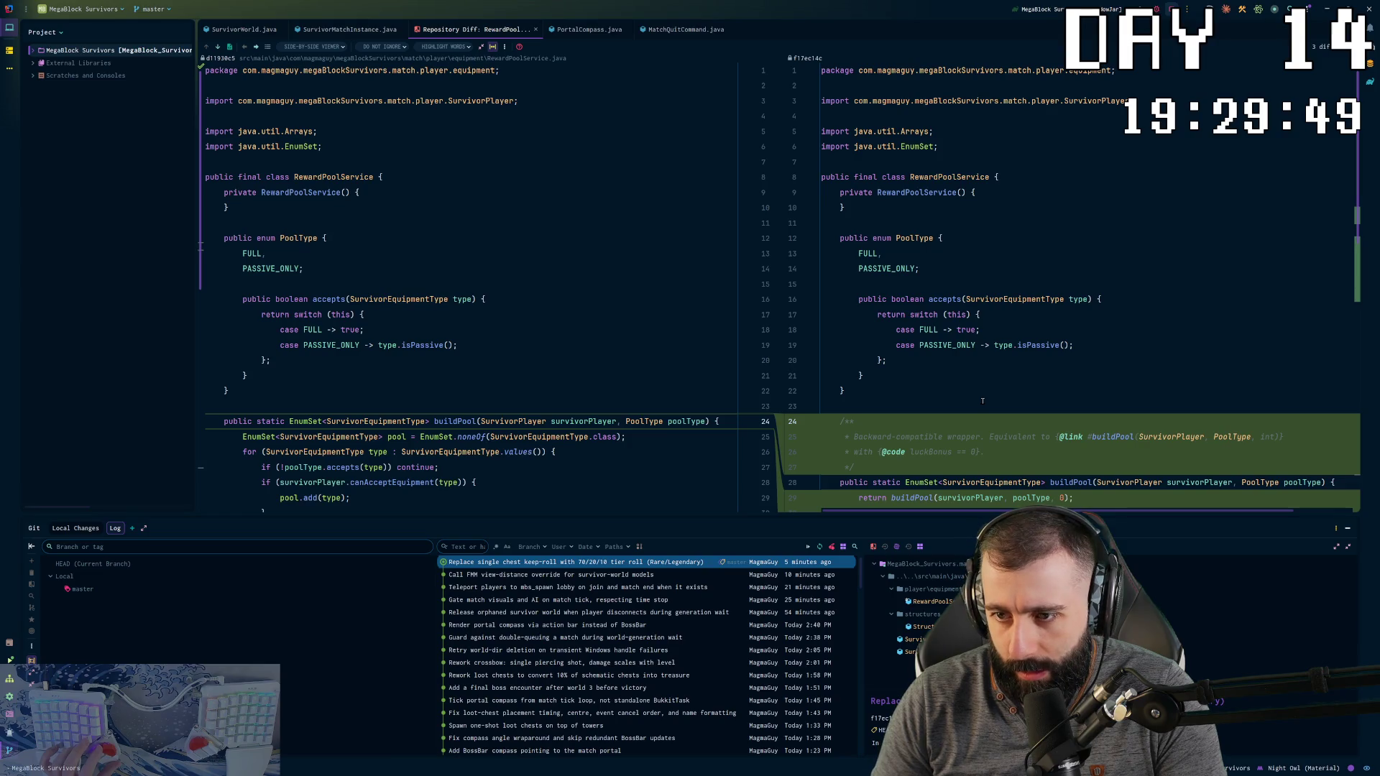
pyautogui.hotkey('alt', 'Tab')
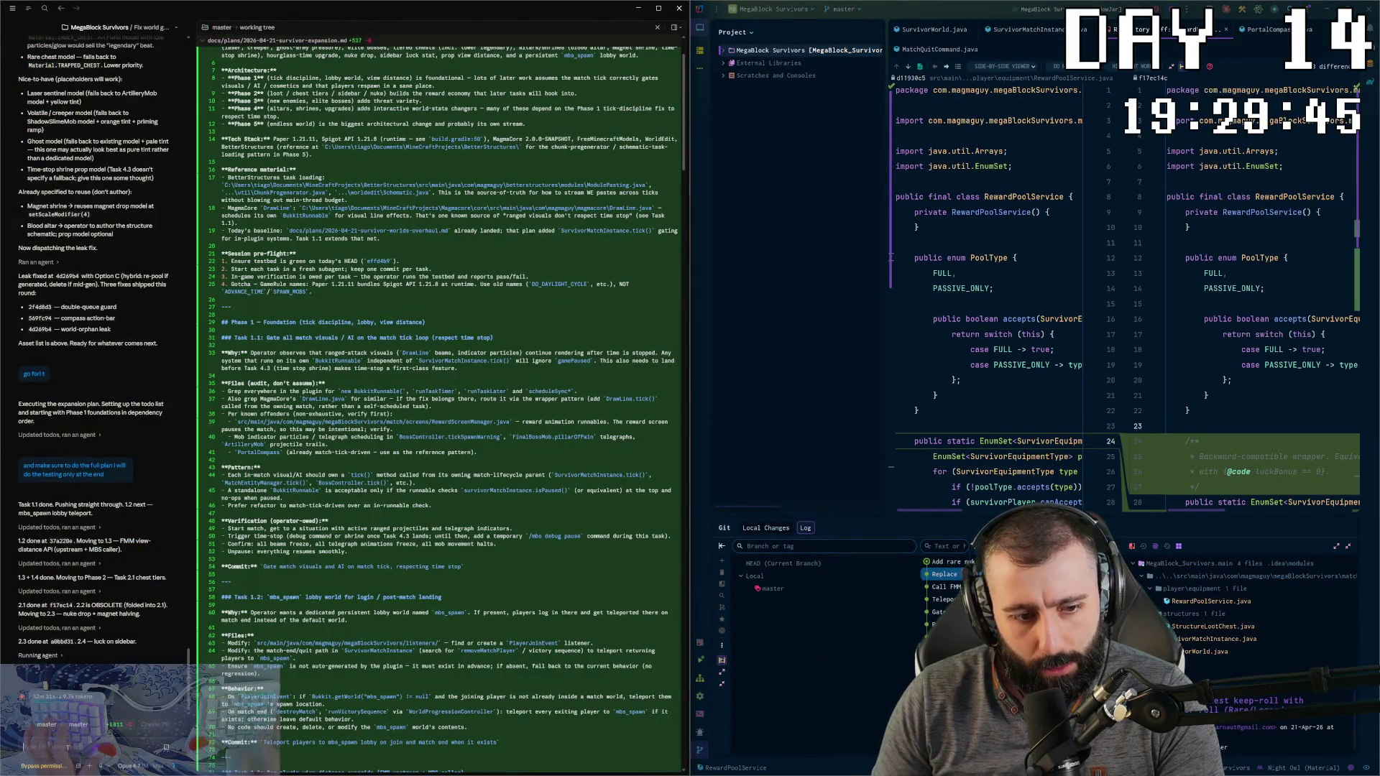
# Step: Ask Claude Code to remove the backward-compat wrapper it added for buildPool, keeping only the current version
pyautogui.write('remopve')
pyautogui.press('BackSpace')
pyautogui.press('BackSpace')
pyautogui.press('BackSpace')
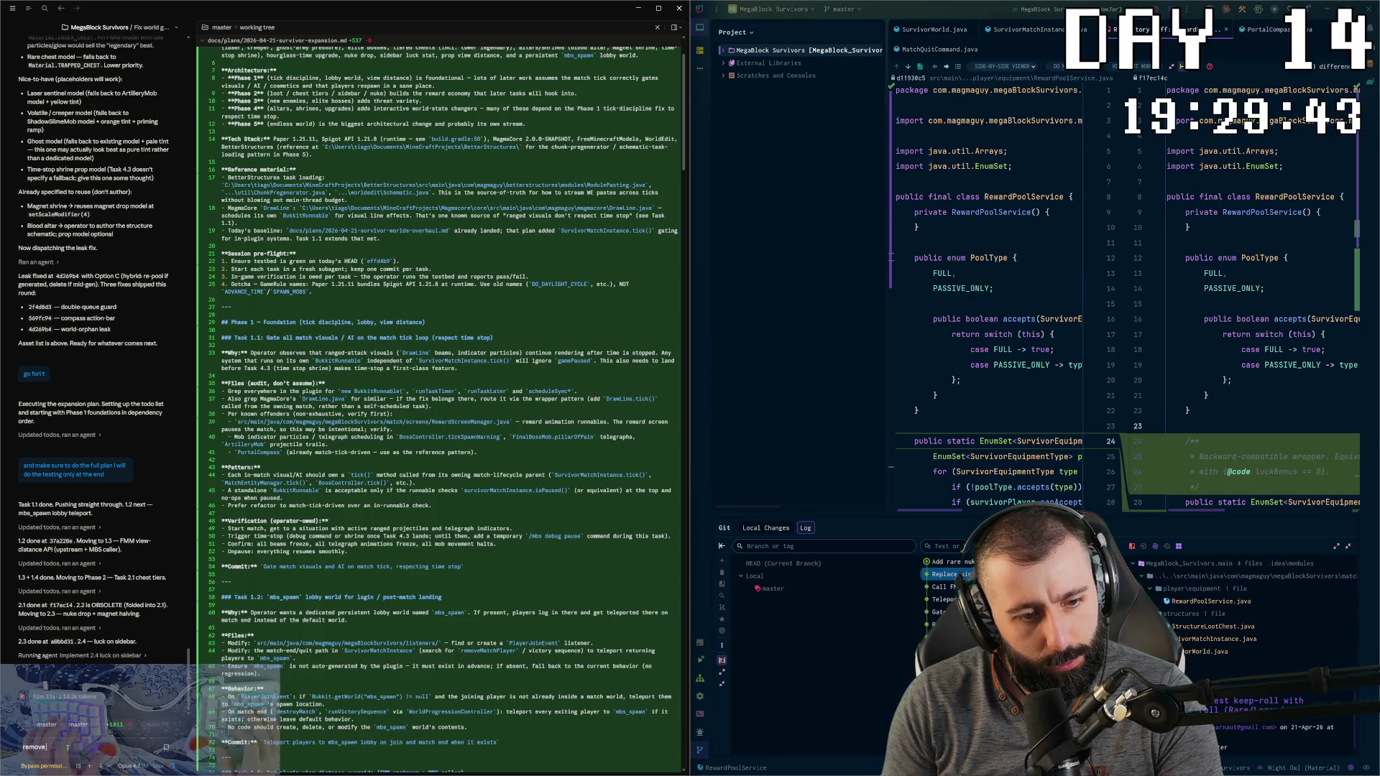
pyautogui.write('existing')
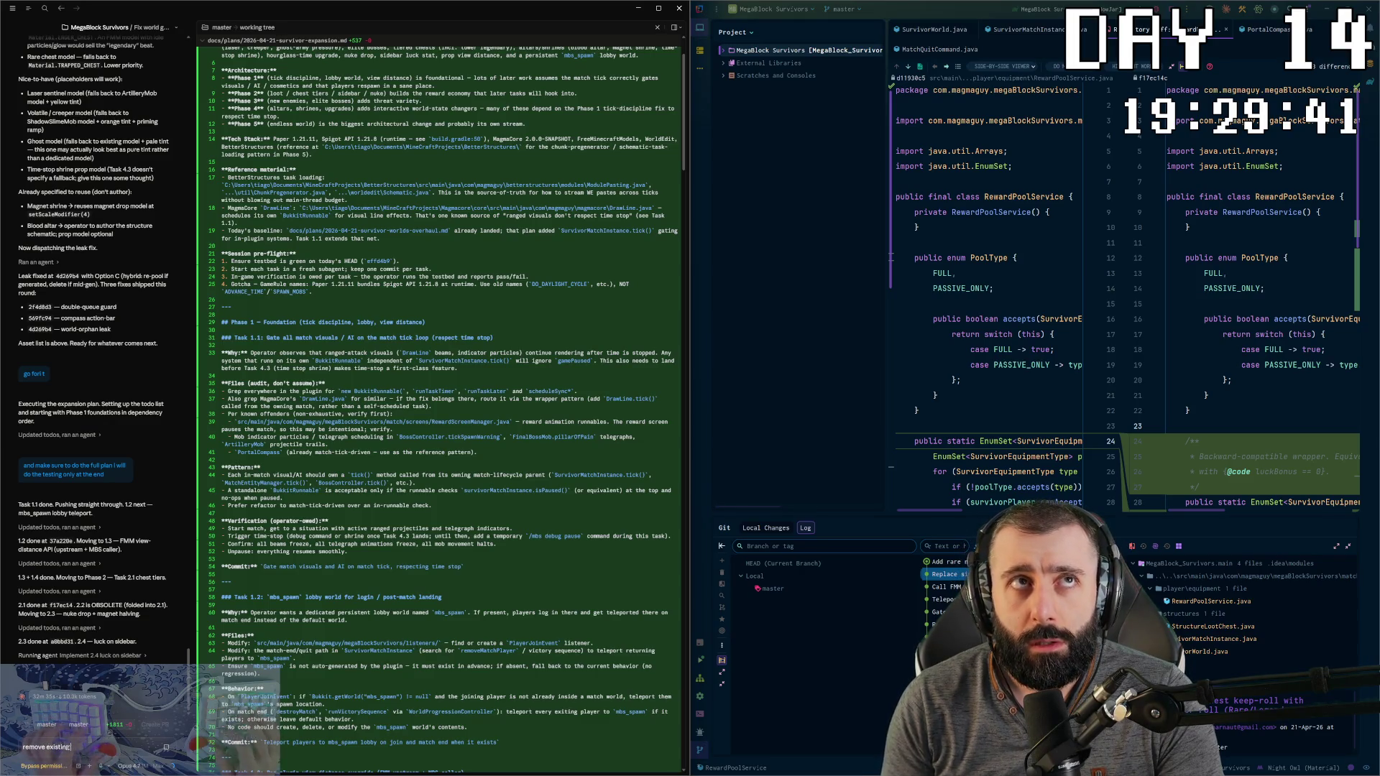
pyautogui.write(' backward compat')
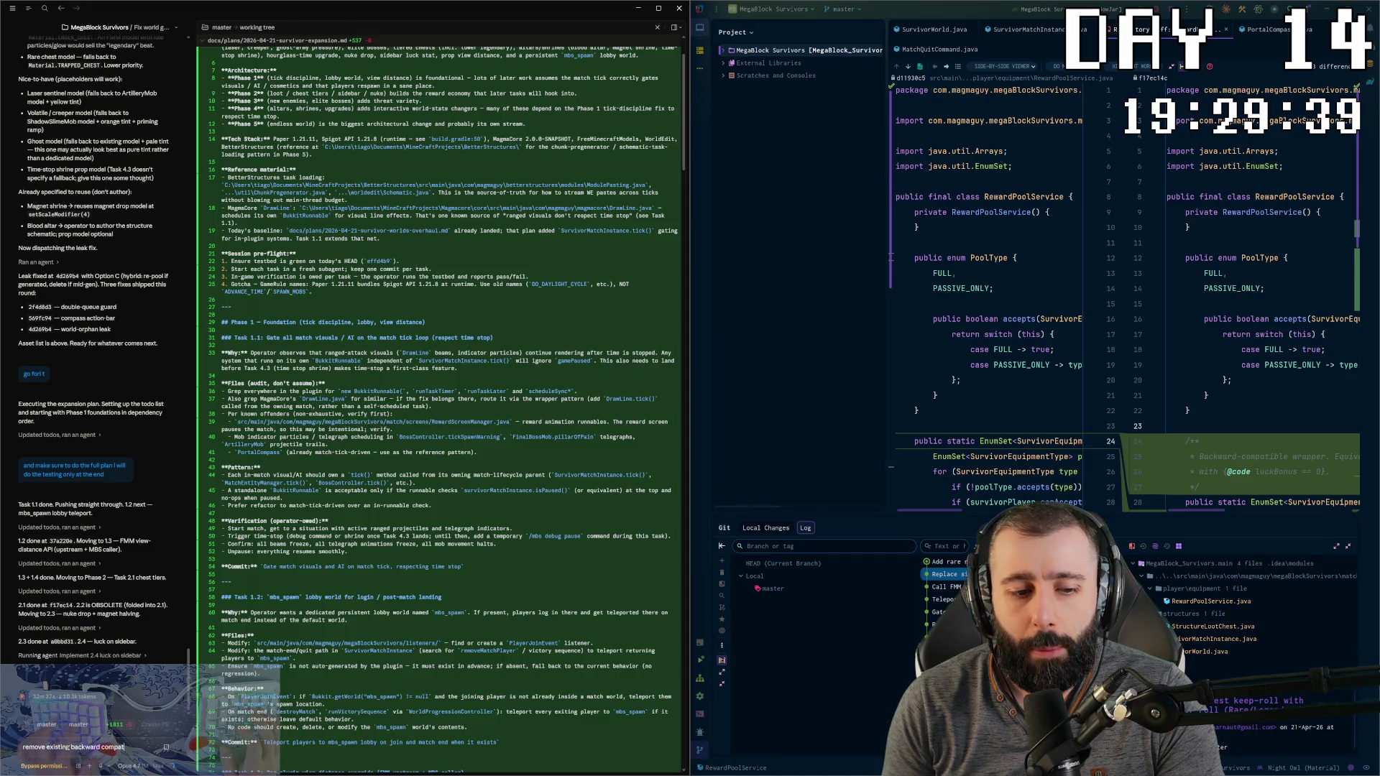
pyautogui.write(' code for c')
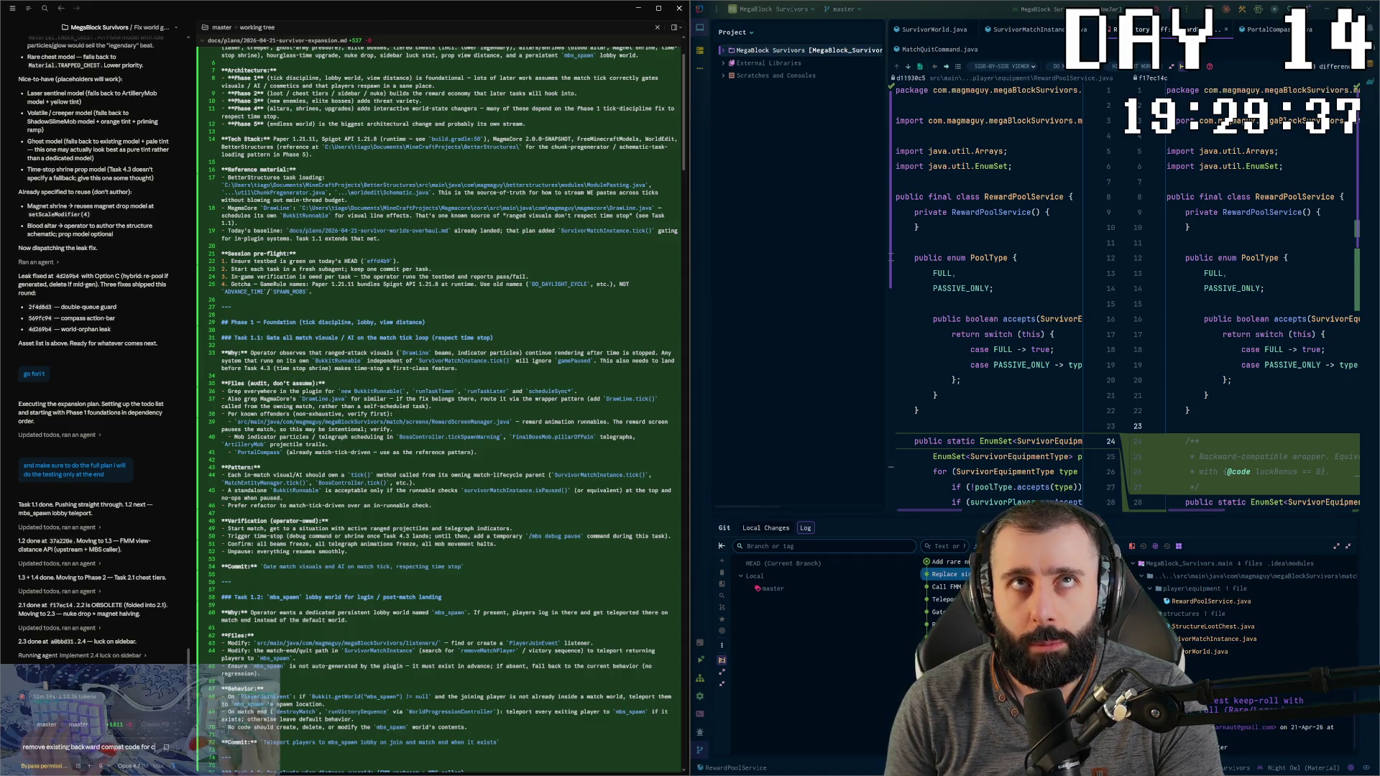
pyautogui.write('ompat with ou')
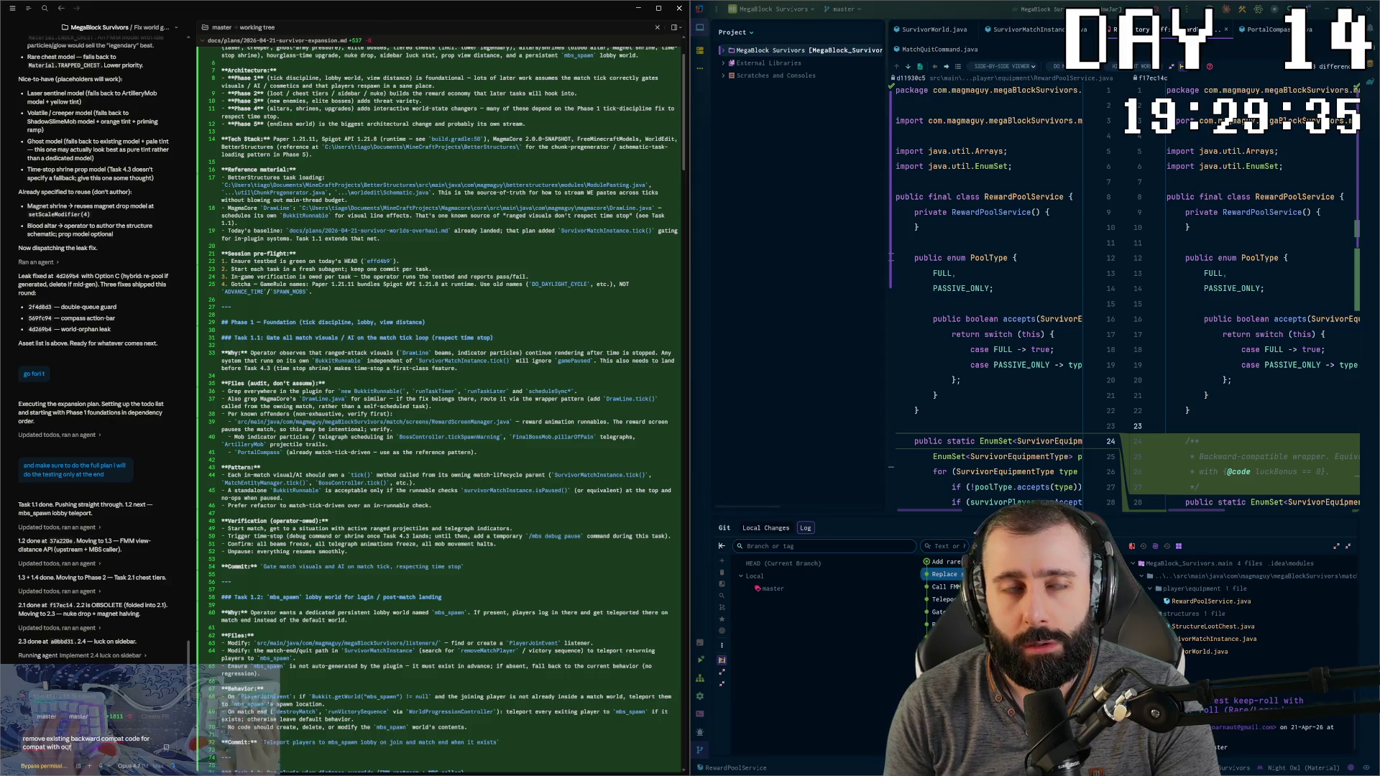
pyautogui.write('rselves like the one you added for')
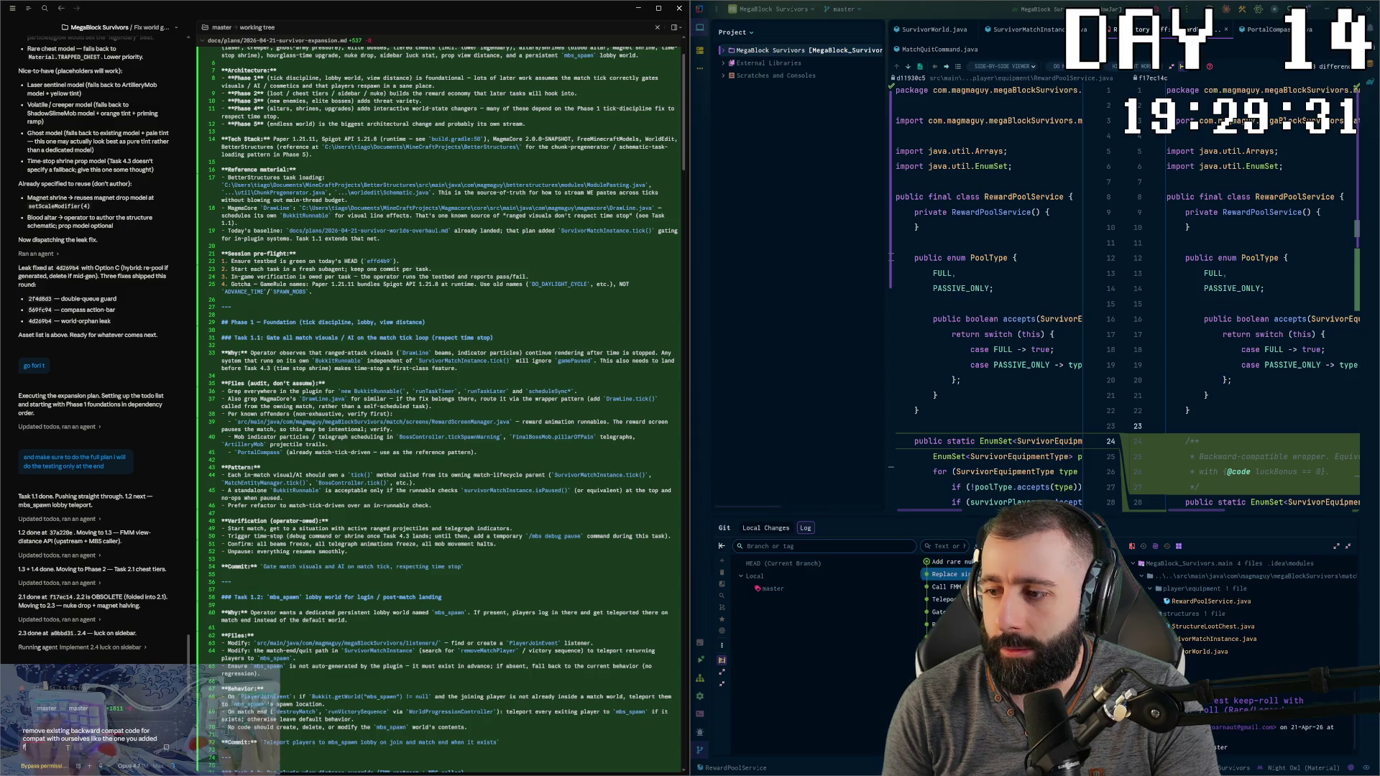
pyautogui.hscroll(5, 1136, 472)
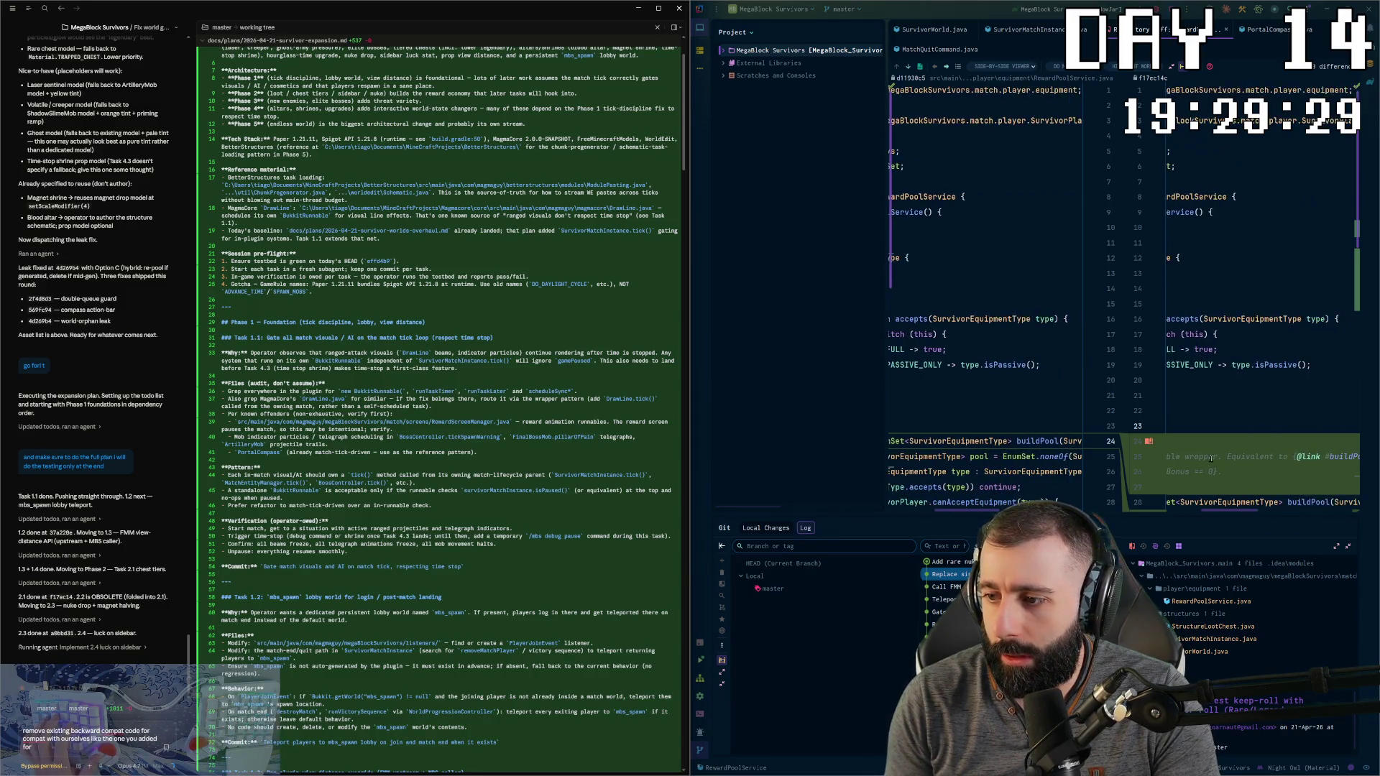
pyautogui.write(' build')
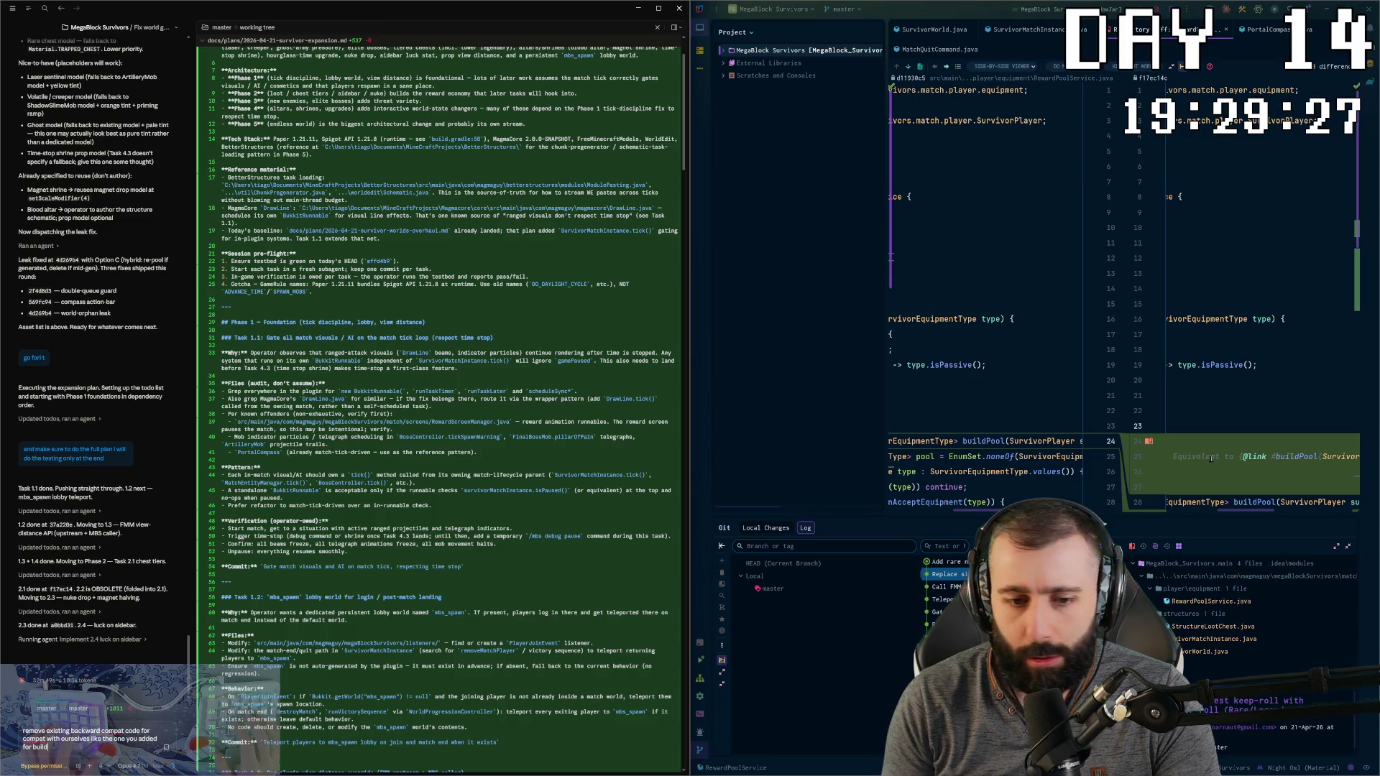
pyautogui.write('Pool,')
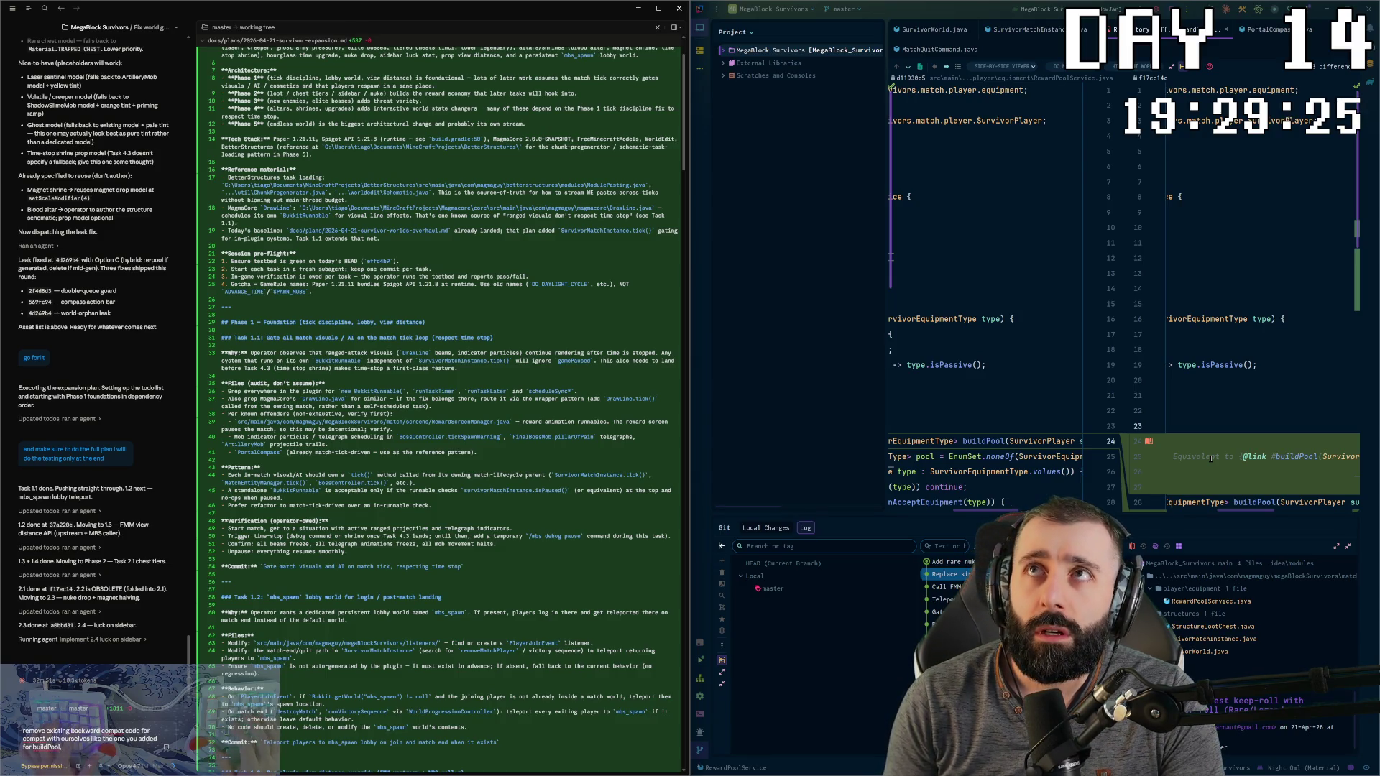
pyautogui.write(' v1 is')
pyautogui.write("n't out")
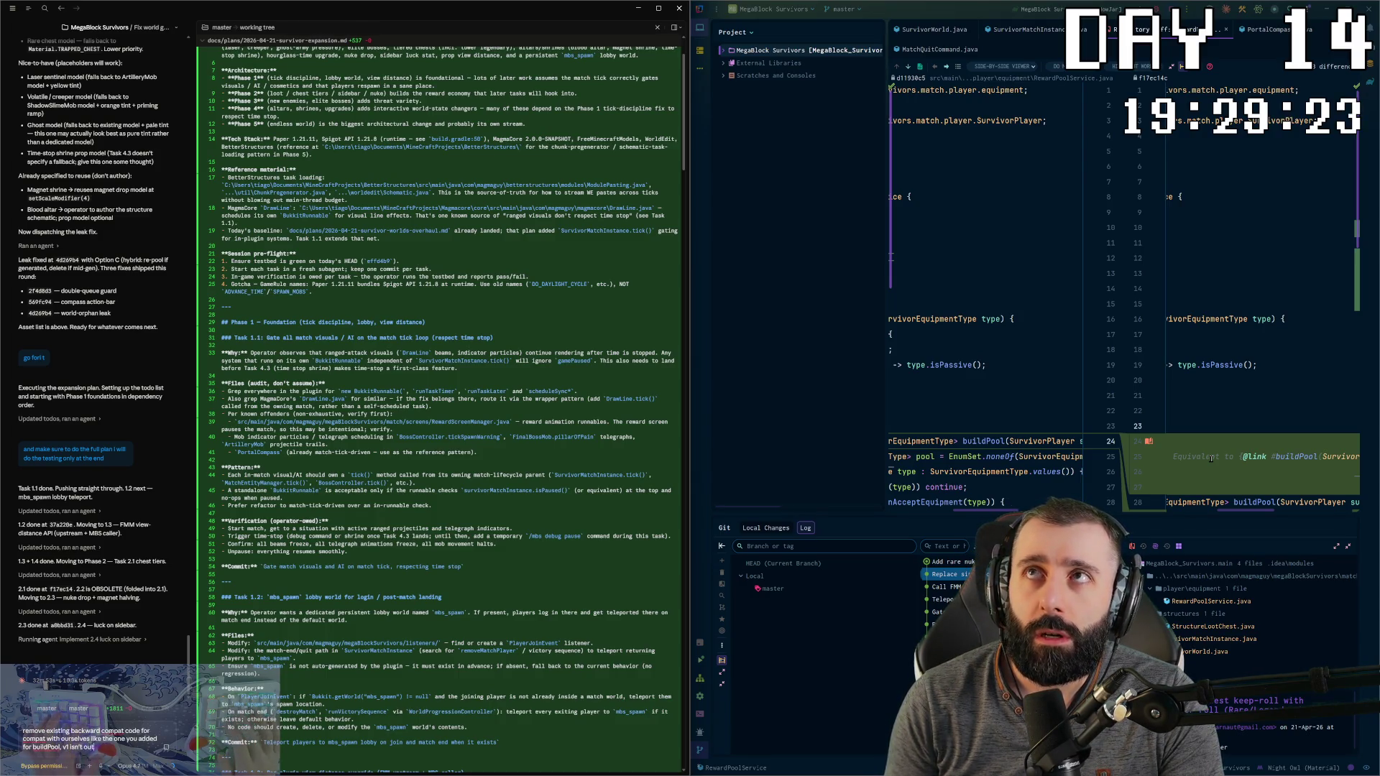
pyautogui.write(' yet and')
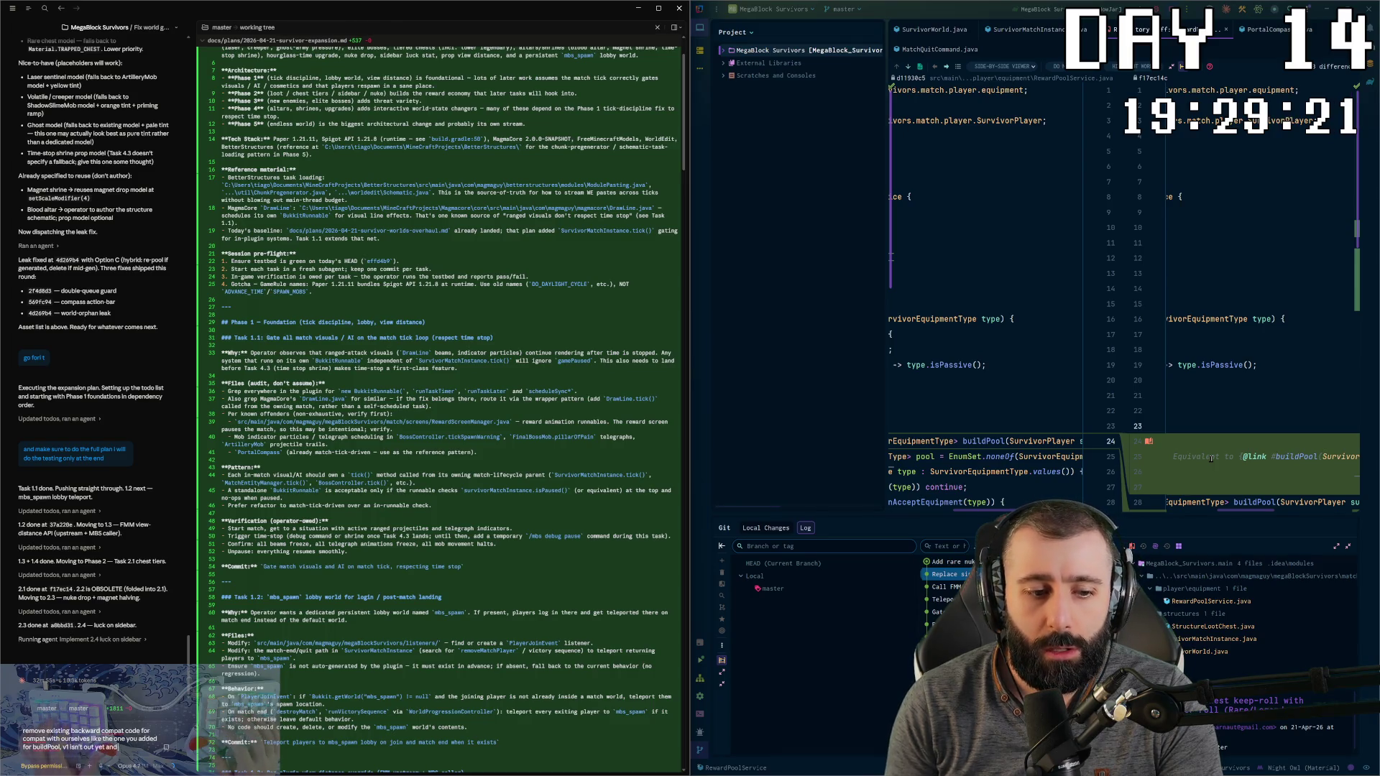
pyautogui.write(' on')
pyautogui.write('ne e')
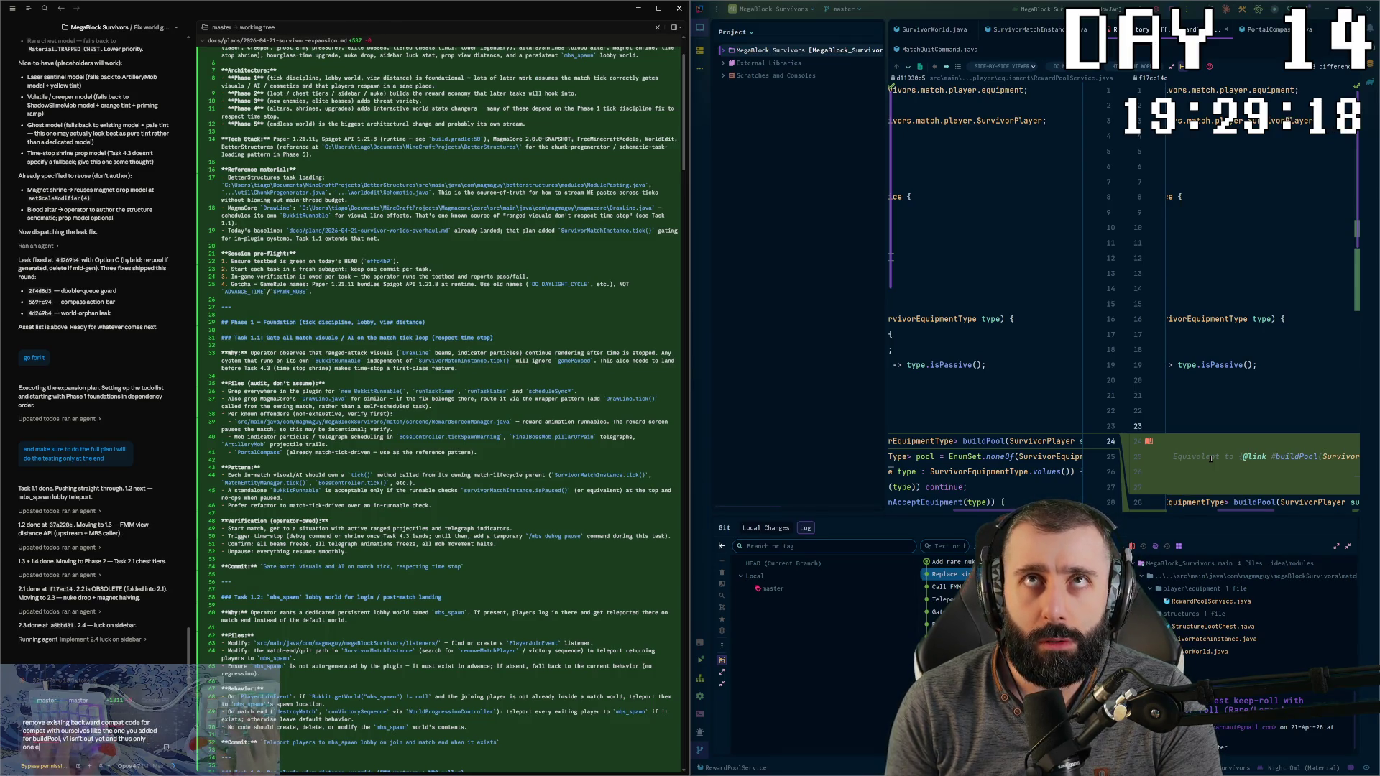
pyautogui.press('BackSpace')
pyautogui.write('working')
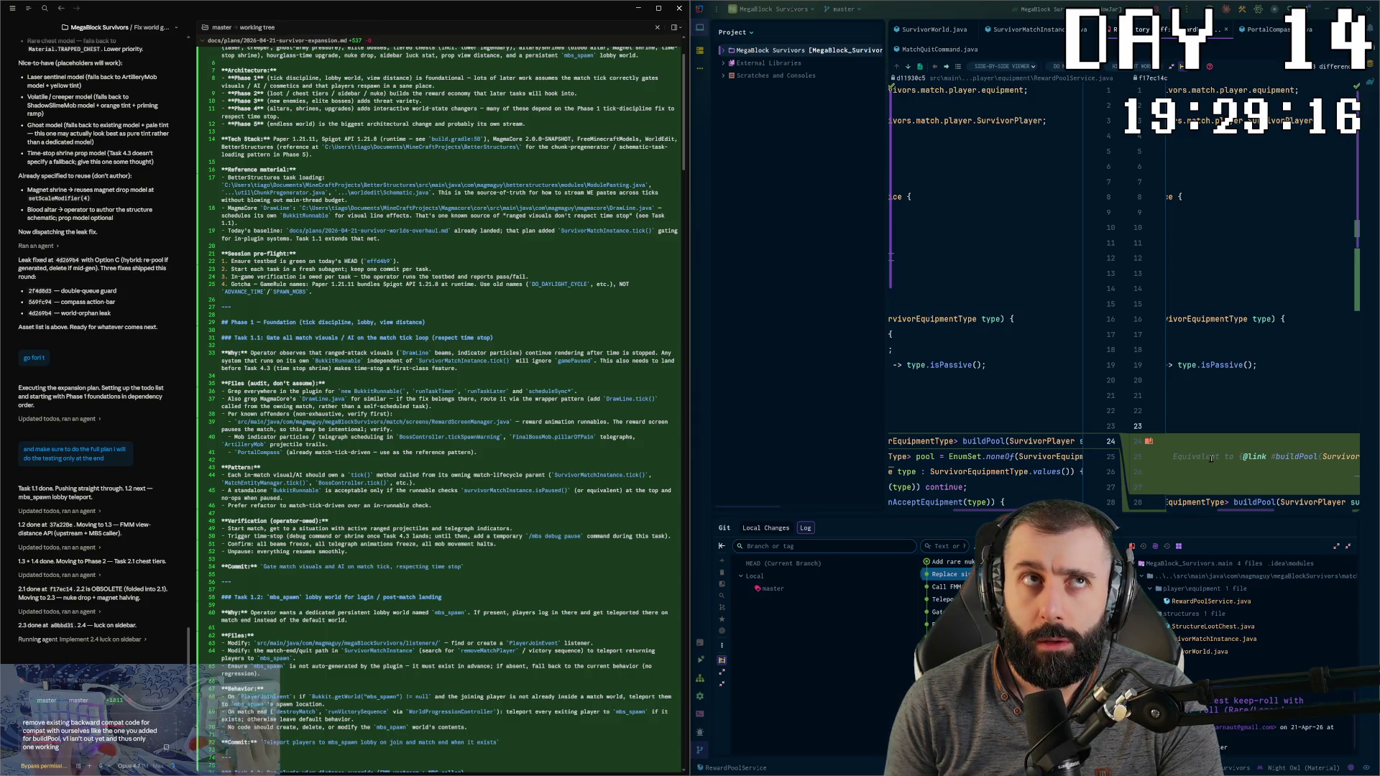
pyautogui.write(' version')
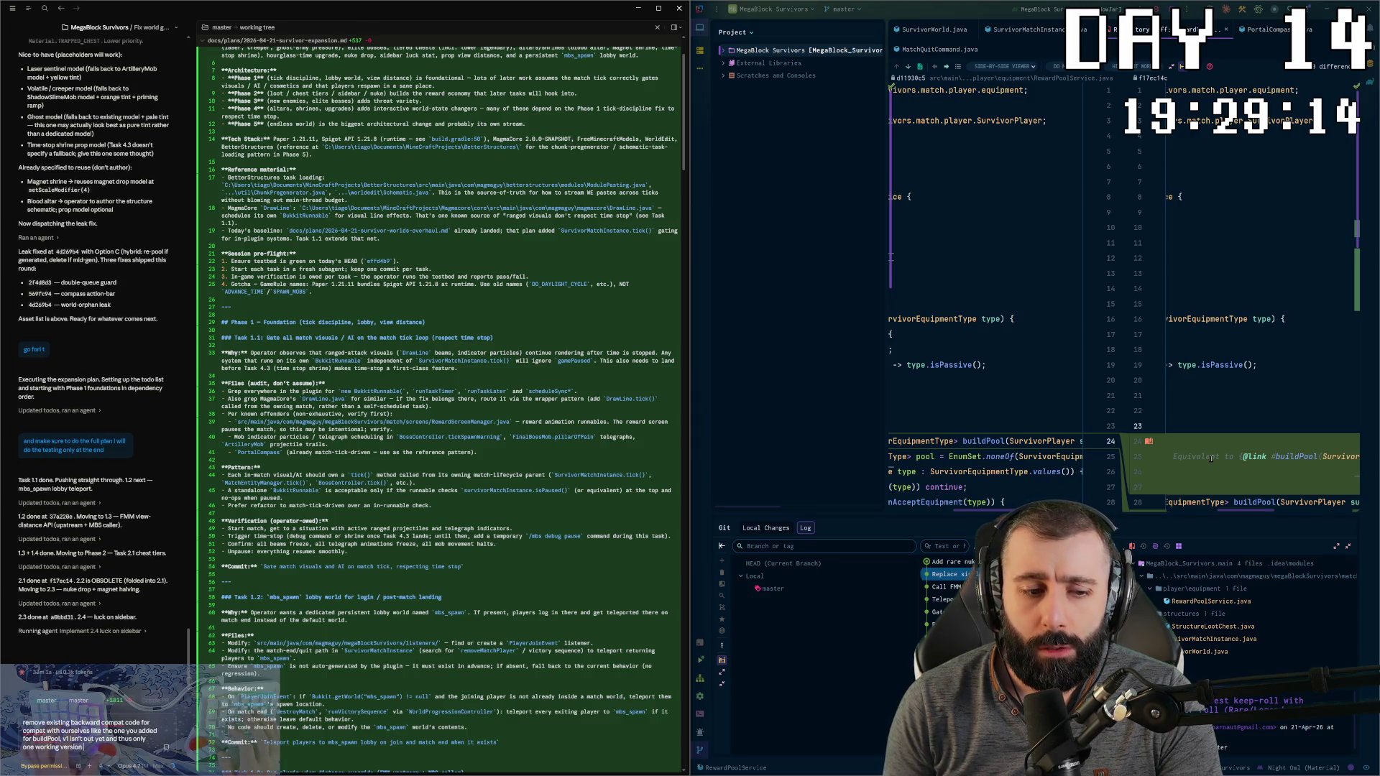
pyautogui.write(' of this')
pyautogui.write(' needs to be')
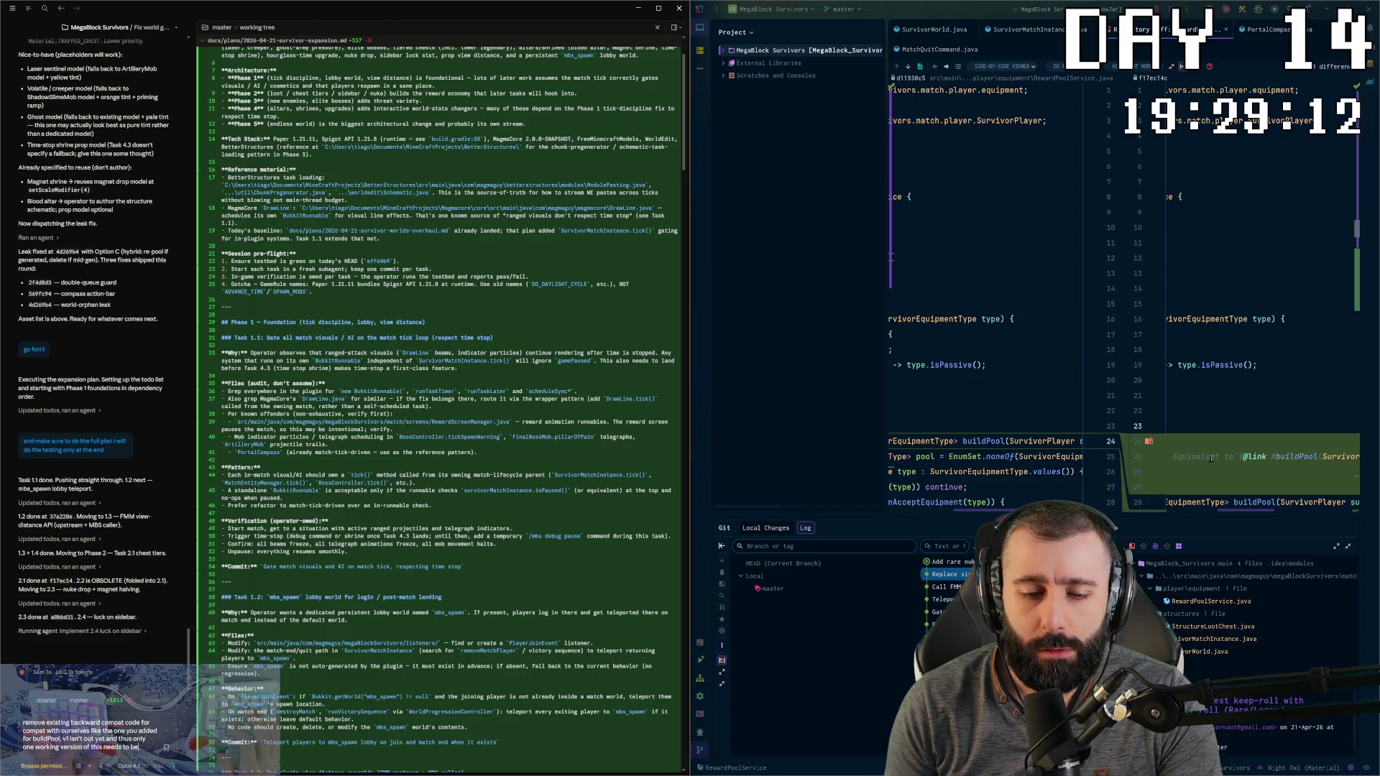
pyautogui.write(' accounte, the one')
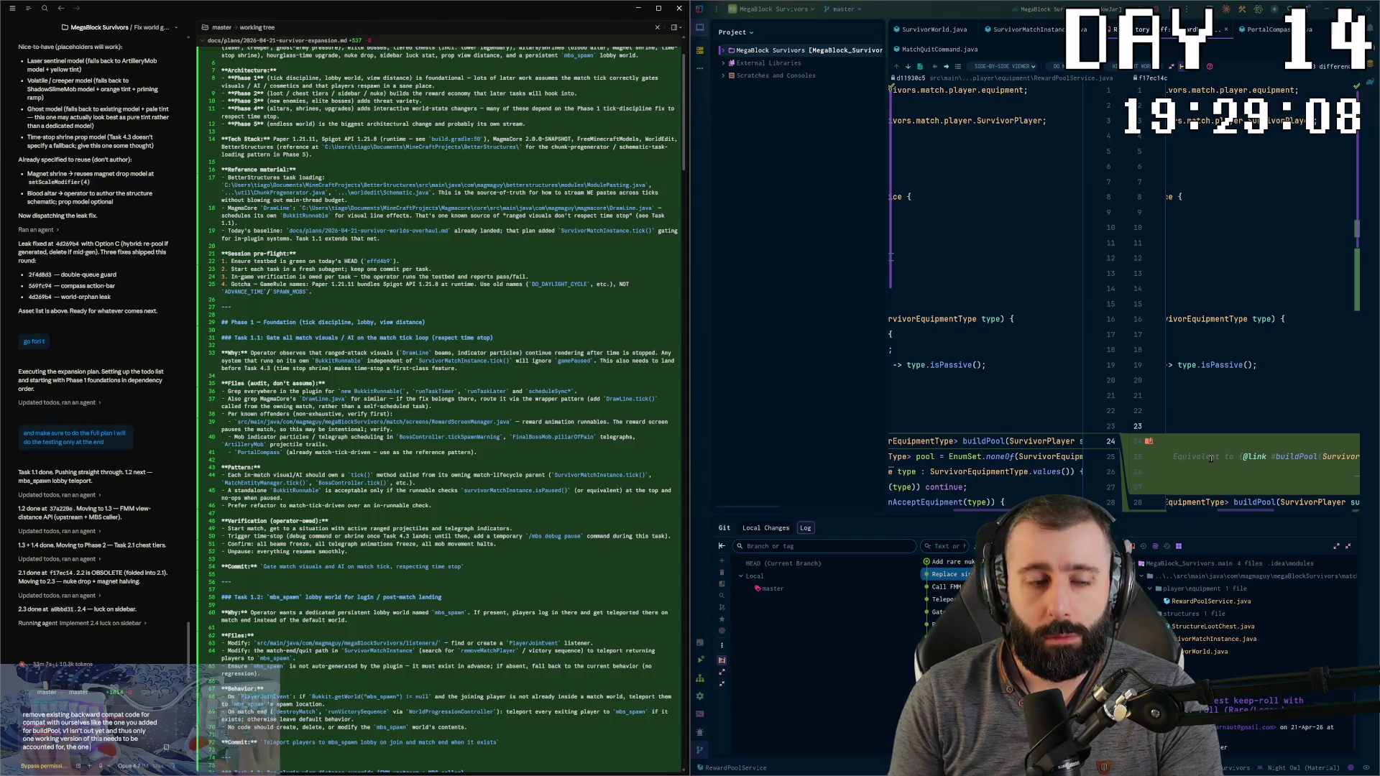
pyautogui.write(" we'll we're")
pyautogui.write('king on')
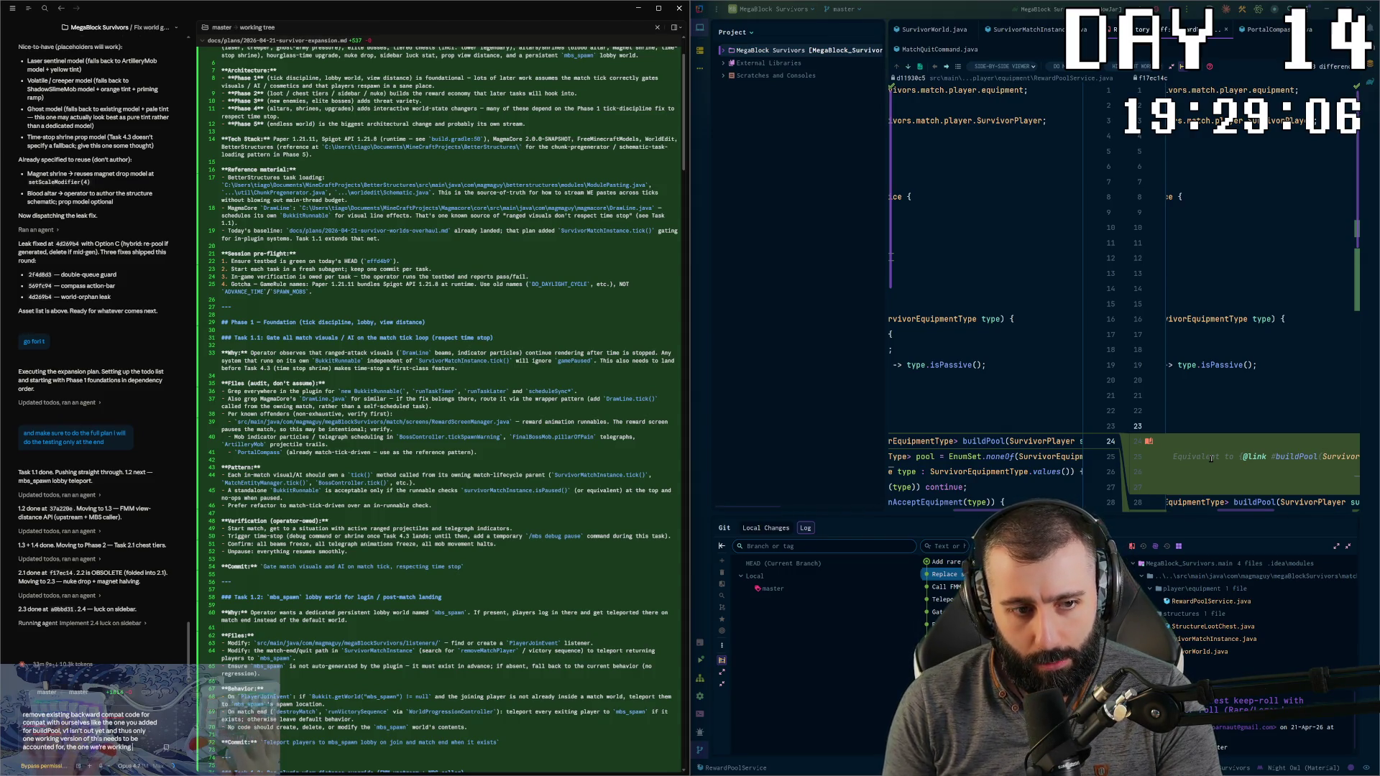
pyautogui.press('Return')
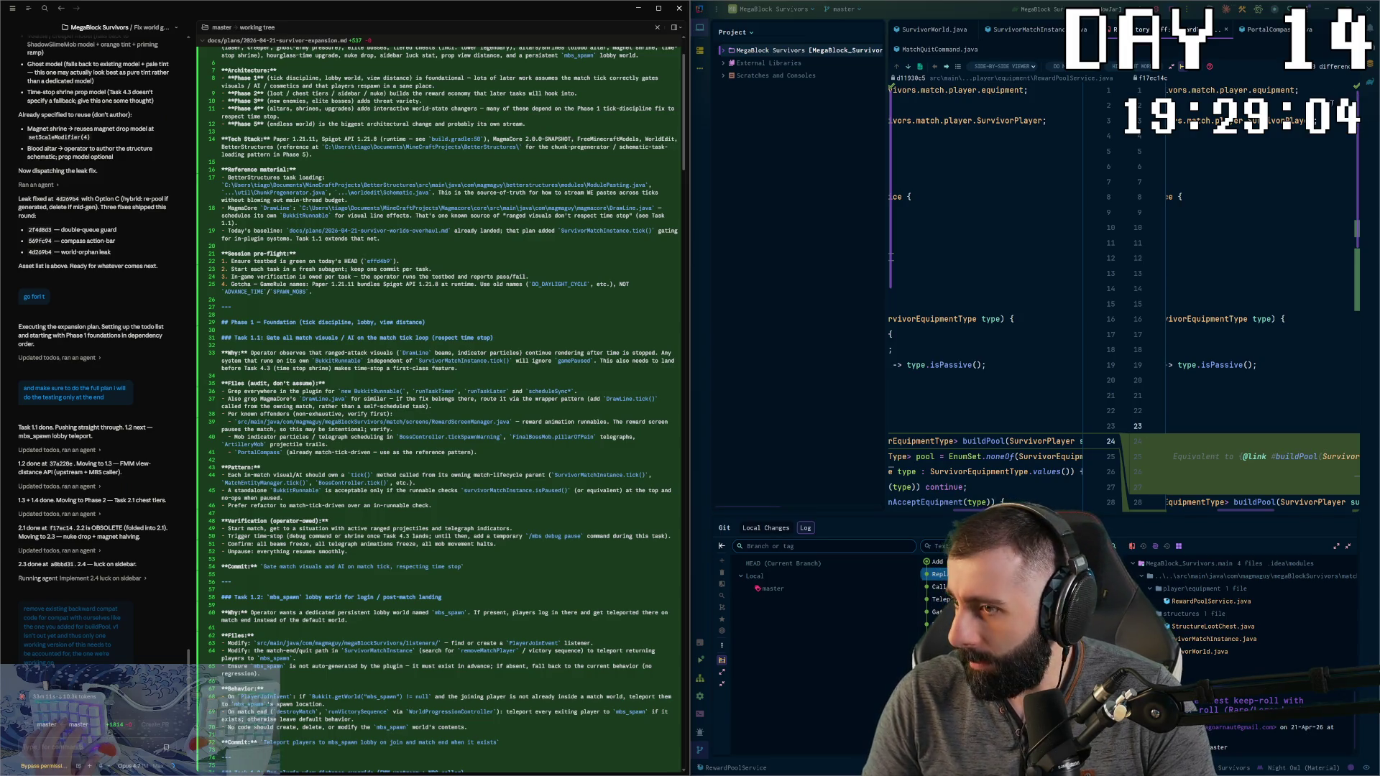
pyautogui.click(1348, 8)
# Step: Review the MatchInstanceListener isNuke pickup diff in the 'Add rare nuke drop and halve magnet drop rate' commit
pyautogui.click(558, 563)
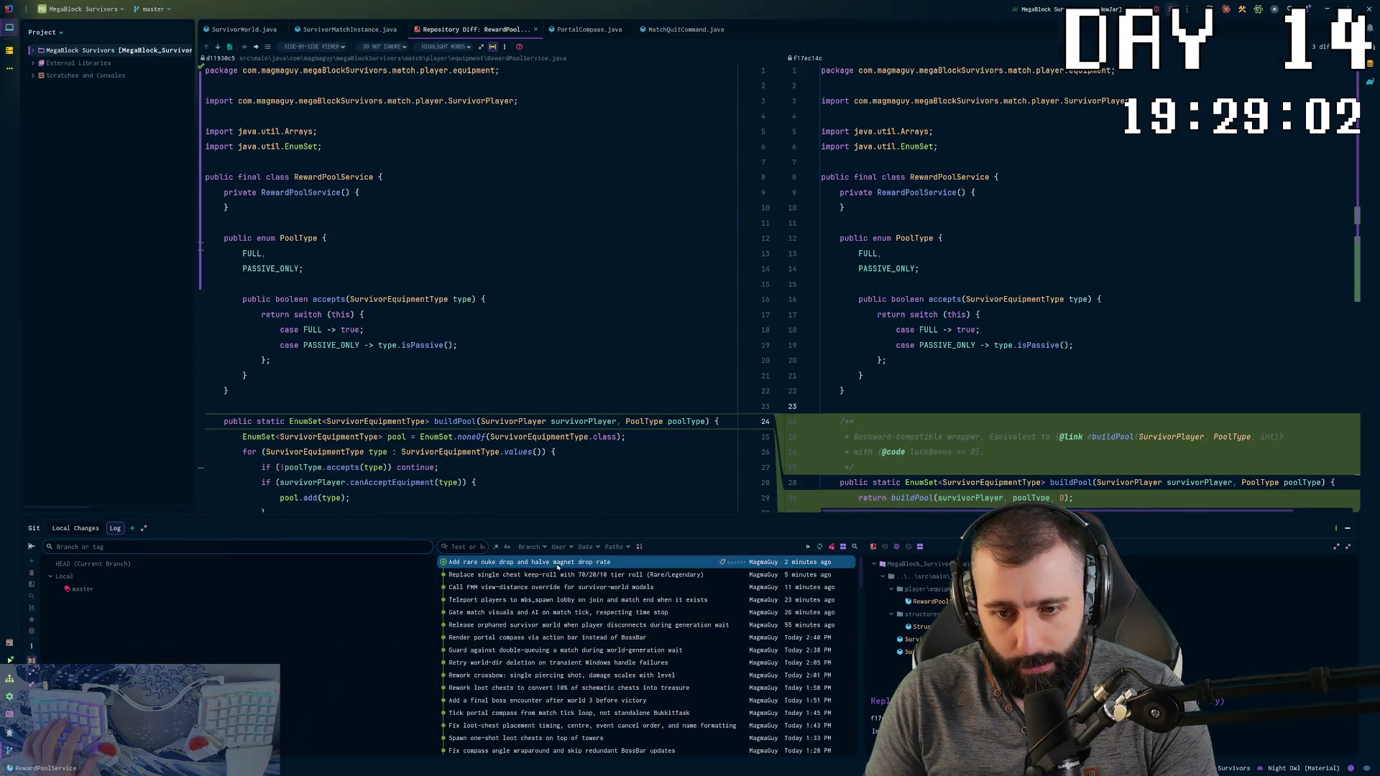
pyautogui.scroll(-10, 954, 361)
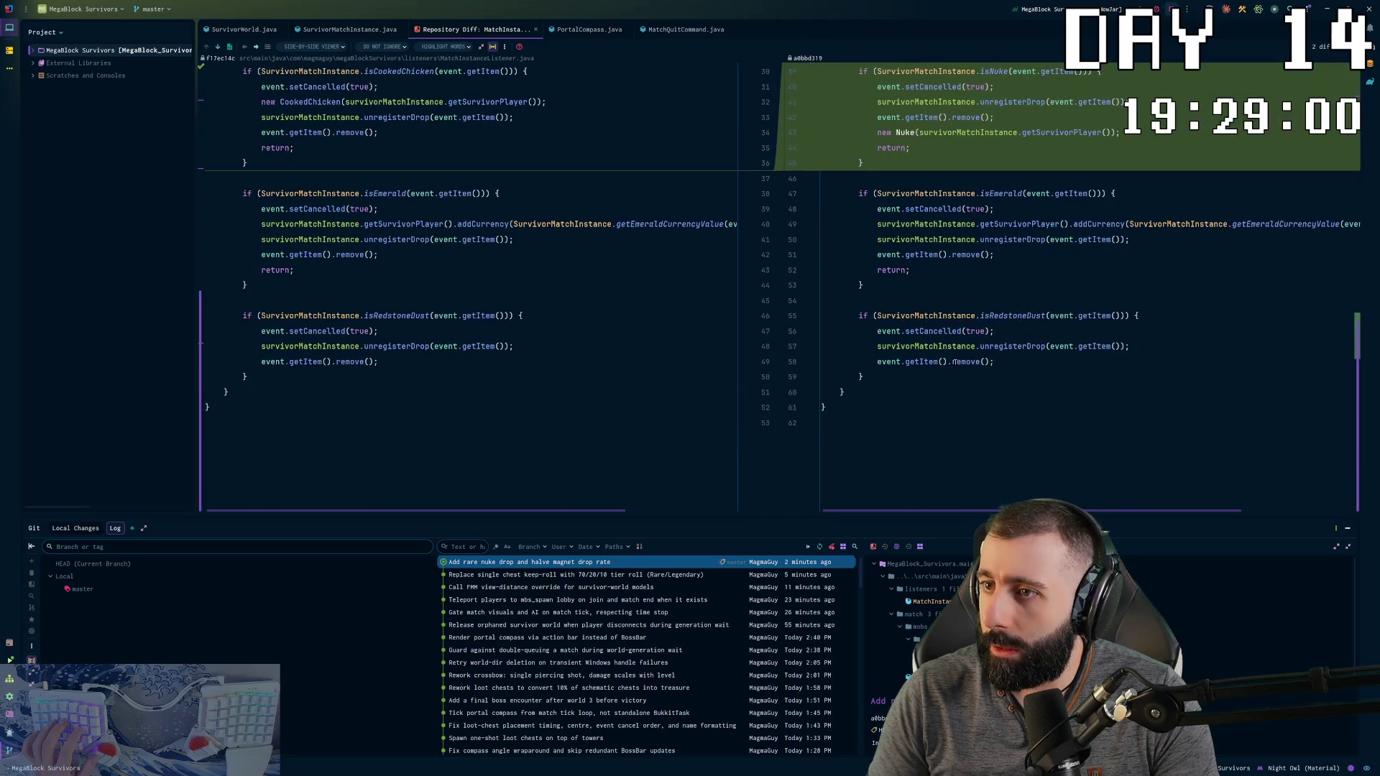
pyautogui.scroll(5, 1016, 355)
pyautogui.scroll(1, 1015, 355)
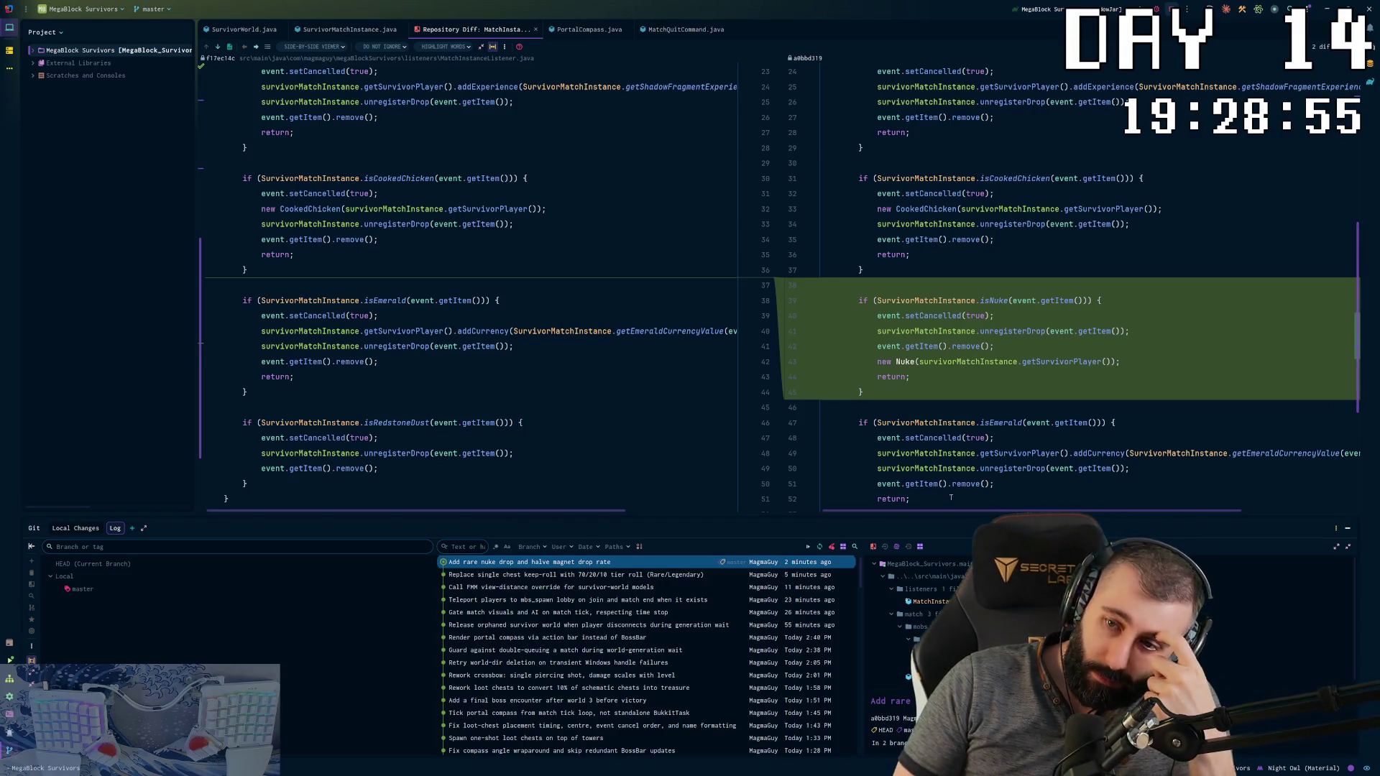
pyautogui.scroll(-3, 958, 423)
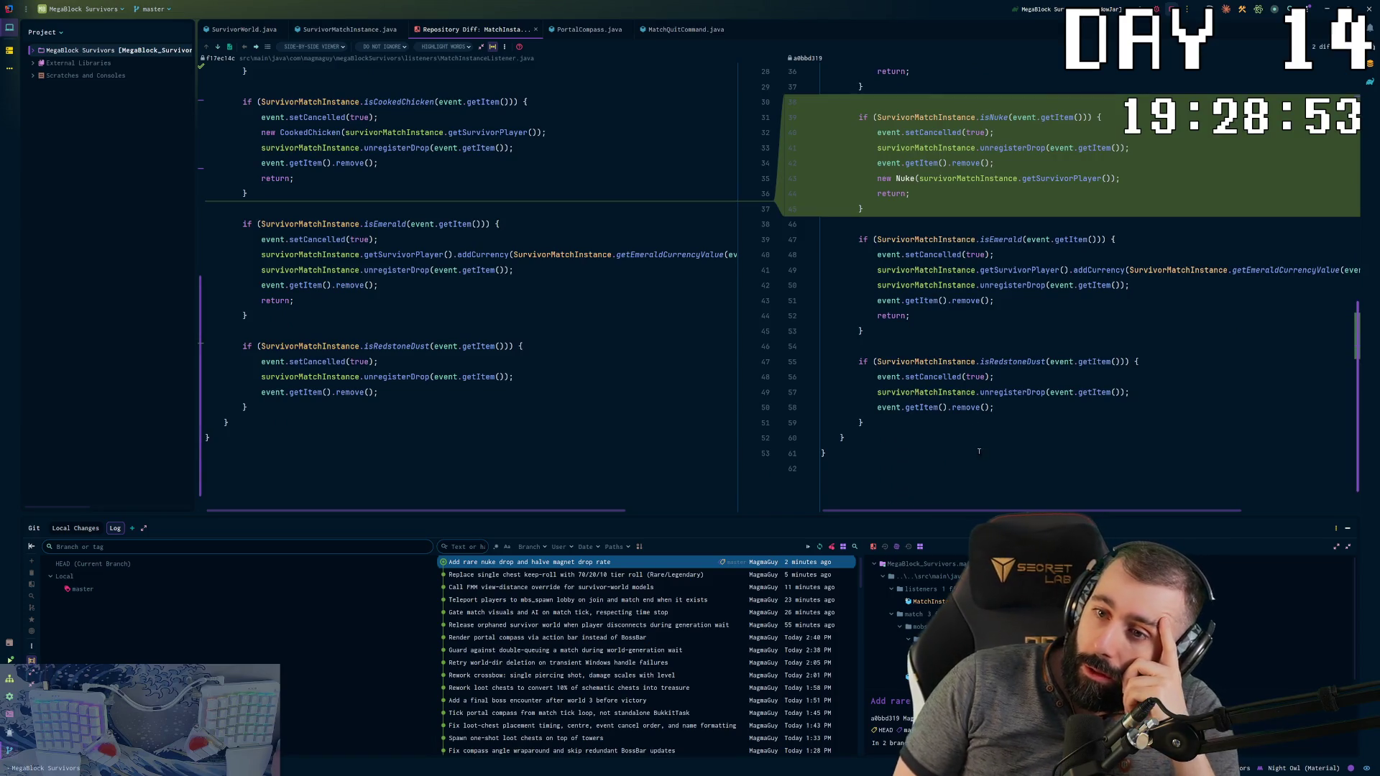
pyautogui.scroll(5, 1062, 349)
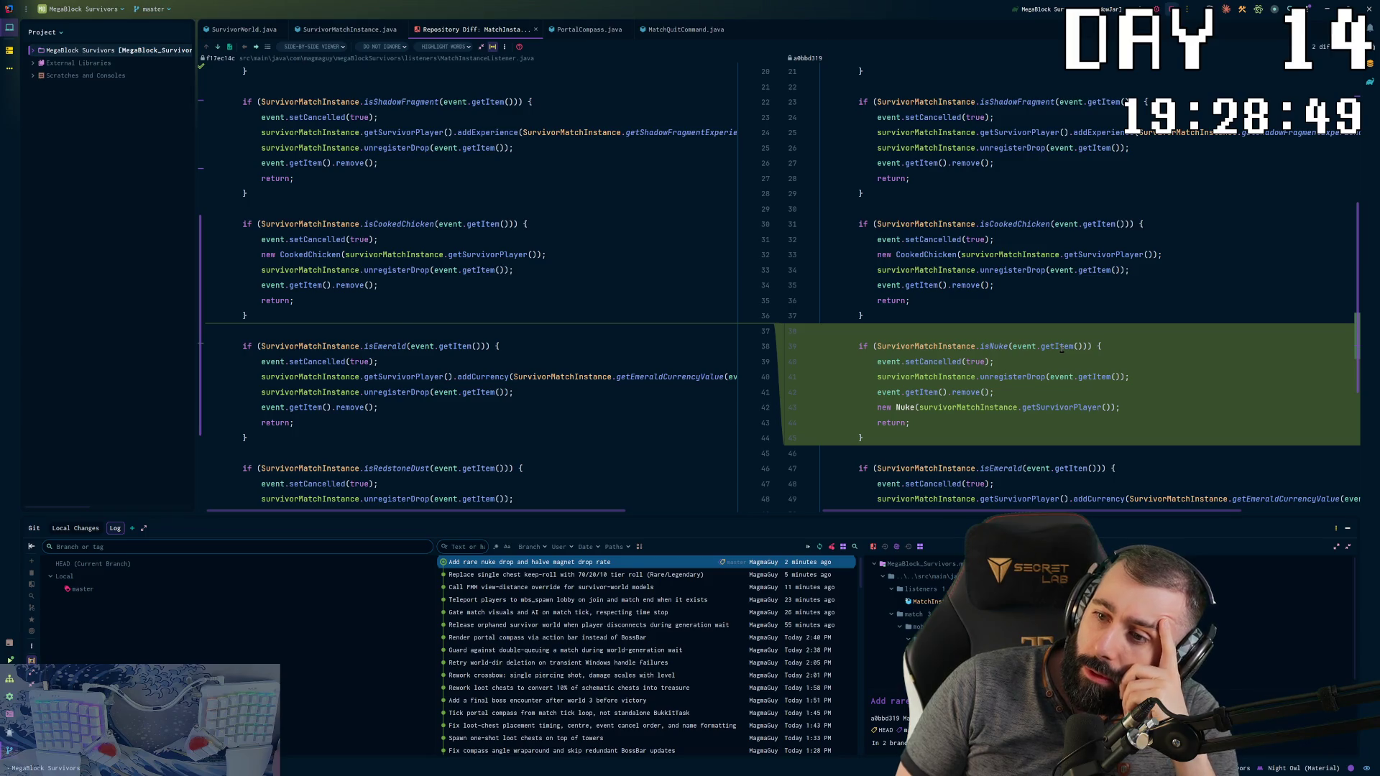
pyautogui.scroll(7, 1062, 349)
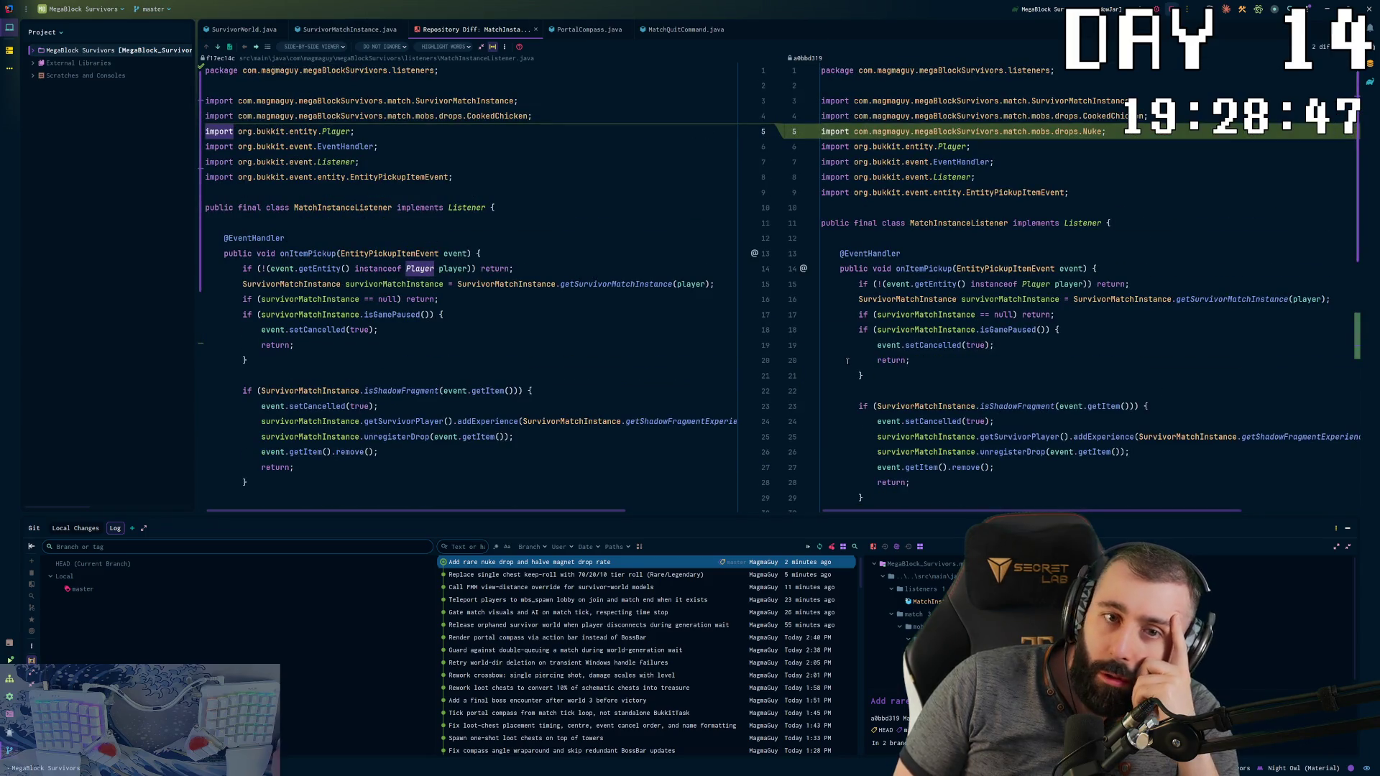
pyautogui.click(934, 644)
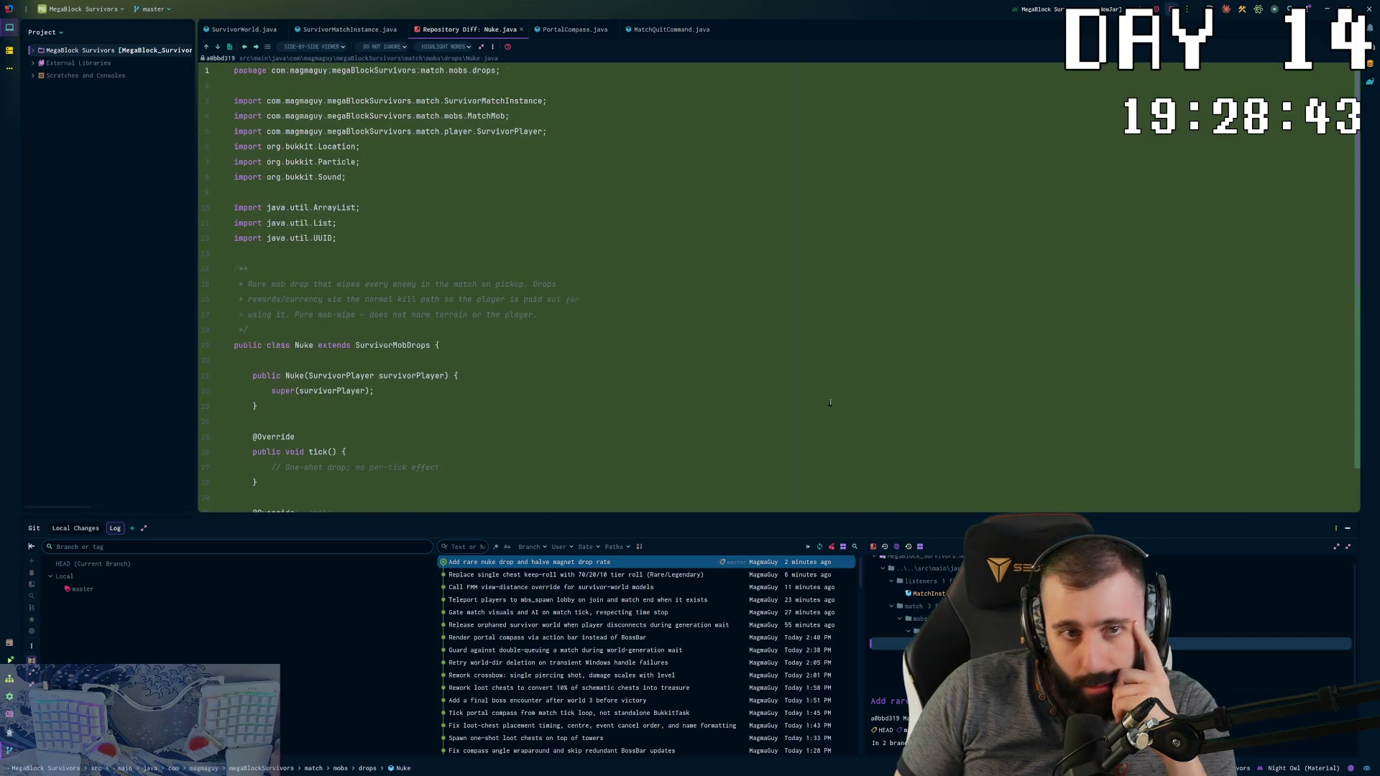
# Step: Scroll through the all-green Nuke.java diff, a one-shot drop extending SurvivorMobDrops
pyautogui.scroll(-10, 830, 403)
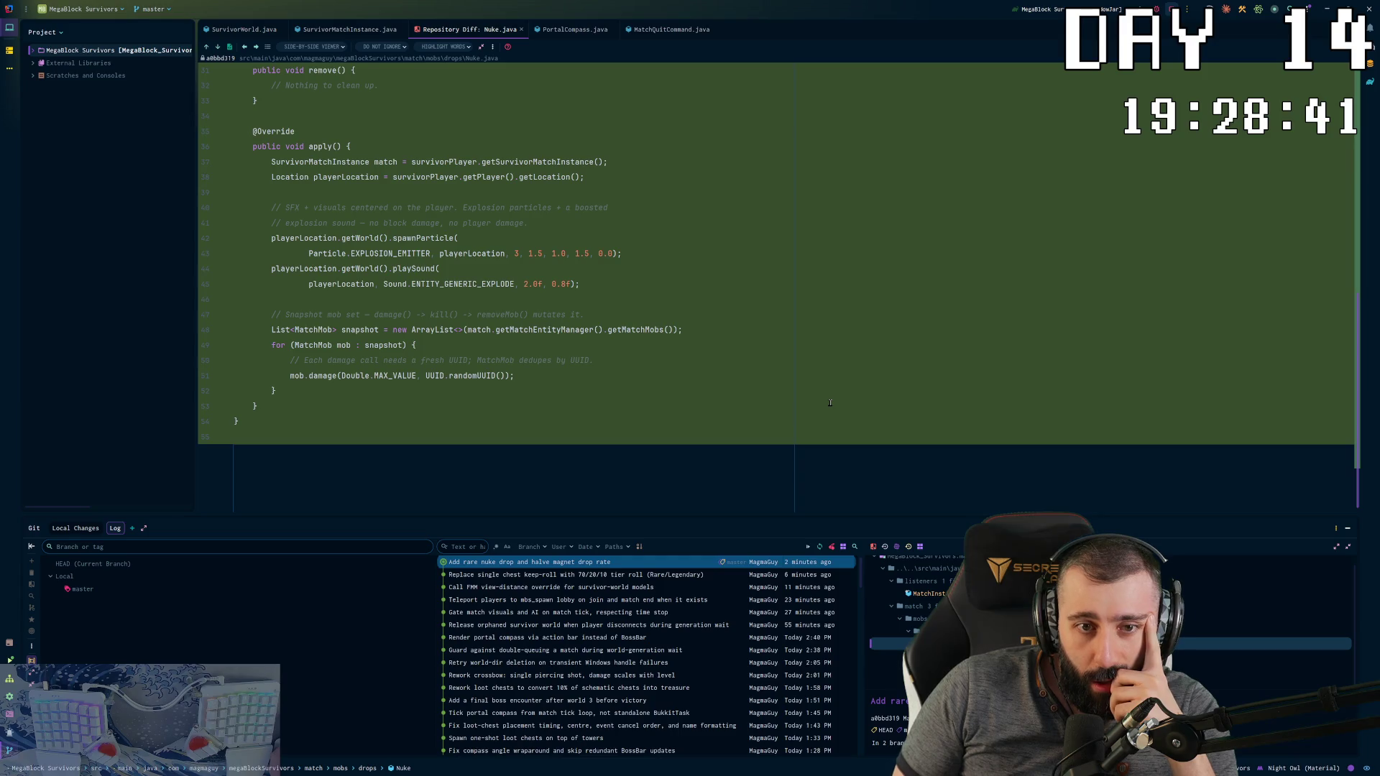
pyautogui.scroll(10, 830, 401)
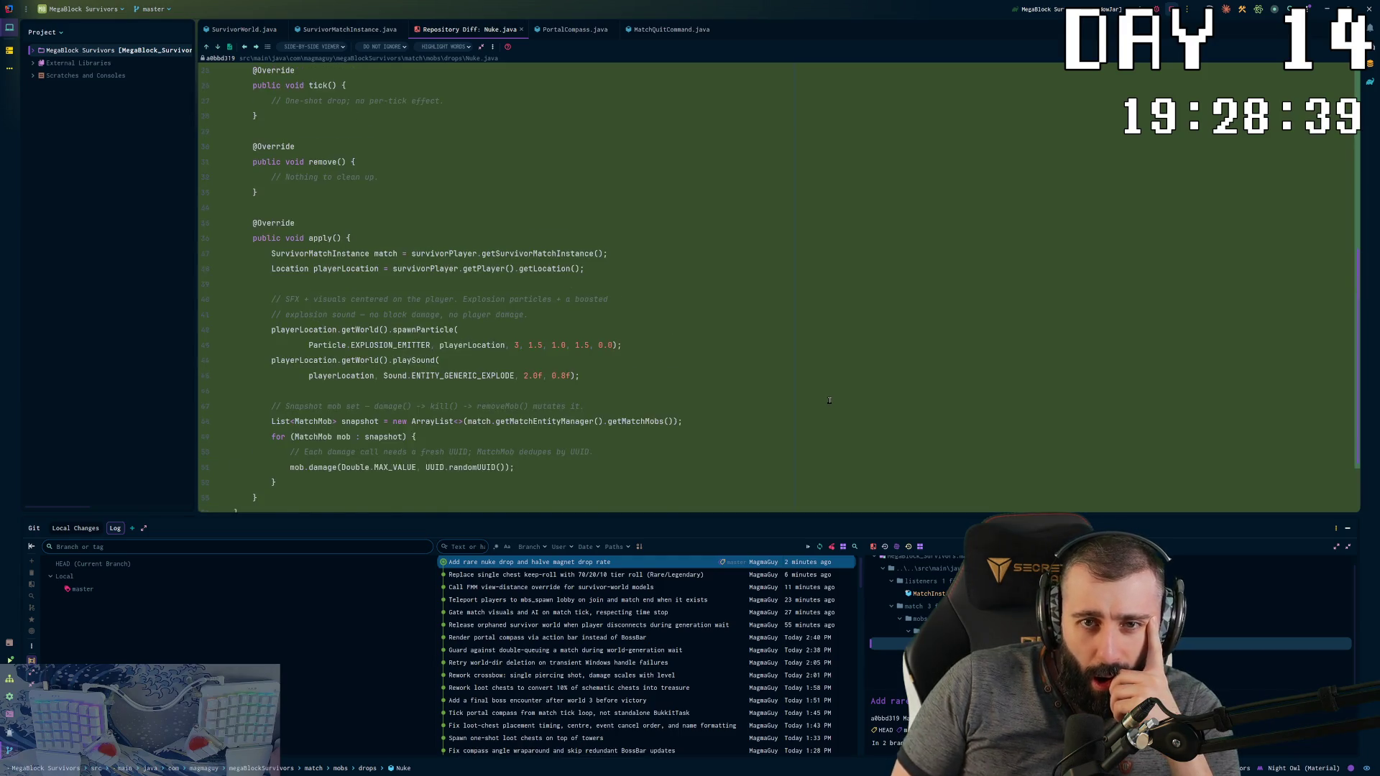
pyautogui.scroll(-6, 829, 397)
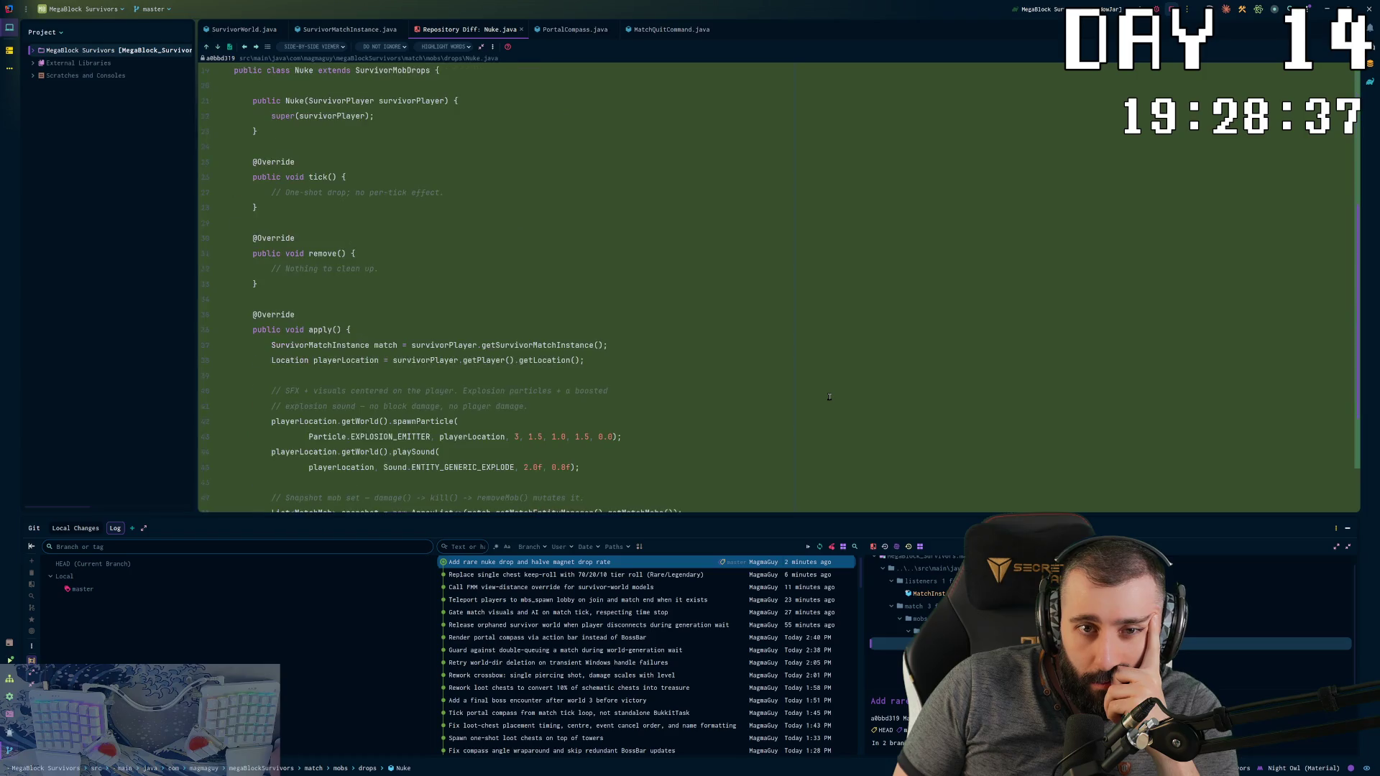
pyautogui.scroll(-3, 830, 397)
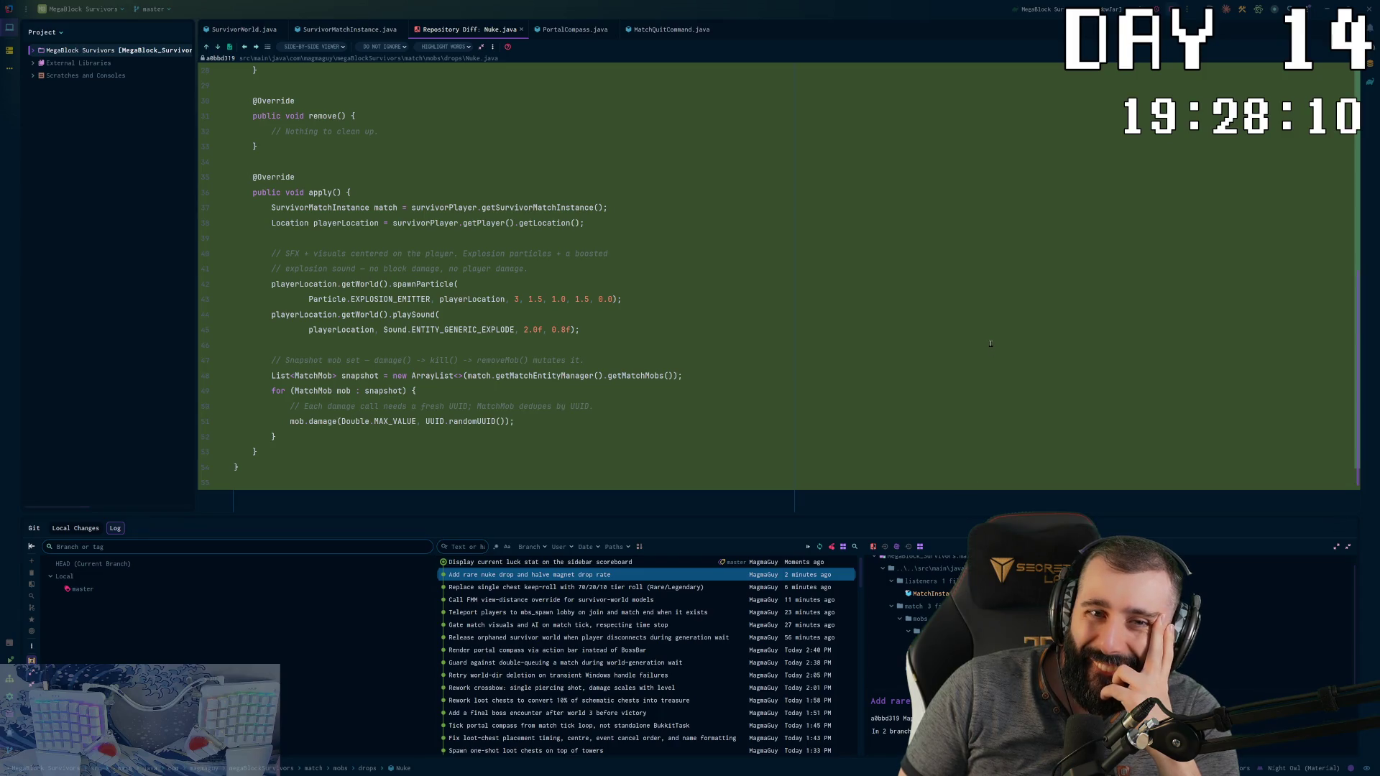
pyautogui.scroll(6, 989, 352)
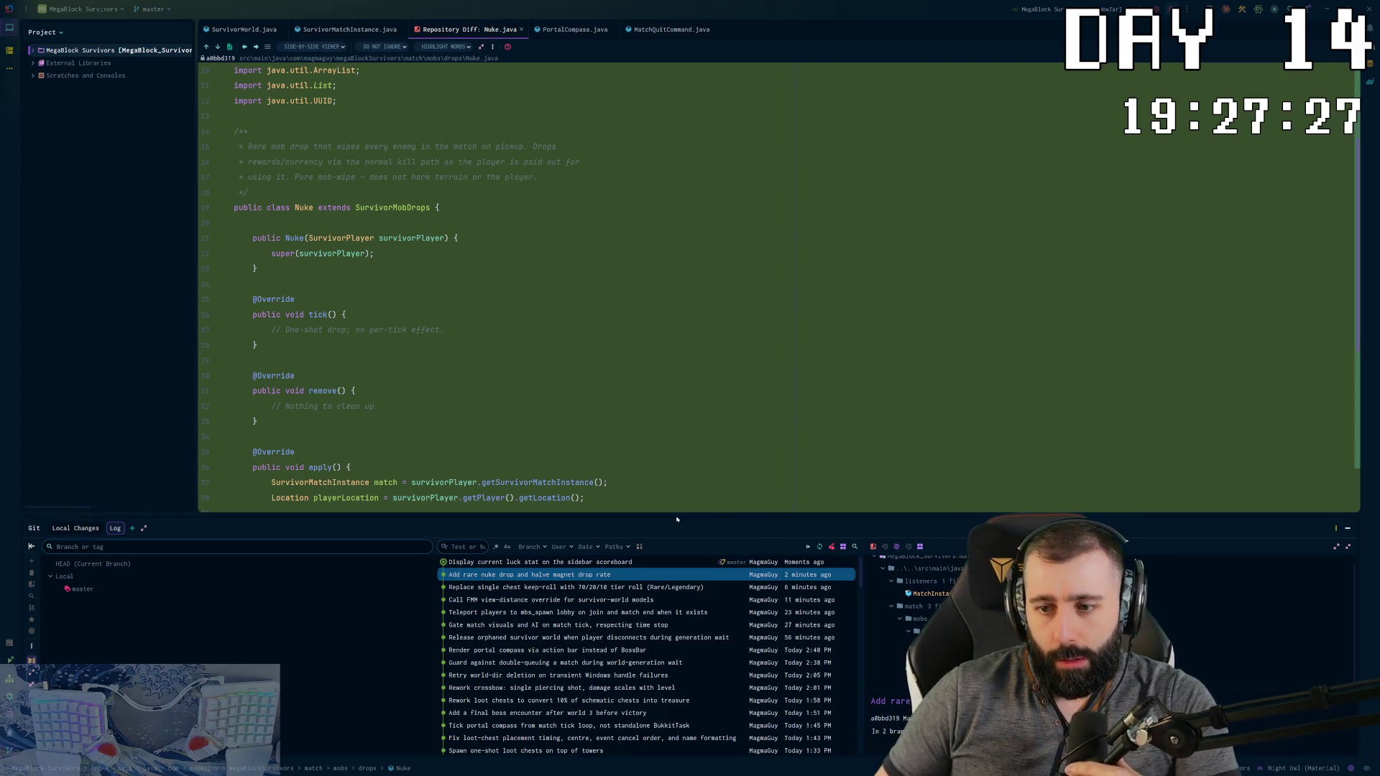
pyautogui.scroll(-5, 675, 396)
pyautogui.scroll(10, 675, 396)
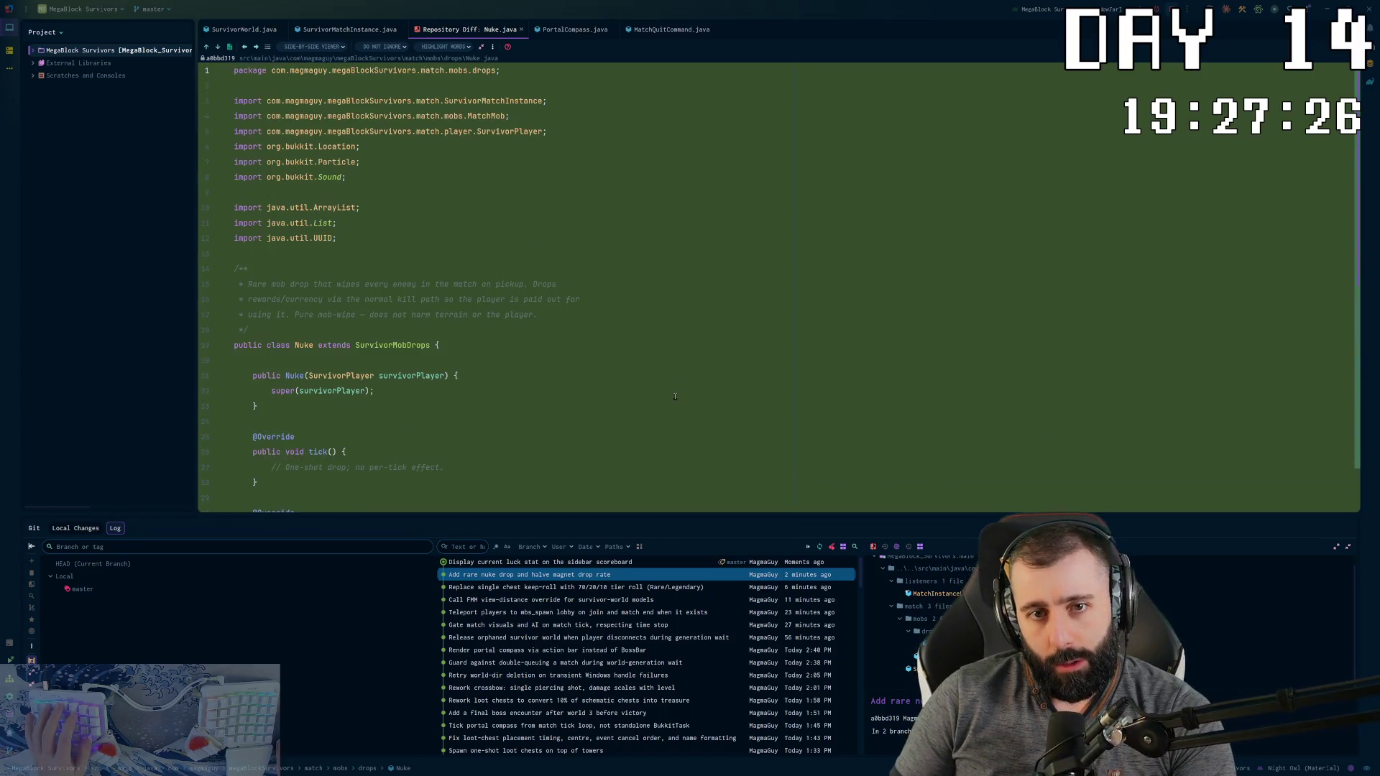
# Step: Look over the changes in the 'Display current luck stat on the sidebar scoreboard' commit
pyautogui.click(579, 562)
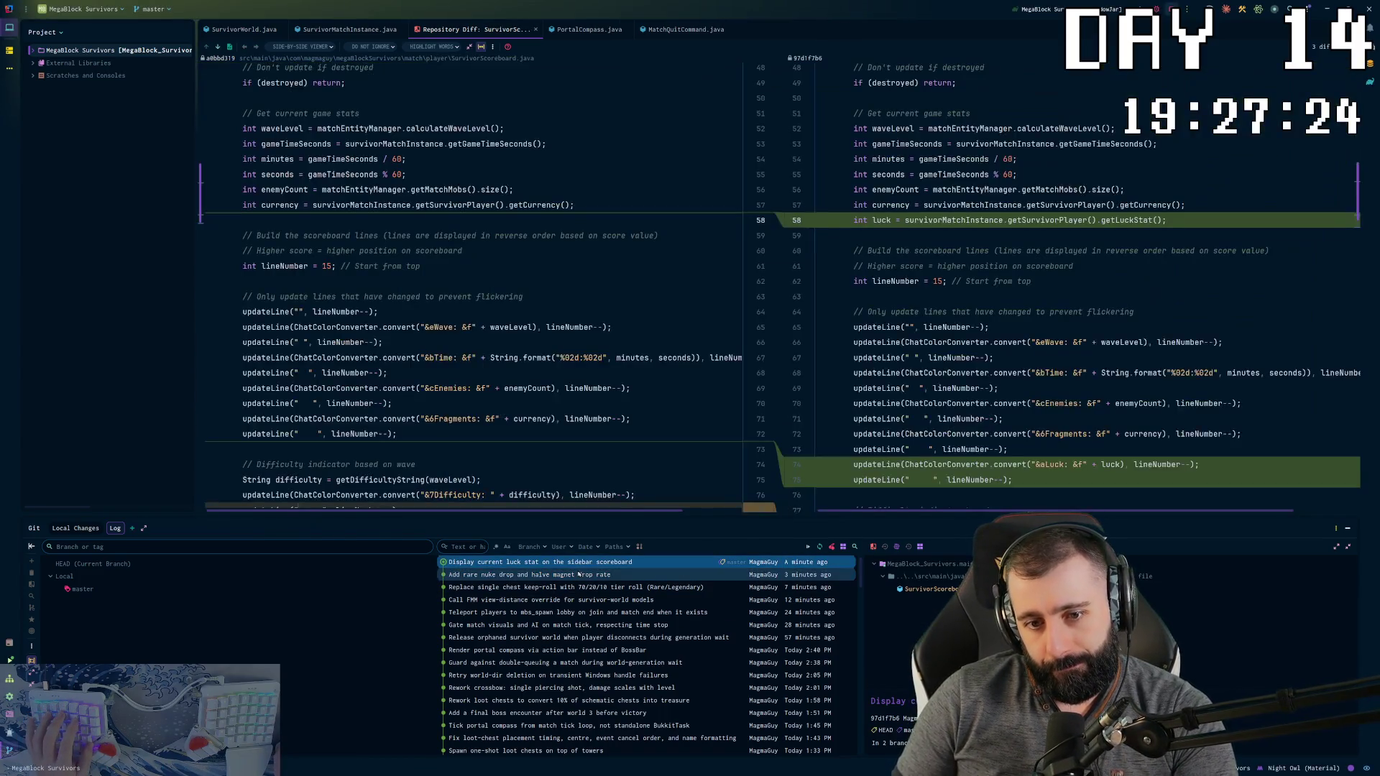
pyautogui.scroll(-3, 956, 431)
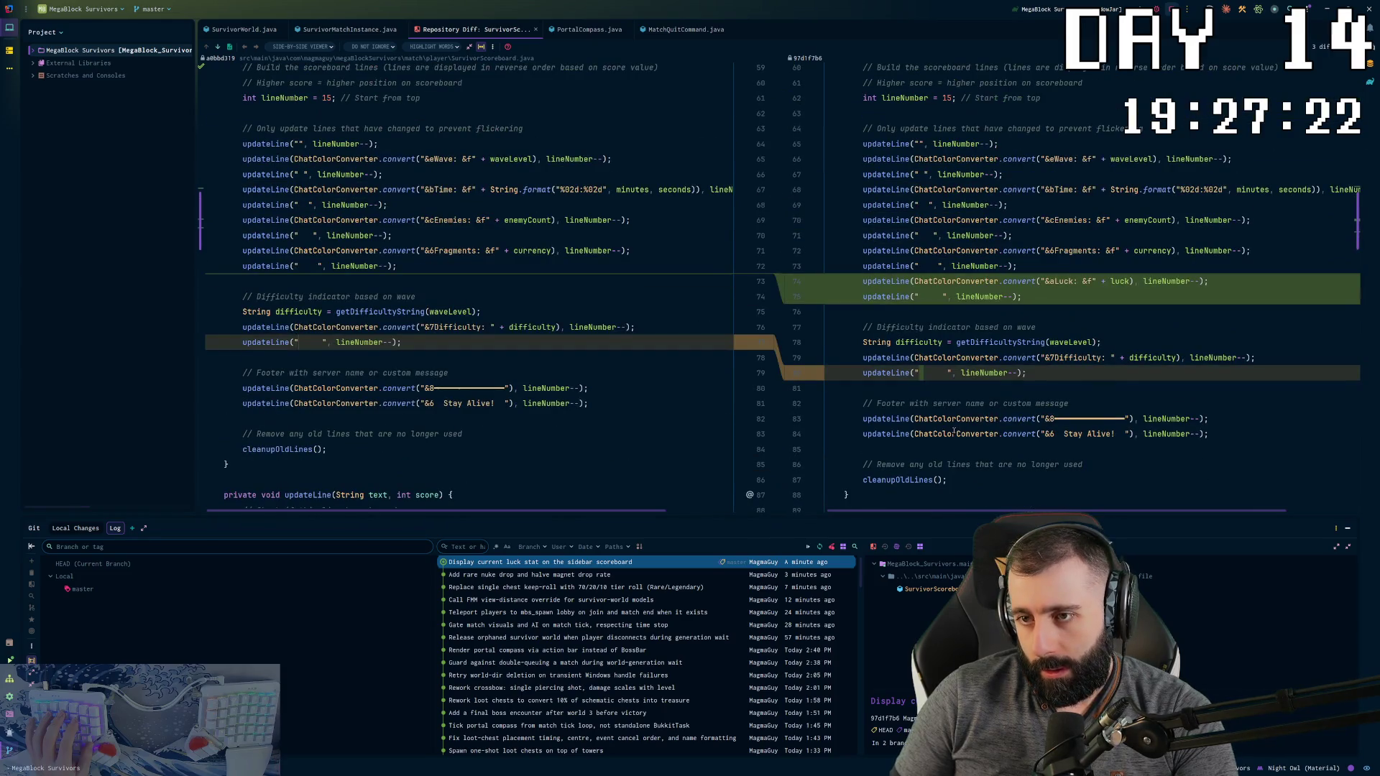
pyautogui.moveTo(952, 432)
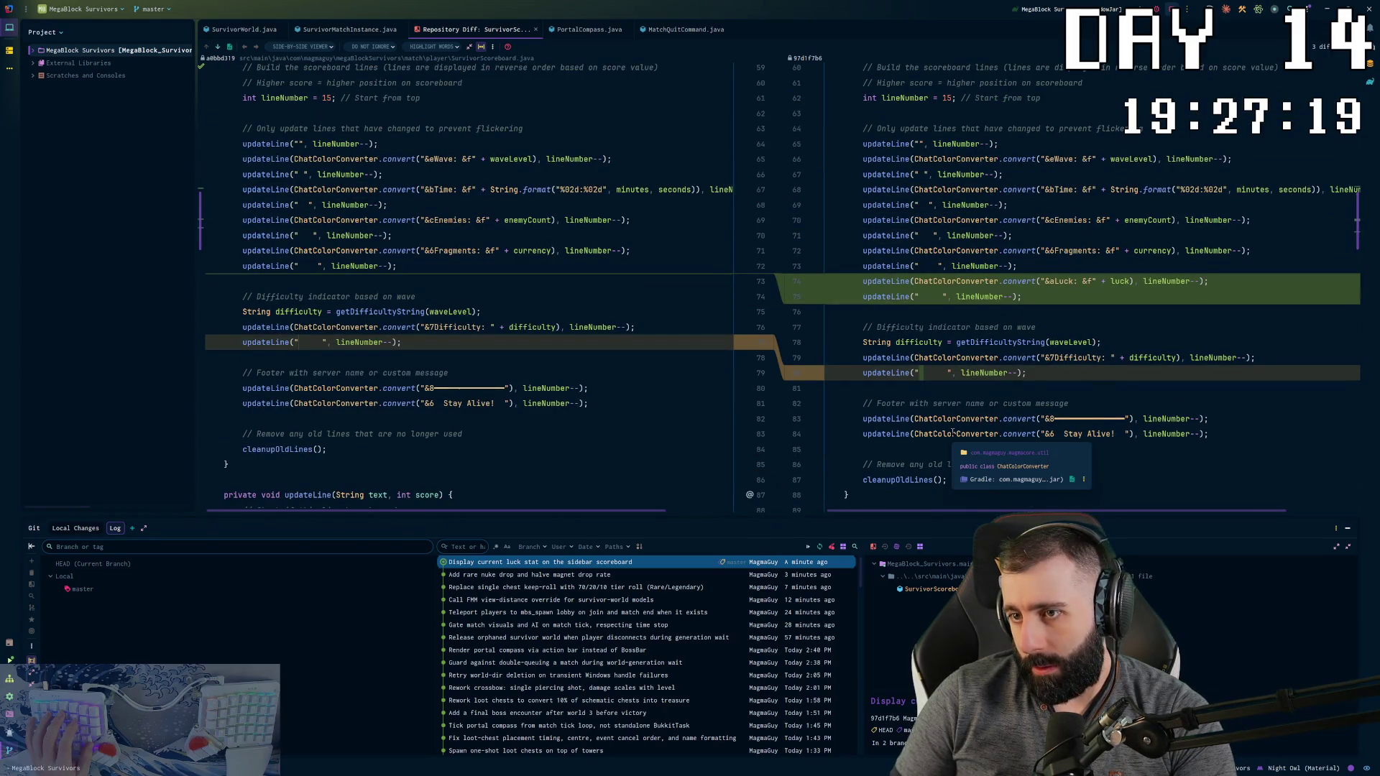
# Step: Return to the rare nuke drop commit and reread the new Nuke.java file
pyautogui.press('Down')
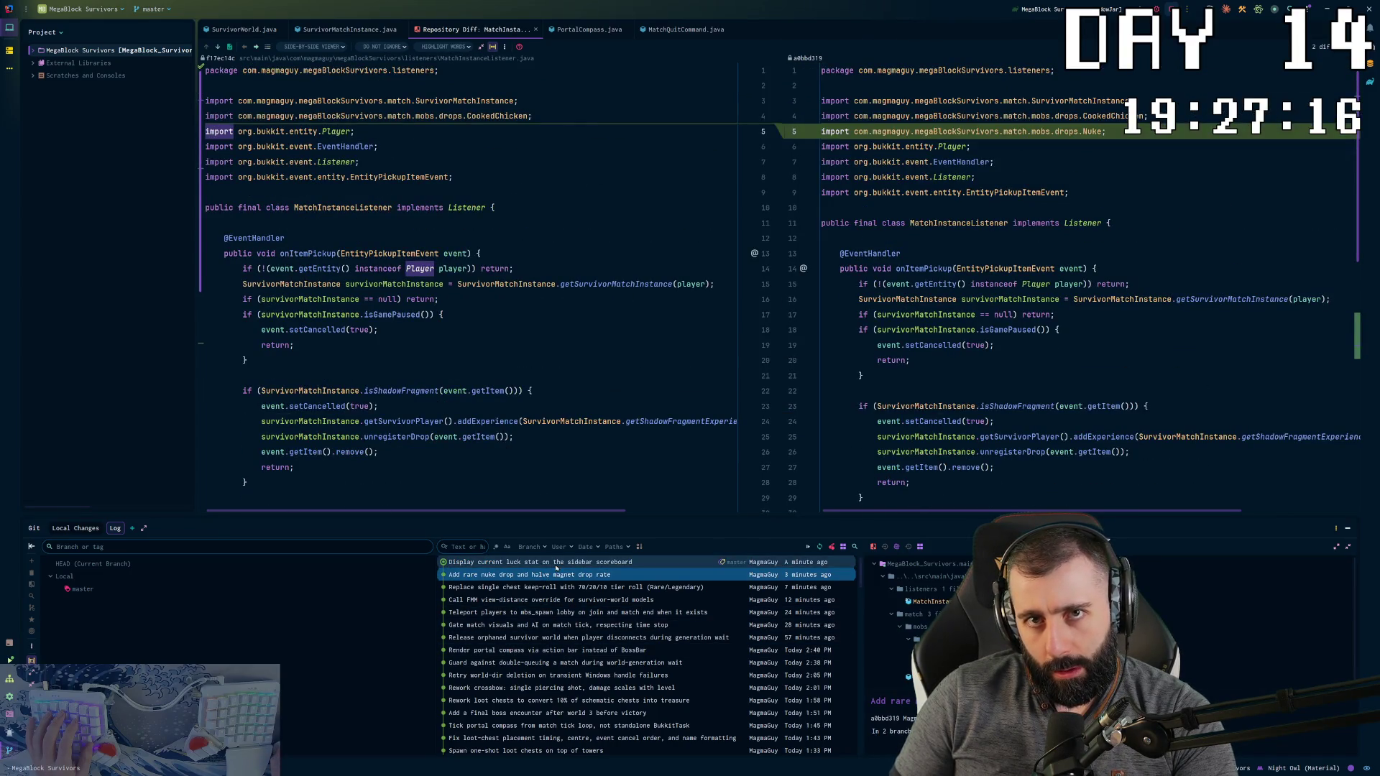
pyautogui.click(934, 651)
pyautogui.scroll(-6, 676, 389)
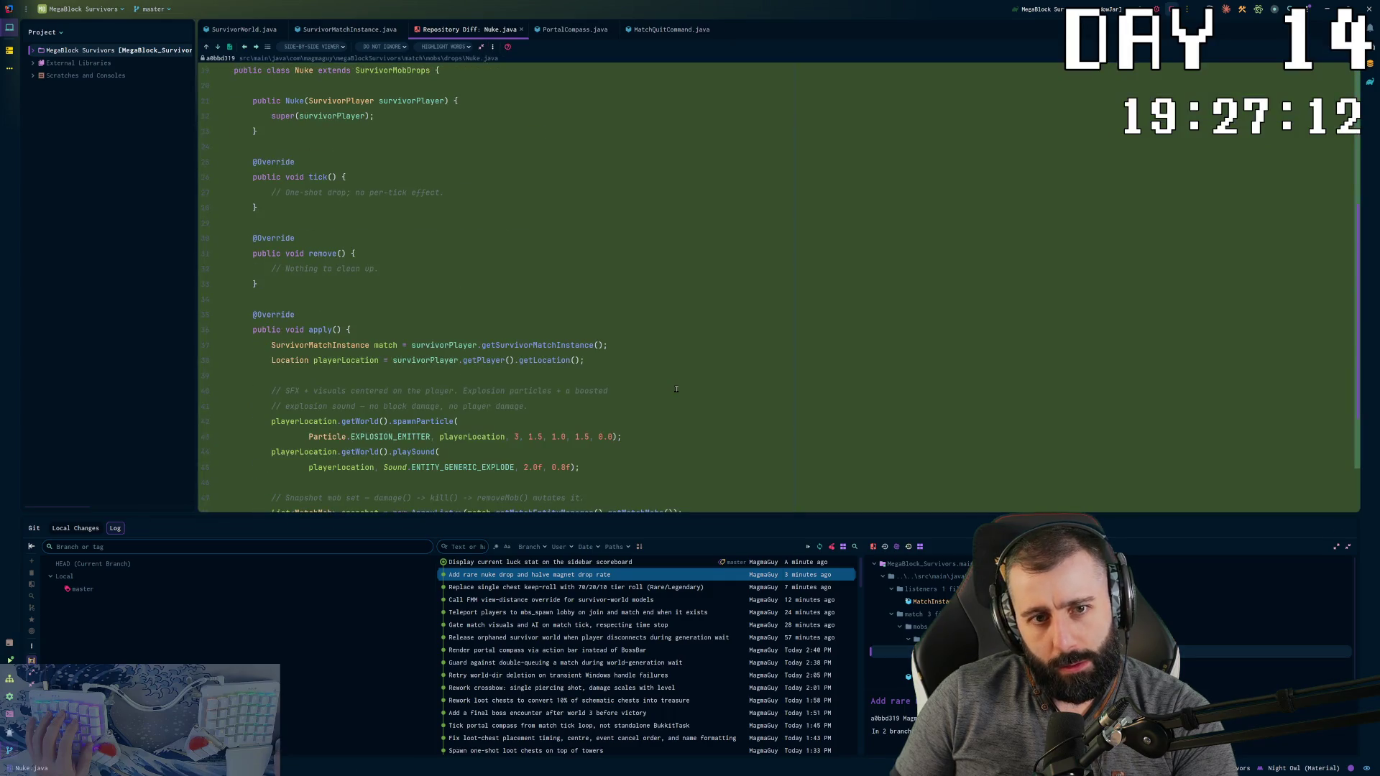
pyautogui.scroll(-4, 676, 389)
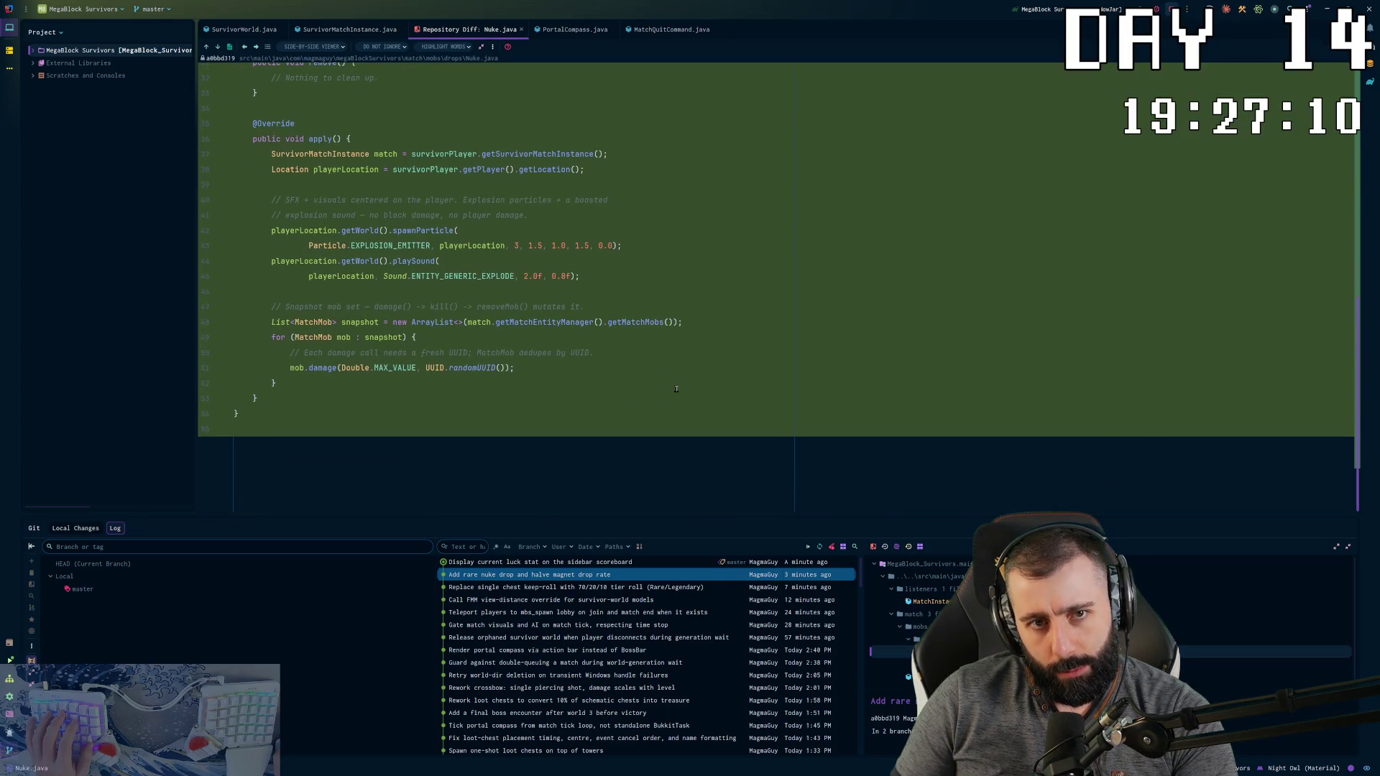
pyautogui.scroll(10, 677, 389)
pyautogui.scroll(-5, 677, 389)
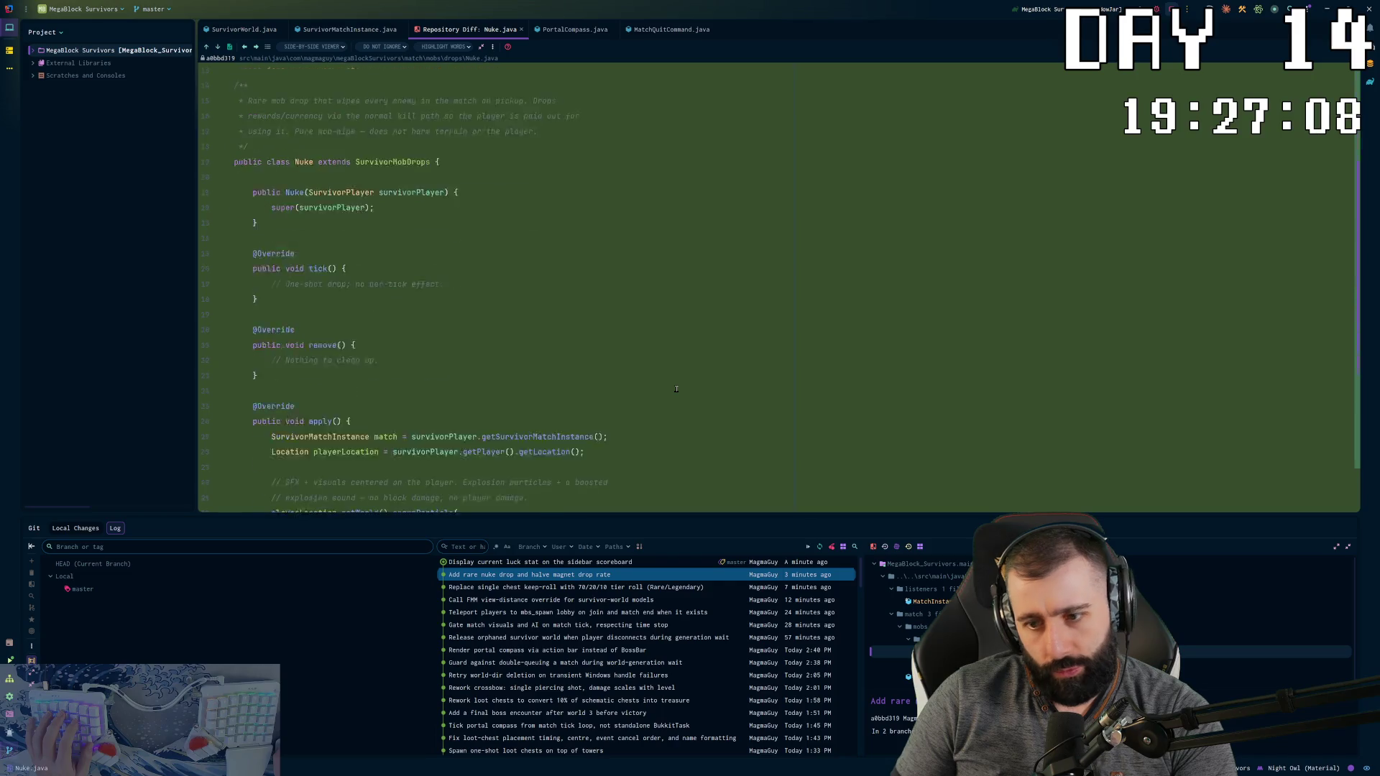
# Step: Recheck the MatchInstanceListener changes, then snap Blockbench to the left half of the screen
pyautogui.hotkey('alt', 'Left')
pyautogui.scroll(-5, 889, 426)
pyautogui.scroll(5, 889, 427)
pyautogui.scroll(-7, 888, 426)
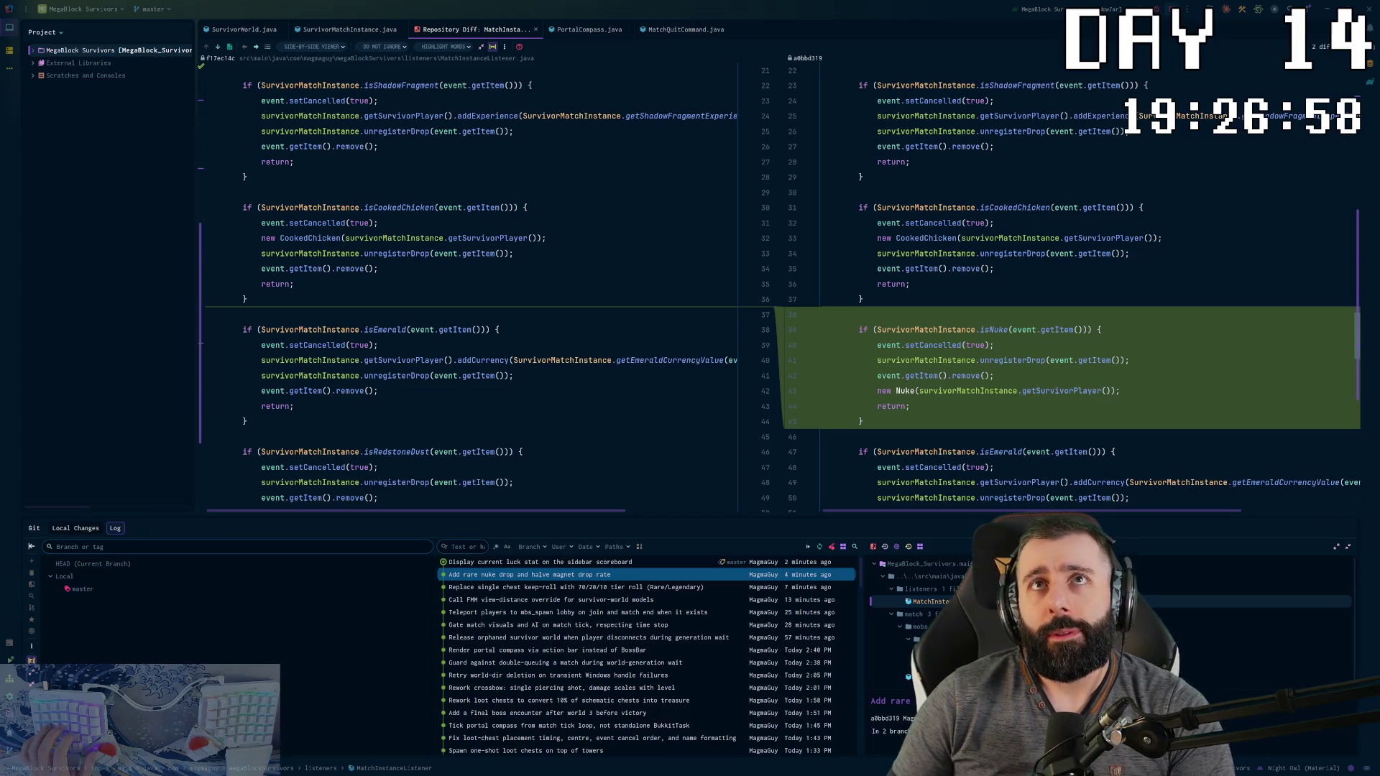
pyautogui.press('super+Left')
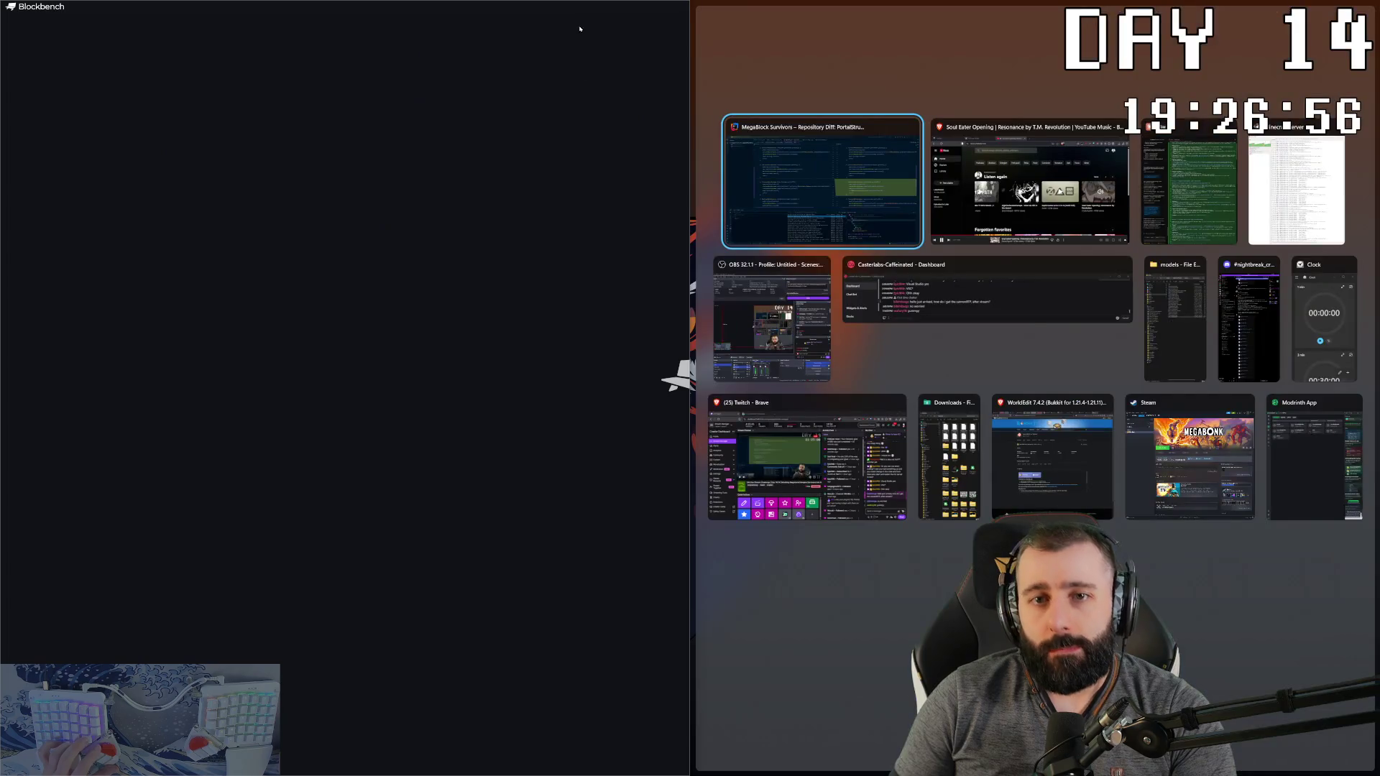
pyautogui.click(579, 12)
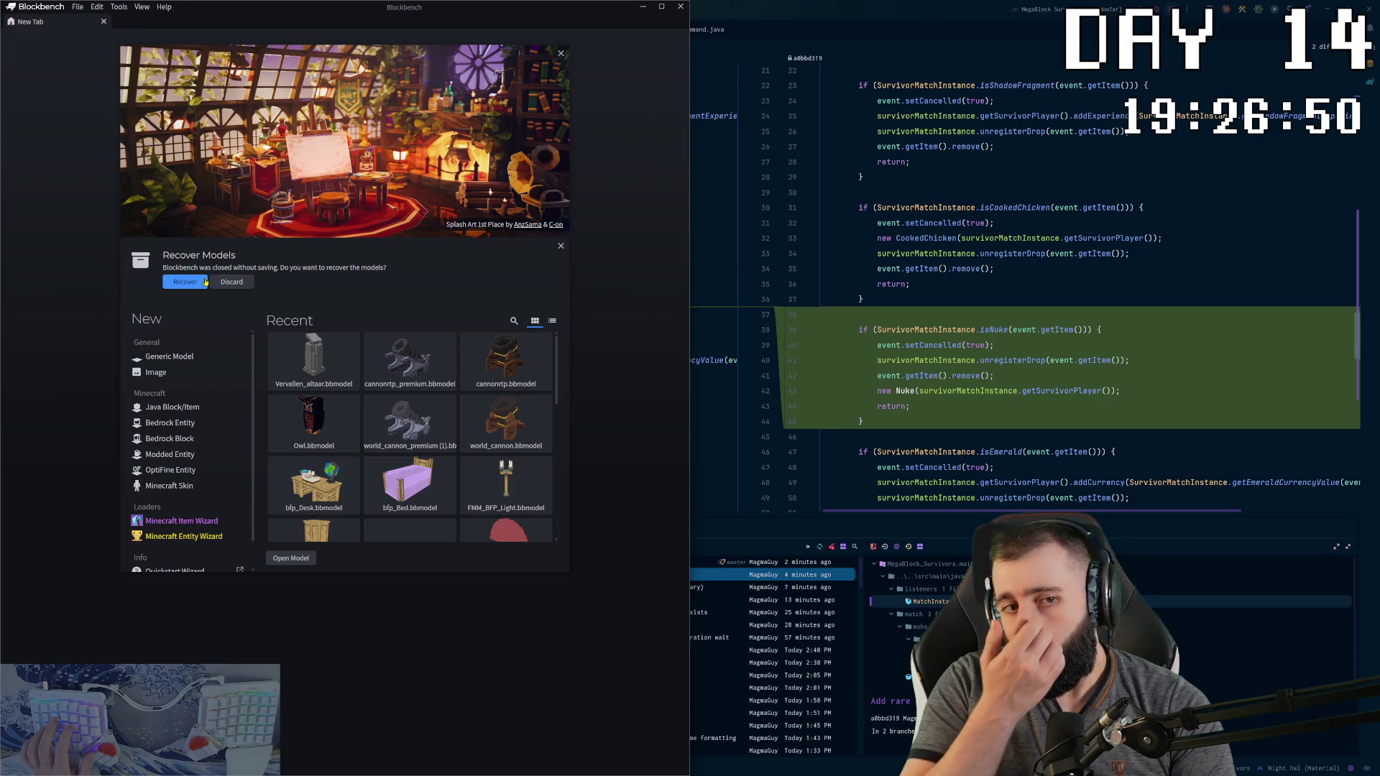
pyautogui.click(170, 357)
pyautogui.click(445, 554)
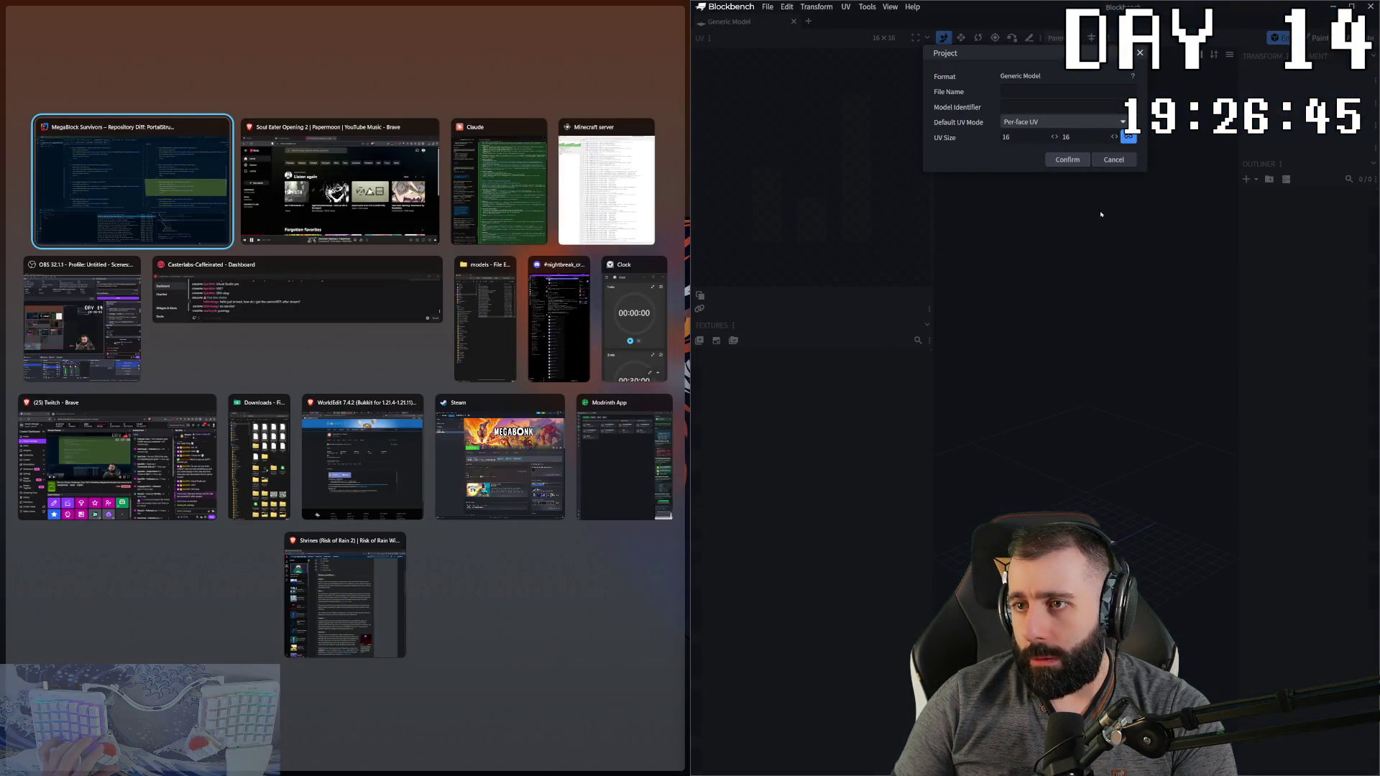
pyautogui.click(1038, 91)
pyautogui.write('nbs_nuk')
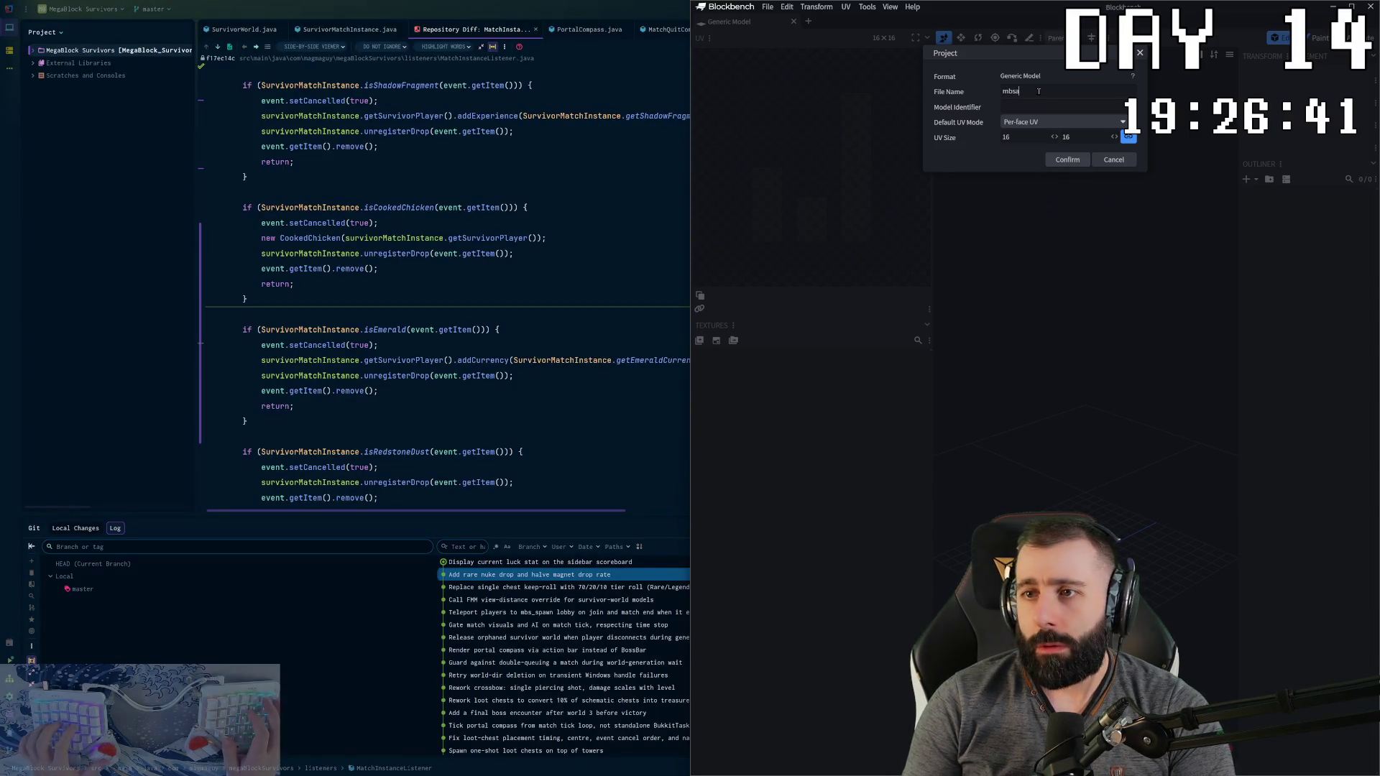
pyautogui.write('e')
pyautogui.press('Return')
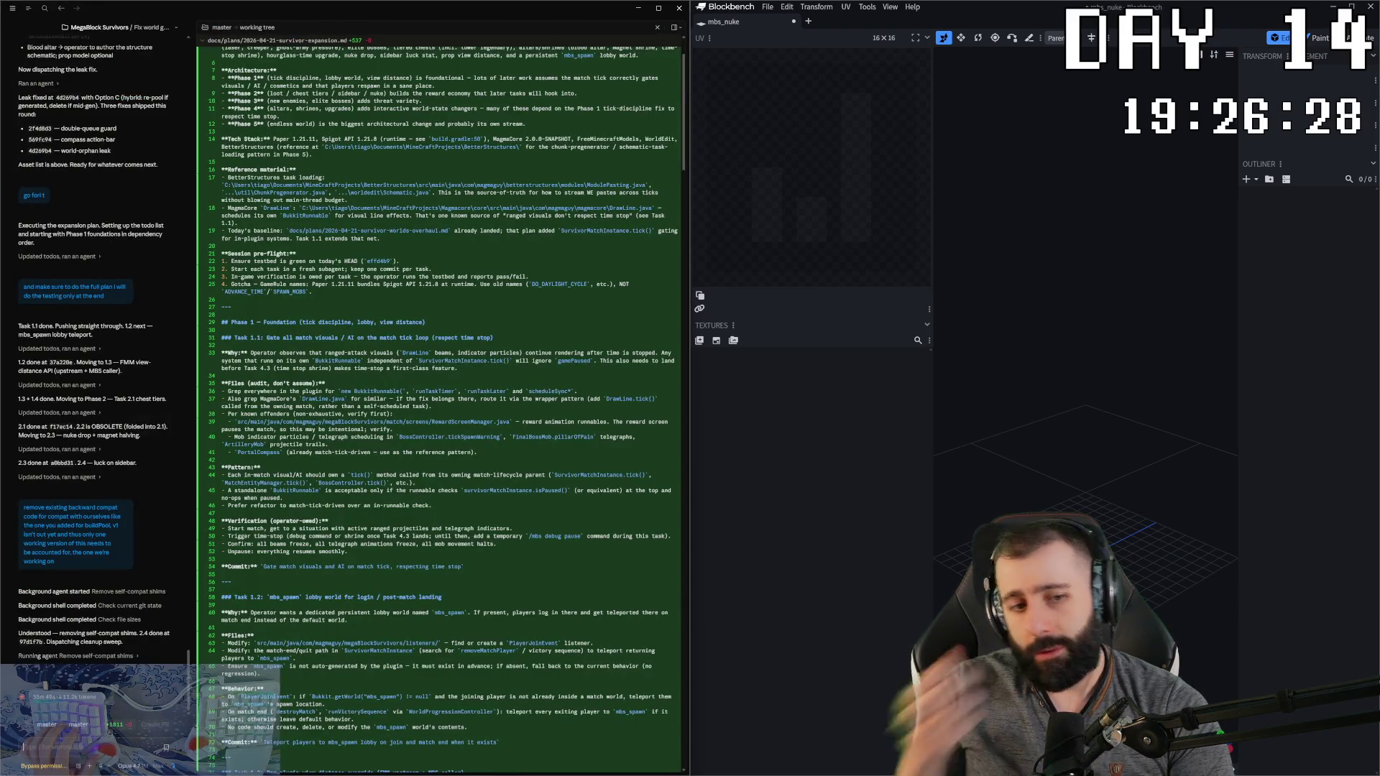
pyautogui.scroll(-10, 377, 155)
pyautogui.scroll(11, 377, 154)
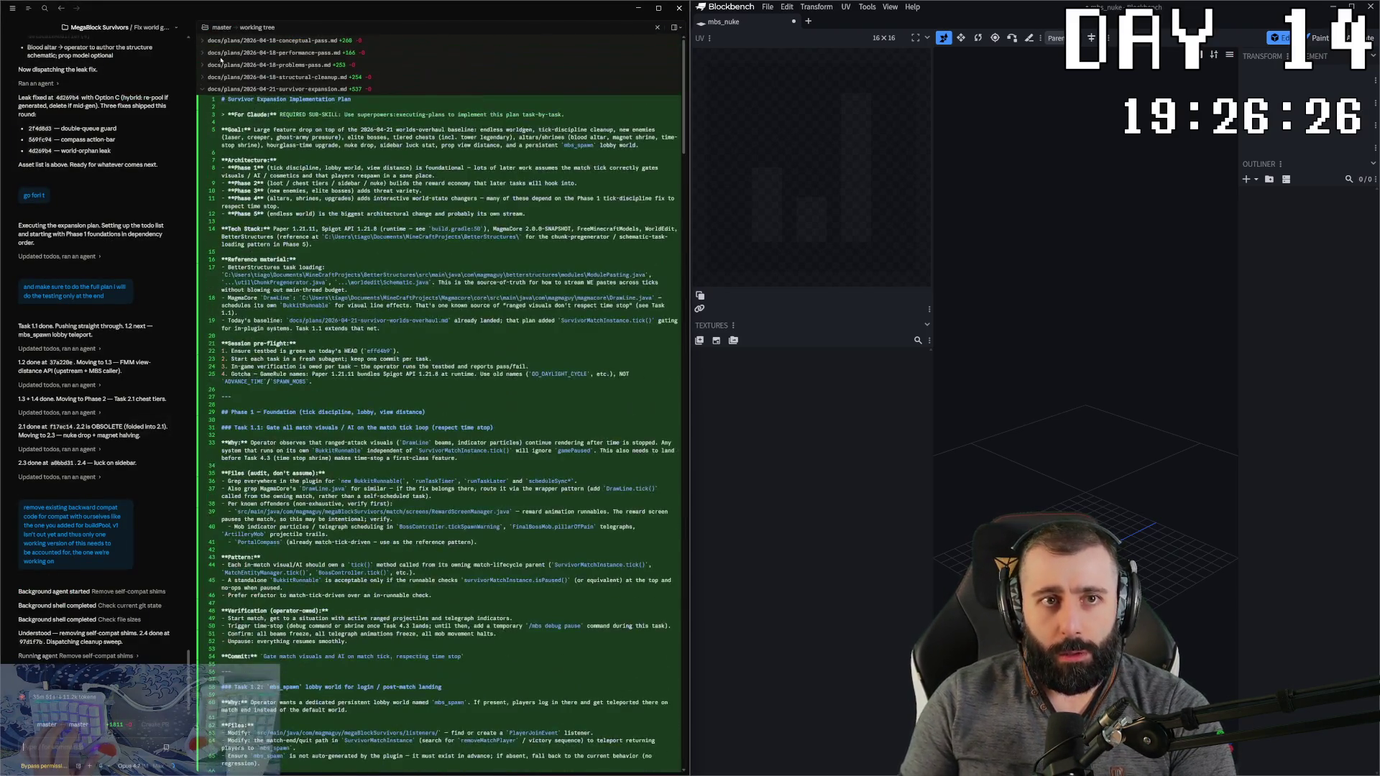
pyautogui.click(203, 90)
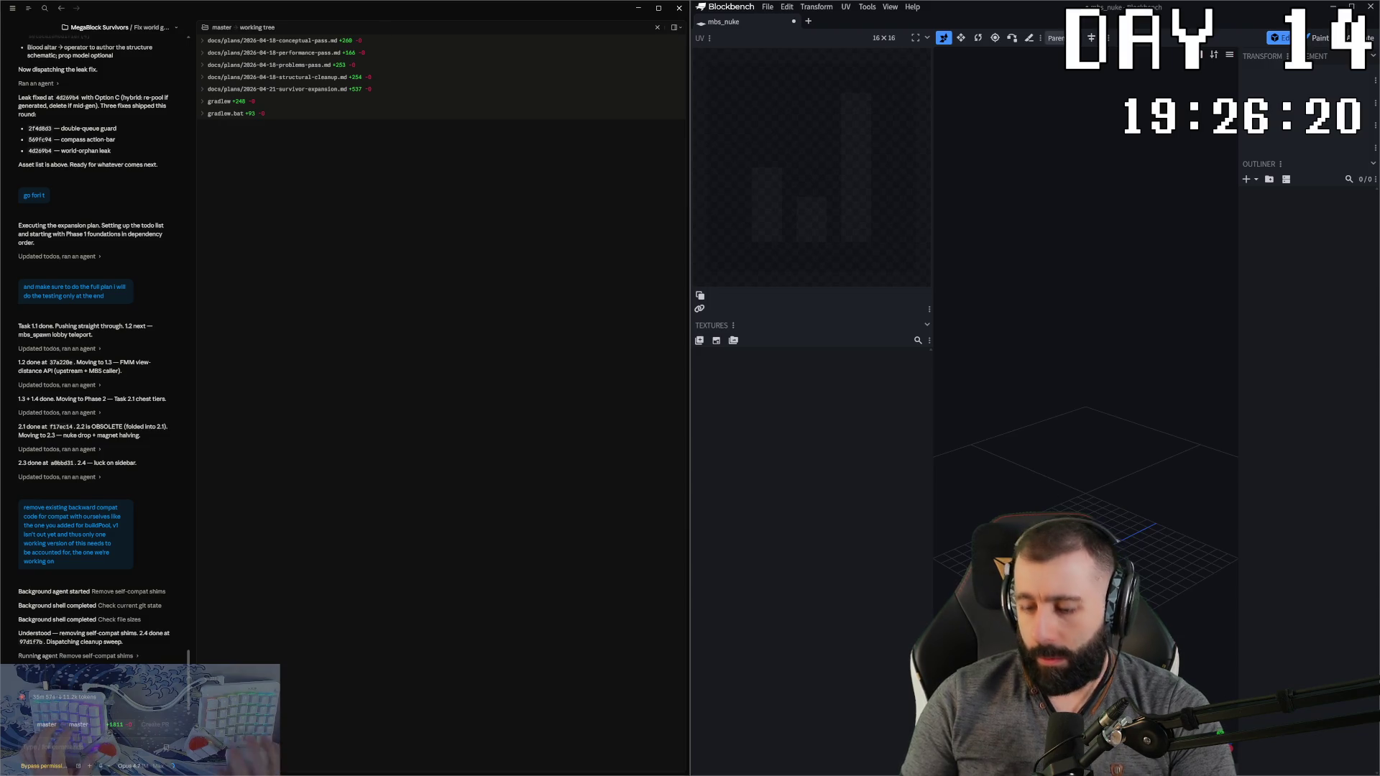
# Step: Add a cube, stretch it into a long flat slab, and stack a copy 3 units above
pyautogui.click(1256, 179)
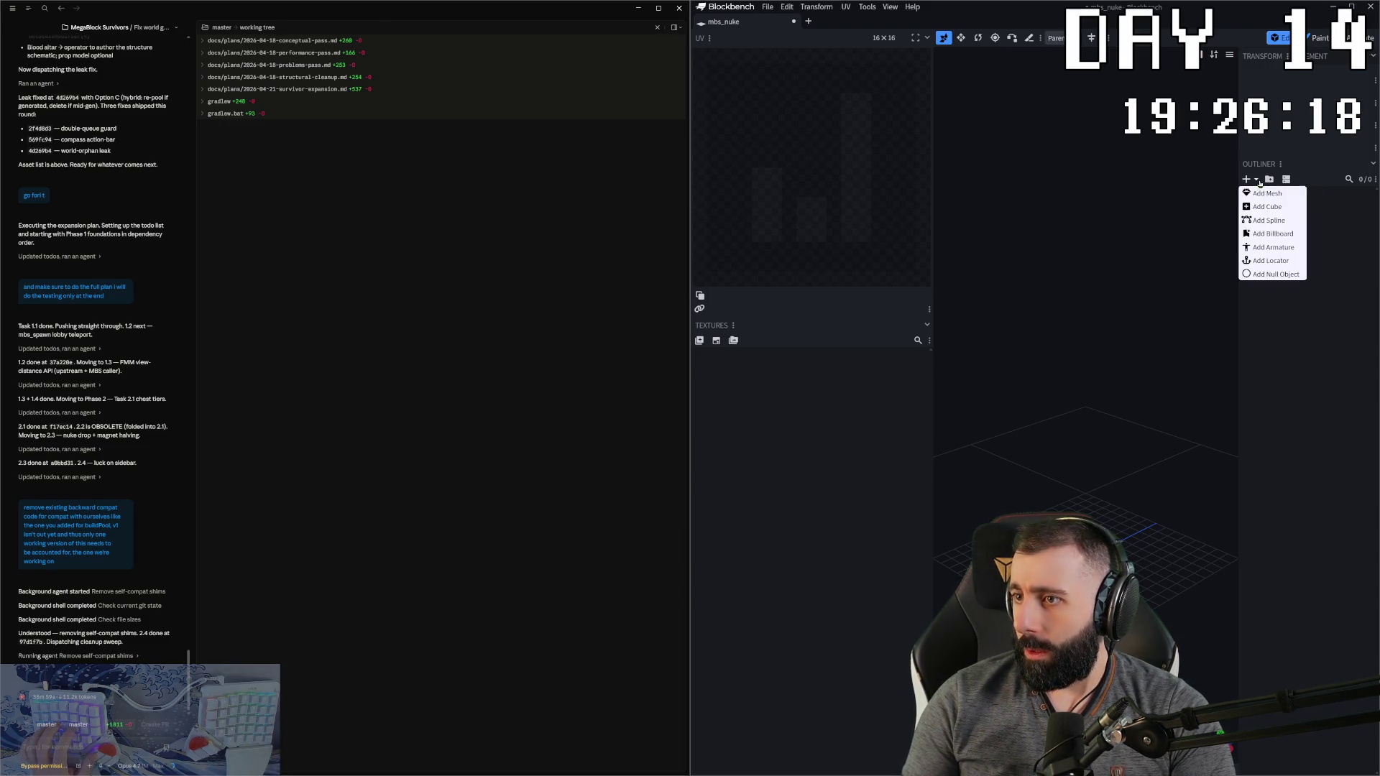
pyautogui.click(1266, 208)
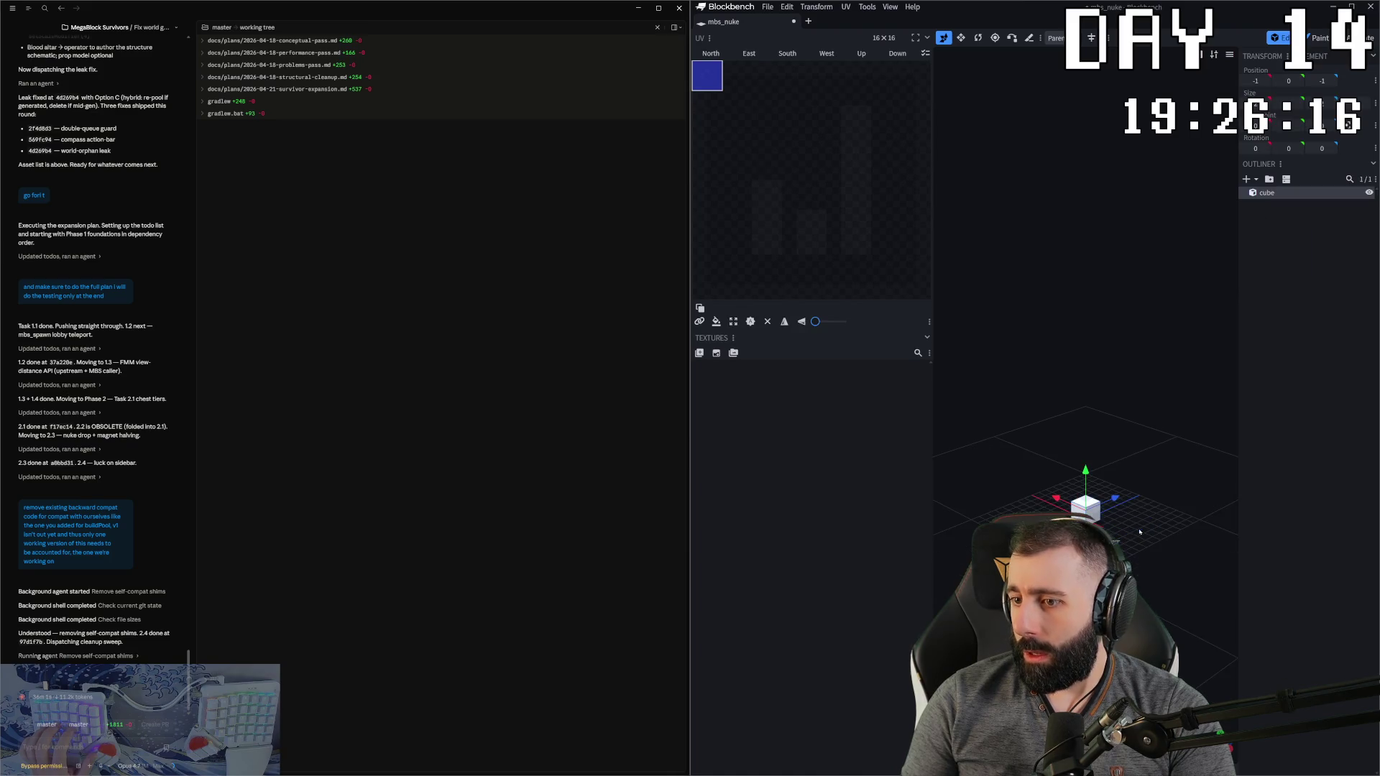
pyautogui.press('s')
pyautogui.moveTo(1104, 514)
pyautogui.mouseDown()
pyautogui.moveTo(1173, 545)
pyautogui.moveTo(1149, 537)
pyautogui.moveTo(1122, 490)
pyautogui.moveTo(1143, 473)
pyautogui.moveTo(1087, 467)
pyautogui.moveTo(1118, 419)
pyautogui.moveTo(1087, 450)
pyautogui.moveTo(1087, 429)
pyautogui.mouseUp()
pyautogui.hotkey('ctrl', 'c')
pyautogui.hotkey('ctrl', 'v')
pyautogui.moveTo(1139, 471)
pyautogui.mouseDown()
pyautogui.moveTo(1079, 480)
pyautogui.moveTo(1136, 471)
pyautogui.mouseUp()
# Step: Paste a third slab at Y 6, widen it along X and make it much taller
pyautogui.hotkey('ctrl', 'c')
pyautogui.hotkey('ctrl', 'v')
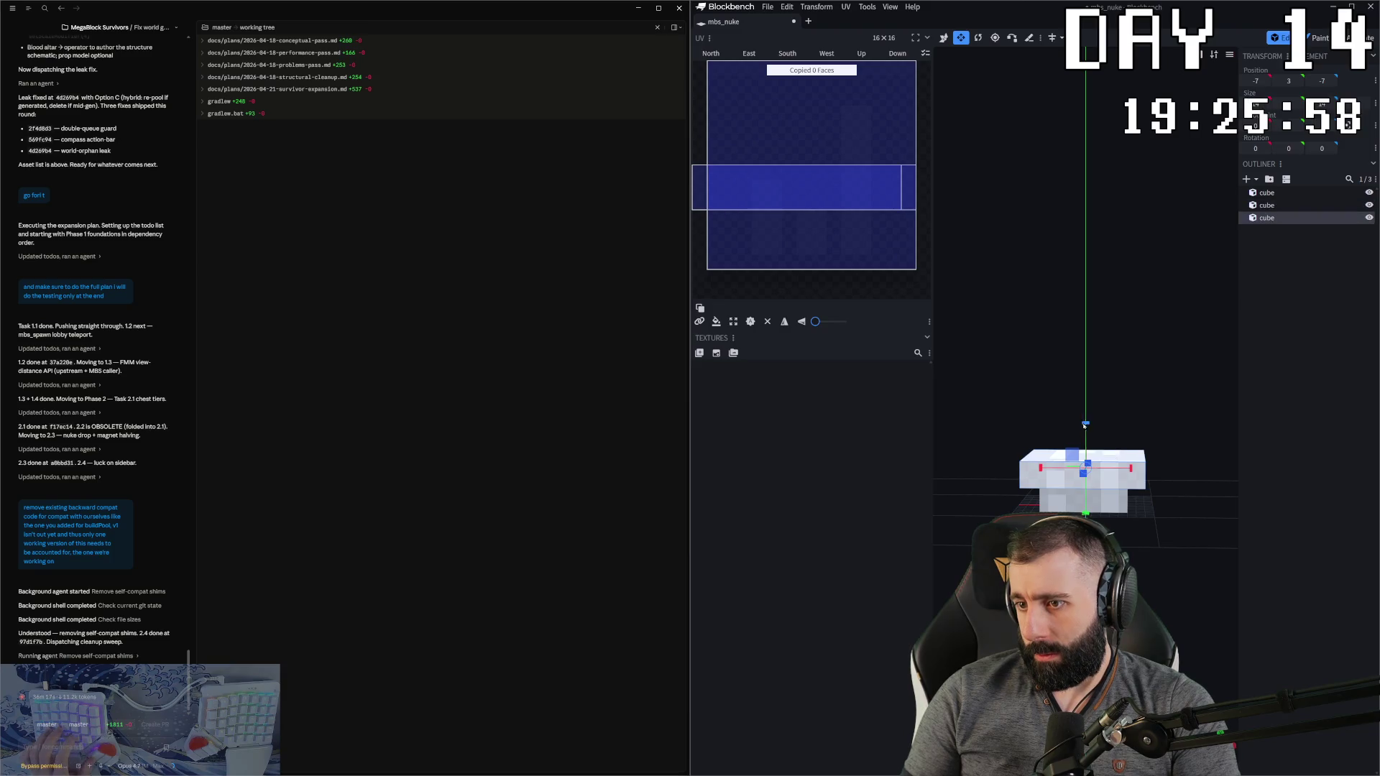
pyautogui.moveTo(1086, 432); pyautogui.dragTo(1087, 400)
pyautogui.moveTo(1131, 443); pyautogui.dragTo(1084, 454)
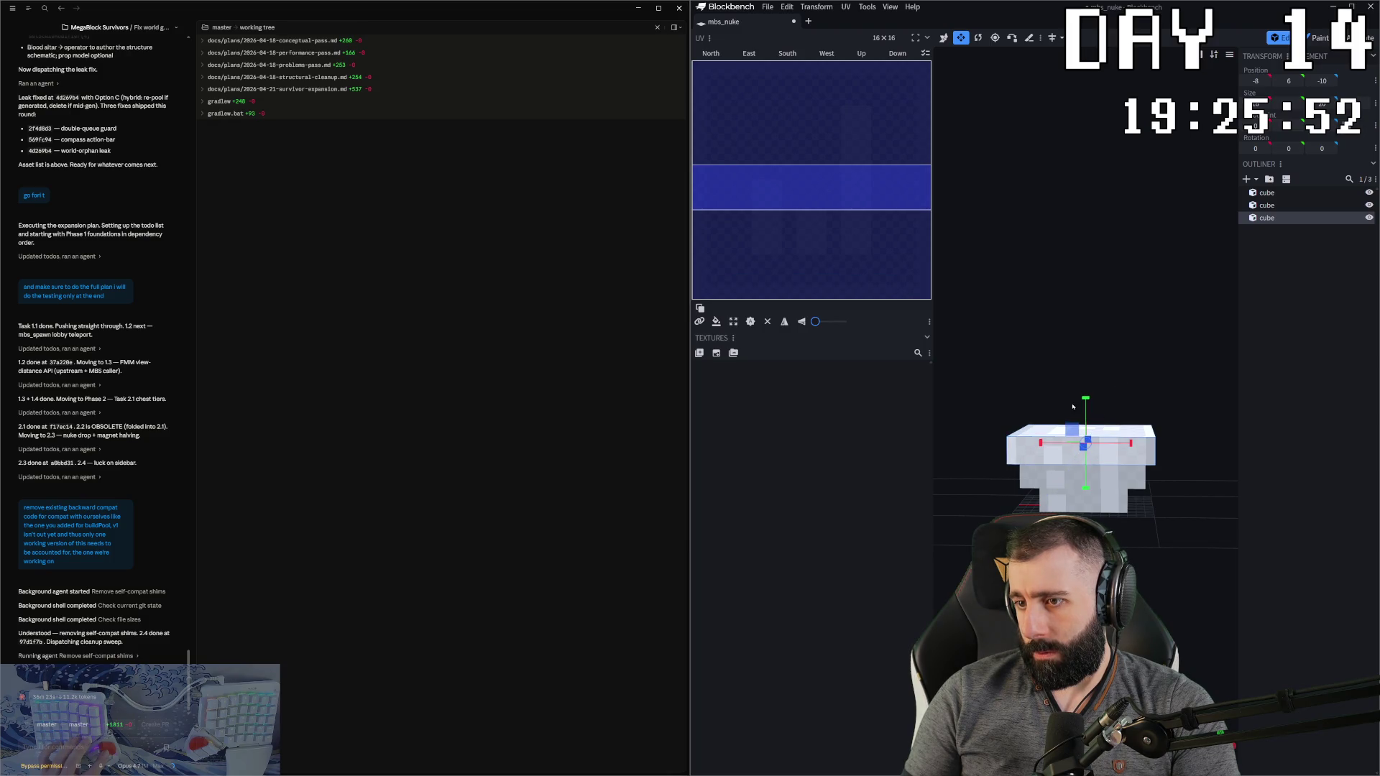
pyautogui.moveTo(1146, 392)
pyautogui.mouseDown()
pyautogui.moveTo(1094, 448)
pyautogui.moveTo(1118, 345)
pyautogui.moveTo(1090, 330)
pyautogui.mouseUp()
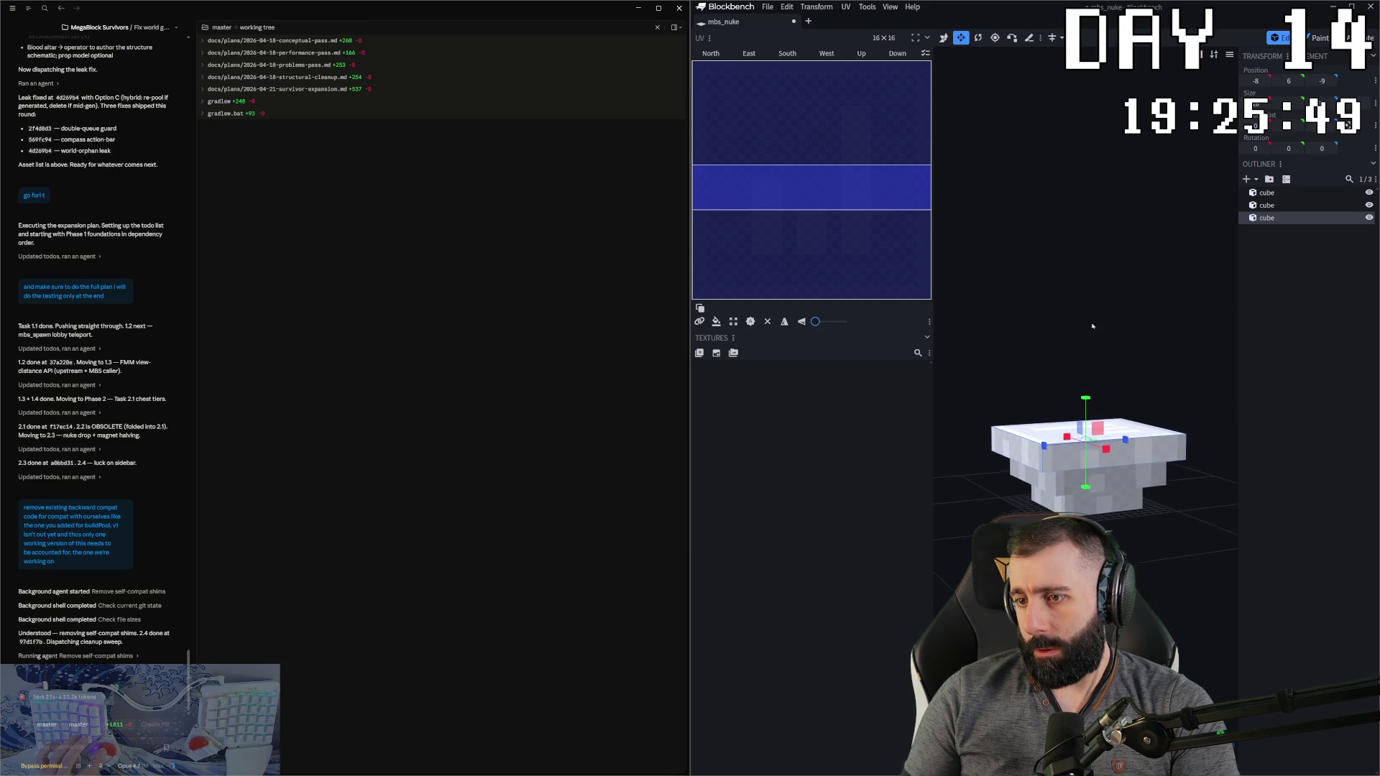
pyautogui.moveTo(1084, 397)
pyautogui.mouseDown()
pyautogui.moveTo(1100, 320)
pyautogui.moveTo(1100, 332)
pyautogui.mouseUp()
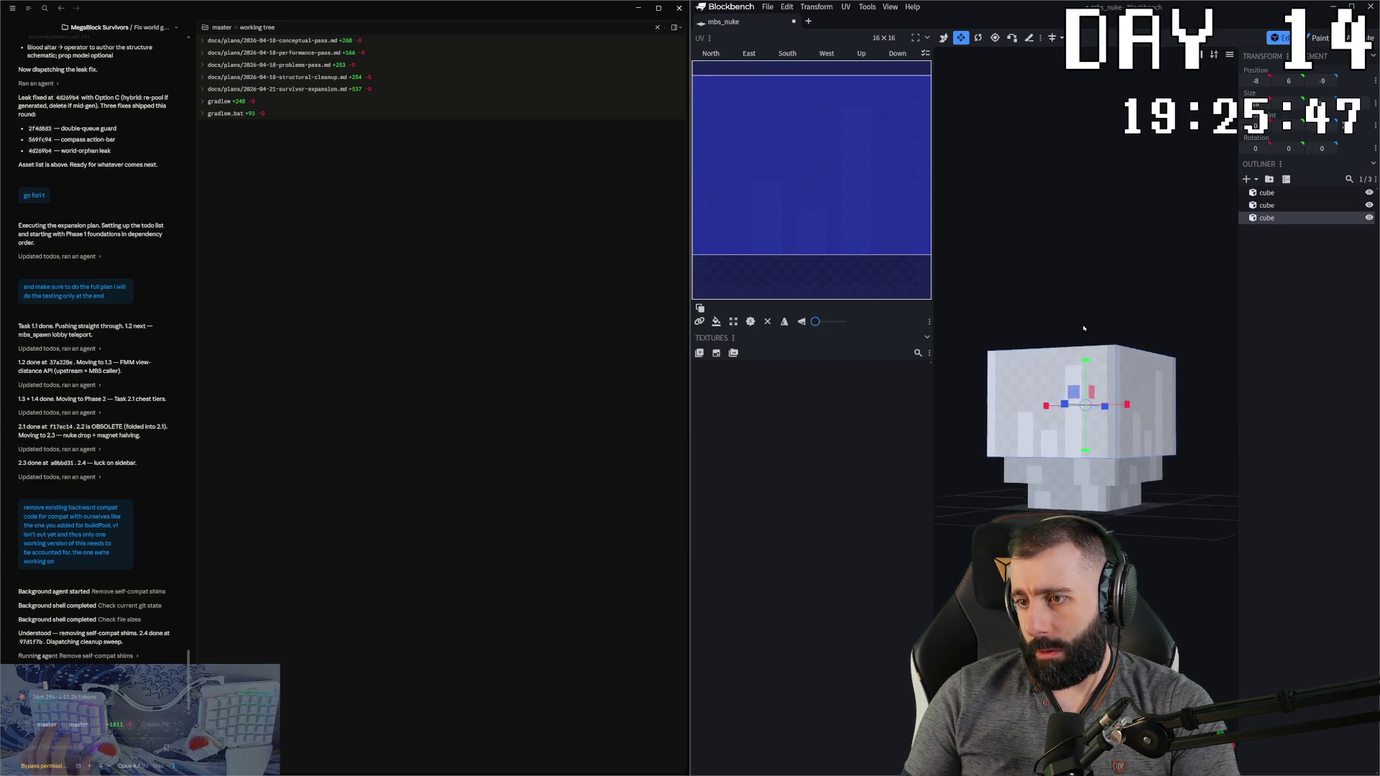
# Step: Duplicate the middle cube into a fourth cube at Y 18, then bring up the mini-nuke reference image
pyautogui.click(1061, 486)
pyautogui.hotkey('ctrl', 'c')
pyautogui.hotkey('ctrl', 'v')
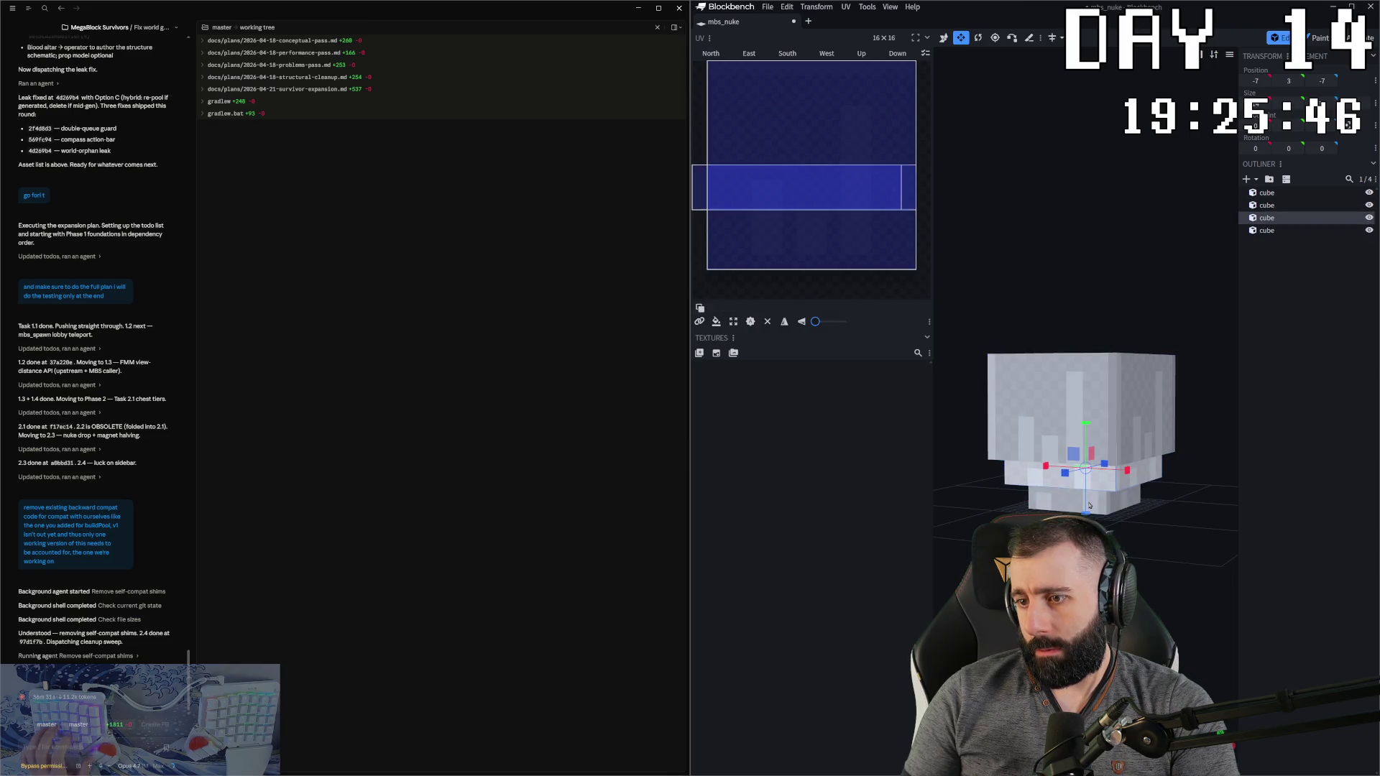
pyautogui.moveTo(1084, 435)
pyautogui.mouseDown()
pyautogui.moveTo(1081, 274)
pyautogui.moveTo(1086, 291)
pyautogui.mouseUp()
pyautogui.moveTo(1128, 237)
pyautogui.mouseDown()
pyautogui.moveTo(1136, 256)
pyautogui.moveTo(1063, 395)
pyautogui.mouseUp()
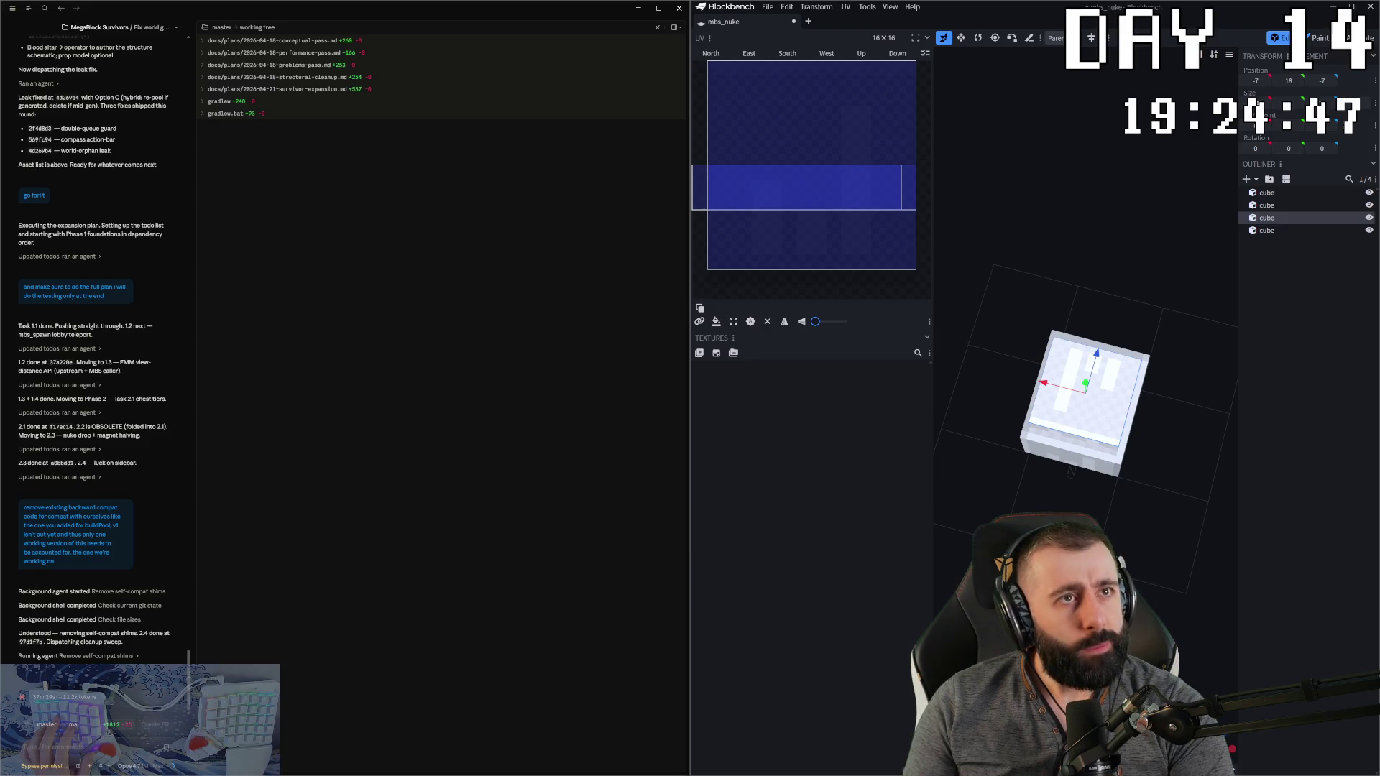
pyautogui.hotkey('alt', 'Tab')
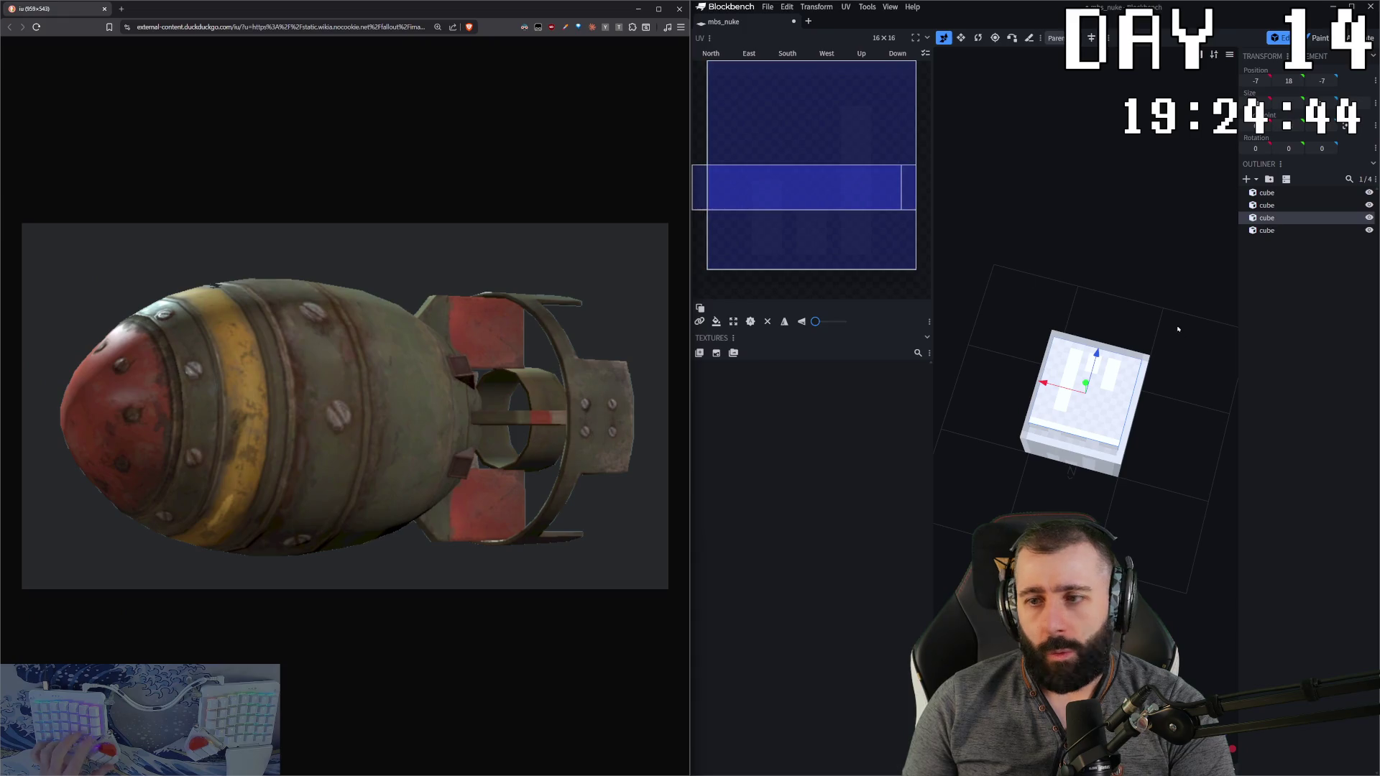
# Step: Raise the top slab to Y 22 and thicken it to height 4
pyautogui.moveTo(1178, 329)
pyautogui.mouseDown()
pyautogui.moveTo(1158, 222)
pyautogui.moveTo(1140, 215)
pyautogui.mouseUp()
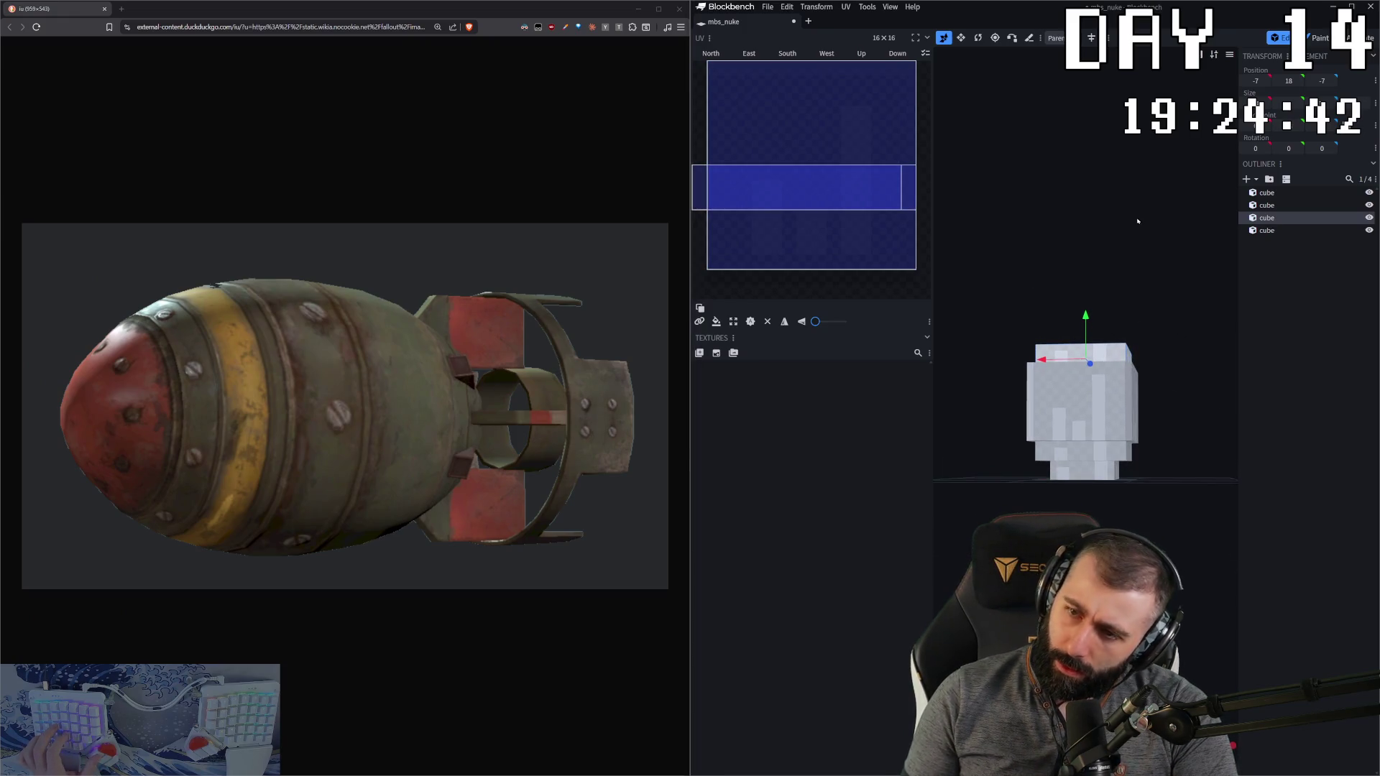
pyautogui.moveTo(1097, 256); pyautogui.dragTo(1080, 264)
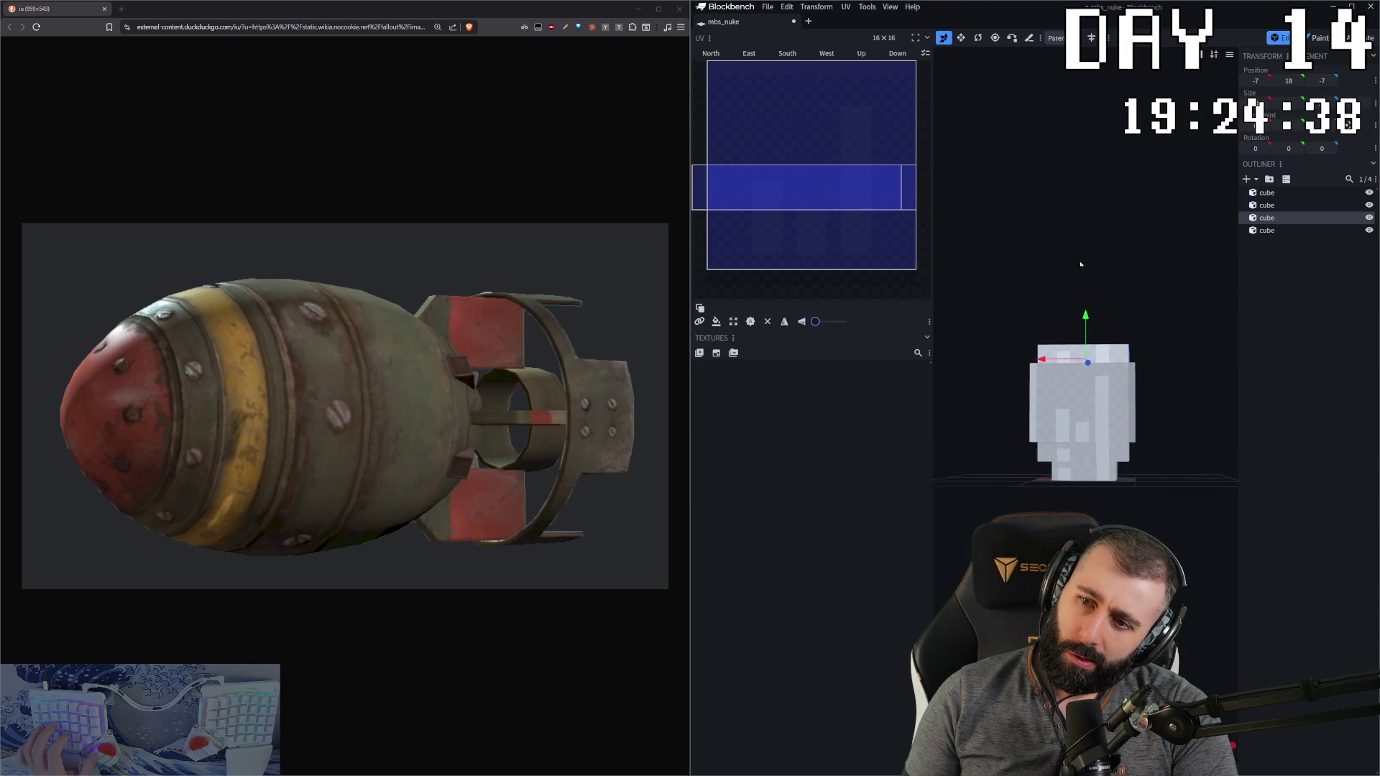
pyautogui.click(1075, 354)
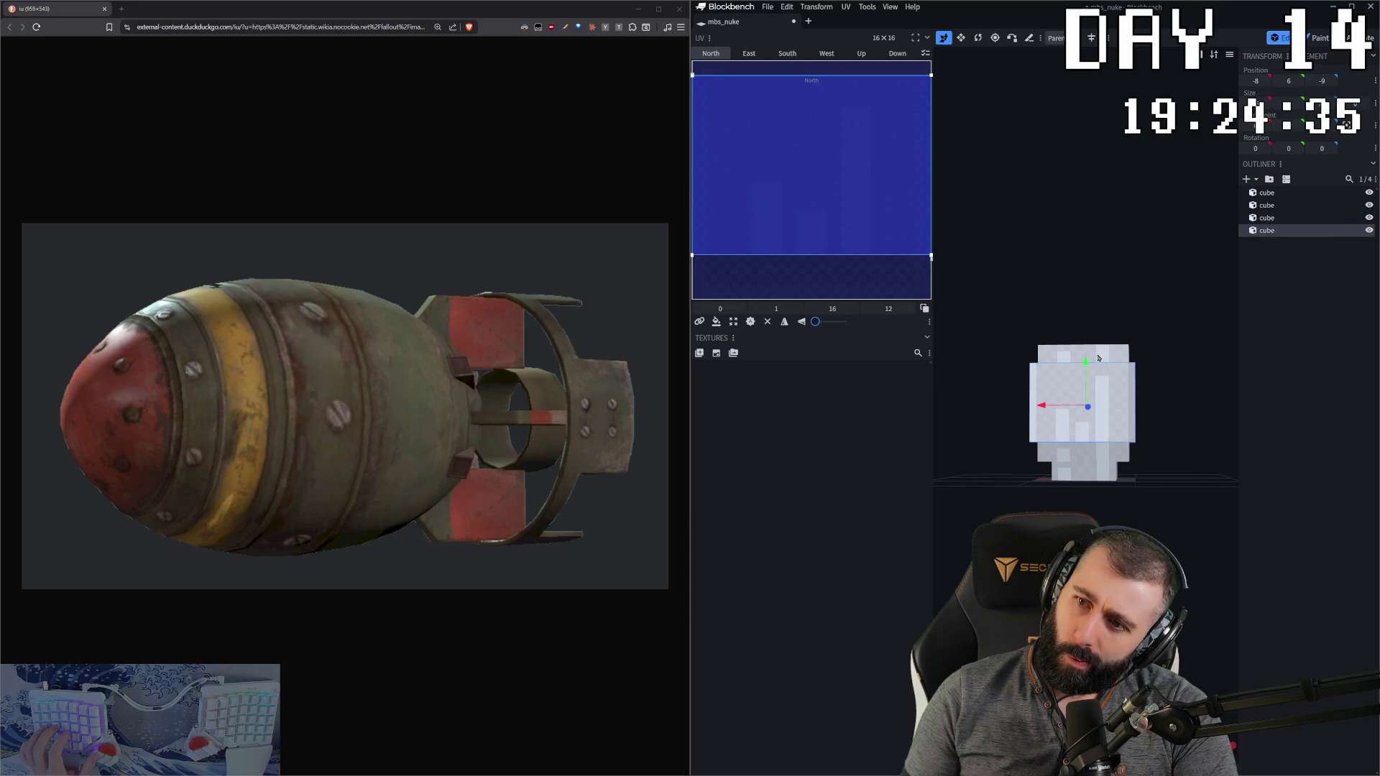
pyautogui.press('Up')
pyautogui.press('Up')
pyautogui.press('Up')
pyautogui.press('s')
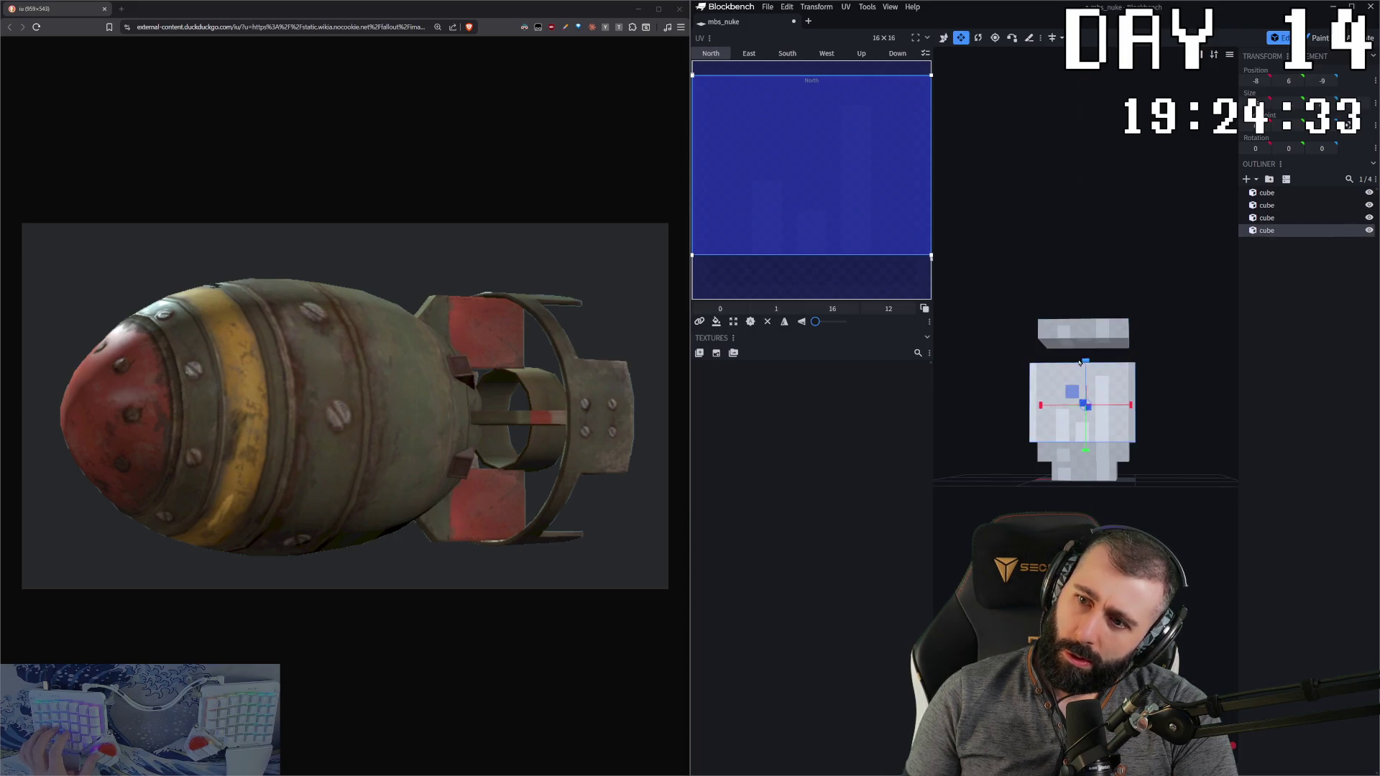
pyautogui.moveTo(1085, 379); pyautogui.dragTo(1085, 391)
pyautogui.moveTo(1122, 309)
pyautogui.mouseDown()
pyautogui.moveTo(1080, 330)
pyautogui.moveTo(1086, 316)
pyautogui.moveTo(1089, 399)
pyautogui.moveTo(1118, 424)
pyautogui.moveTo(1078, 413)
pyautogui.moveTo(1056, 443)
pyautogui.moveTo(1082, 345)
pyautogui.mouseUp()
pyautogui.press('v')
pyautogui.press('v')
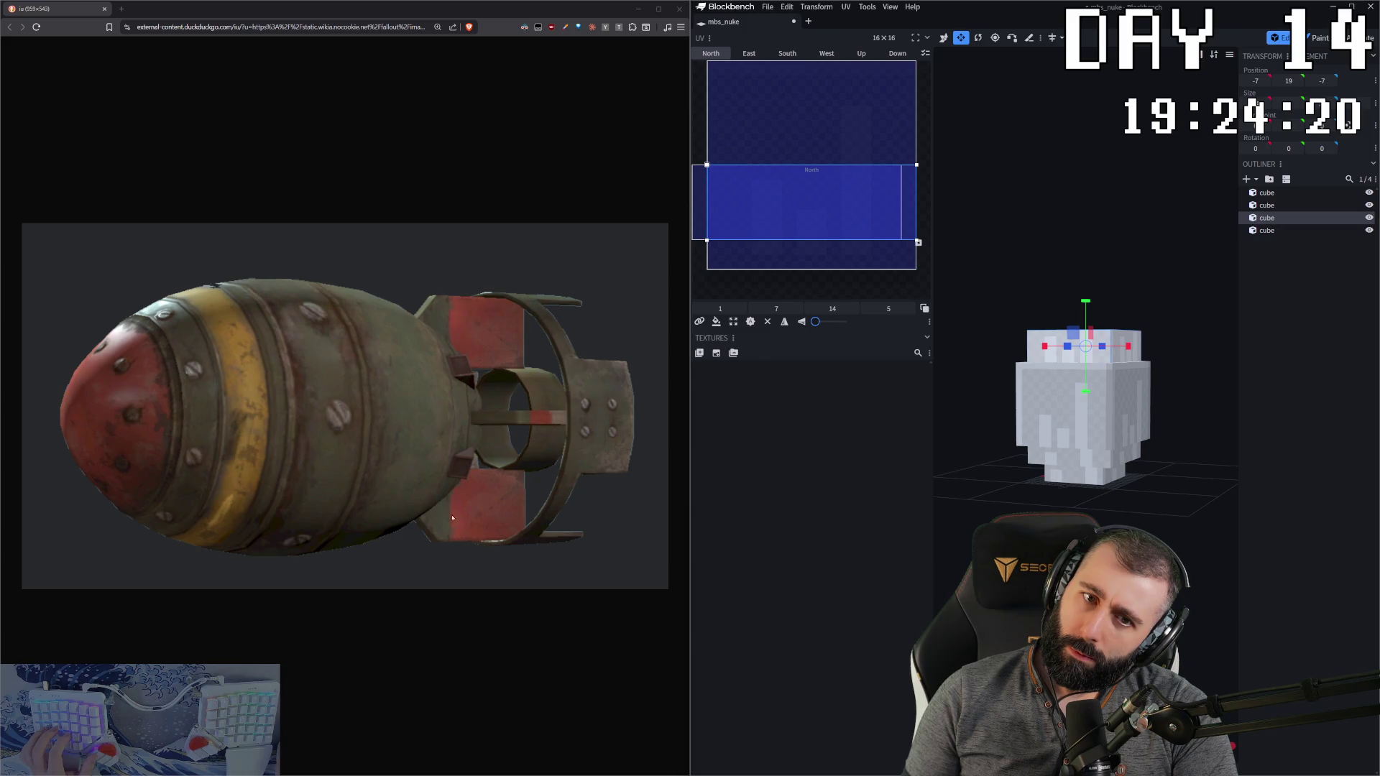
# Step: Duplicate the top cube, raise it to Y 24 and stretch it into an 11-tall thin fin
pyautogui.moveTo(1056, 352); pyautogui.dragTo(1064, 351)
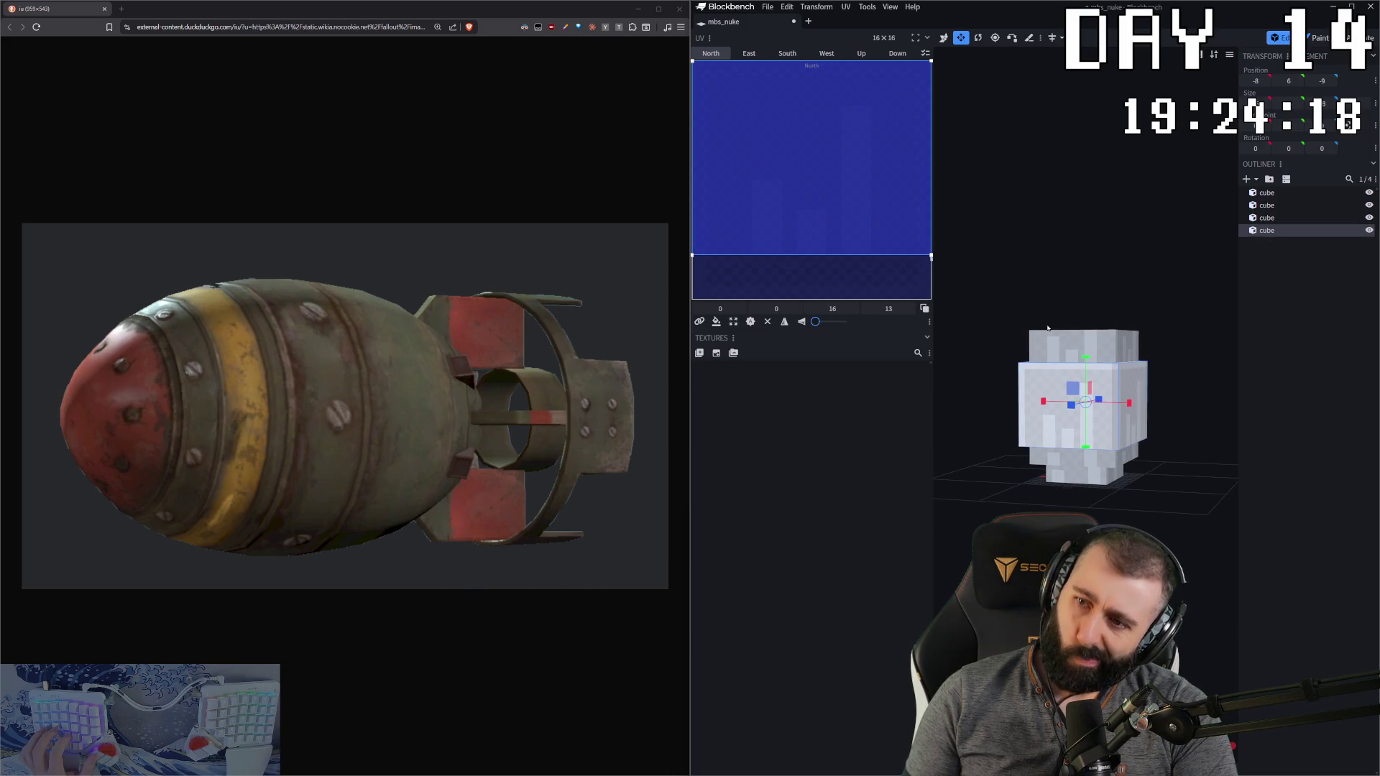
pyautogui.press('v')
pyautogui.hotkey('ctrl', 'd')
pyautogui.moveTo(1086, 305)
pyautogui.mouseDown()
pyautogui.moveTo(1086, 271)
pyautogui.moveTo(1064, 295)
pyautogui.moveTo(1152, 319)
pyautogui.mouseUp()
pyautogui.press('s')
pyautogui.moveTo(1087, 273)
pyautogui.mouseDown()
pyautogui.moveTo(1085, 199)
pyautogui.moveTo(952, 217)
pyautogui.moveTo(984, 218)
pyautogui.mouseUp()
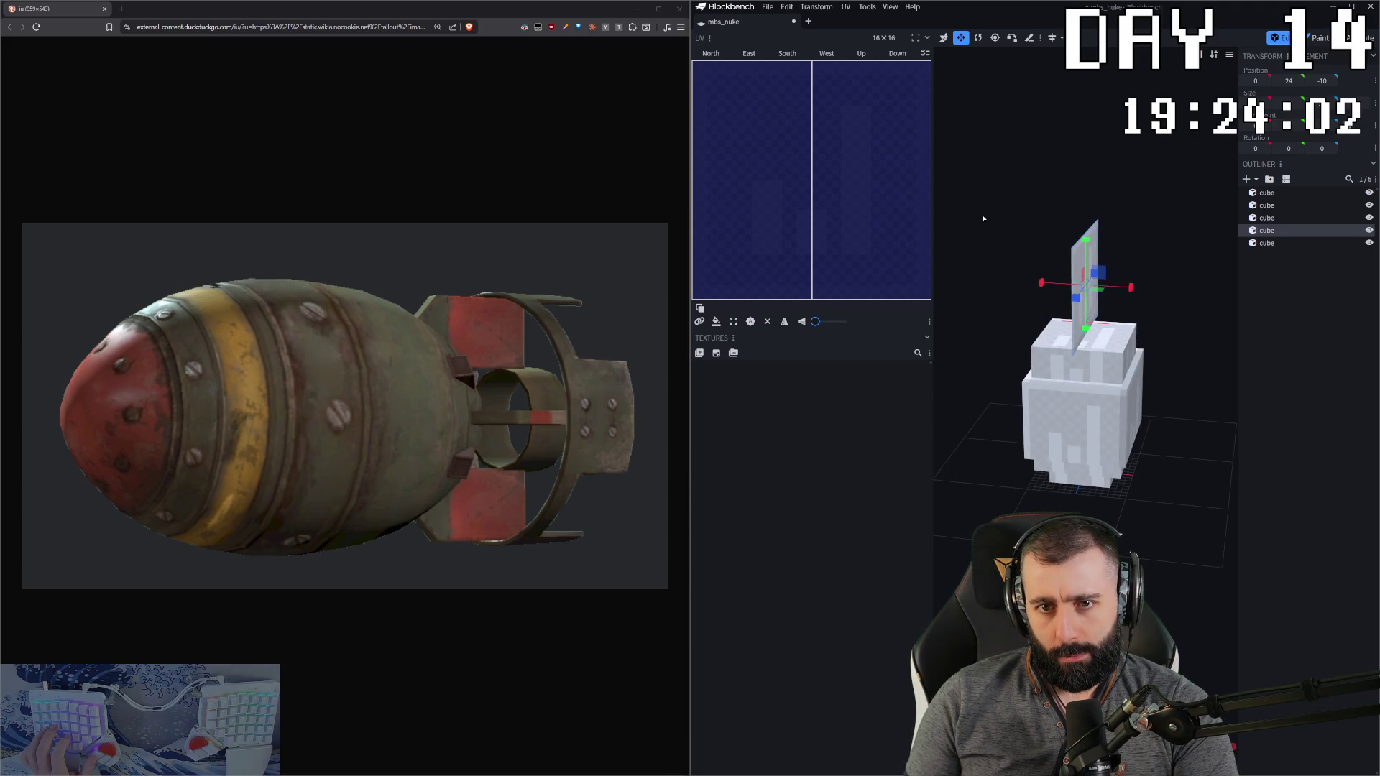
# Step: Widen the thin fin cube and paste a duplicate of it
pyautogui.moveTo(983, 218); pyautogui.dragTo(1094, 217)
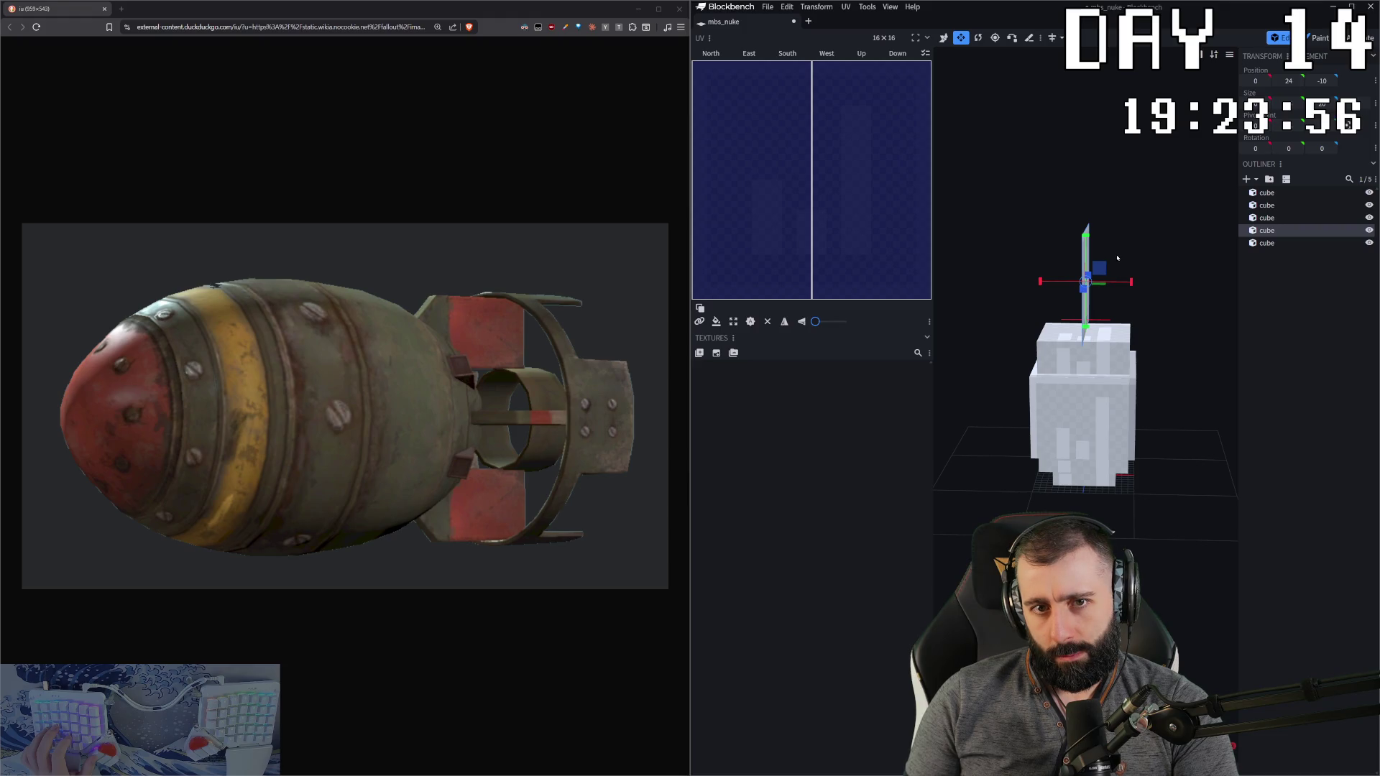
pyautogui.moveTo(1124, 275)
pyautogui.mouseDown()
pyautogui.moveTo(1132, 282)
pyautogui.moveTo(1078, 232)
pyautogui.mouseUp()
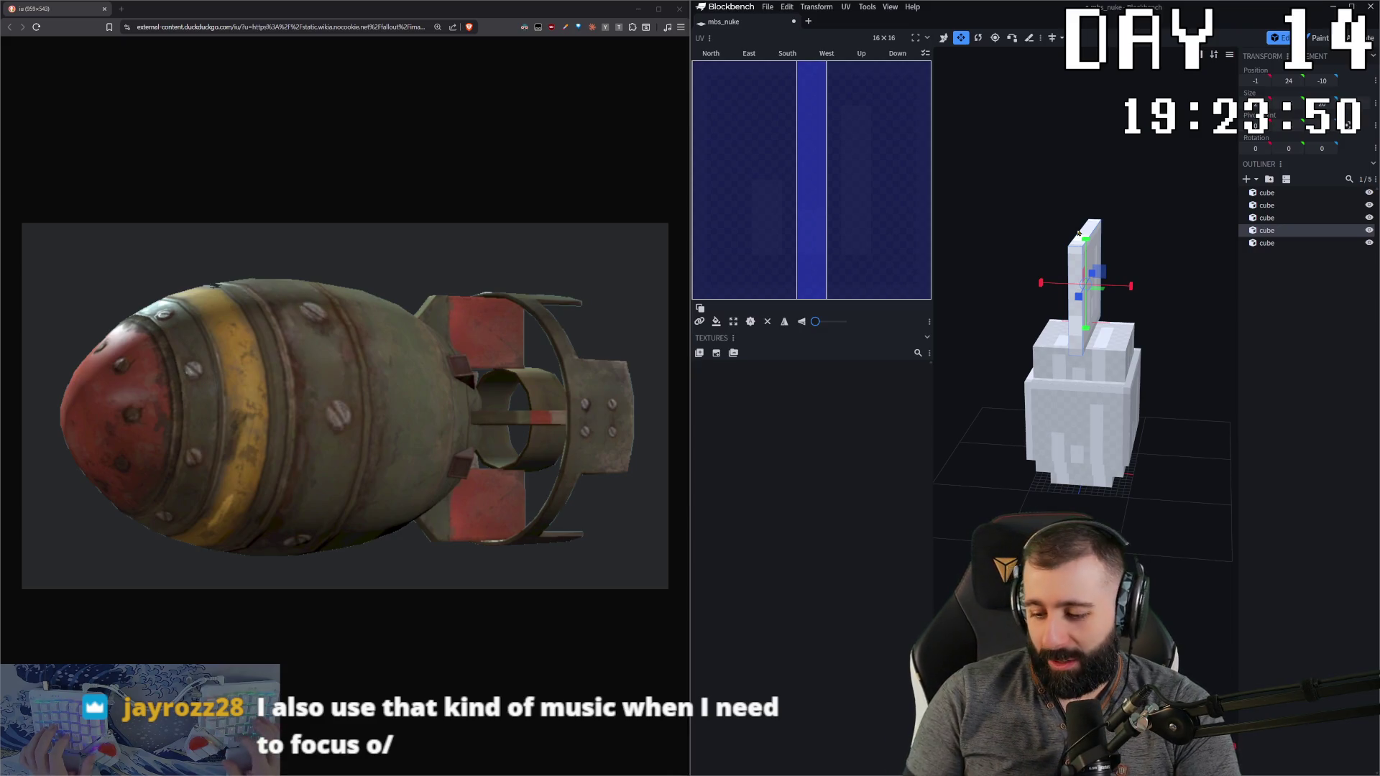
pyautogui.moveTo(1078, 232)
pyautogui.mouseDown()
pyautogui.moveTo(1057, 241)
pyautogui.moveTo(1089, 248)
pyautogui.moveTo(1107, 285)
pyautogui.mouseUp()
pyautogui.hotkey('ctrl', 'c')
pyautogui.hotkey('ctrl', 'v')
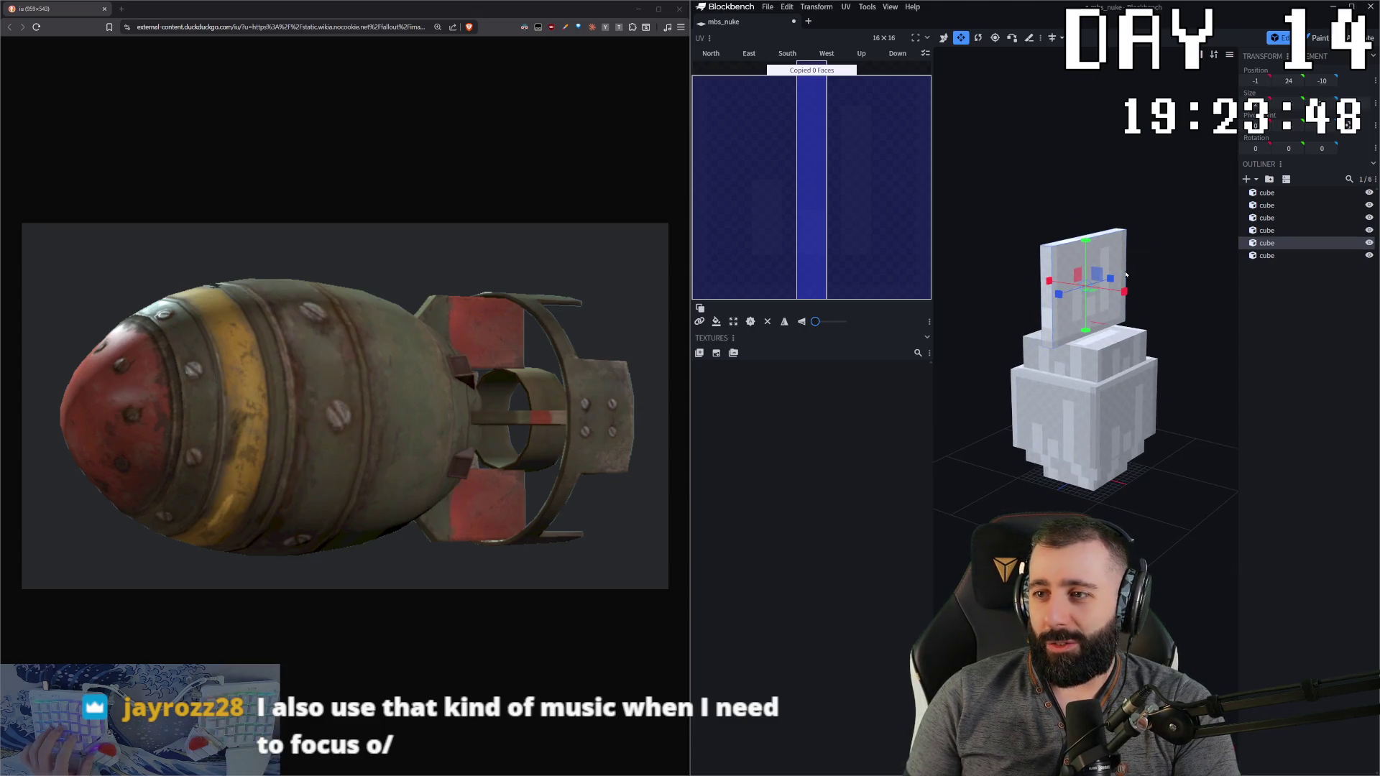
# Step: Rotate the copied fin 90° and shift it along X to -10 so it crosses the first
pyautogui.moveTo(1126, 274); pyautogui.dragTo(1104, 281)
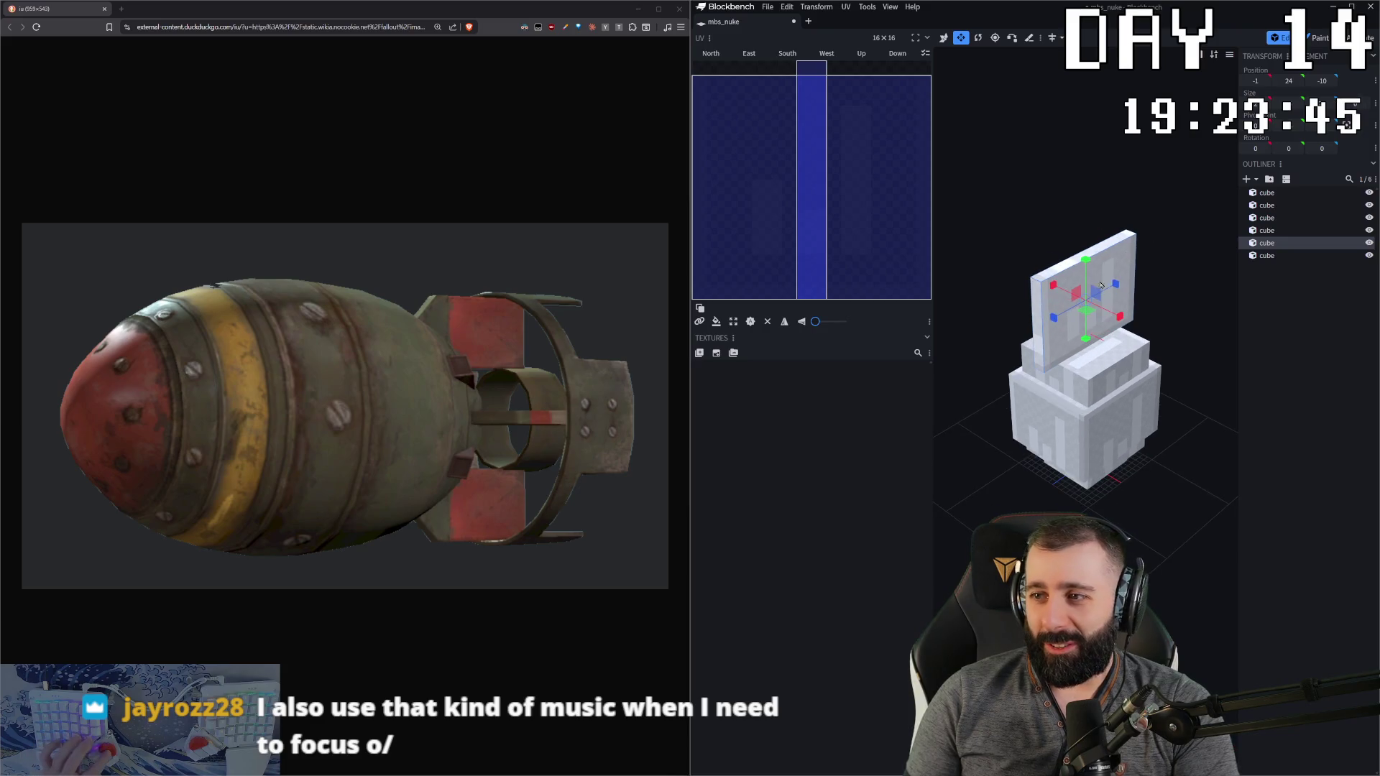
pyautogui.click(1090, 321)
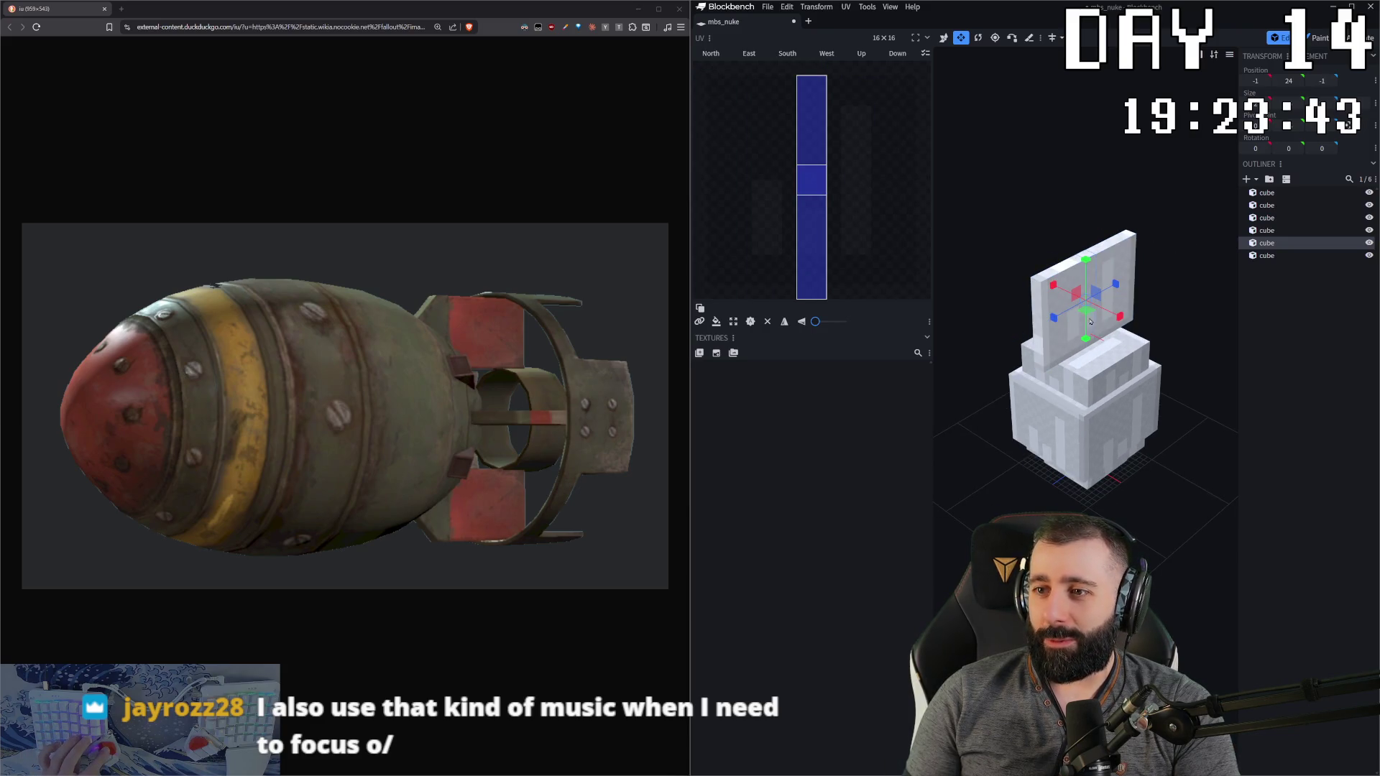
pyautogui.hotkey('ctrl', 'r')
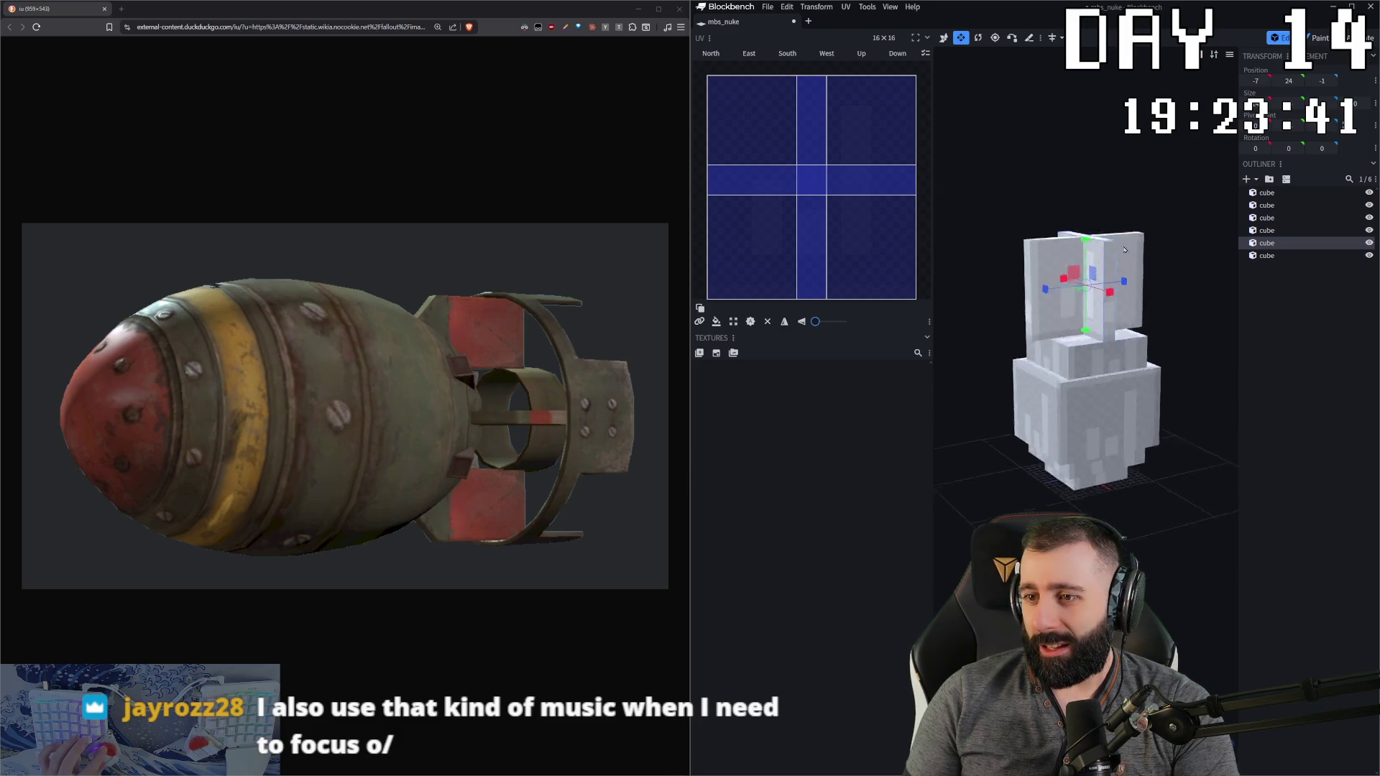
pyautogui.moveTo(1125, 254); pyautogui.dragTo(1117, 193)
pyautogui.moveTo(1107, 277)
pyautogui.mouseDown()
pyautogui.moveTo(1166, 198)
pyautogui.moveTo(1220, 197)
pyautogui.mouseUp()
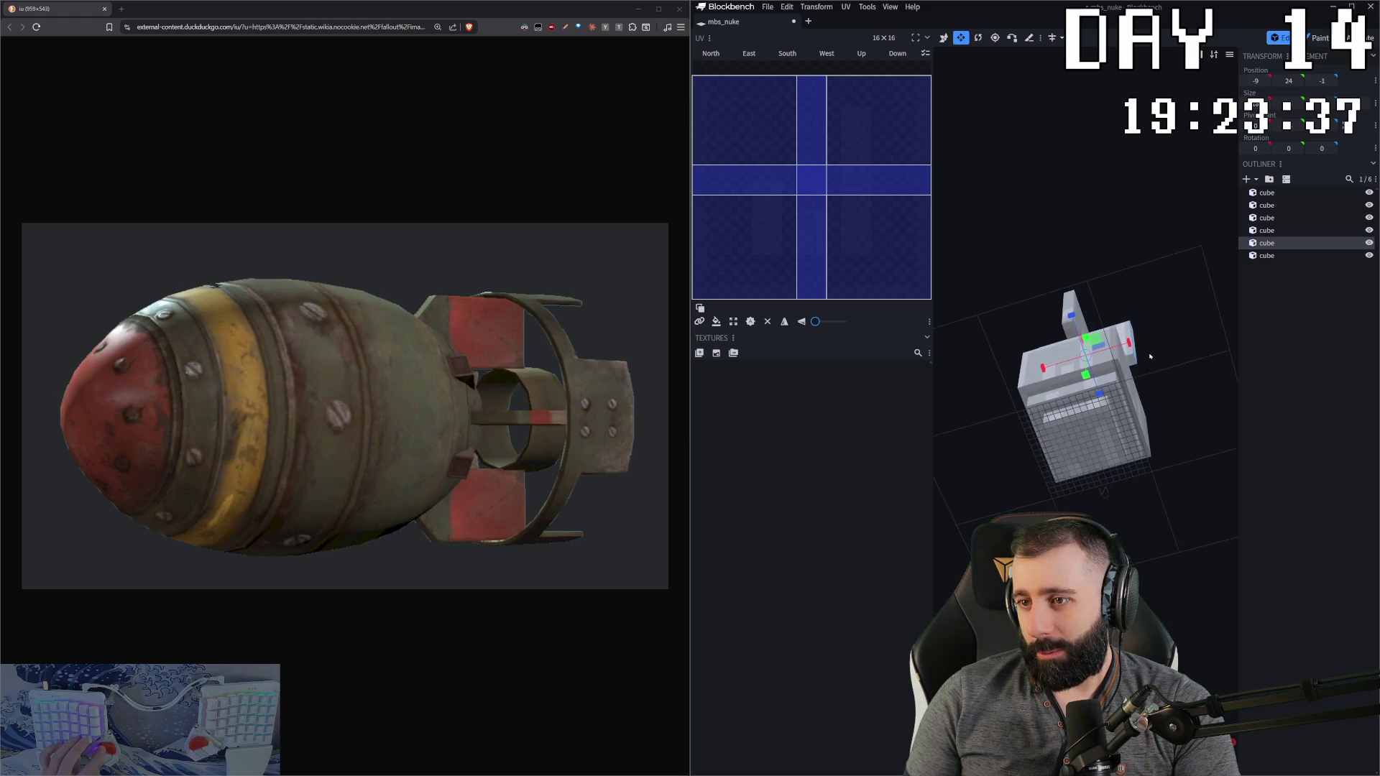
pyautogui.moveTo(1134, 347)
pyautogui.mouseDown()
pyautogui.moveTo(1026, 357)
pyautogui.moveTo(1081, 436)
pyautogui.mouseUp()
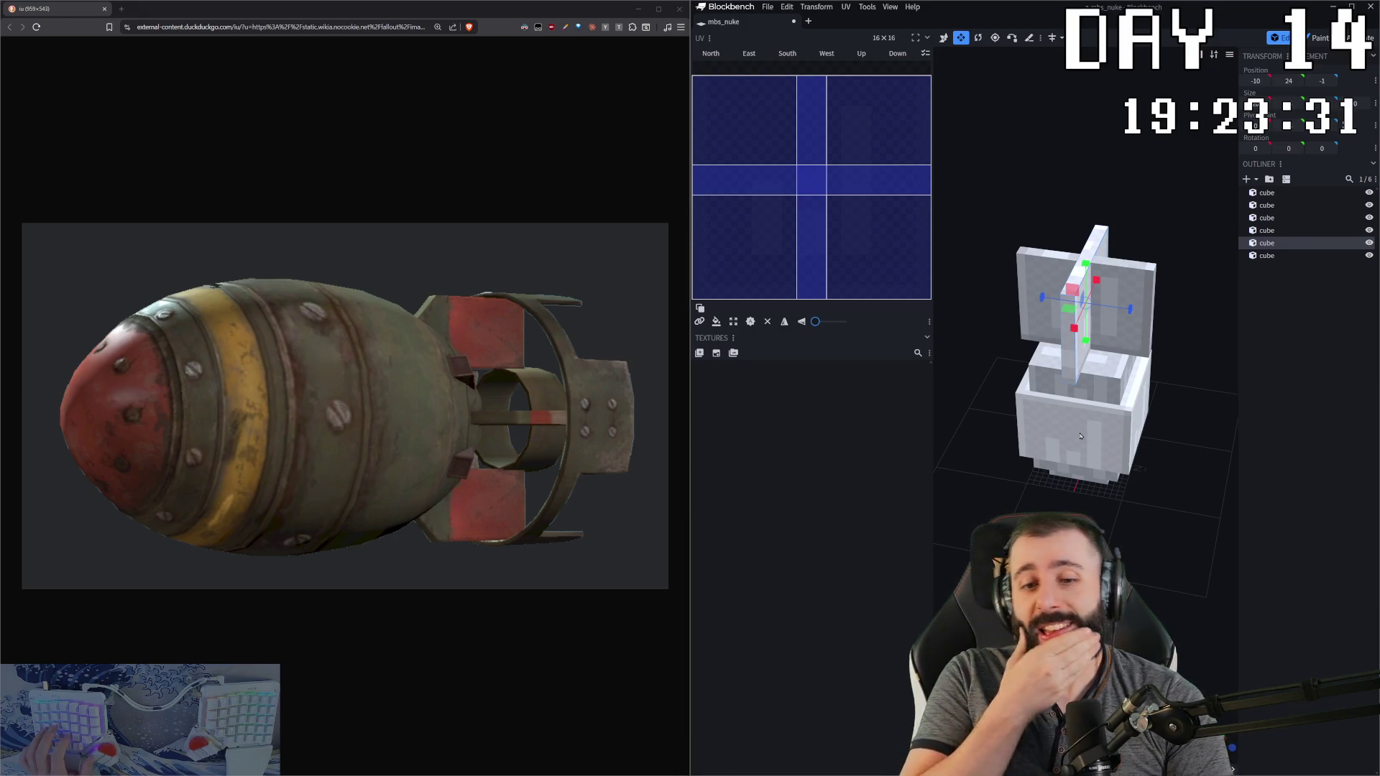
pyautogui.moveTo(1139, 461)
pyautogui.mouseDown()
pyautogui.moveTo(1094, 517)
pyautogui.moveTo(1101, 489)
pyautogui.mouseUp()
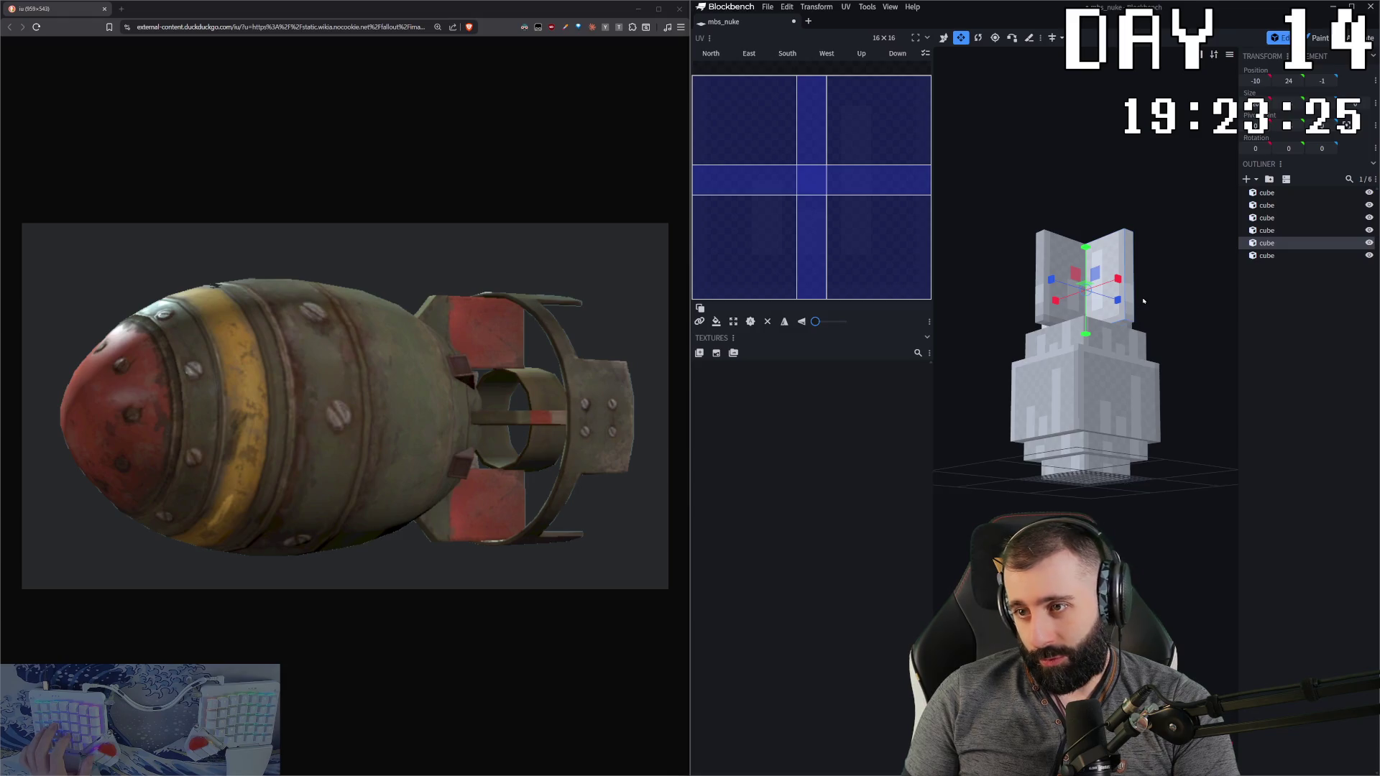
pyautogui.click(1041, 303)
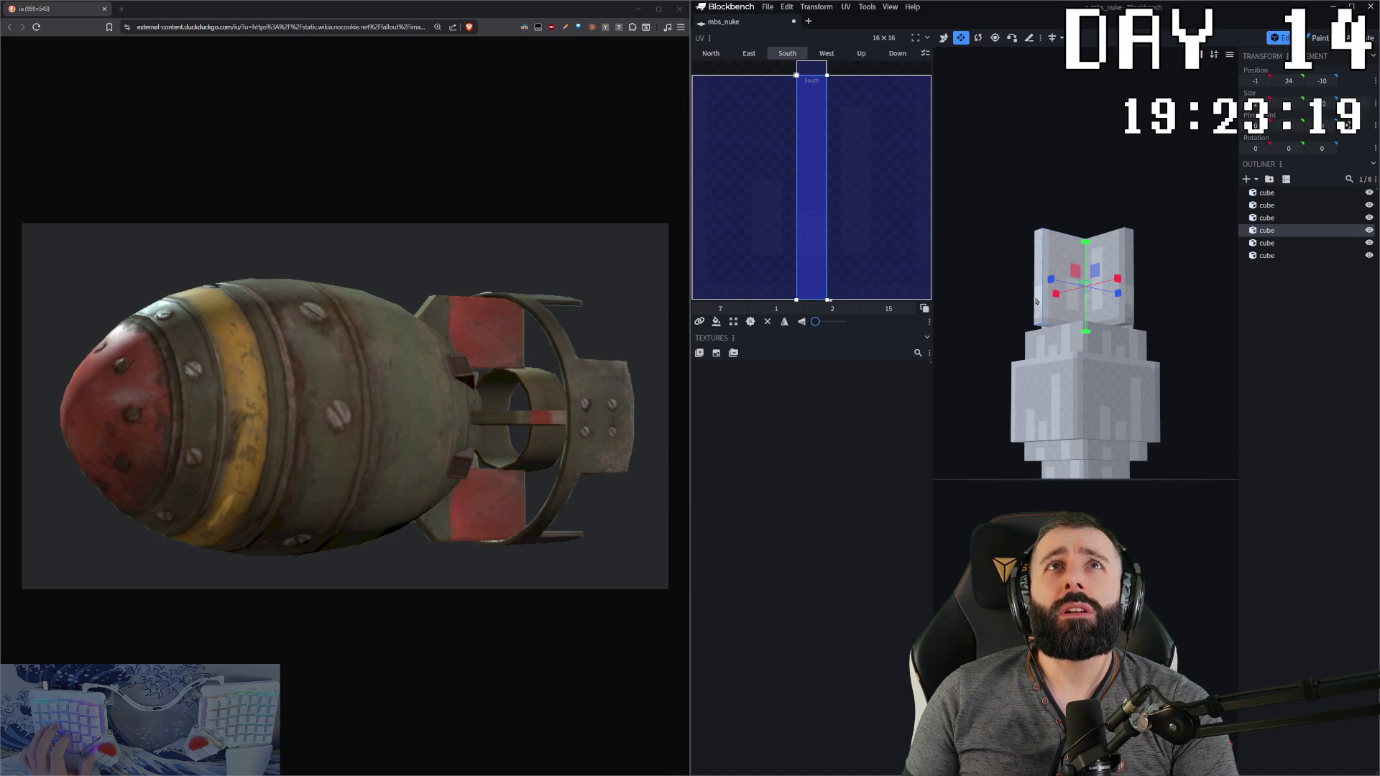
# Step: Shorten both crossed fins, then duplicate the pair and raise the copies above the originals
pyautogui.keyDown('shift'); pyautogui.click(1089, 246); pyautogui.keyUp('shift')
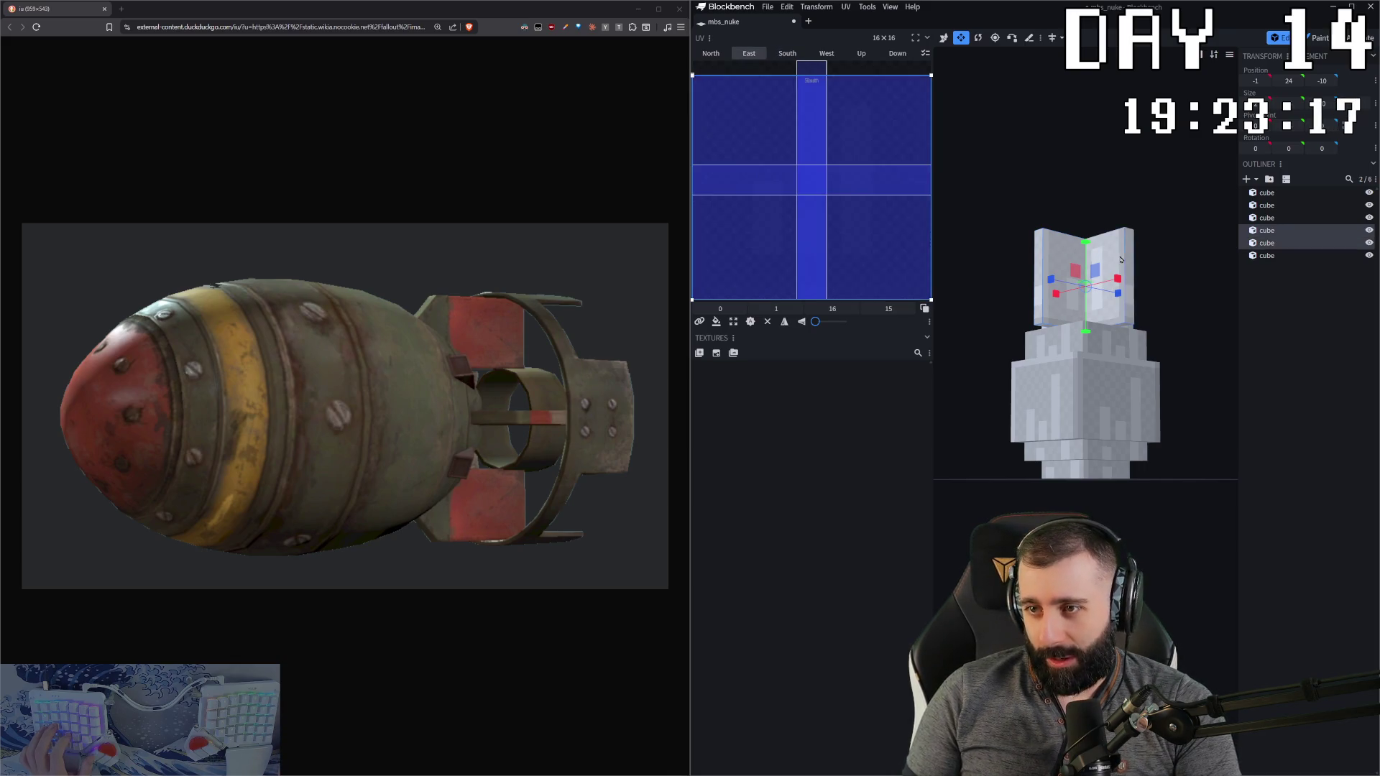
pyautogui.moveTo(1088, 246)
pyautogui.mouseDown()
pyautogui.moveTo(1088, 317)
pyautogui.moveTo(1157, 286)
pyautogui.mouseUp()
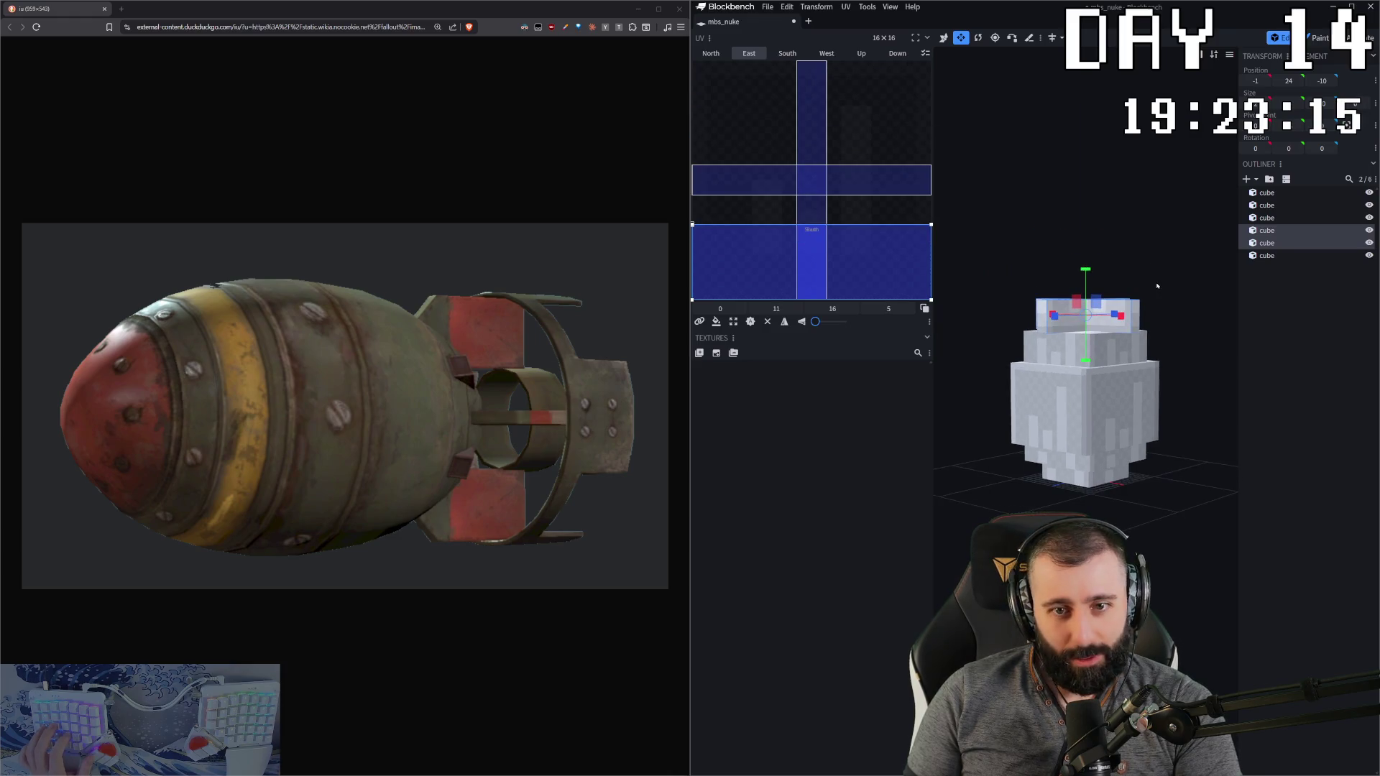
pyautogui.click(1133, 303)
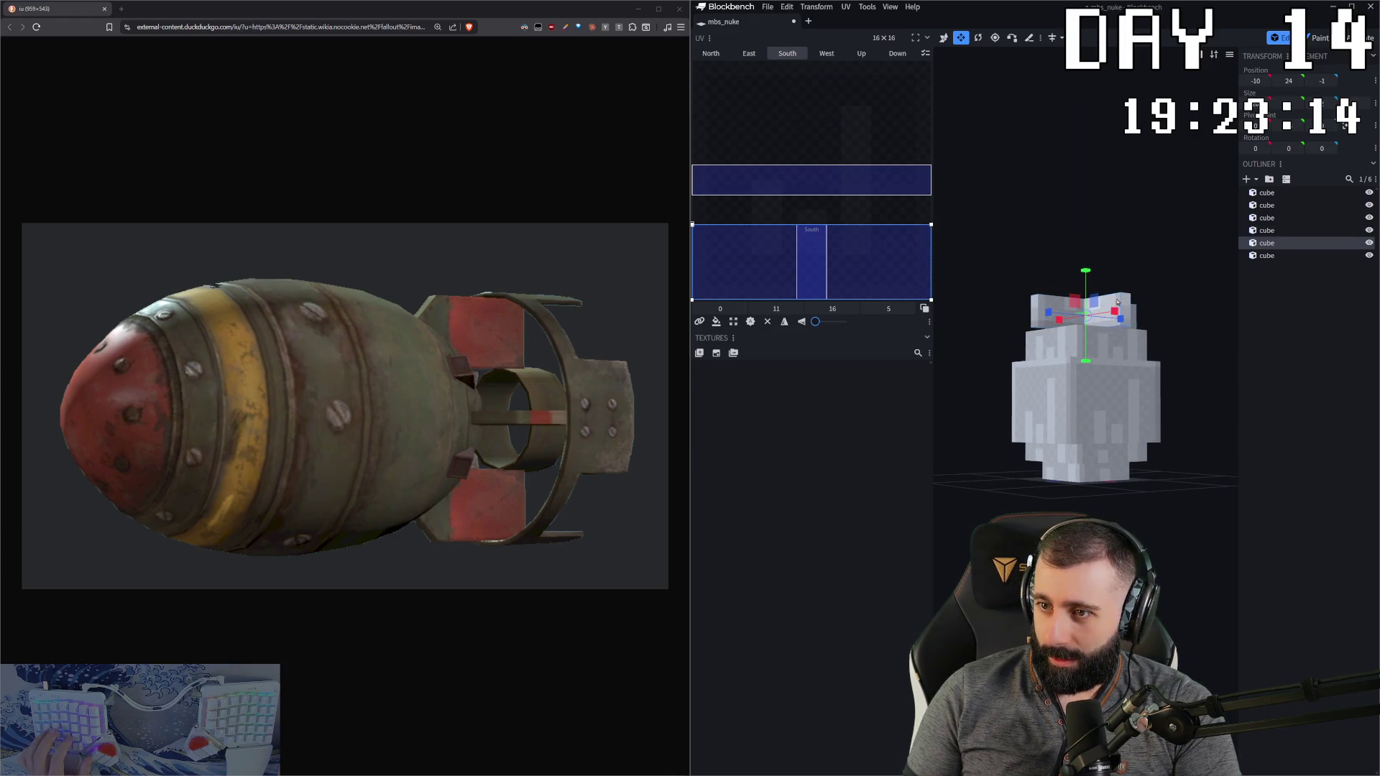
pyautogui.keyDown('ctrl'); pyautogui.click(1033, 309); pyautogui.keyUp('ctrl')
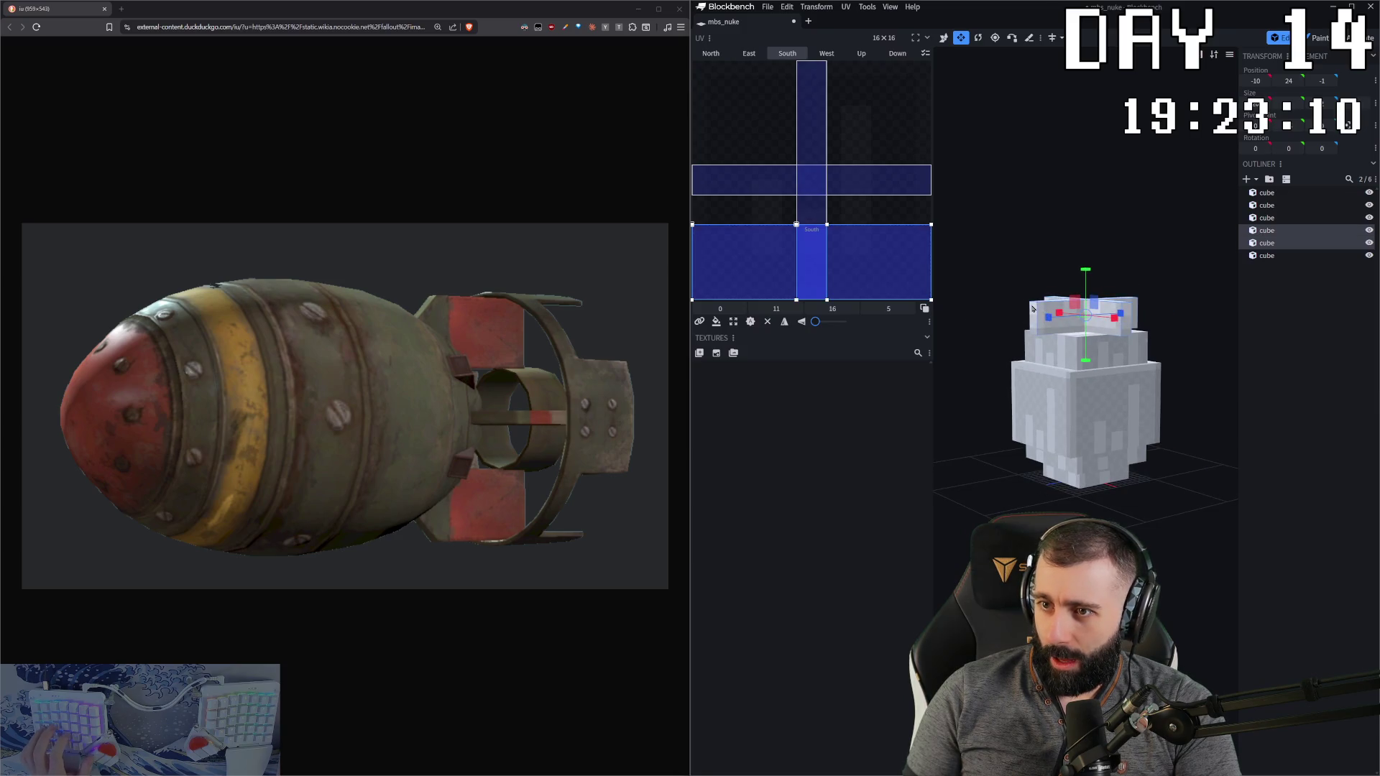
pyautogui.hotkey('ctrl', 'd')
pyautogui.press('v')
pyautogui.moveTo(1086, 272); pyautogui.dragTo(1084, 238)
pyautogui.press('s')
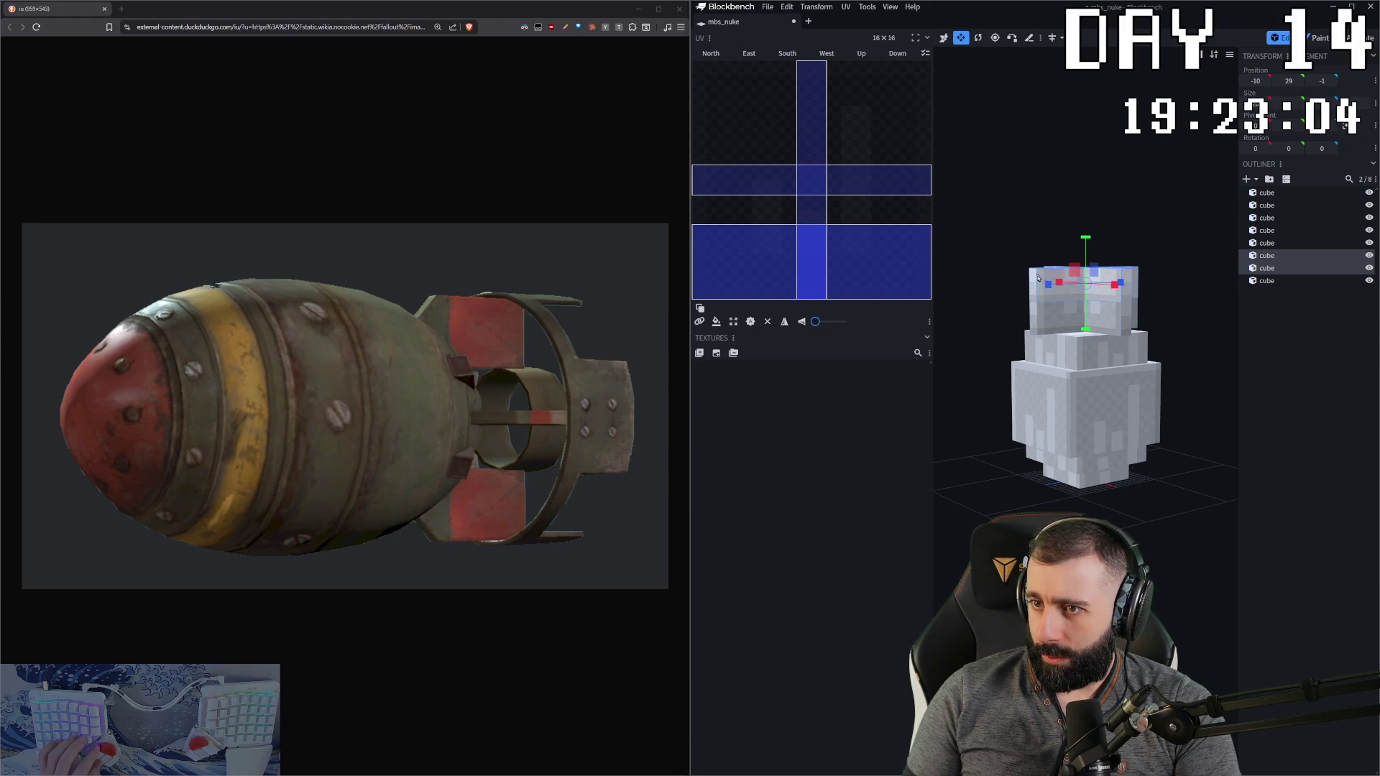
# Step: Select the two upper copied cubes and lower them 3 units to sit on the fins
pyautogui.click(1054, 291)
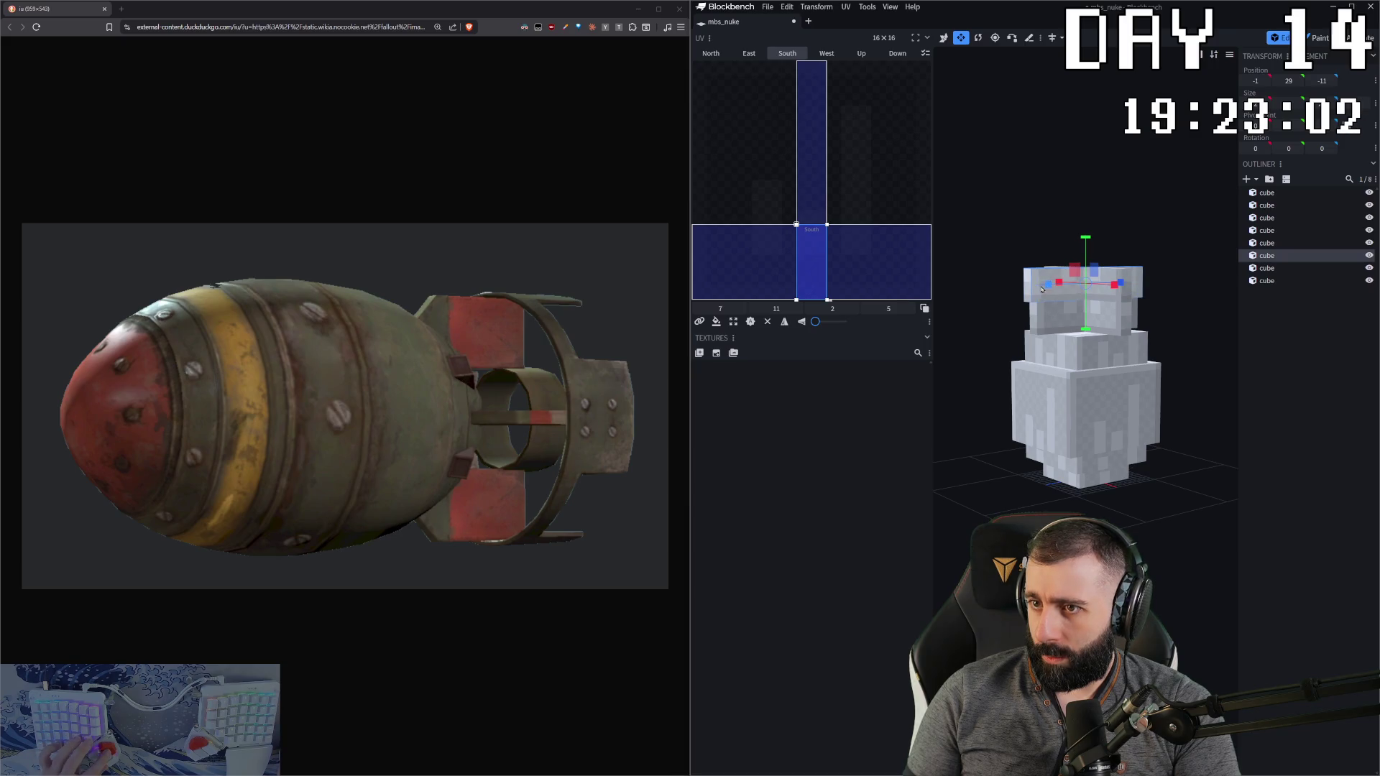
pyautogui.click(1127, 291)
pyautogui.moveTo(1129, 289)
pyautogui.mouseDown()
pyautogui.moveTo(1192, 297)
pyautogui.moveTo(1108, 314)
pyautogui.mouseUp()
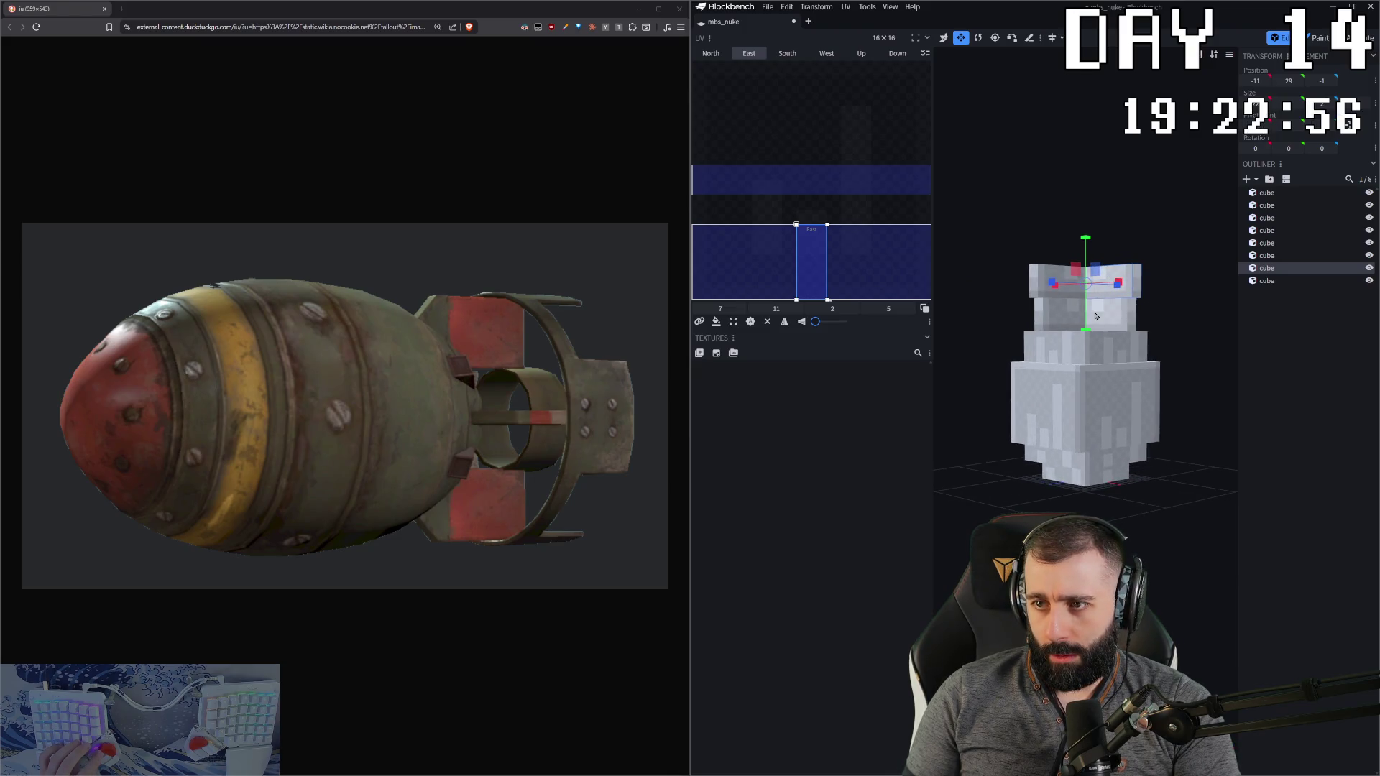
pyautogui.click(1082, 318)
pyautogui.click(1131, 324)
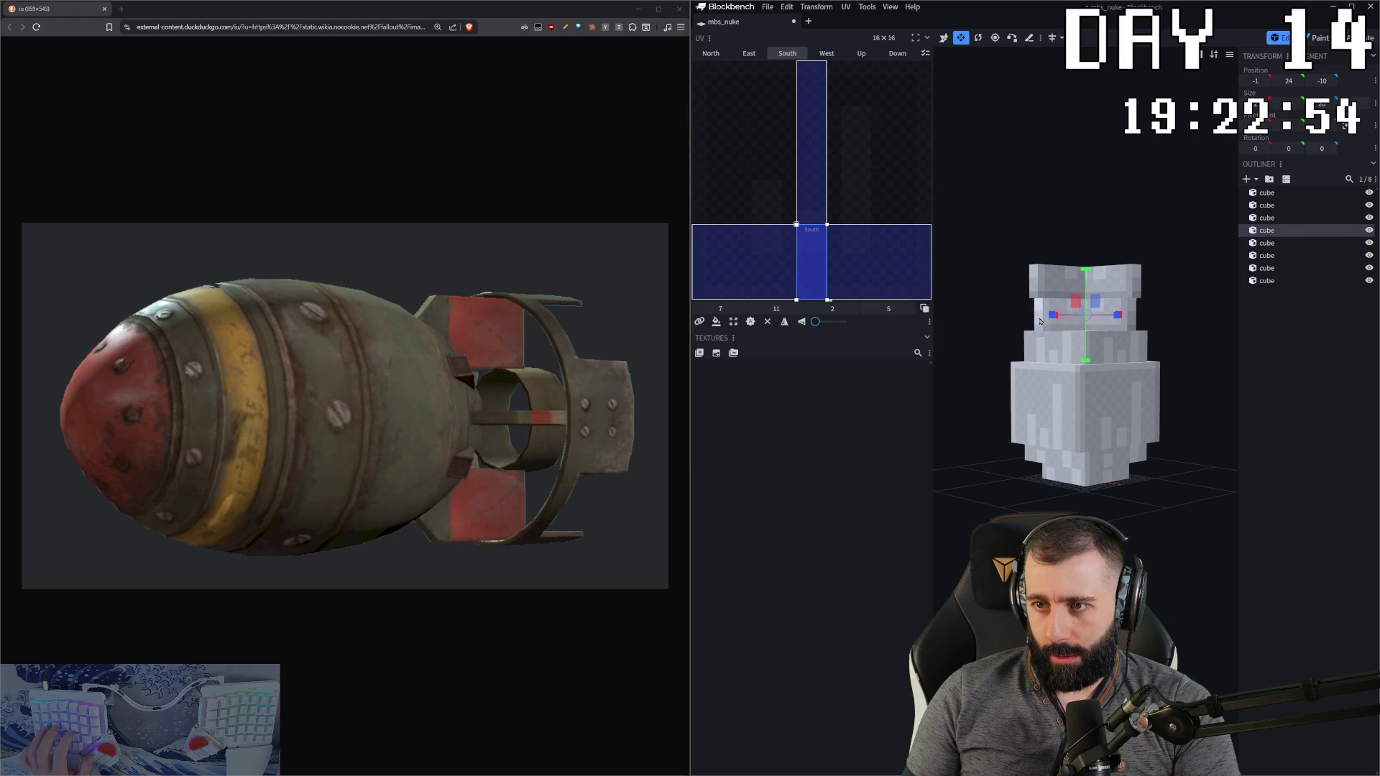
pyautogui.keyDown('ctrl'); pyautogui.click(1131, 324); pyautogui.keyUp('ctrl')
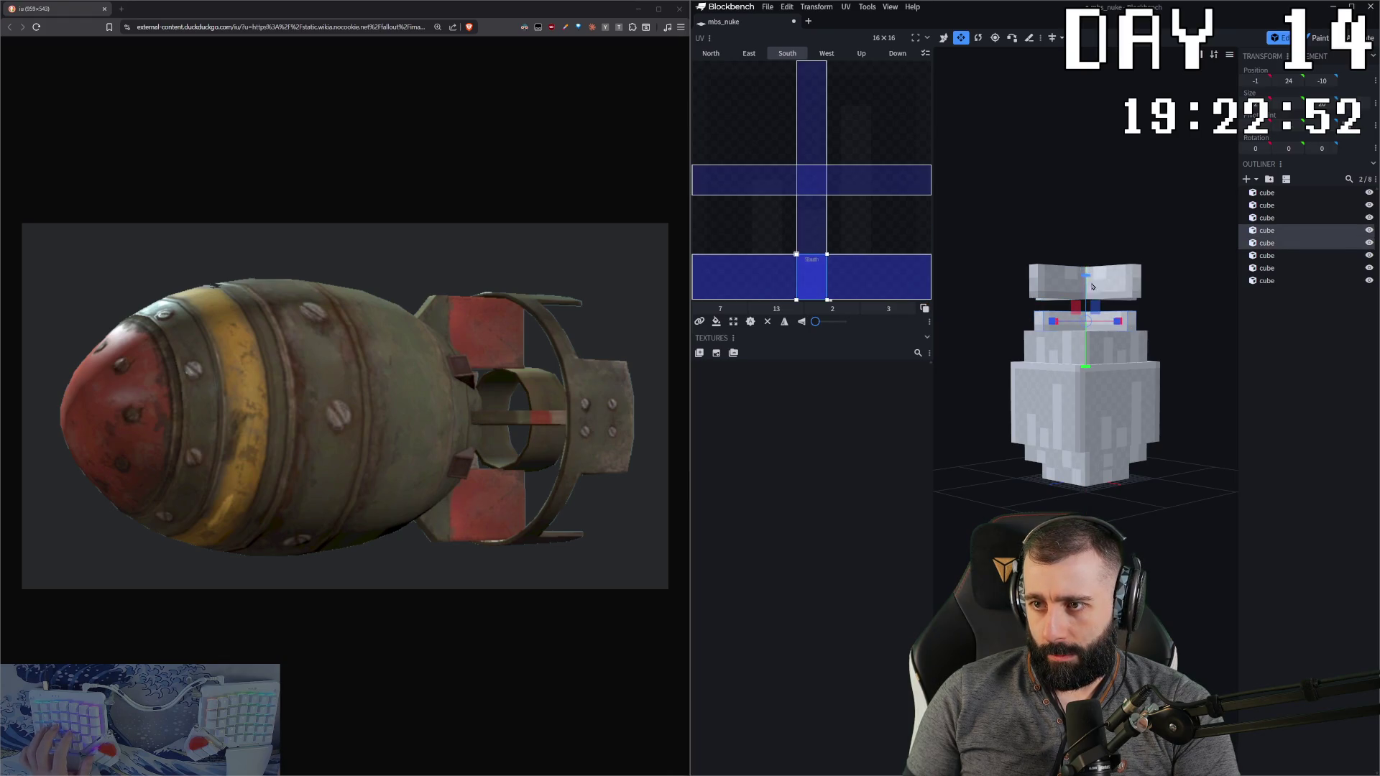
pyautogui.press('v')
pyautogui.click(1076, 272)
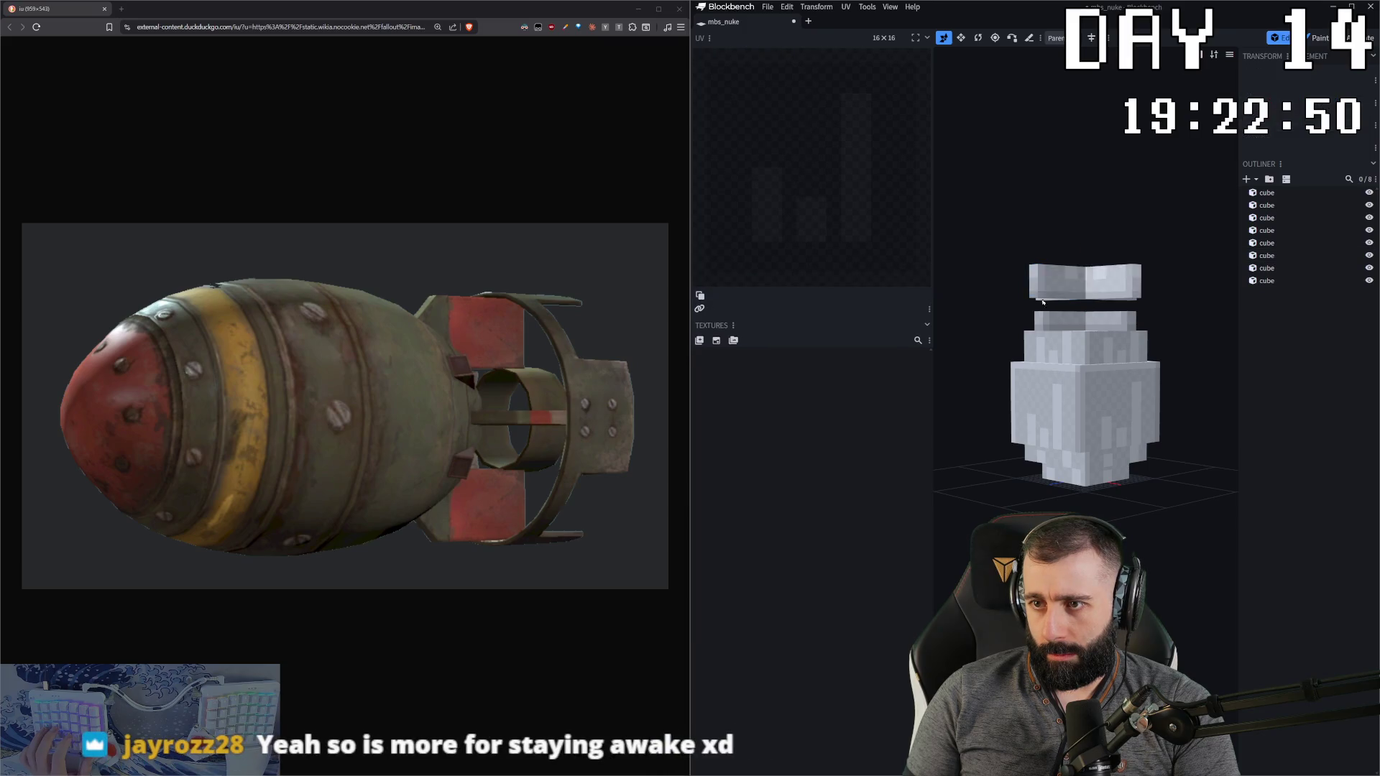
pyautogui.keyDown('ctrl'); pyautogui.click(1057, 316); pyautogui.keyUp('ctrl')
pyautogui.moveTo(1086, 239)
pyautogui.mouseDown()
pyautogui.moveTo(1086, 259)
pyautogui.moveTo(1117, 230)
pyautogui.mouseUp()
pyautogui.scroll(2, 1136, 237)
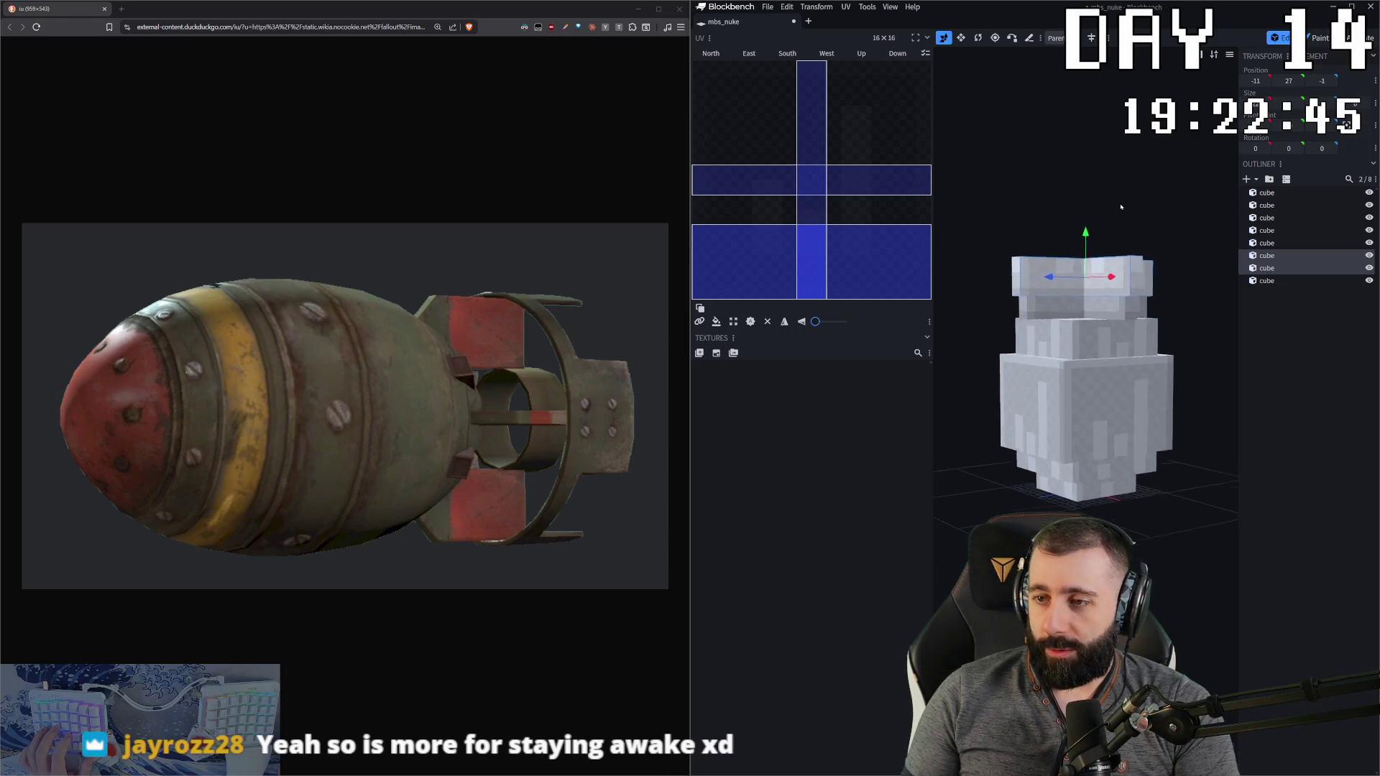
# Step: Switch to resize mode and inspect the upper cubes from several angles around the model
pyautogui.press('s')
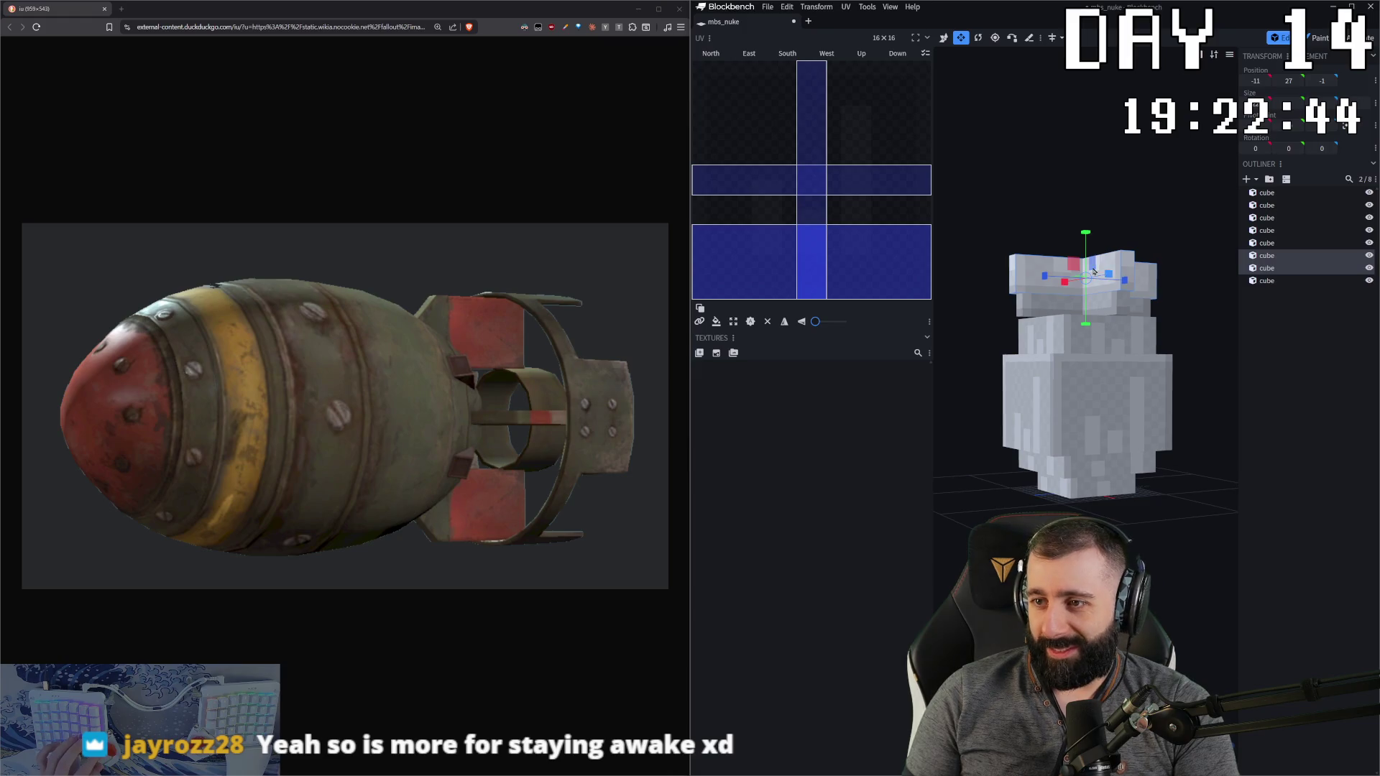
pyautogui.click(1127, 281)
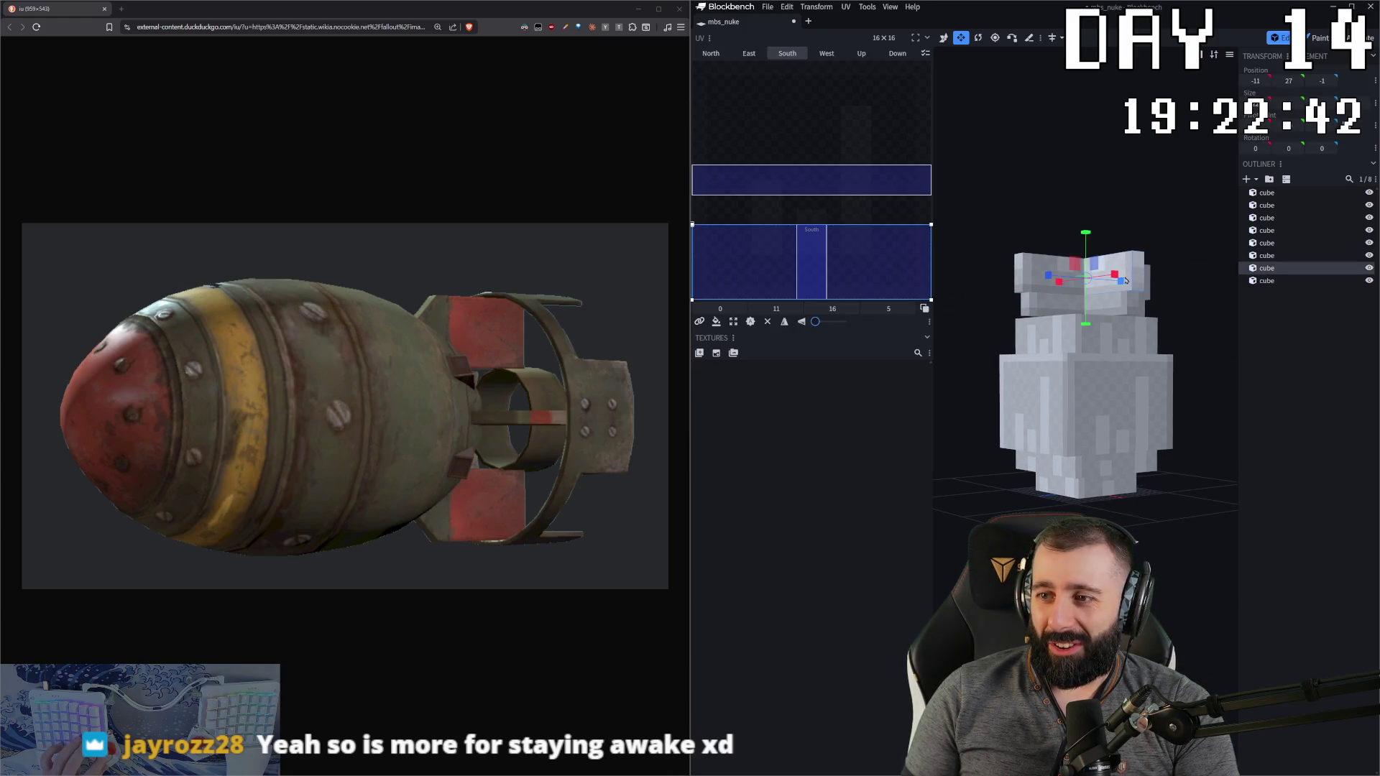
pyautogui.moveTo(1169, 246)
pyautogui.mouseDown()
pyautogui.moveTo(1121, 284)
pyautogui.moveTo(1134, 275)
pyautogui.moveTo(1054, 273)
pyautogui.mouseUp()
pyautogui.click(1043, 264)
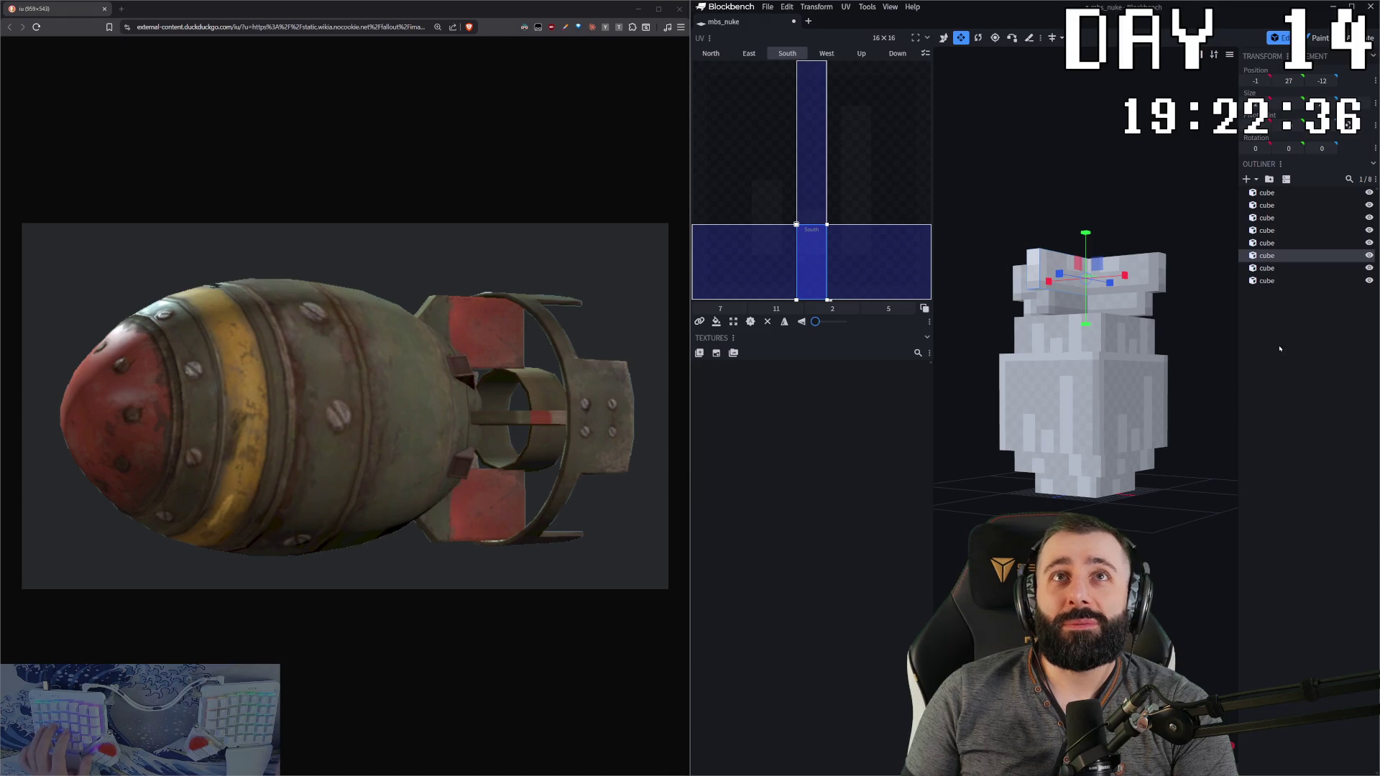
pyautogui.moveTo(1222, 324); pyautogui.dragTo(1143, 332)
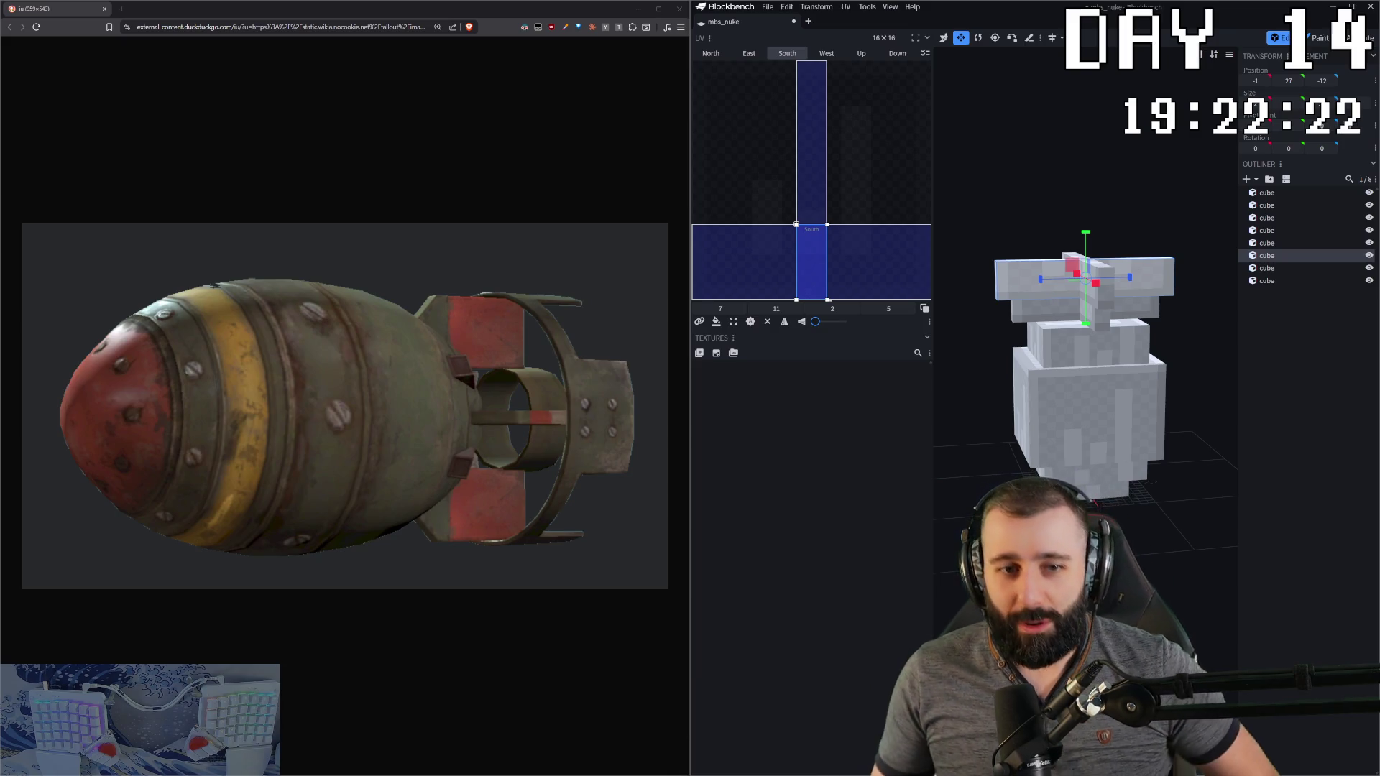
# Step: Duplicate a top cube, raise the copy and widen it into a broad flat slab
pyautogui.moveTo(1041, 257)
pyautogui.mouseDown()
pyautogui.moveTo(1044, 225)
pyautogui.moveTo(1088, 213)
pyautogui.moveTo(1092, 197)
pyautogui.mouseUp()
pyautogui.click(1024, 274)
pyautogui.hotkey('ctrl', 'd')
pyautogui.press('v')
pyautogui.press('s')
pyautogui.moveTo(1107, 249)
pyautogui.mouseDown()
pyautogui.moveTo(1157, 301)
pyautogui.moveTo(1176, 206)
pyautogui.moveTo(1143, 271)
pyautogui.moveTo(1181, 385)
pyautogui.moveTo(1175, 363)
pyautogui.moveTo(1190, 375)
pyautogui.moveTo(1153, 400)
pyautogui.mouseUp()
pyautogui.scroll(-2, 1162, 322)
pyautogui.scroll(-2, 1166, 338)
pyautogui.scroll(1, 1190, 375)
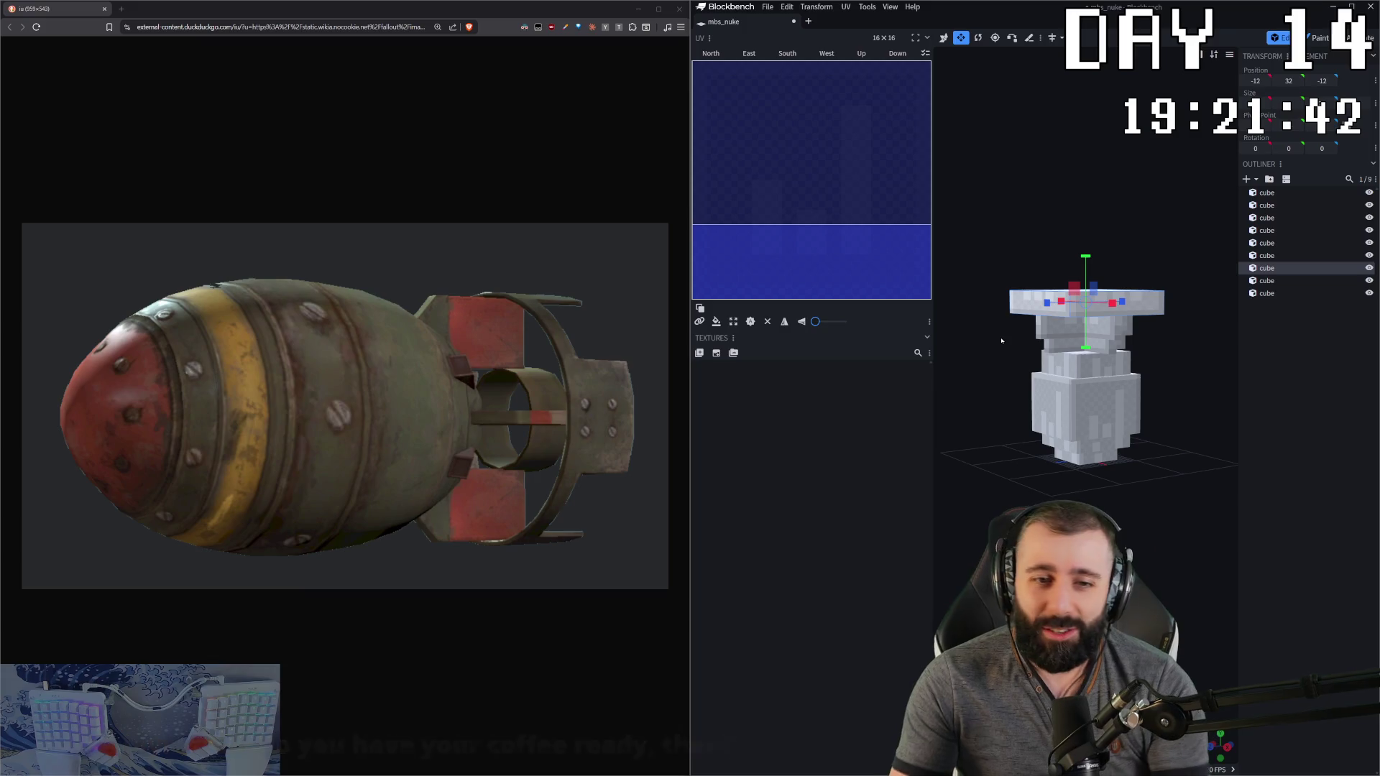
# Step: Lower another upper cube to Y 27 and make the top slab 2 units thinner
pyautogui.moveTo(1029, 277); pyautogui.dragTo(1037, 351)
pyautogui.click(1057, 306)
pyautogui.moveTo(1087, 269)
pyautogui.mouseDown()
pyautogui.moveTo(1088, 288)
pyautogui.moveTo(1121, 294)
pyautogui.mouseUp()
pyautogui.click(1121, 294)
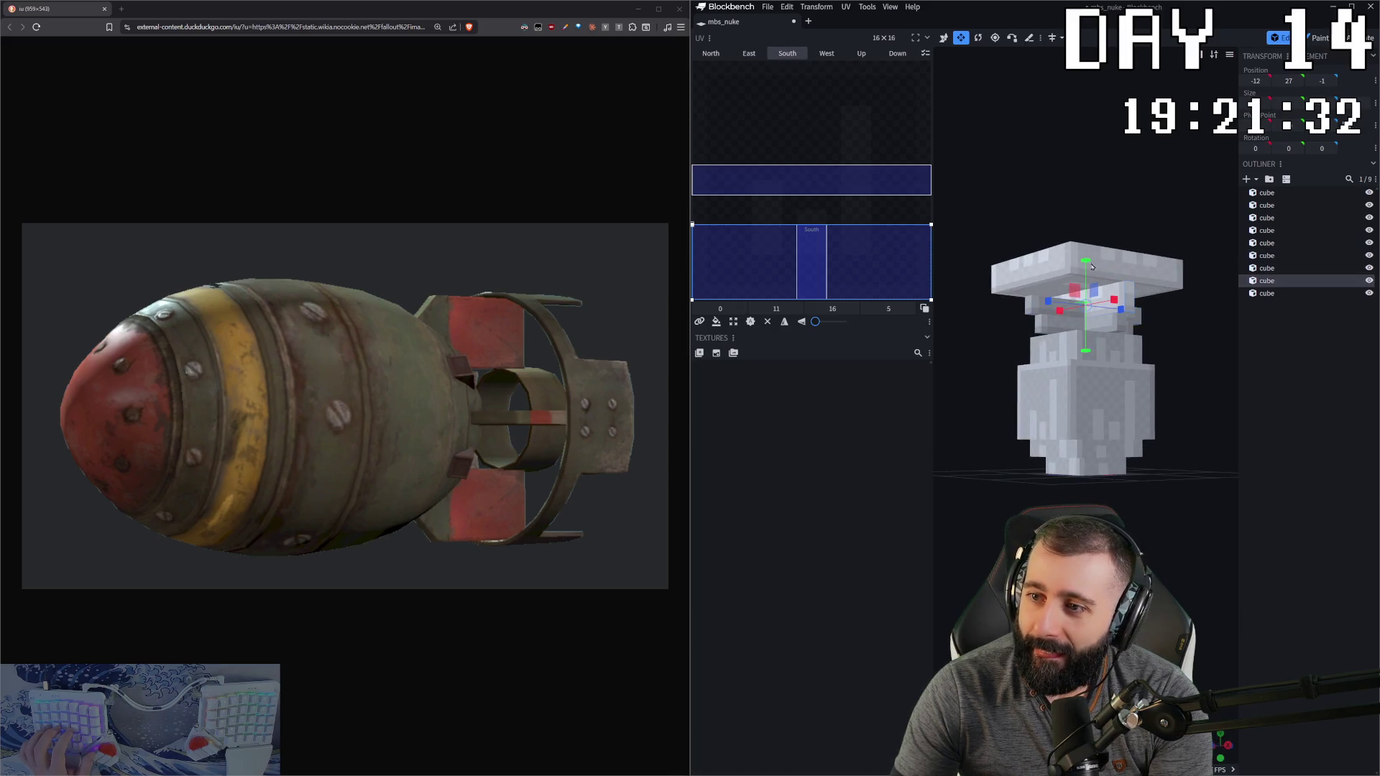
pyautogui.hotkey('ctrl', 'z')
pyautogui.hotkey('ctrl', 'z')
pyautogui.hotkey('ctrl', 'z')
pyautogui.press('s')
pyautogui.moveTo(1086, 245); pyautogui.dragTo(1110, 231)
pyautogui.press('v')
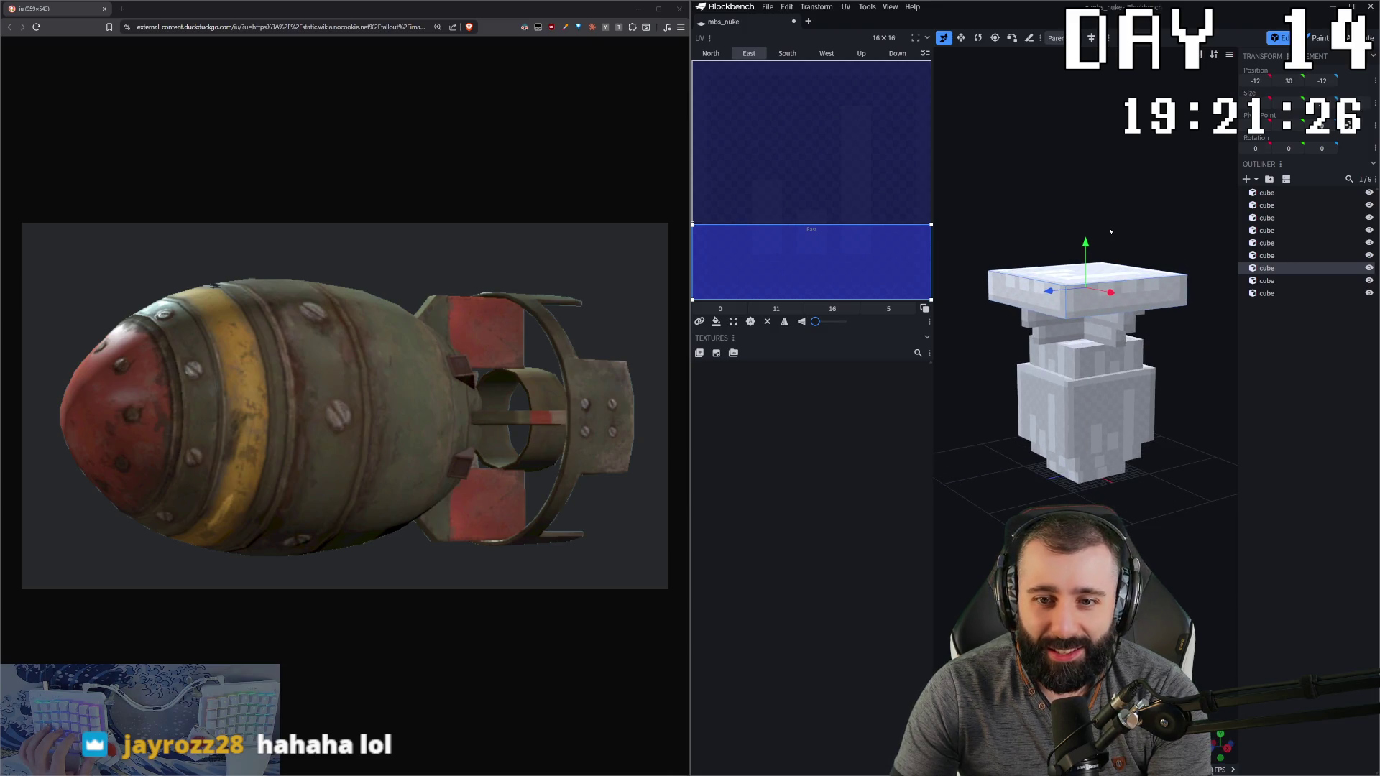
# Step: Shift the six upper cubes vertically together, leaving the bottom cube in place
pyautogui.moveTo(1110, 231); pyautogui.dragTo(1090, 272)
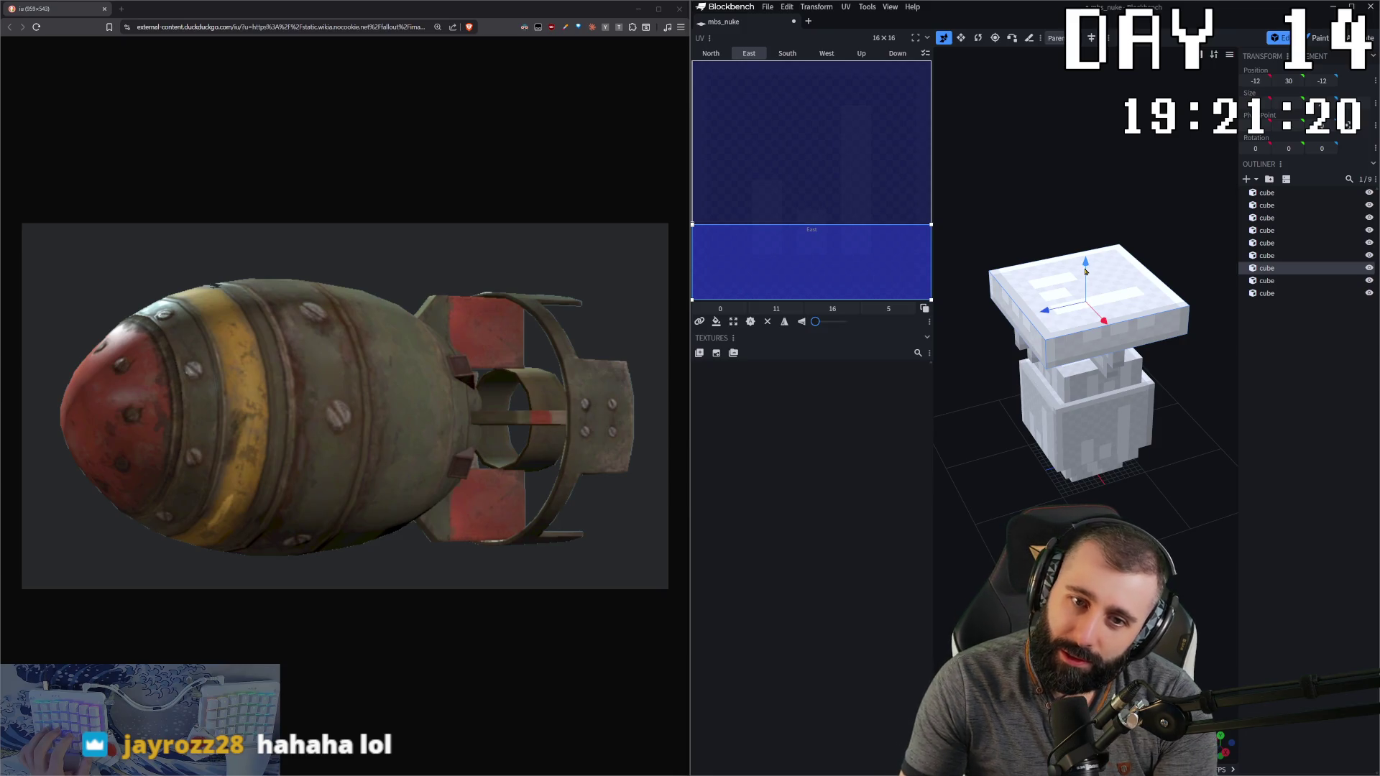
pyautogui.moveTo(1139, 551)
pyautogui.mouseDown()
pyautogui.moveTo(1164, 478)
pyautogui.moveTo(1084, 477)
pyautogui.mouseUp()
pyautogui.moveTo(1023, 283)
pyautogui.keyDown('ctrl'); pyautogui.mouseDown()
pyautogui.moveTo(1179, 388)
pyautogui.moveTo(1182, 377)
pyautogui.mouseUp(); pyautogui.keyUp('ctrl')
pyautogui.moveTo(1087, 307); pyautogui.dragTo(1089, 364)
pyautogui.click(1089, 403)
pyautogui.press('v')
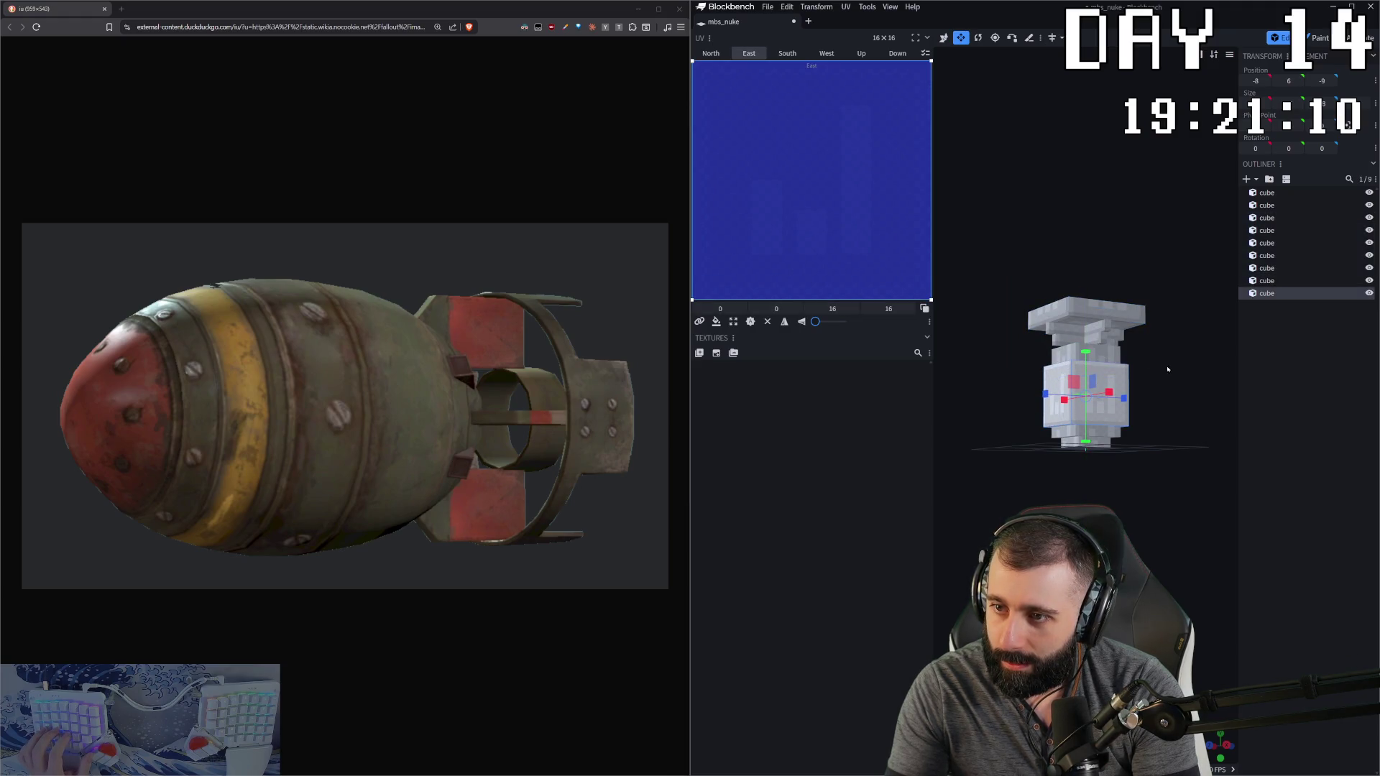
pyautogui.click(1157, 365)
pyautogui.moveTo(1158, 365); pyautogui.dragTo(1125, 373)
pyautogui.scroll(4, 1179, 373)
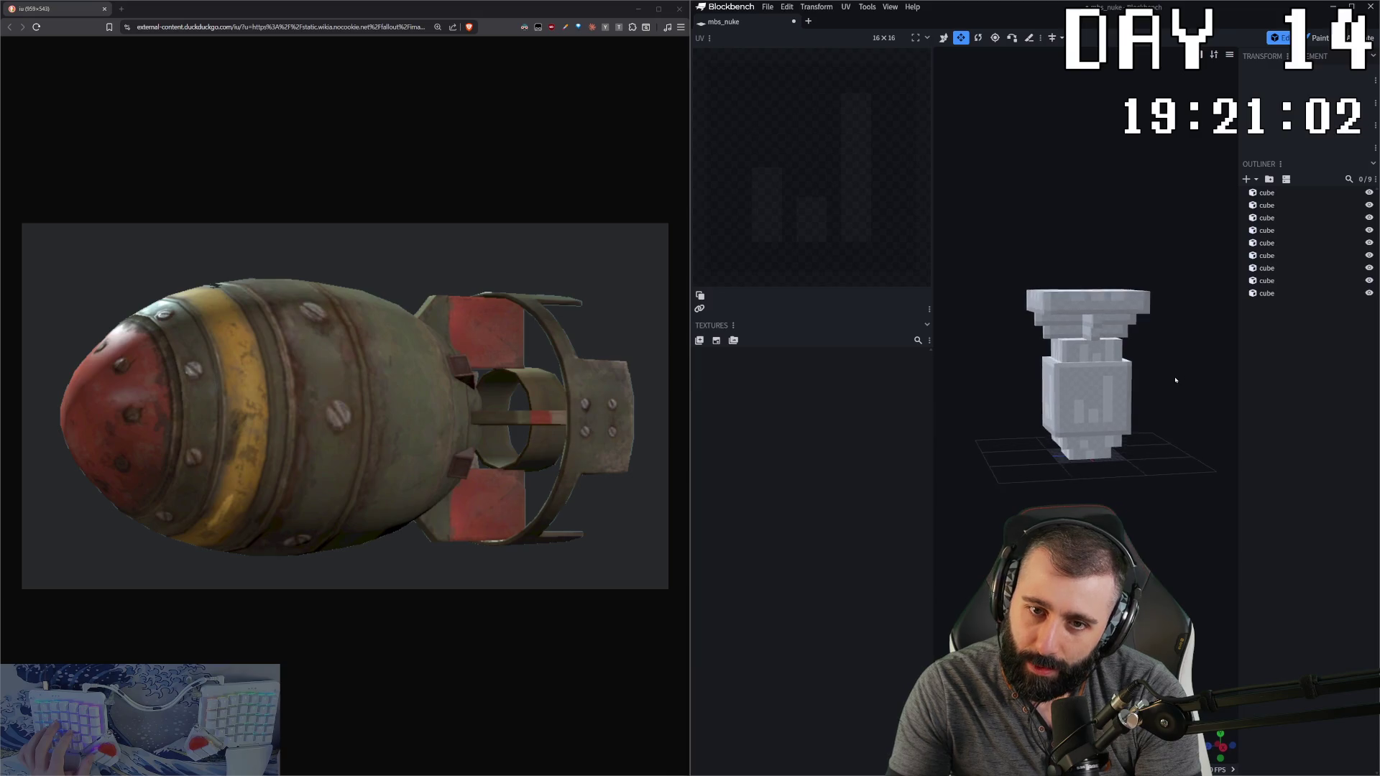
pyautogui.moveTo(1177, 357); pyautogui.dragTo(1125, 331)
# Step: Discard an extra copy of the top slab and raise one upper cube's height from 5 to 10
pyautogui.click(1125, 331)
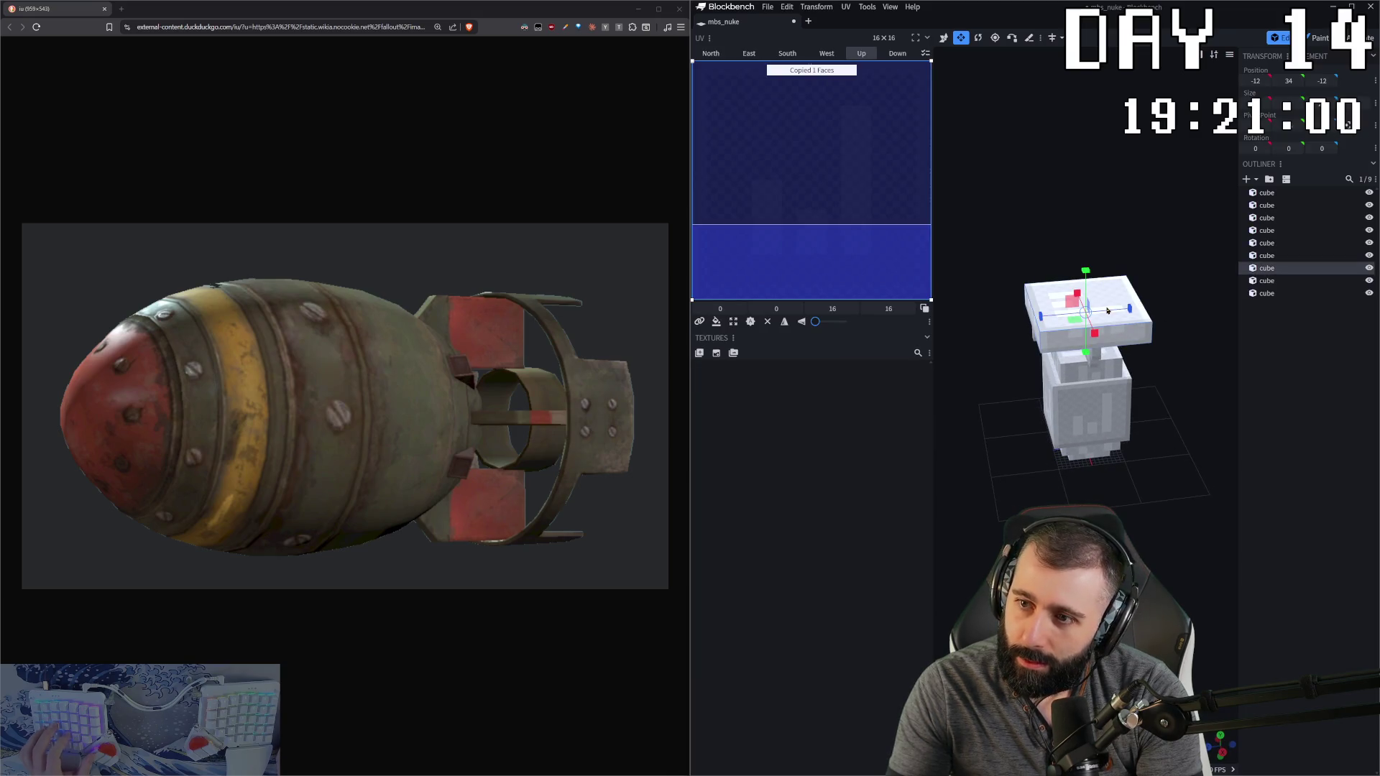
pyautogui.hotkey('ctrl', 'd')
pyautogui.moveTo(1088, 259)
pyautogui.mouseDown()
pyautogui.moveTo(1158, 206)
pyautogui.moveTo(1124, 219)
pyautogui.mouseUp()
pyautogui.press('s')
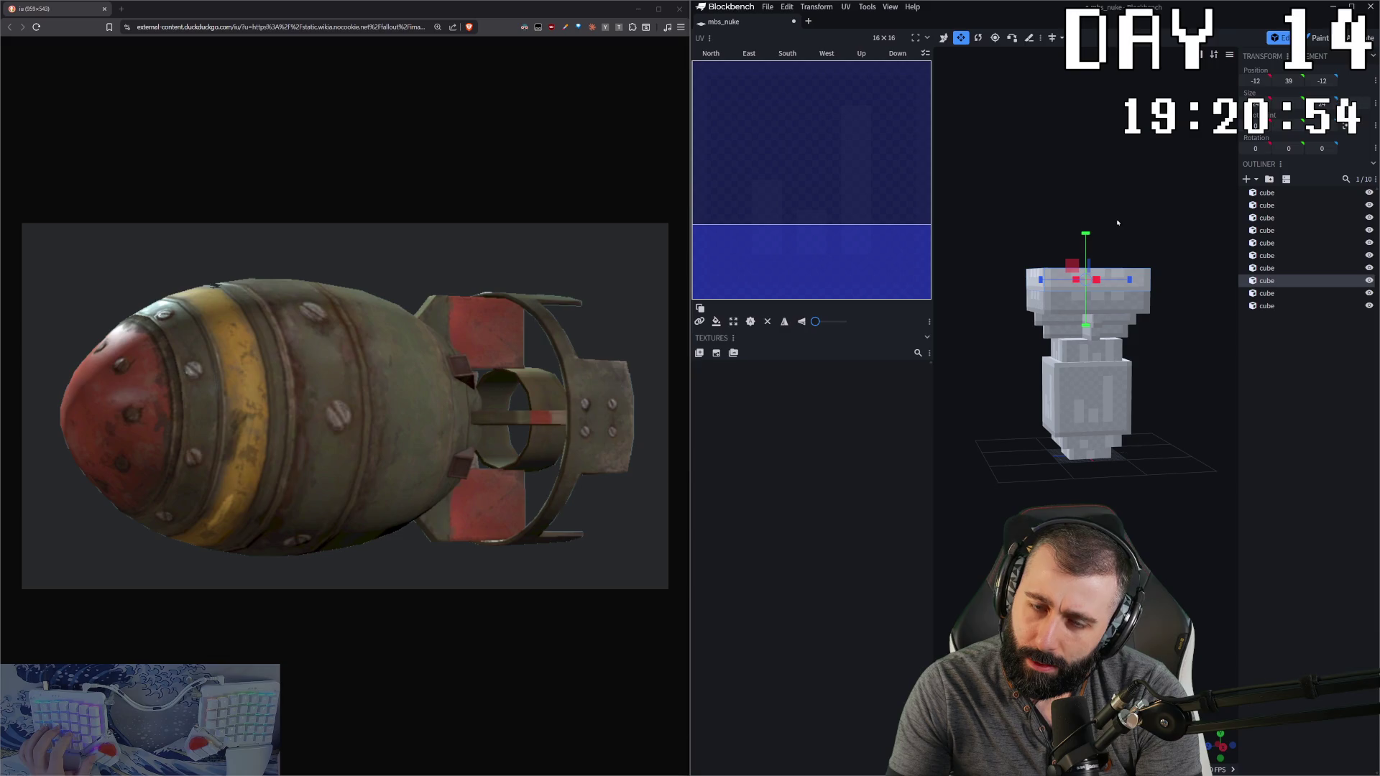
pyautogui.press('Delete')
pyautogui.click(1101, 307)
pyautogui.moveTo(1087, 255)
pyautogui.mouseDown()
pyautogui.moveTo(1093, 228)
pyautogui.moveTo(1086, 245)
pyautogui.mouseUp()
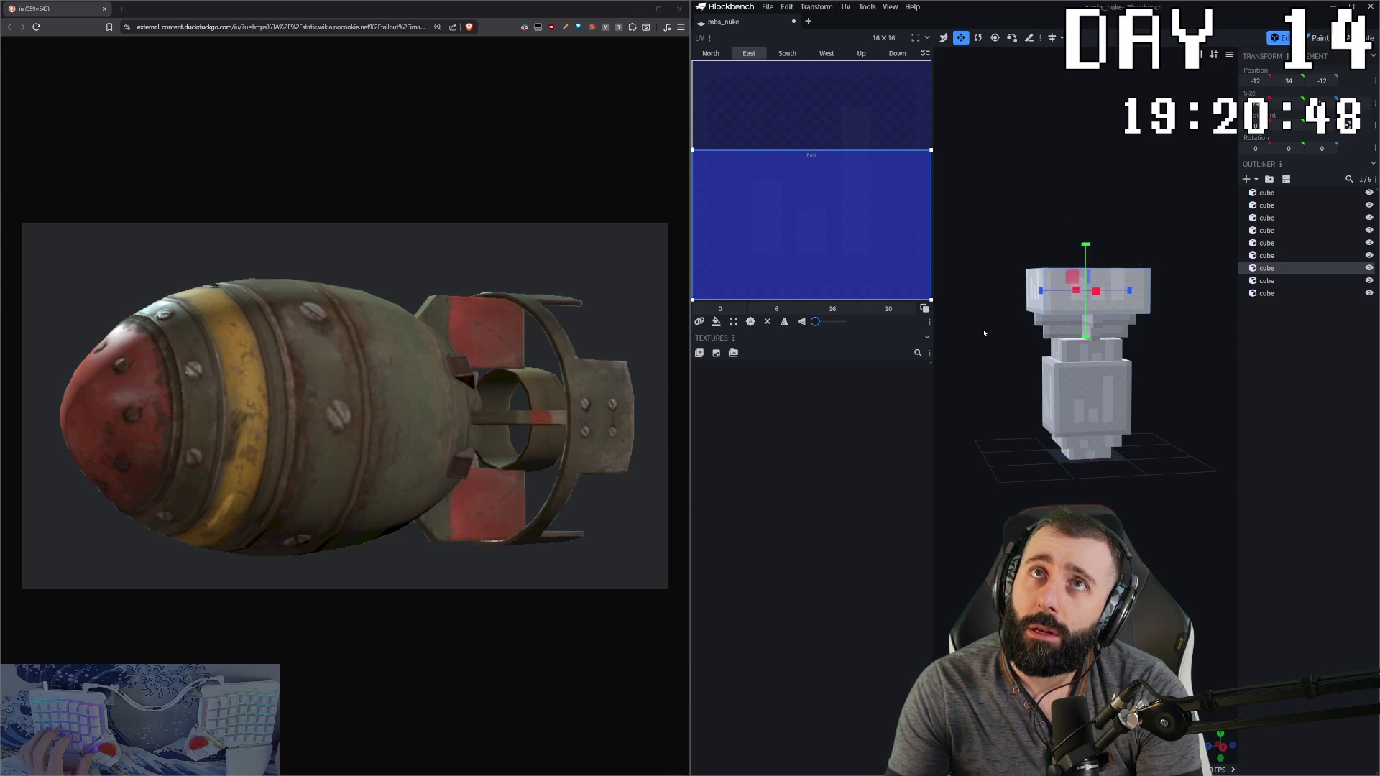
# Step: Check the model from top, side and front views, then select all nine cubes
pyautogui.moveTo(984, 333)
pyautogui.mouseDown()
pyautogui.moveTo(1068, 334)
pyautogui.moveTo(1042, 389)
pyautogui.moveTo(1071, 399)
pyautogui.moveTo(1057, 402)
pyautogui.mouseUp()
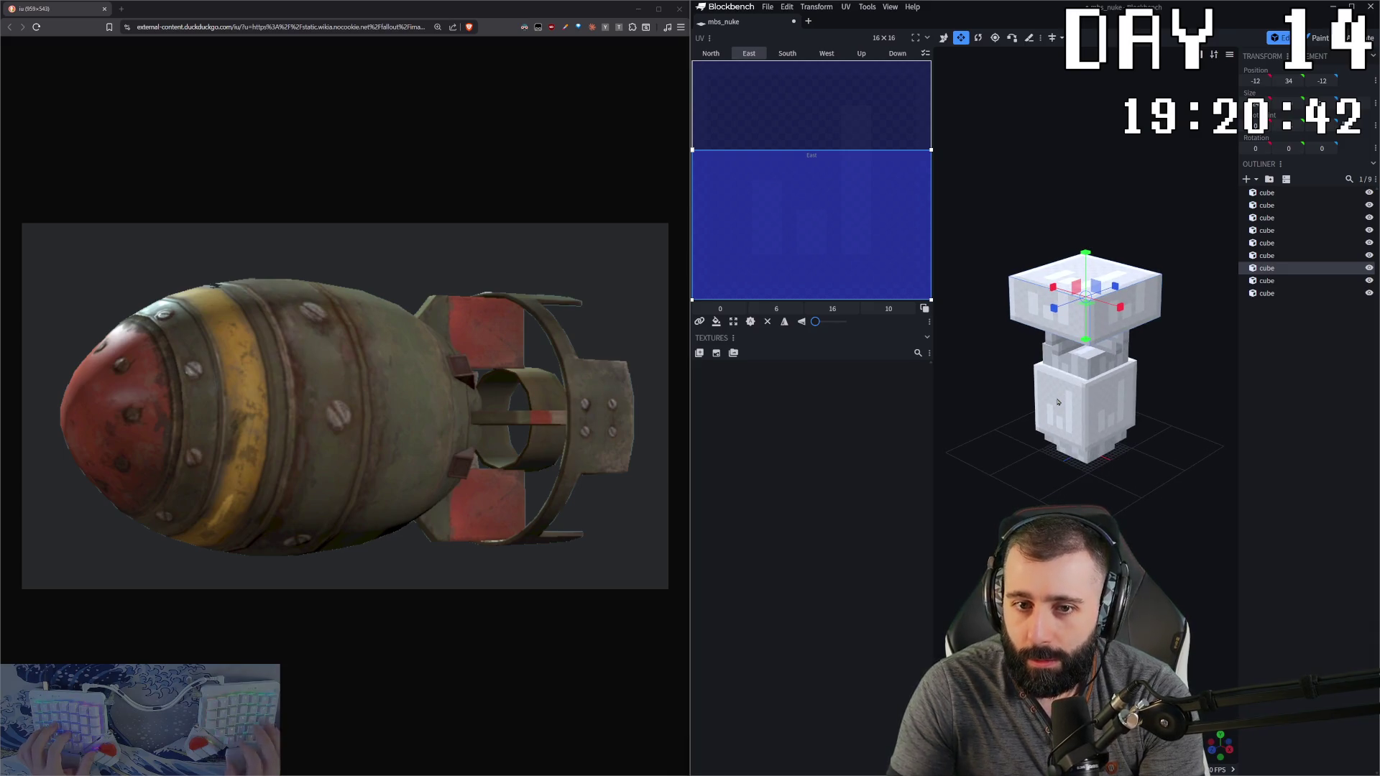
pyautogui.moveTo(1073, 262)
pyautogui.mouseDown()
pyautogui.moveTo(1051, 227)
pyautogui.moveTo(1008, 252)
pyautogui.moveTo(1023, 233)
pyautogui.mouseUp()
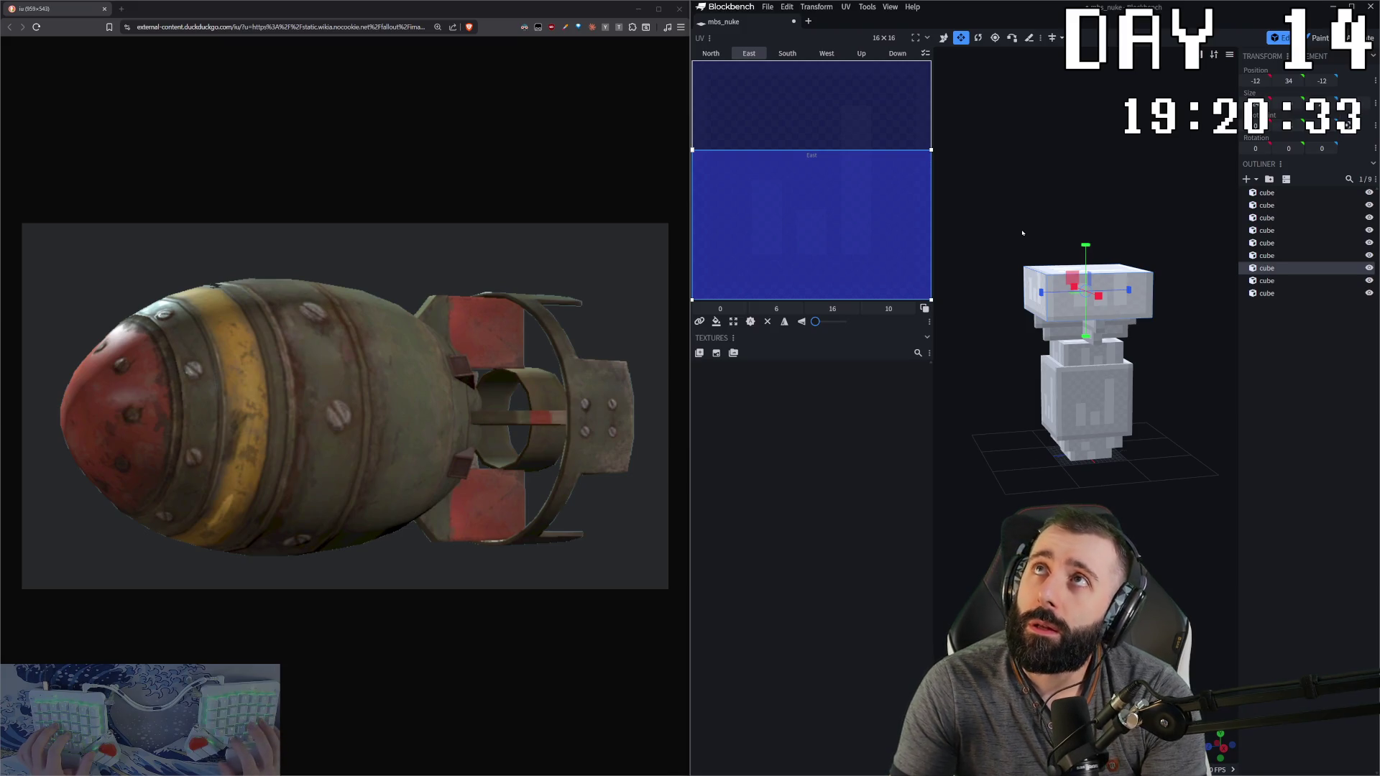
pyautogui.moveTo(1155, 562); pyautogui.dragTo(949, 402)
pyautogui.hotkey('ctrl', 'a')
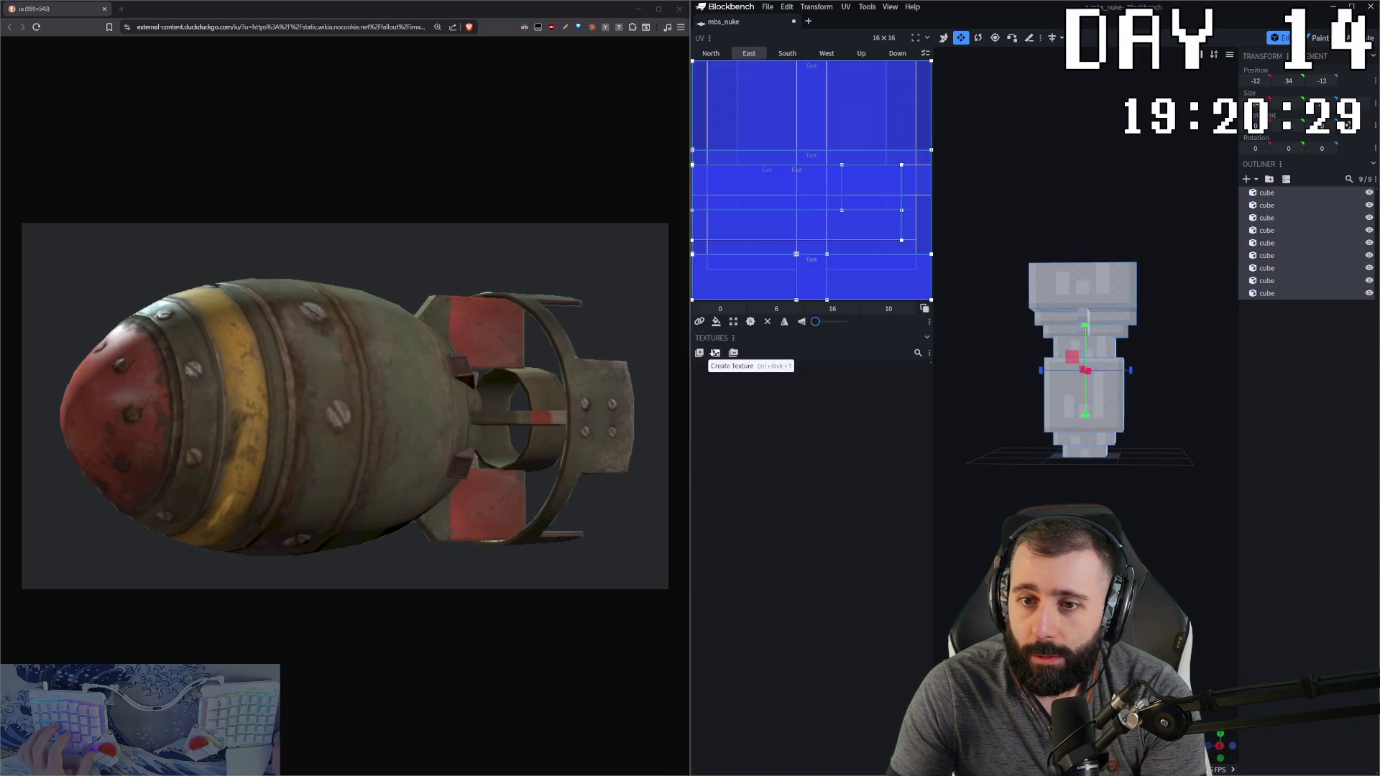
pyautogui.click(716, 353)
# Step: Create a 128×128 texture covering all cubes and enter texture painting mode
pyautogui.click(1099, 231)
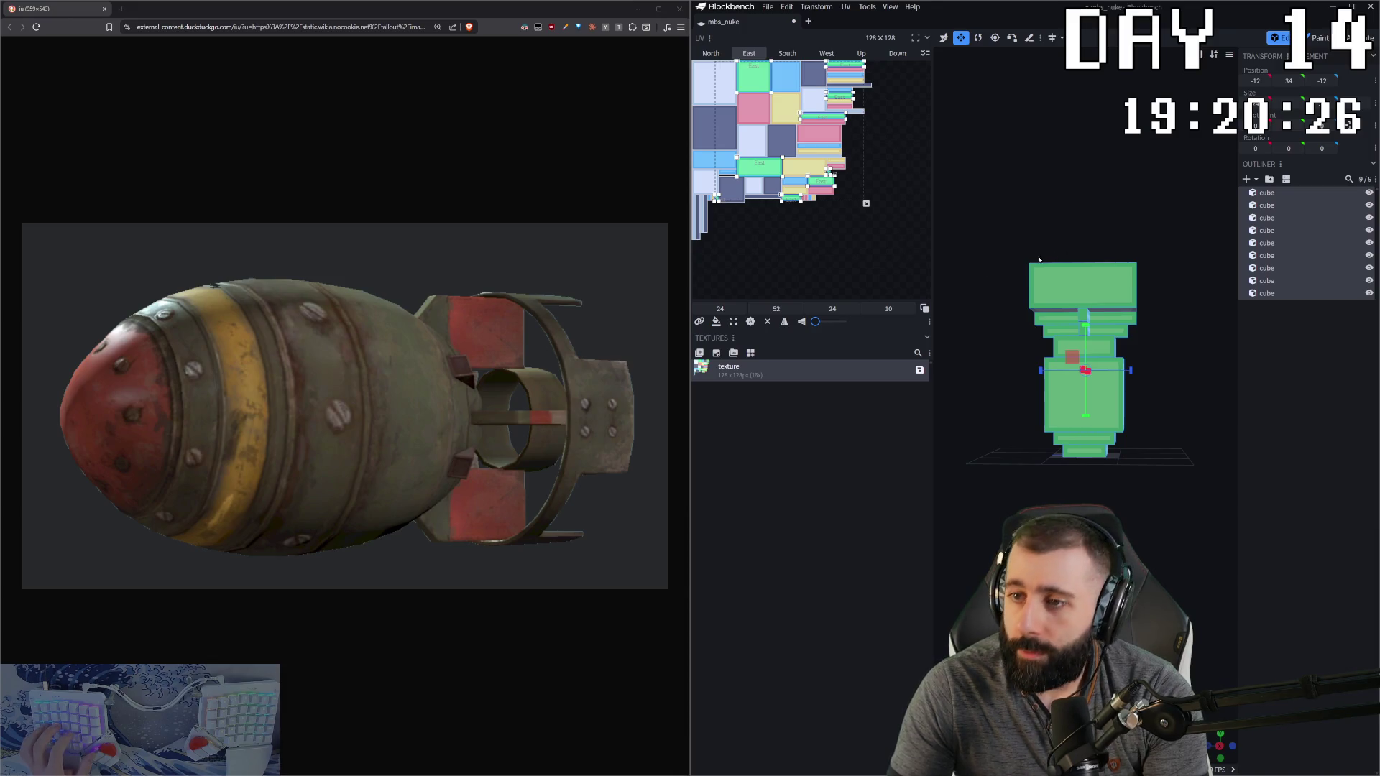
pyautogui.press('Tab')
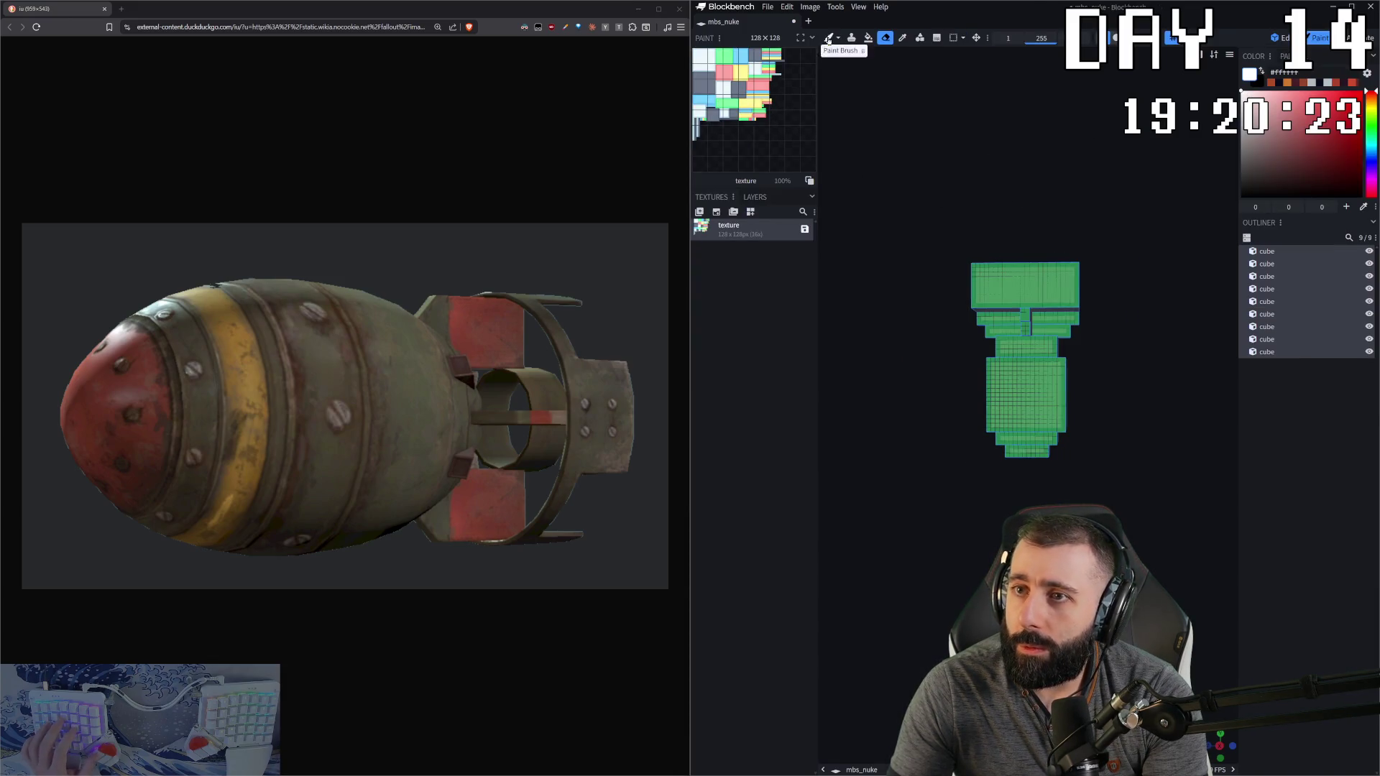
pyautogui.click(868, 37)
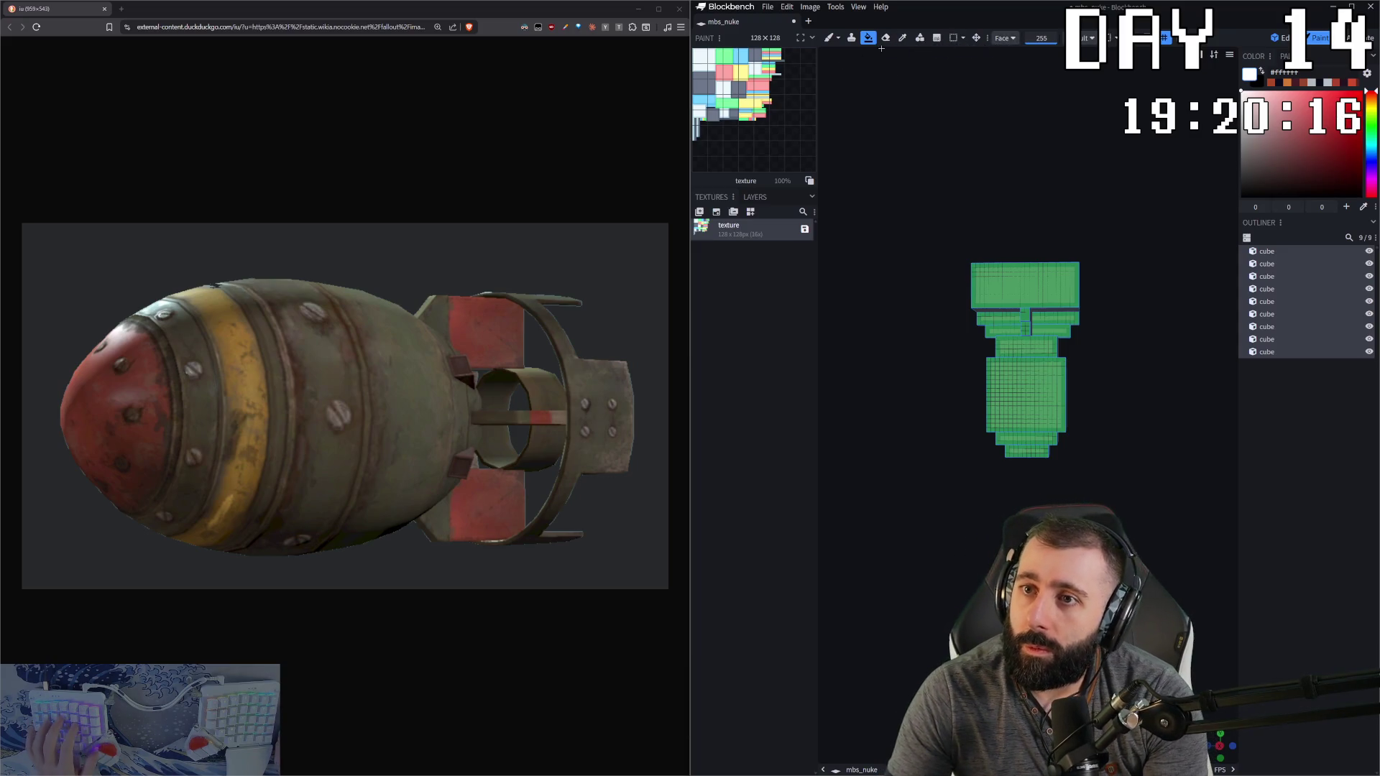
# Step: Erase the marks and undo earlier painting until the texture is blank
pyautogui.click(886, 39)
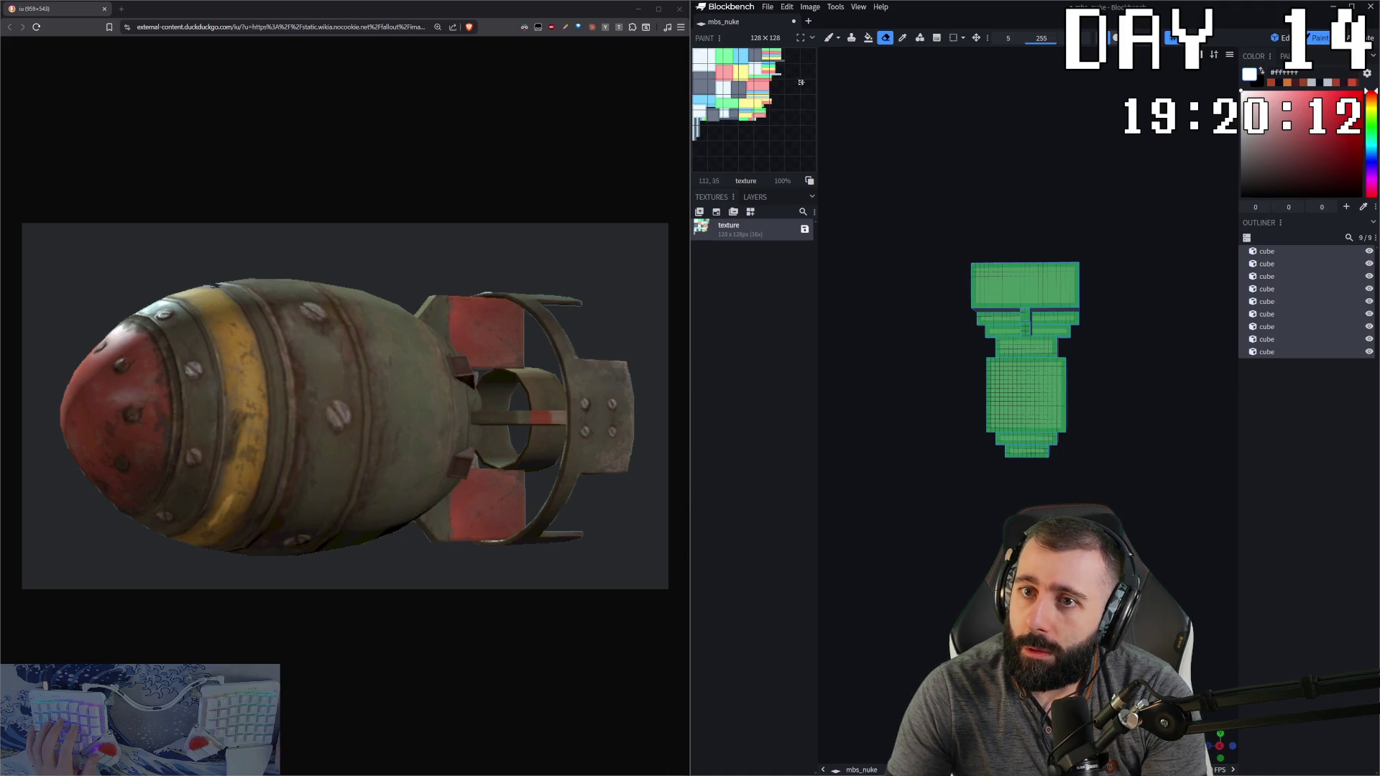
pyautogui.moveTo(1056, 267); pyautogui.dragTo(1005, 351)
pyautogui.scroll(3, 1008, 38)
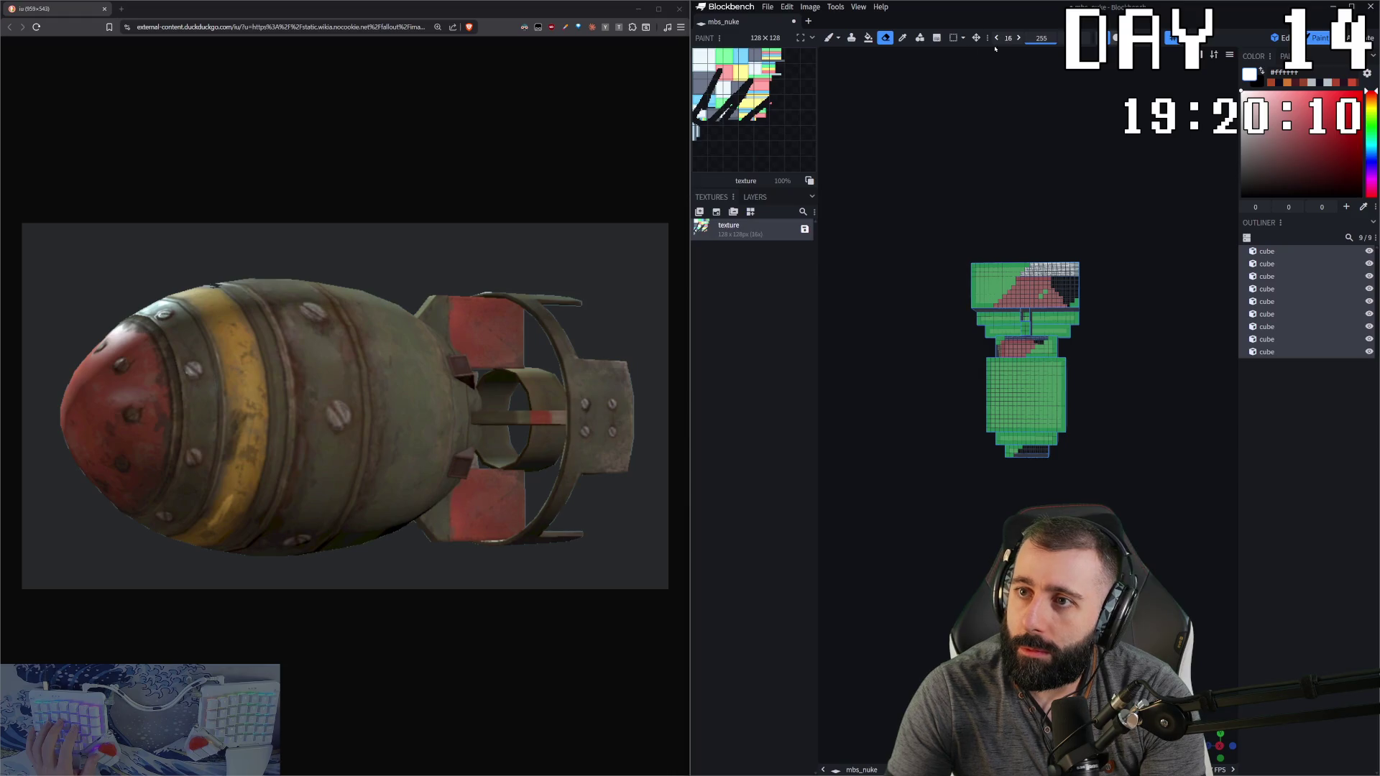
pyautogui.hotkey('ctrl', 'z')
pyautogui.hotkey('ctrl', 'z')
pyautogui.hotkey('ctrl', 'z')
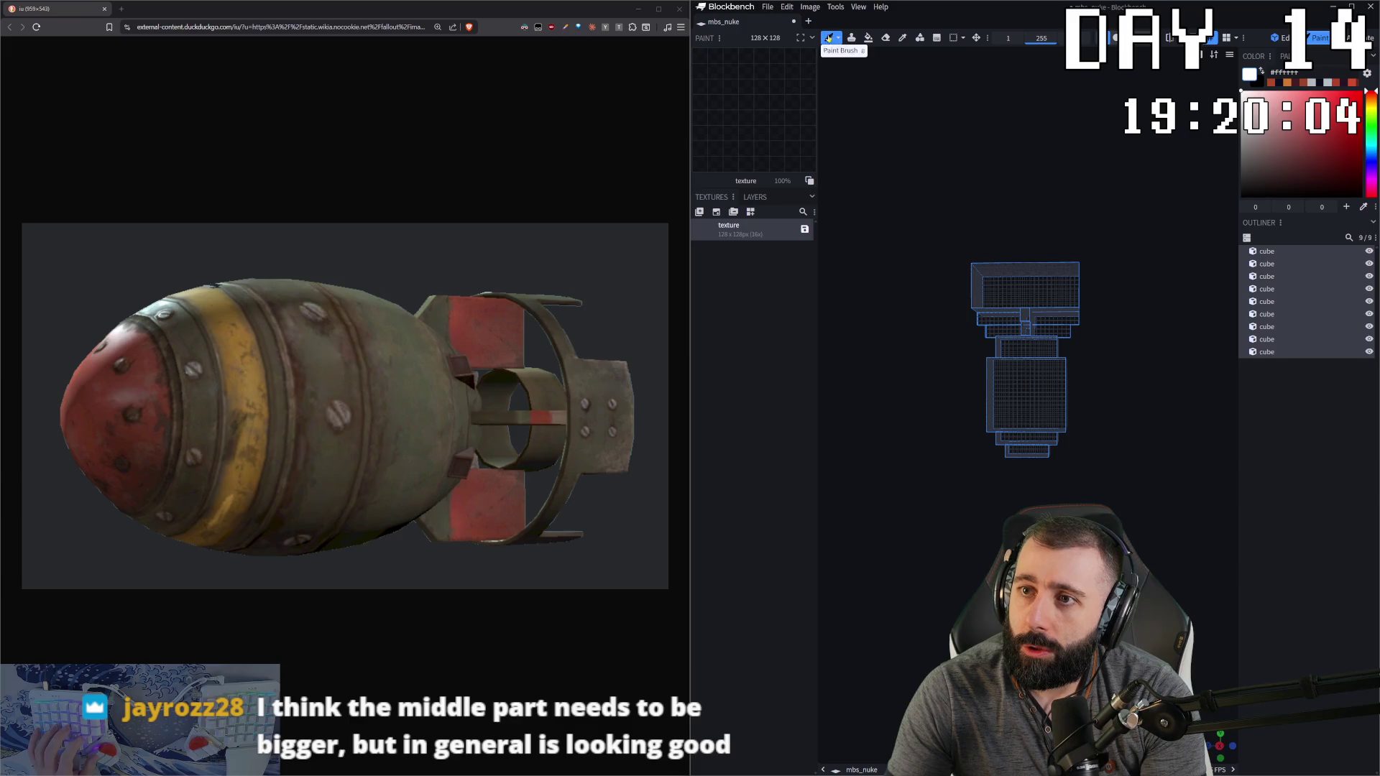
pyautogui.click(868, 37)
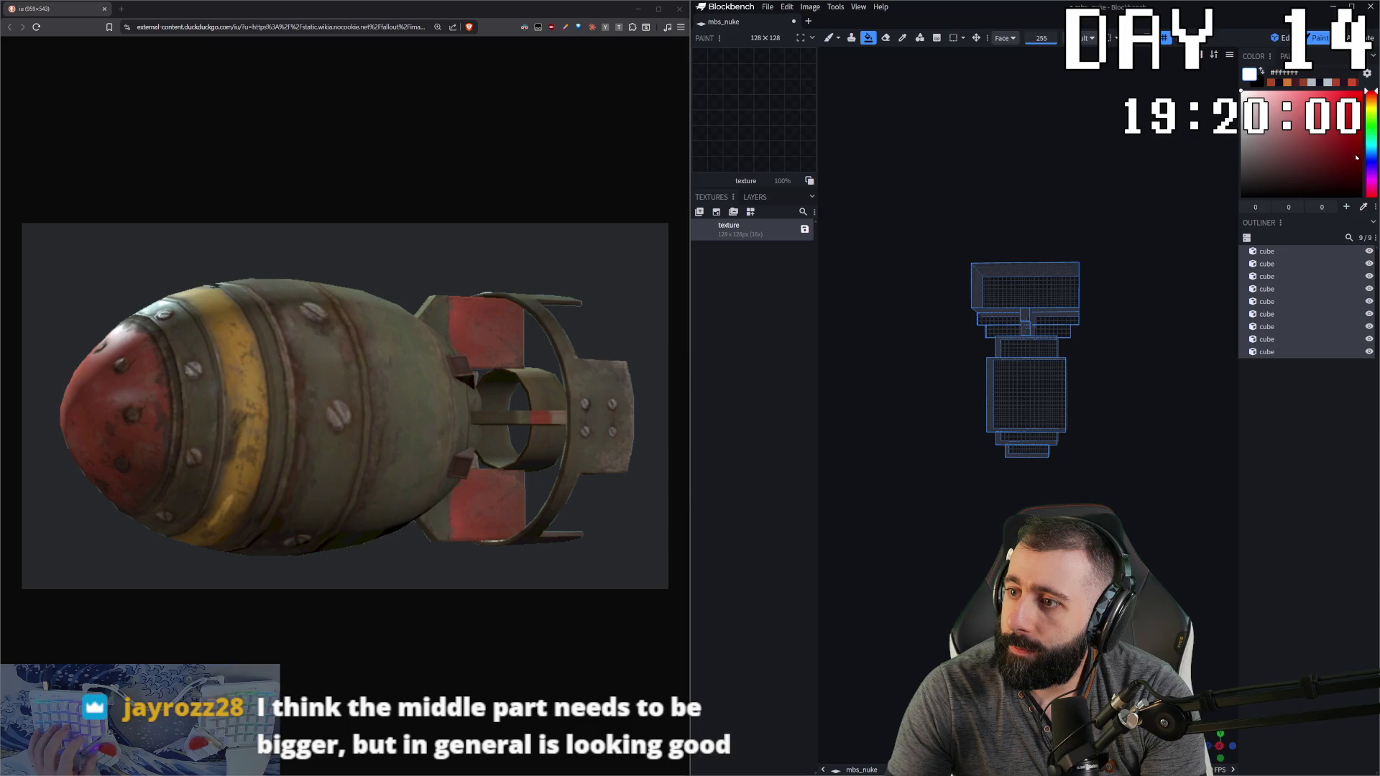
# Step: Pick dark green #006225 and set the paint bucket to fill whole elements
pyautogui.click(1371, 132)
pyautogui.click(1362, 157)
pyautogui.click(1362, 156)
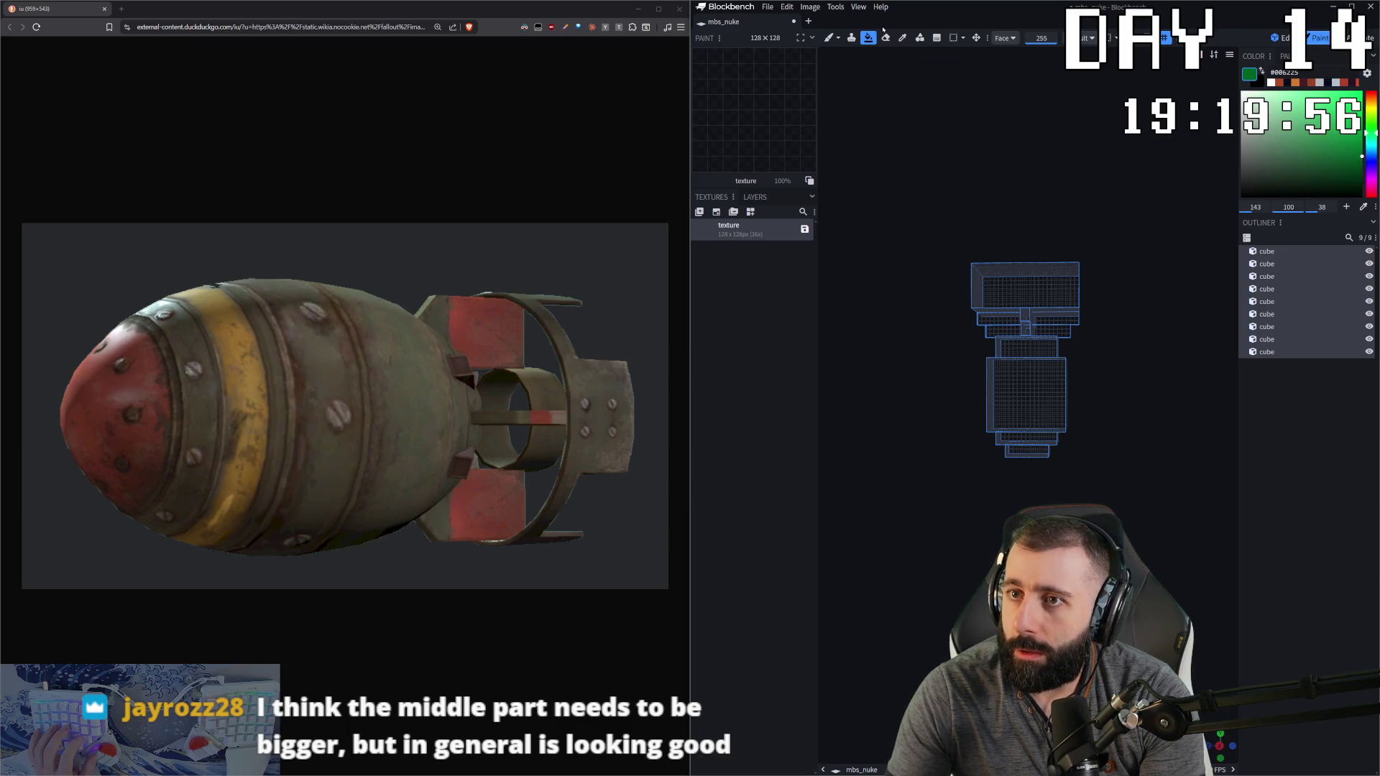
pyautogui.click(1005, 37)
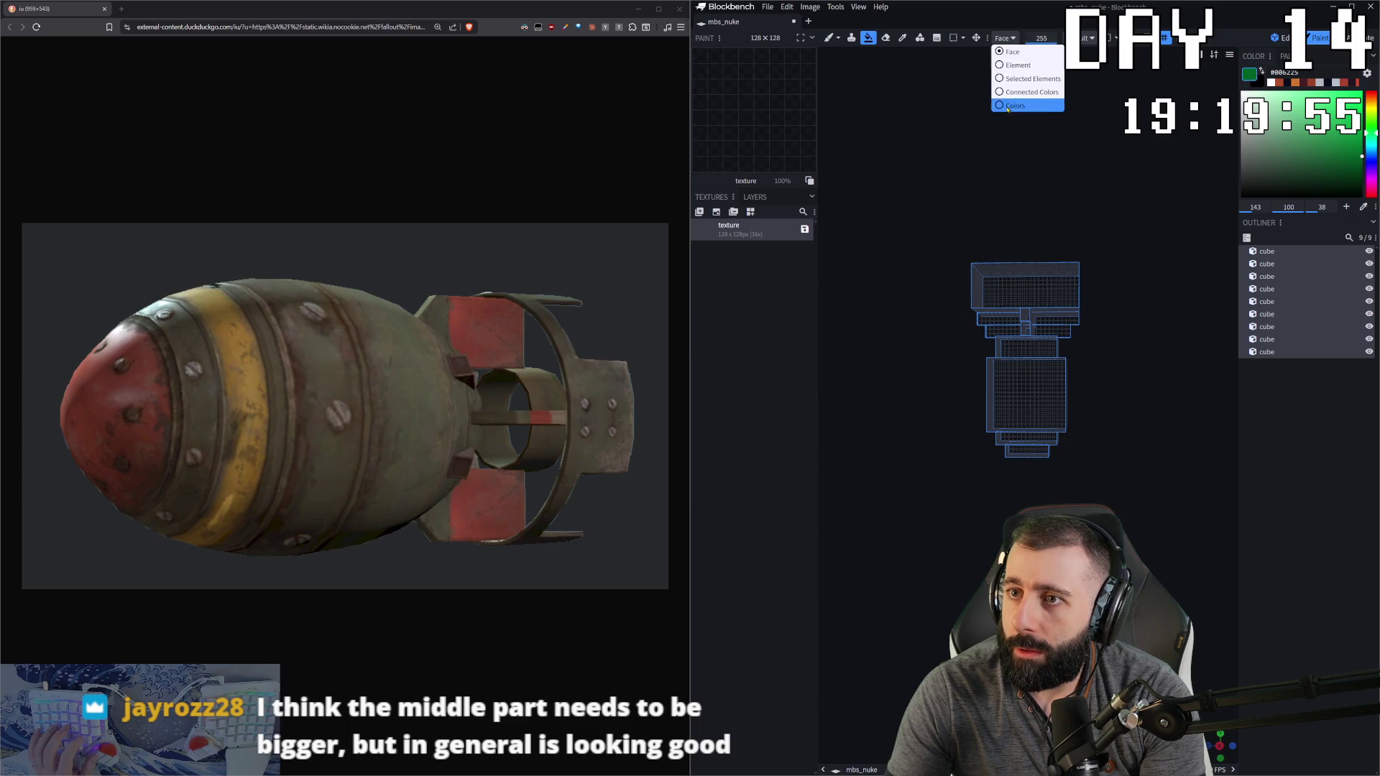
pyautogui.click(1020, 68)
# Step: Fill the lower body, middle and neck cubes with dark green
pyautogui.click(1026, 395)
pyautogui.click(1027, 437)
pyautogui.click(1027, 348)
pyautogui.click(1027, 332)
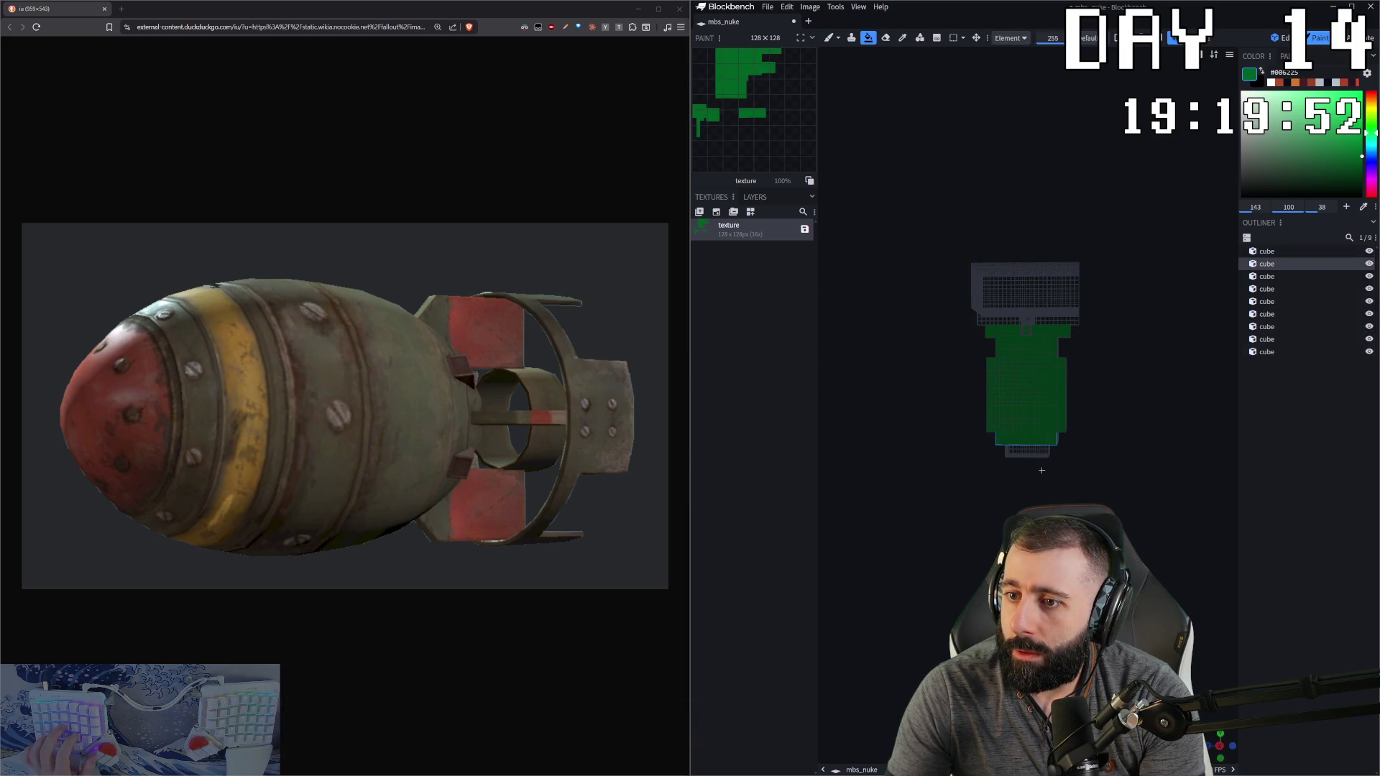
pyautogui.hotkey('ctrl', 'z')
pyautogui.hotkey('ctrl', 'z')
pyautogui.hotkey('ctrl', 'z')
pyautogui.moveTo(1040, 453); pyautogui.dragTo(1034, 493)
pyautogui.click(1027, 403)
pyautogui.click(1028, 352)
pyautogui.moveTo(1057, 363)
pyautogui.mouseDown()
pyautogui.moveTo(1060, 382)
pyautogui.moveTo(993, 327)
pyautogui.mouseUp()
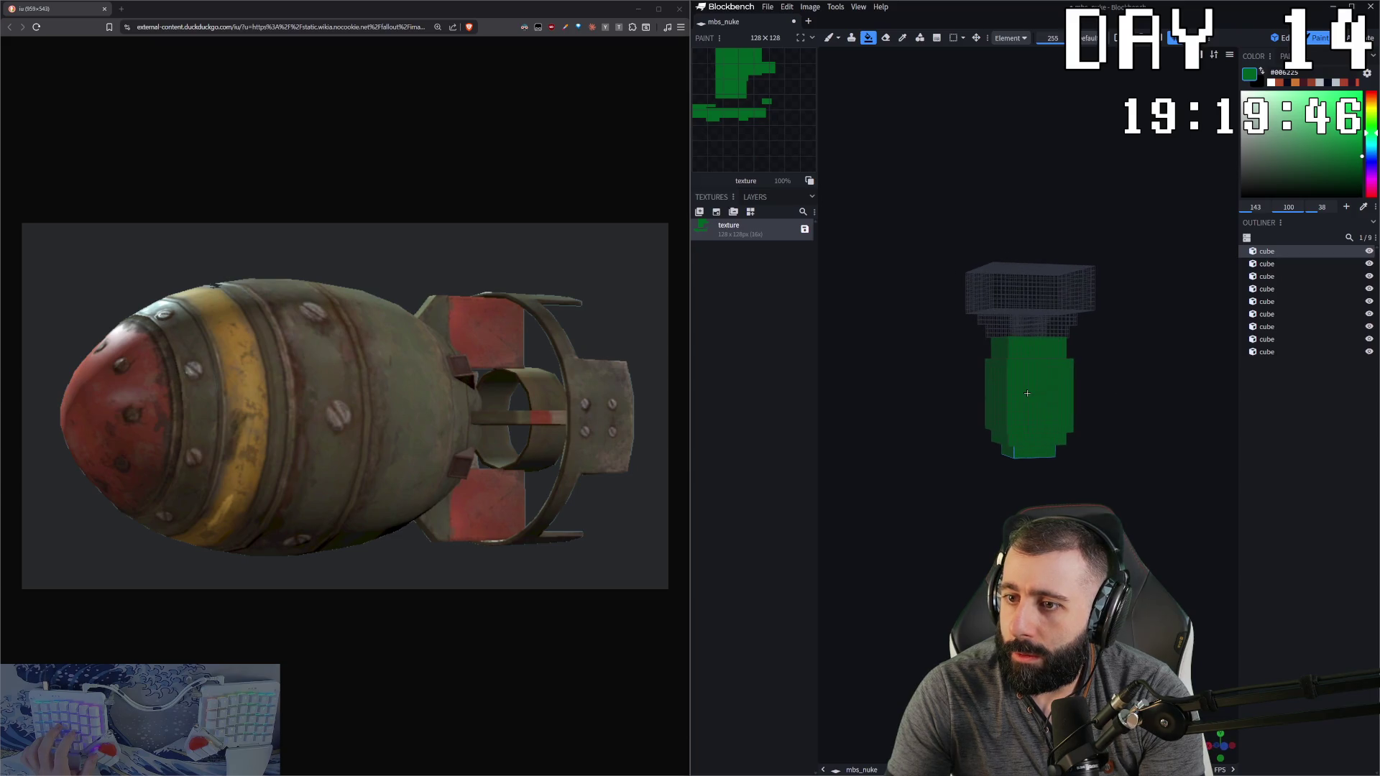
pyautogui.click(993, 328)
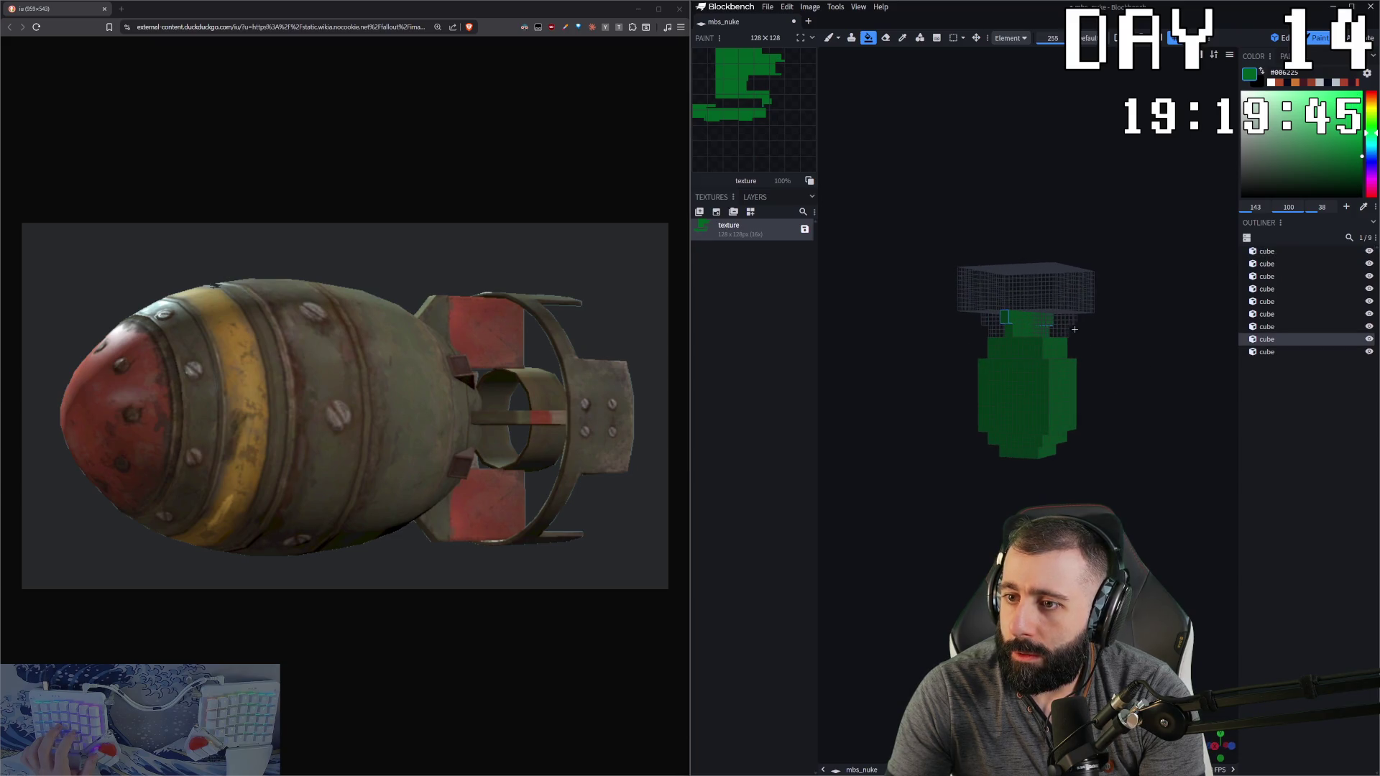
pyautogui.click(1030, 381)
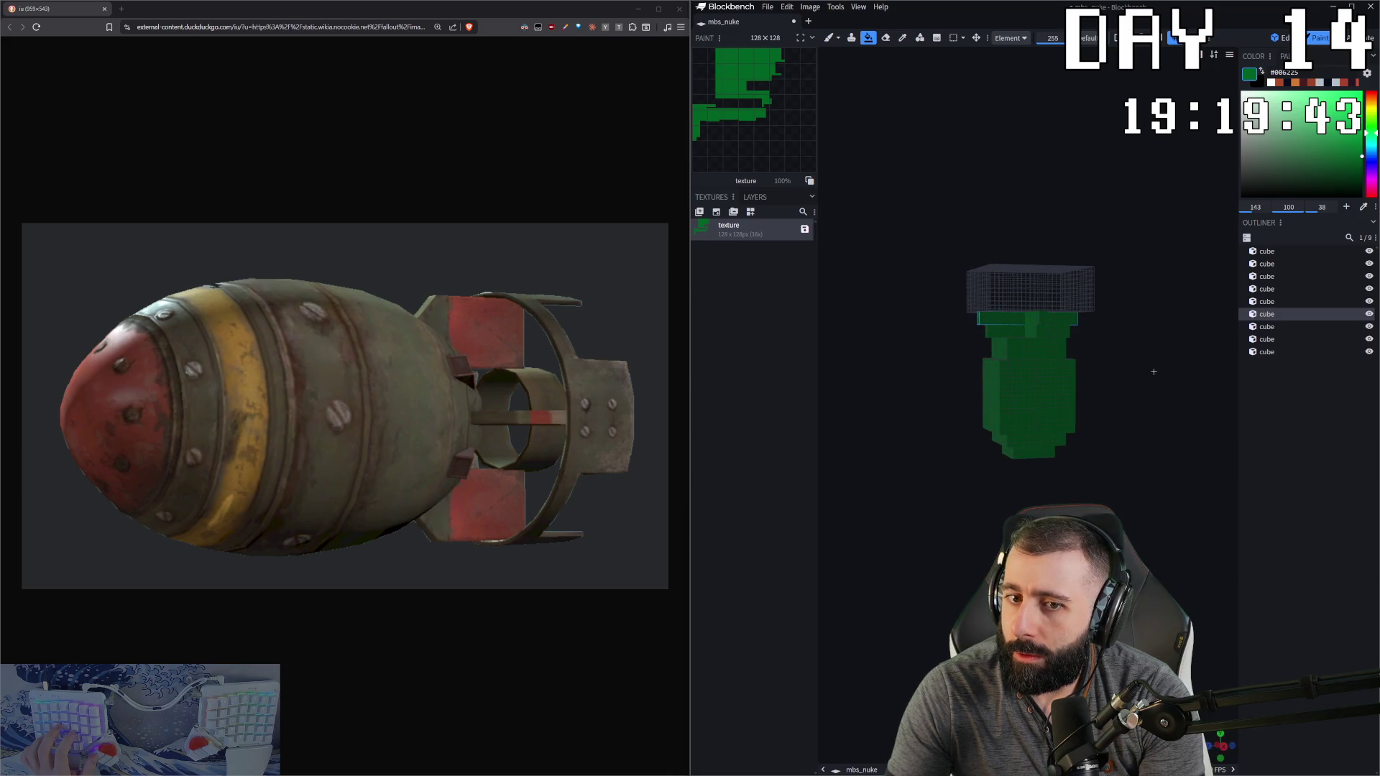
pyautogui.moveTo(1154, 372); pyautogui.dragTo(934, 345)
# Step: With the brush, paint green along the top box's lower strip
pyautogui.press('b')
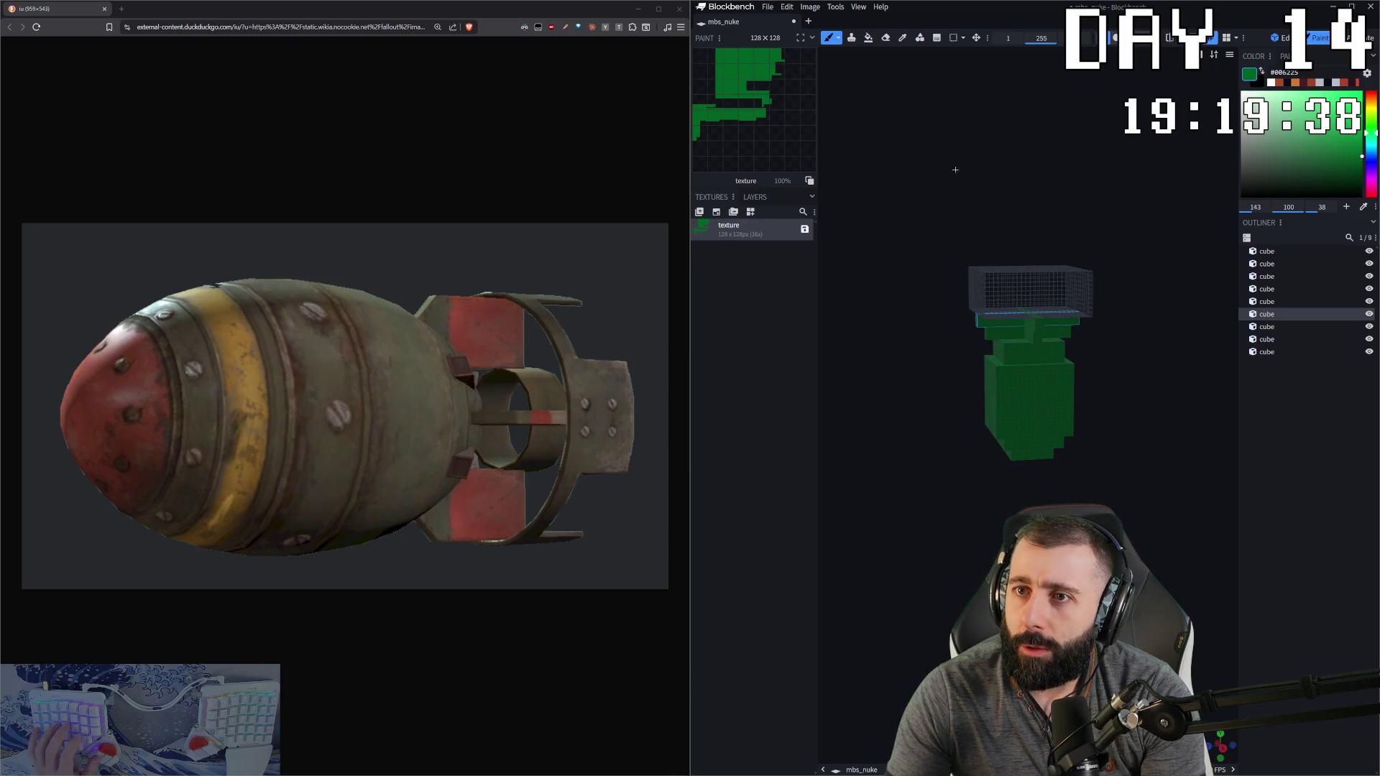
pyautogui.scroll(2, 974, 271)
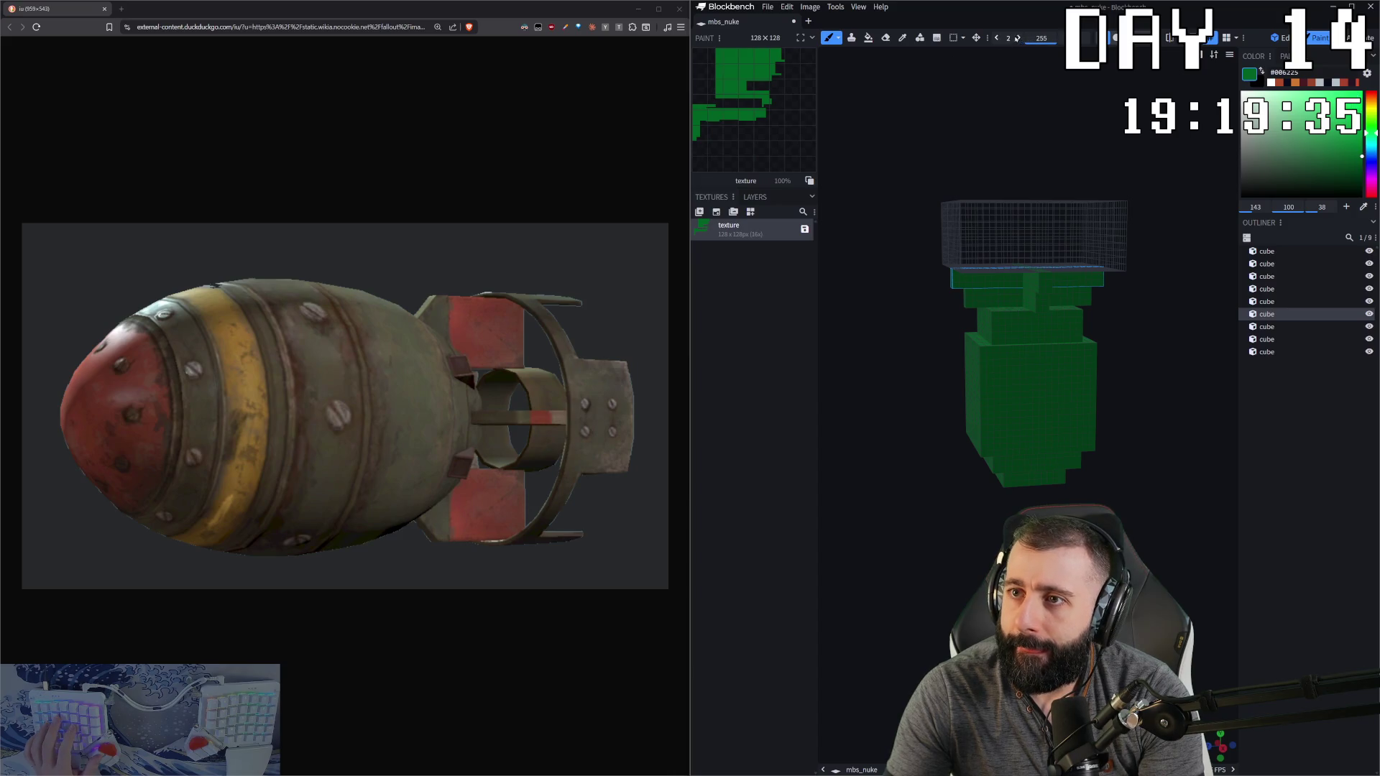
pyautogui.moveTo(963, 273); pyautogui.dragTo(951, 268)
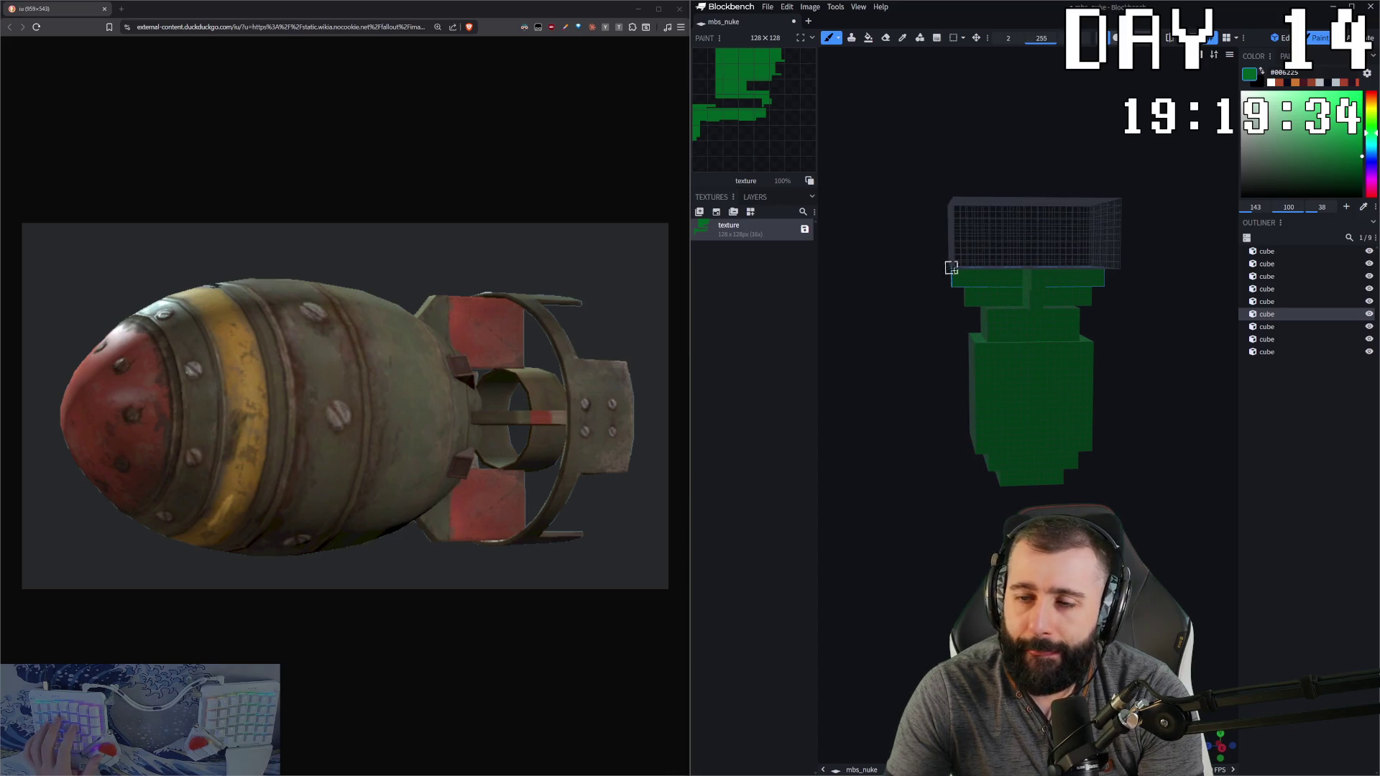
pyautogui.click(984, 264)
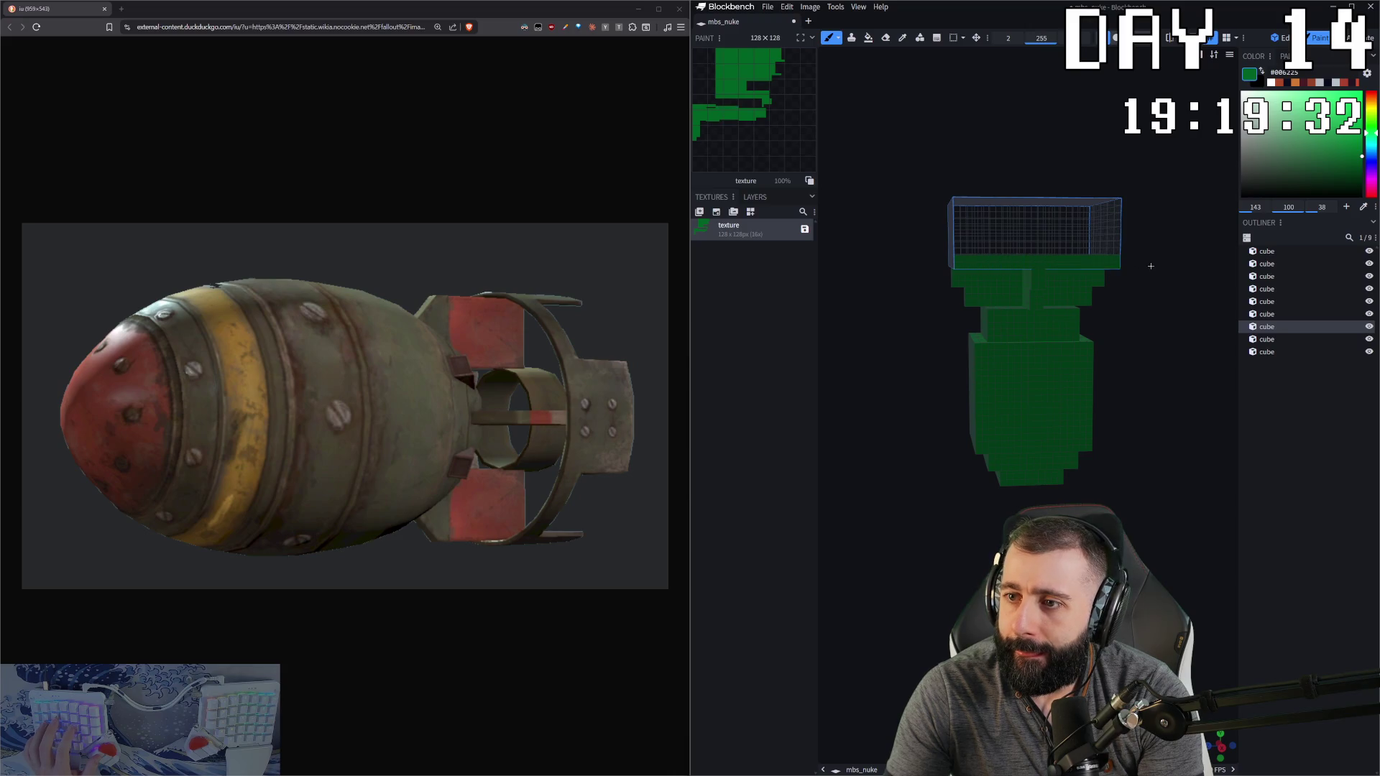
pyautogui.moveTo(1121, 263); pyautogui.dragTo(1012, 269)
pyautogui.click(956, 264)
pyautogui.moveTo(1110, 264); pyautogui.dragTo(994, 263)
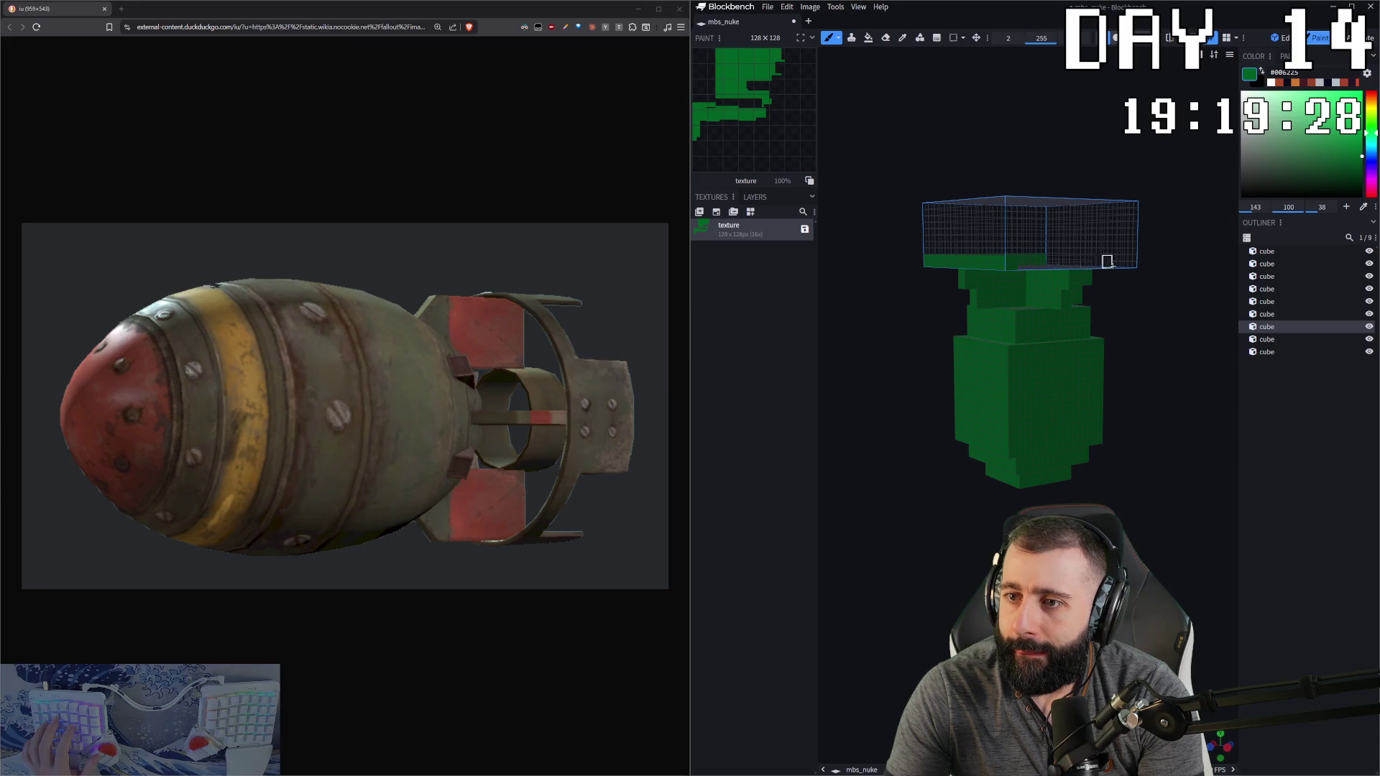
# Step: Inspect the painted top box from several angles and shift the colour toward olive yellow
pyautogui.moveTo(1133, 261)
pyautogui.mouseDown()
pyautogui.moveTo(1039, 274)
pyautogui.moveTo(1055, 279)
pyautogui.mouseUp()
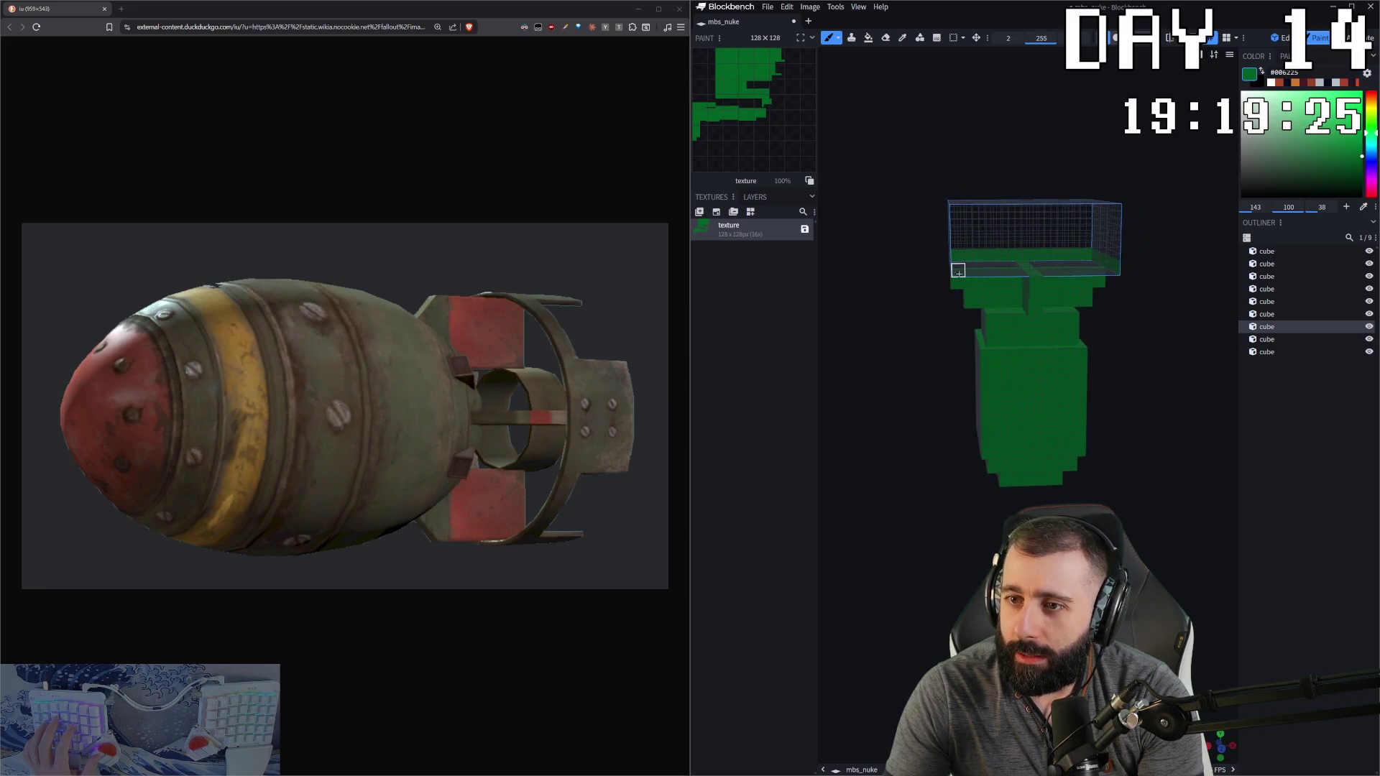
pyautogui.moveTo(1047, 326)
pyautogui.mouseDown()
pyautogui.moveTo(1063, 339)
pyautogui.moveTo(1006, 261)
pyautogui.moveTo(956, 256)
pyautogui.mouseUp()
pyautogui.moveTo(1079, 253); pyautogui.dragTo(1038, 265)
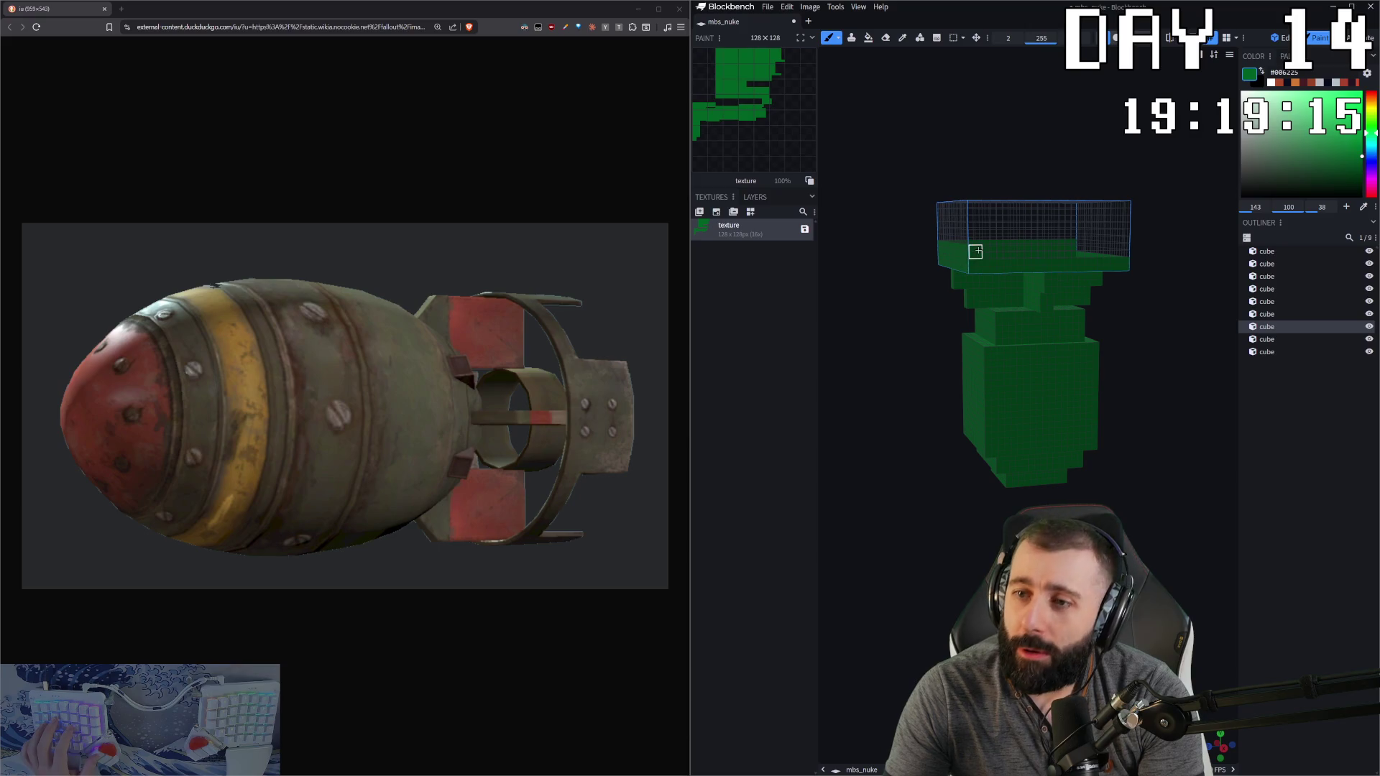
pyautogui.scroll(-5, 1114, 334)
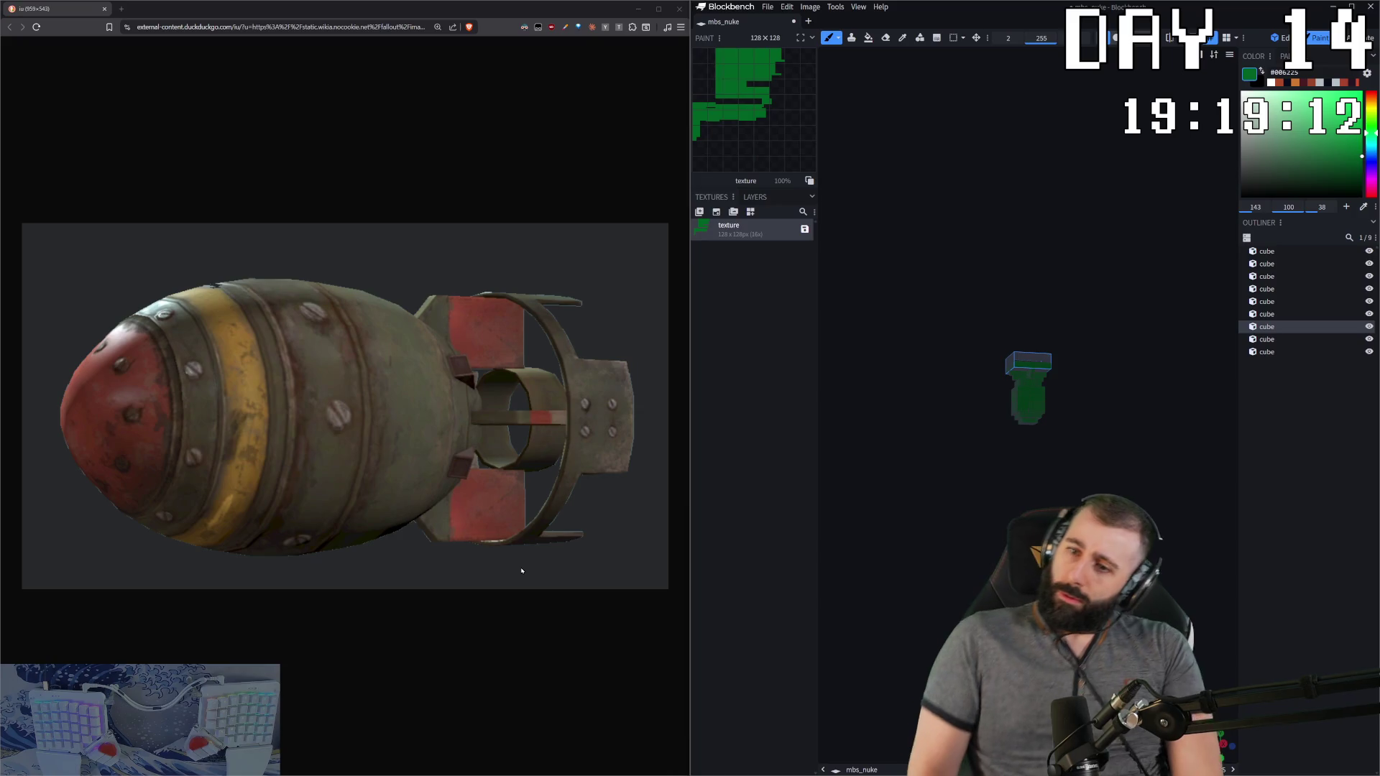
pyautogui.scroll(5, 1090, 300)
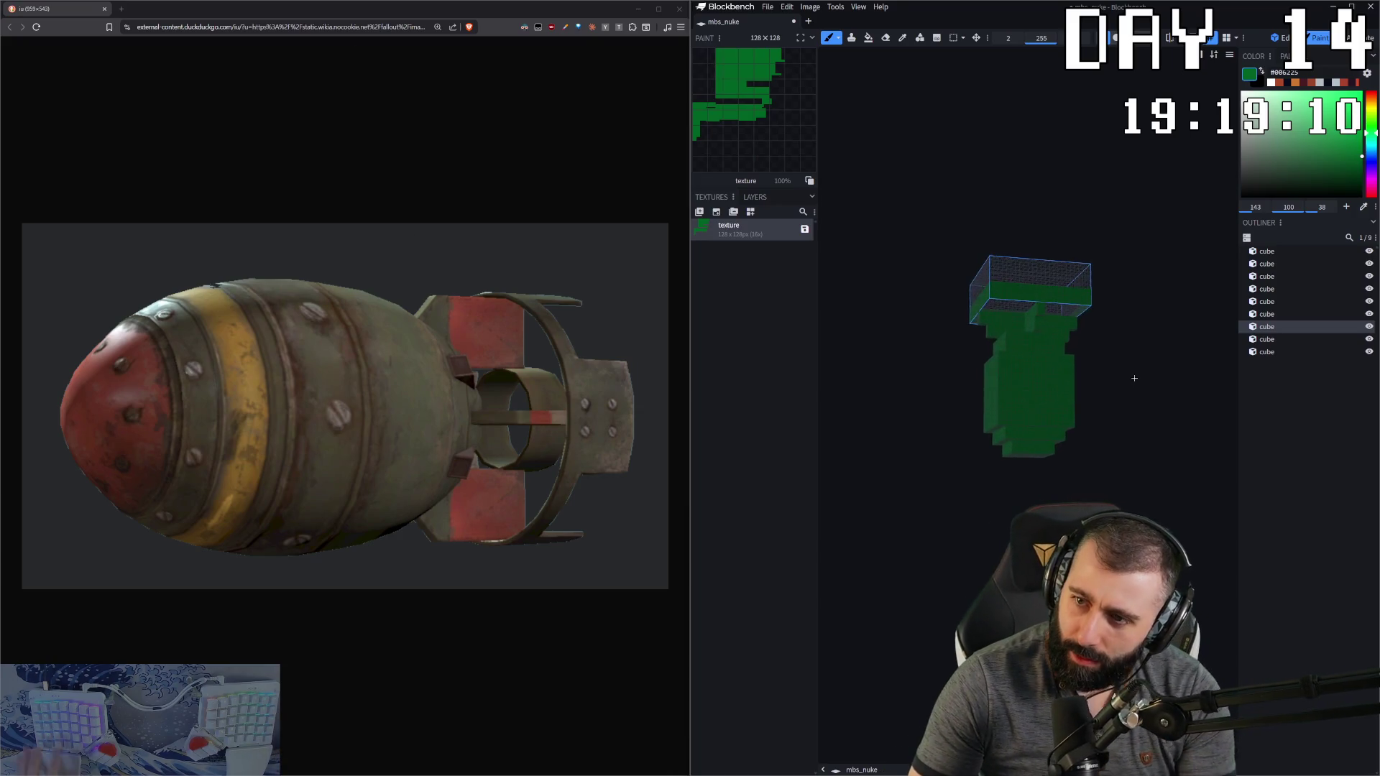
pyautogui.moveTo(1090, 301); pyautogui.dragTo(1050, 309)
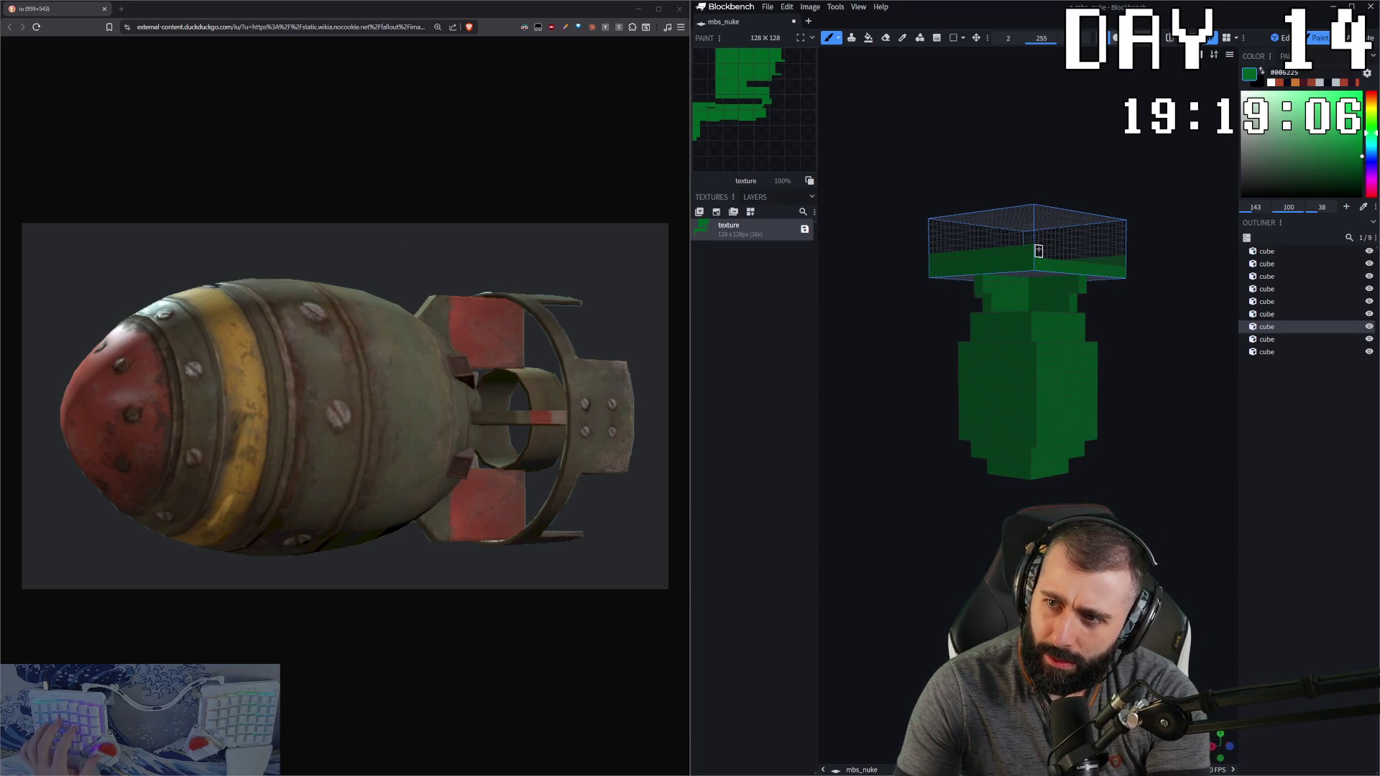
pyautogui.moveTo(1145, 262)
pyautogui.mouseDown()
pyautogui.moveTo(1059, 261)
pyautogui.moveTo(1165, 261)
pyautogui.moveTo(1140, 292)
pyautogui.moveTo(1143, 321)
pyautogui.moveTo(1076, 330)
pyautogui.moveTo(1093, 317)
pyautogui.mouseUp()
pyautogui.moveTo(1372, 132)
pyautogui.mouseDown()
pyautogui.moveTo(1377, 110)
pyautogui.moveTo(1371, 121)
pyautogui.mouseUp()
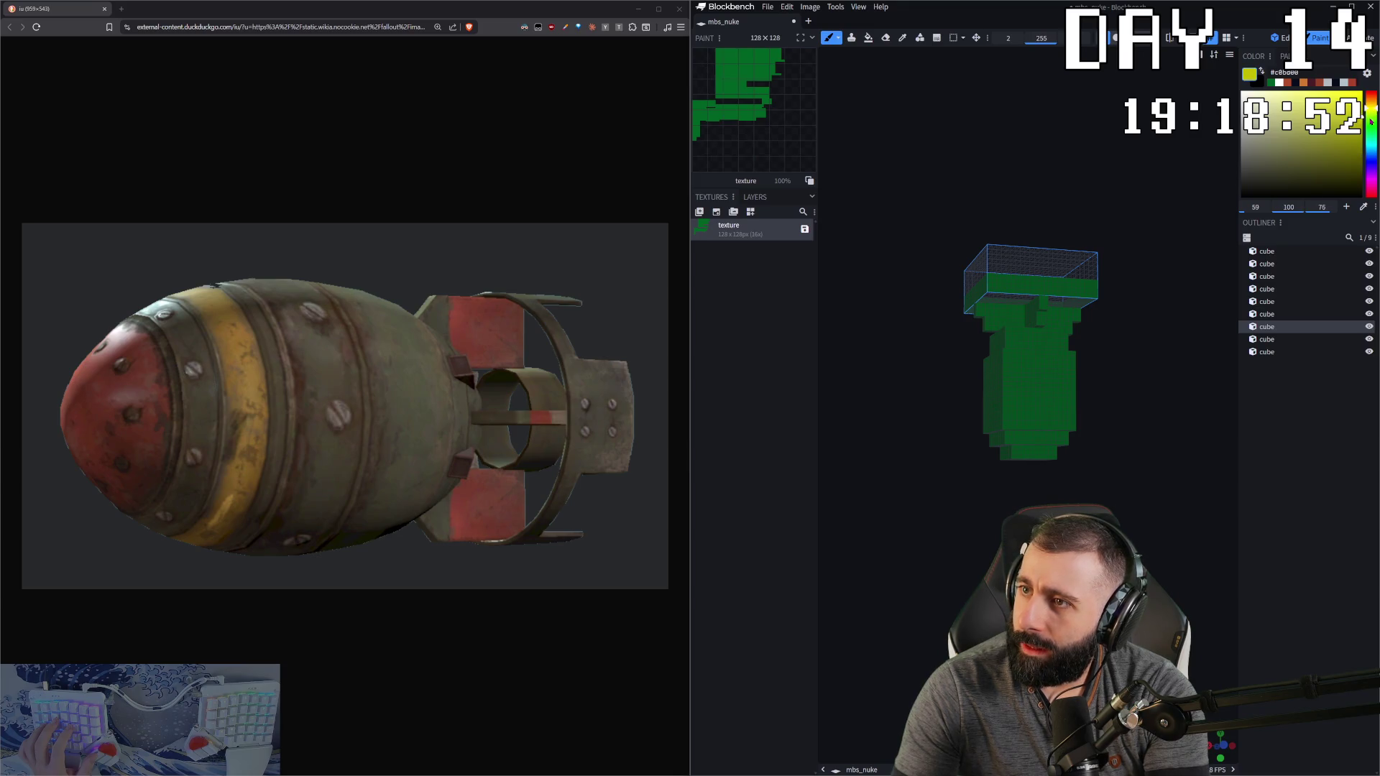
# Step: Draw a straight yellow line across the body cube's lower edge
pyautogui.moveTo(1085, 381); pyautogui.dragTo(1064, 403)
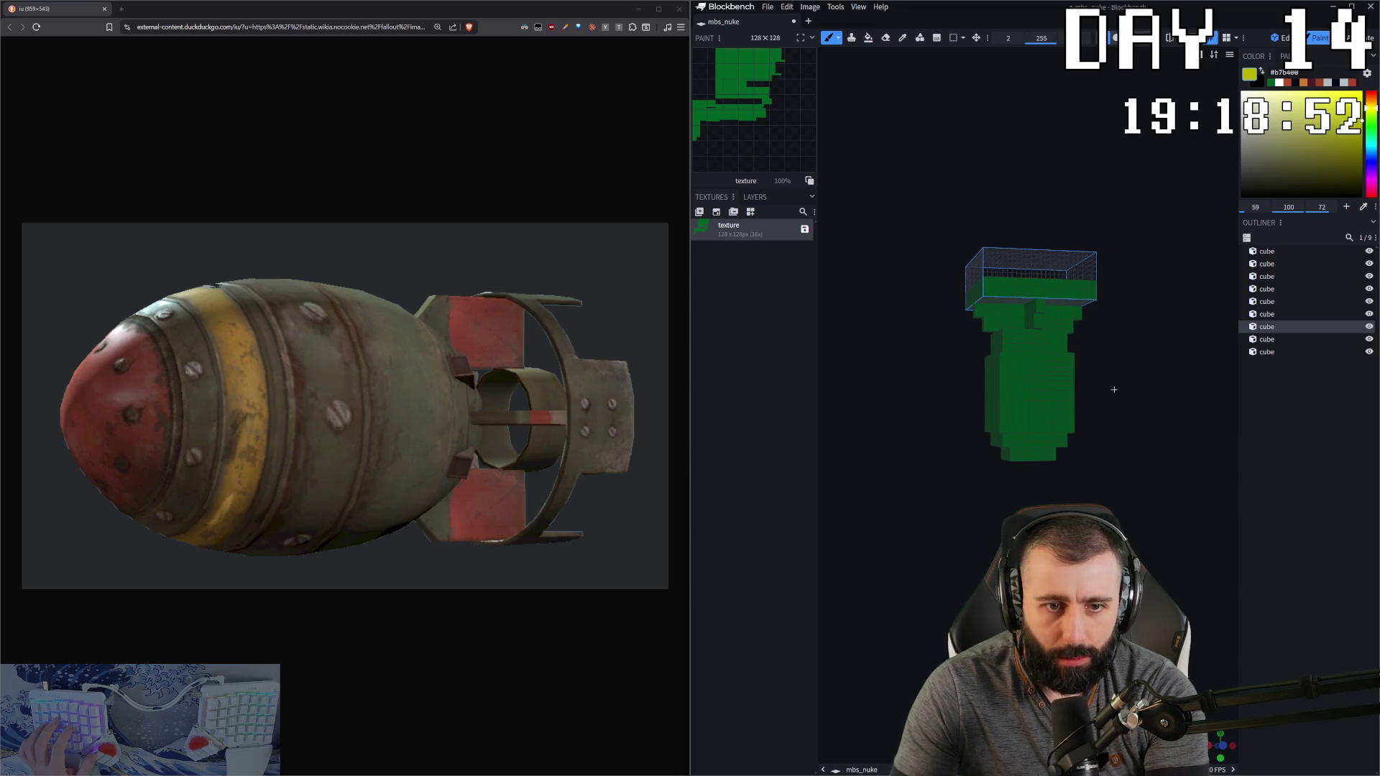
pyautogui.click(1004, 424)
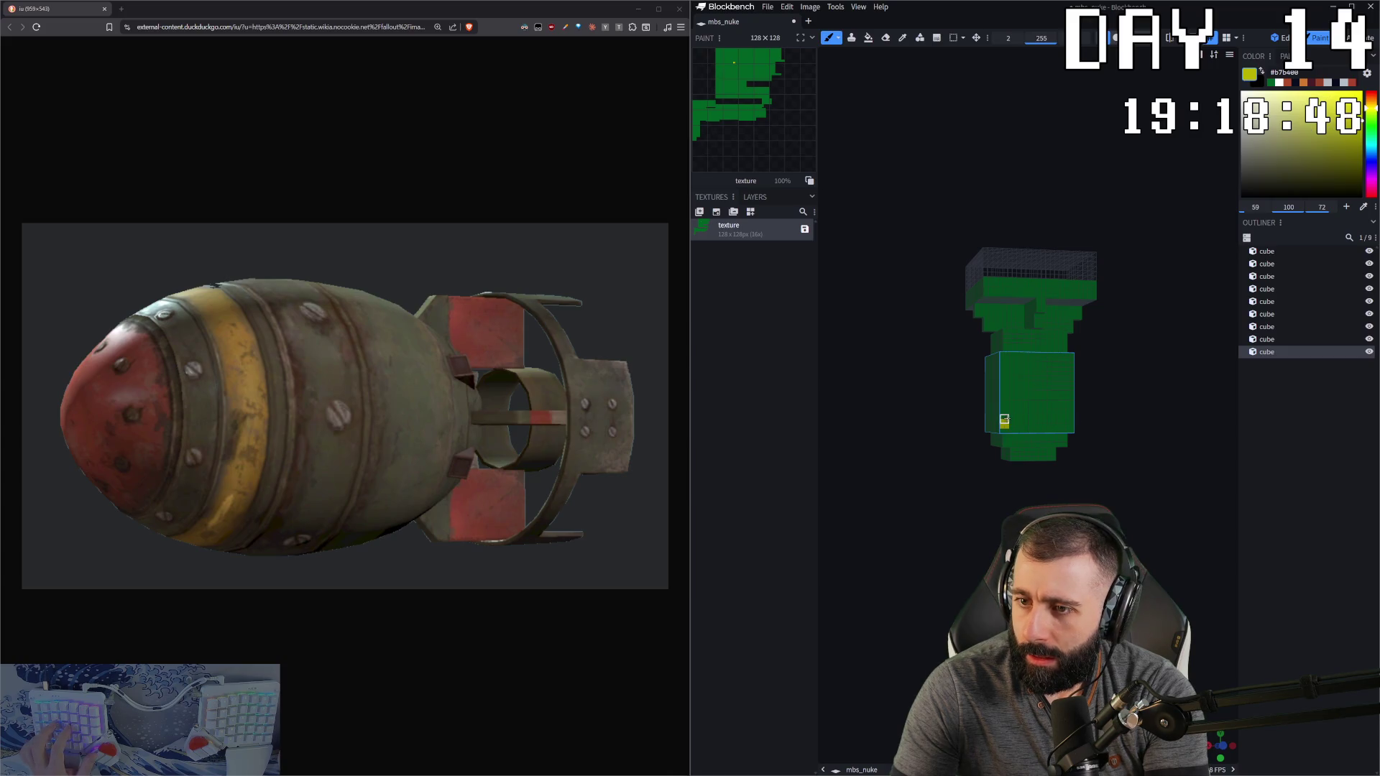
pyautogui.keyDown('shift'); pyautogui.click(1074, 426); pyautogui.keyUp('shift')
pyautogui.moveTo(1074, 426); pyautogui.dragTo(980, 422)
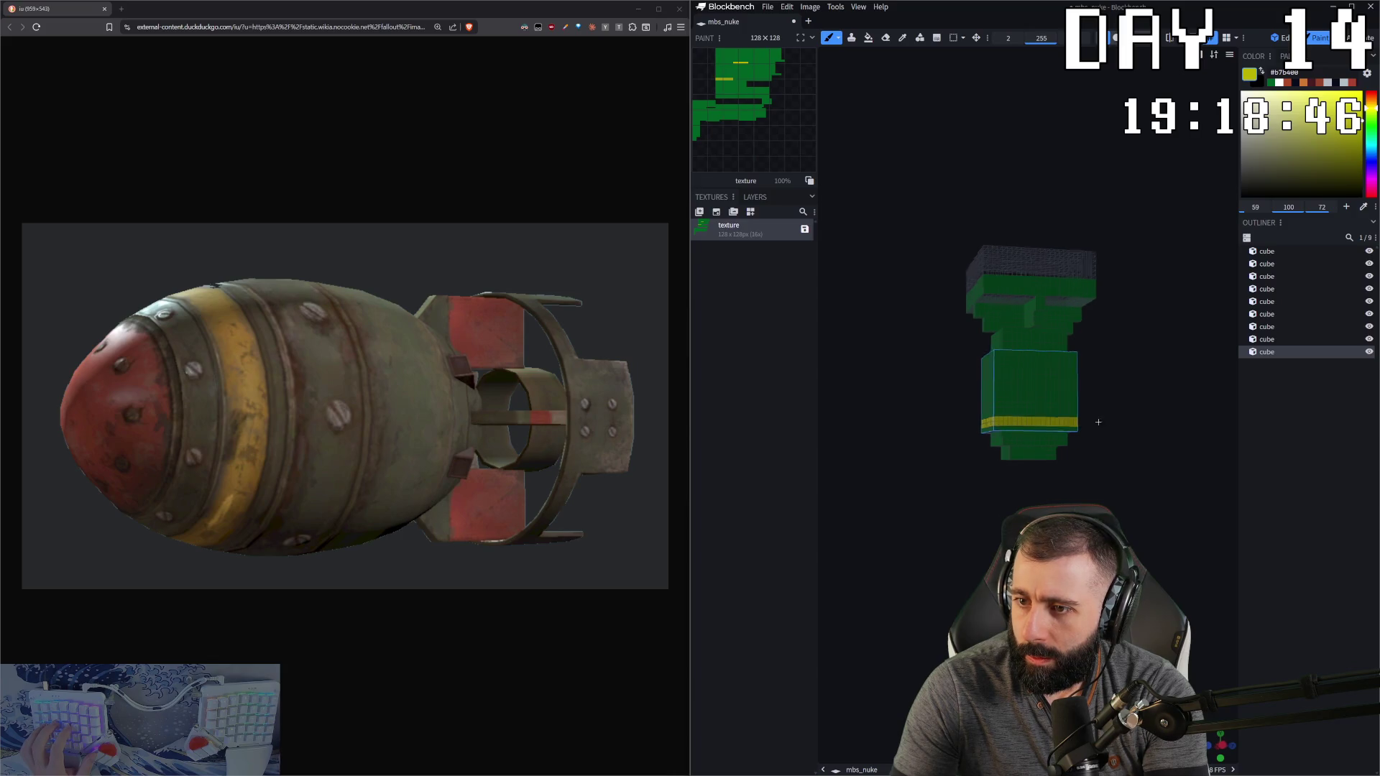
# Step: Widen the yellow band along the lower edge, then pick a mid grey paint colour
pyautogui.moveTo(1089, 425); pyautogui.dragTo(972, 420)
pyautogui.click(1005, 419)
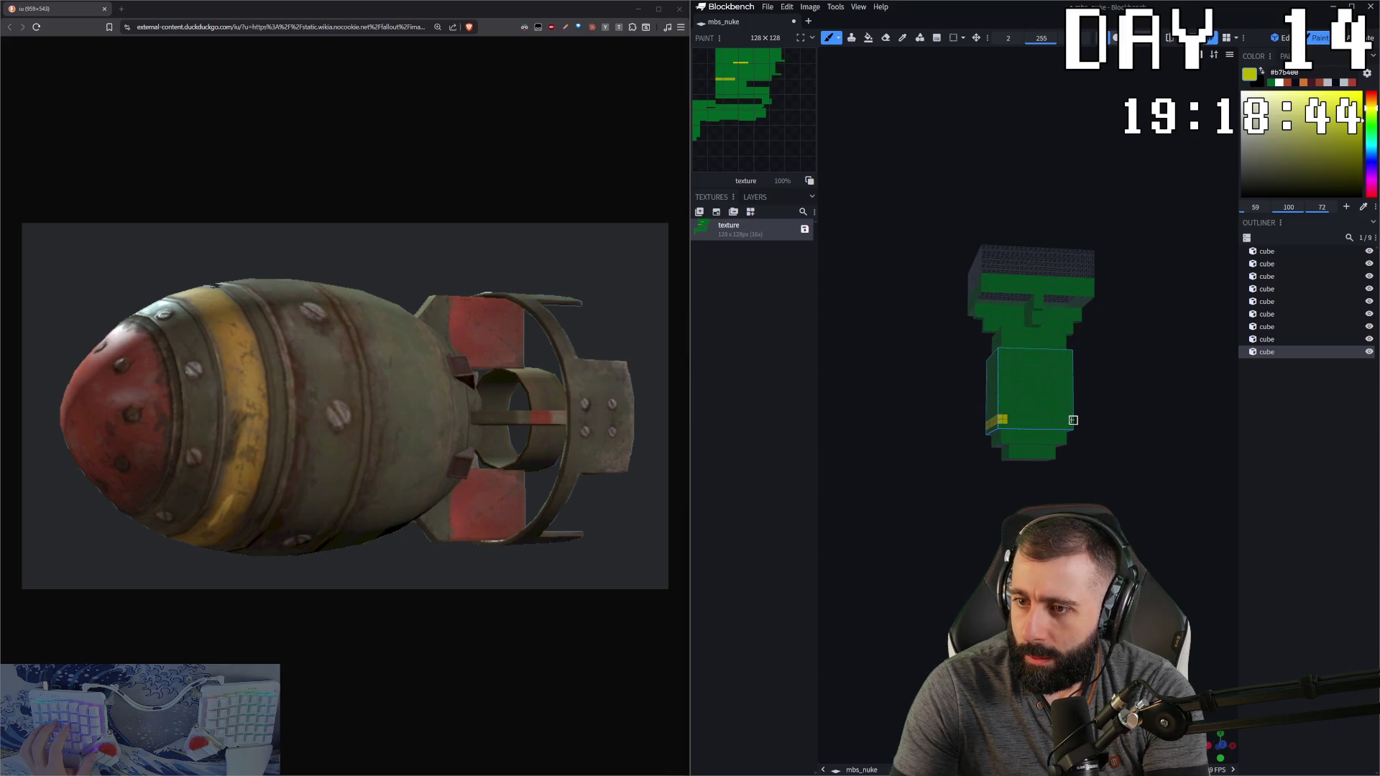
pyautogui.keyDown('shift'); pyautogui.click(1073, 420); pyautogui.keyUp('shift')
pyautogui.moveTo(1073, 420)
pyautogui.mouseDown()
pyautogui.moveTo(986, 425)
pyautogui.moveTo(1018, 422)
pyautogui.mouseUp()
pyautogui.click(1018, 422)
pyautogui.keyDown('shift'); pyautogui.click(1081, 428); pyautogui.keyUp('shift')
pyautogui.press('KP_1')
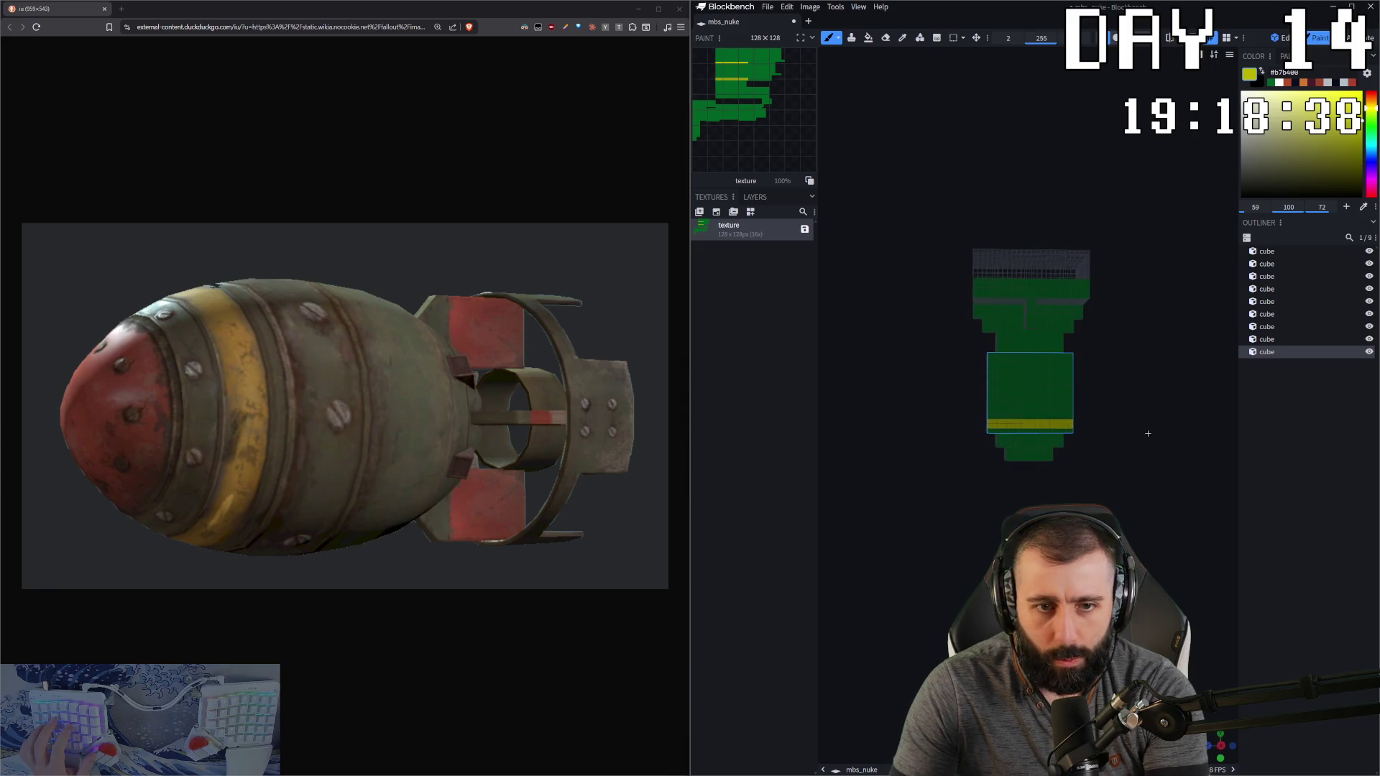
pyautogui.moveTo(1371, 120)
pyautogui.mouseDown()
pyautogui.moveTo(1367, 81)
pyautogui.moveTo(1363, 104)
pyautogui.mouseUp()
pyautogui.moveTo(1225, 147); pyautogui.dragTo(1224, 149)
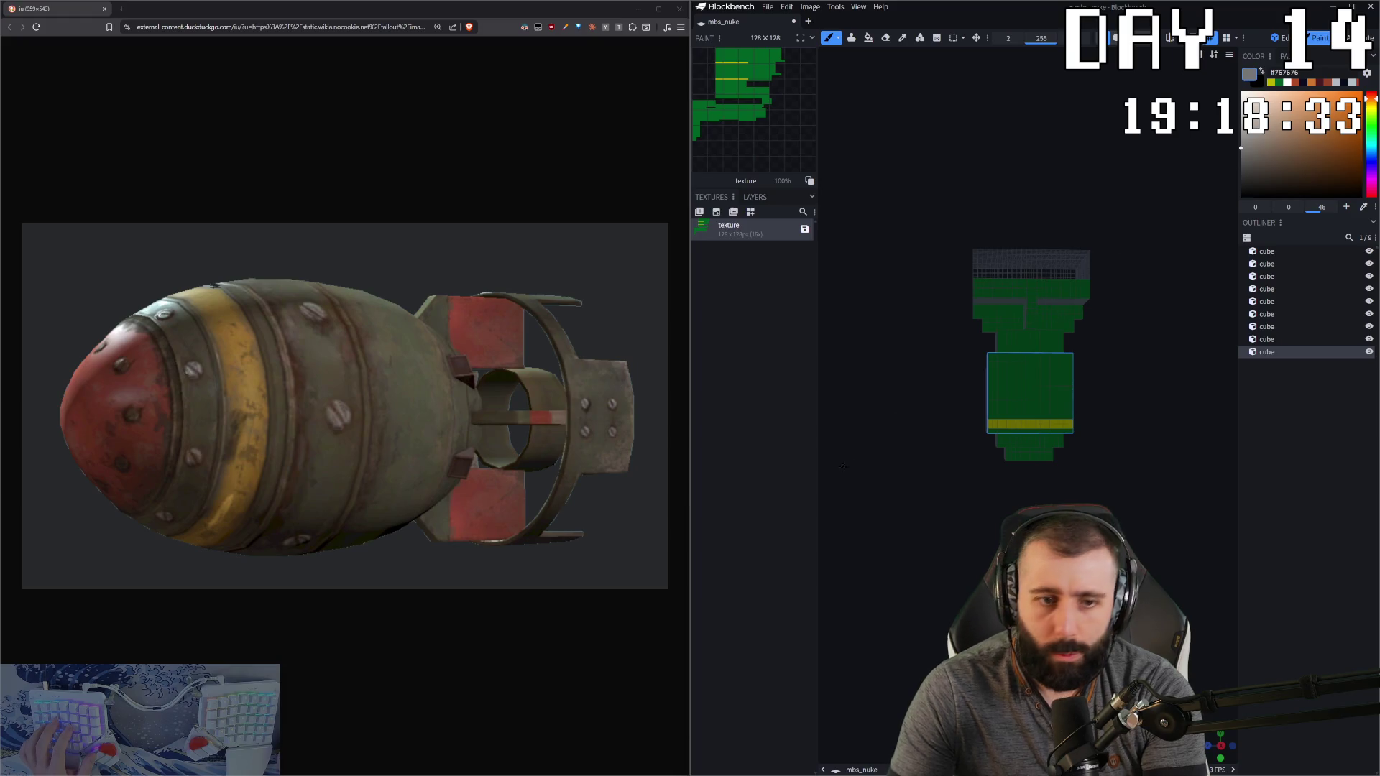
# Step: Set a 3-pixel brush and paint two grey squares on the bottom cube
pyautogui.click(1018, 37)
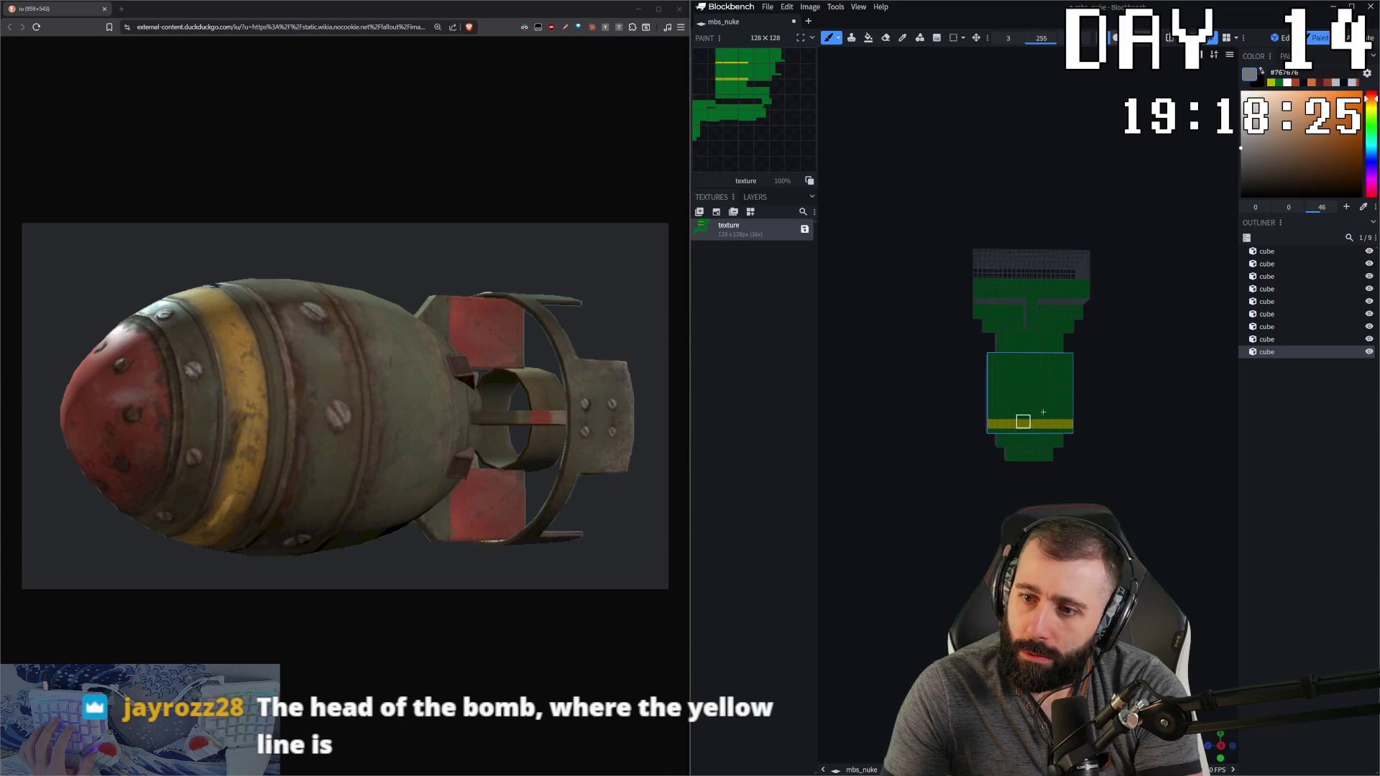
pyautogui.scroll(3, 1014, 468)
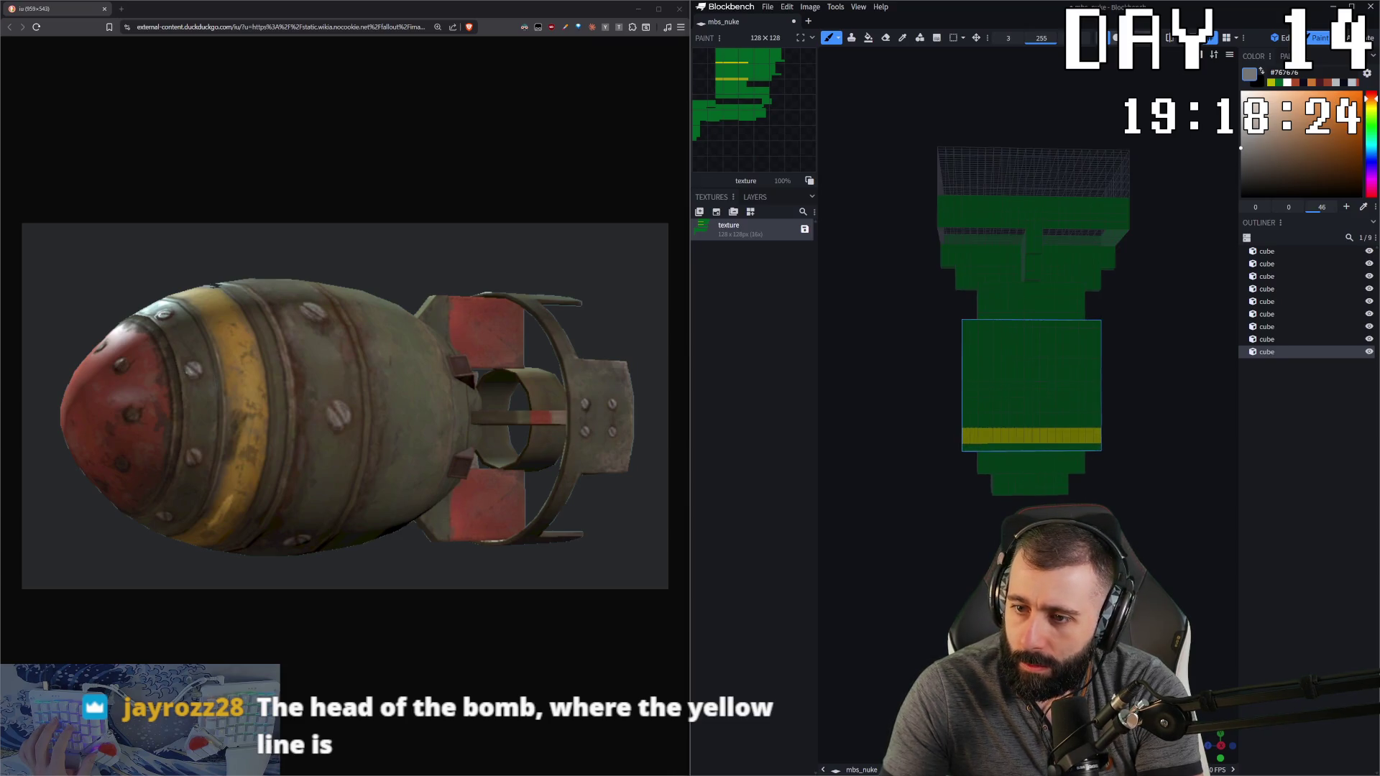
pyautogui.click(1042, 446)
pyautogui.click(1073, 447)
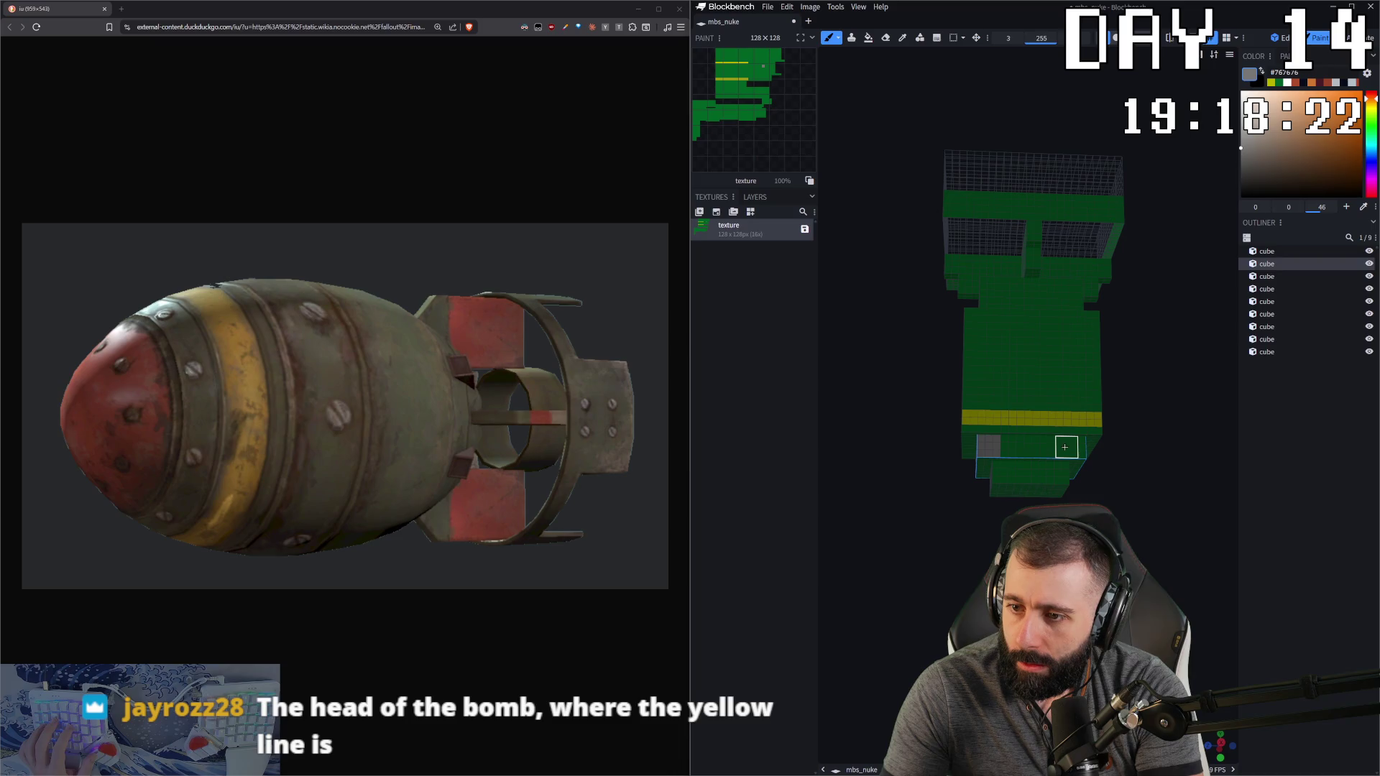
pyautogui.click(986, 452)
pyautogui.hotkey('ctrl', 'z')
pyautogui.hotkey('ctrl', 'z')
pyautogui.click(1001, 447)
pyautogui.click(1057, 448)
pyautogui.moveTo(1057, 448)
pyautogui.mouseDown(button='middle')
pyautogui.moveTo(1032, 456)
pyautogui.moveTo(1092, 474)
pyautogui.moveTo(1055, 469)
pyautogui.moveTo(1058, 486)
pyautogui.moveTo(1013, 457)
pyautogui.moveTo(992, 399)
pyautogui.mouseUp(button='middle')
pyautogui.scroll(1, 1093, 473)
# Step: Paint grey rivet patches across the body front, undoing misplaced ones
pyautogui.click(1074, 459)
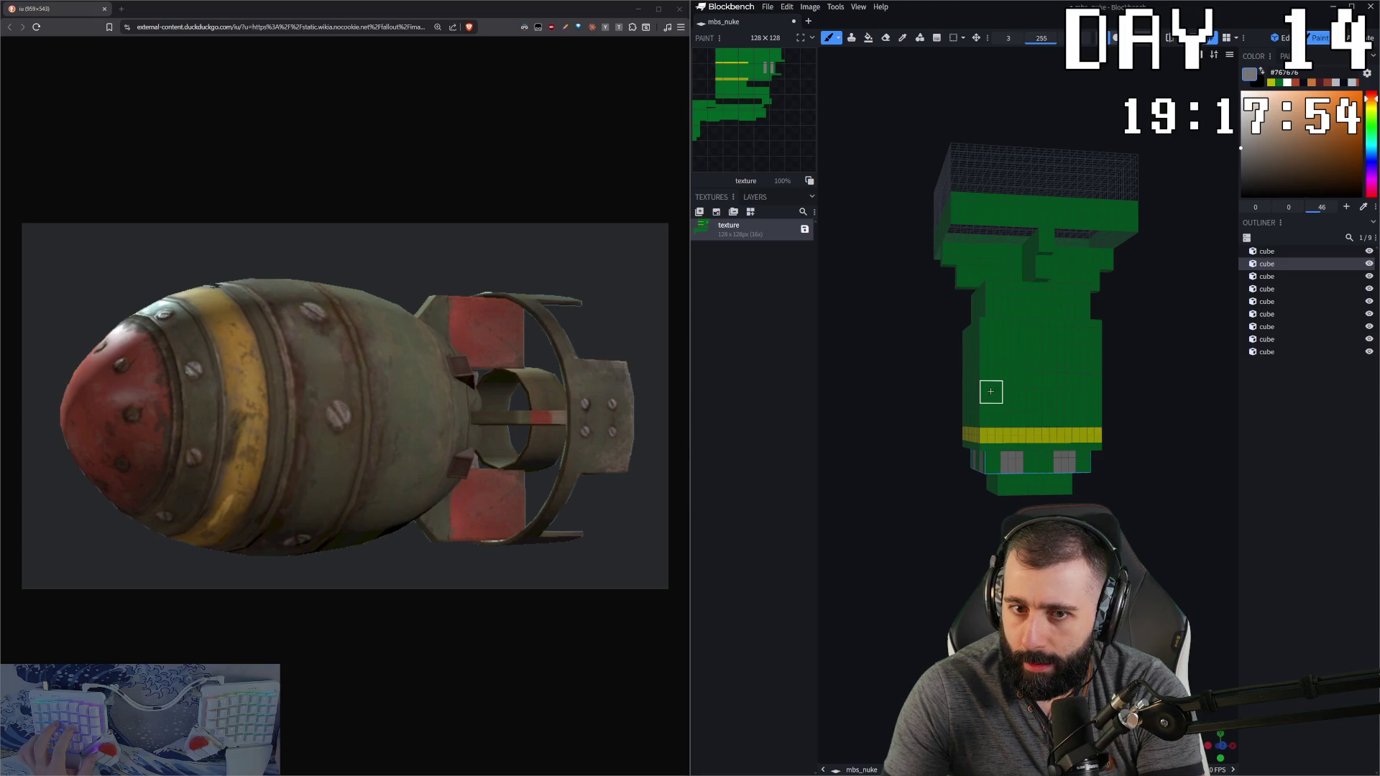
pyautogui.click(992, 392)
pyautogui.click(1091, 393)
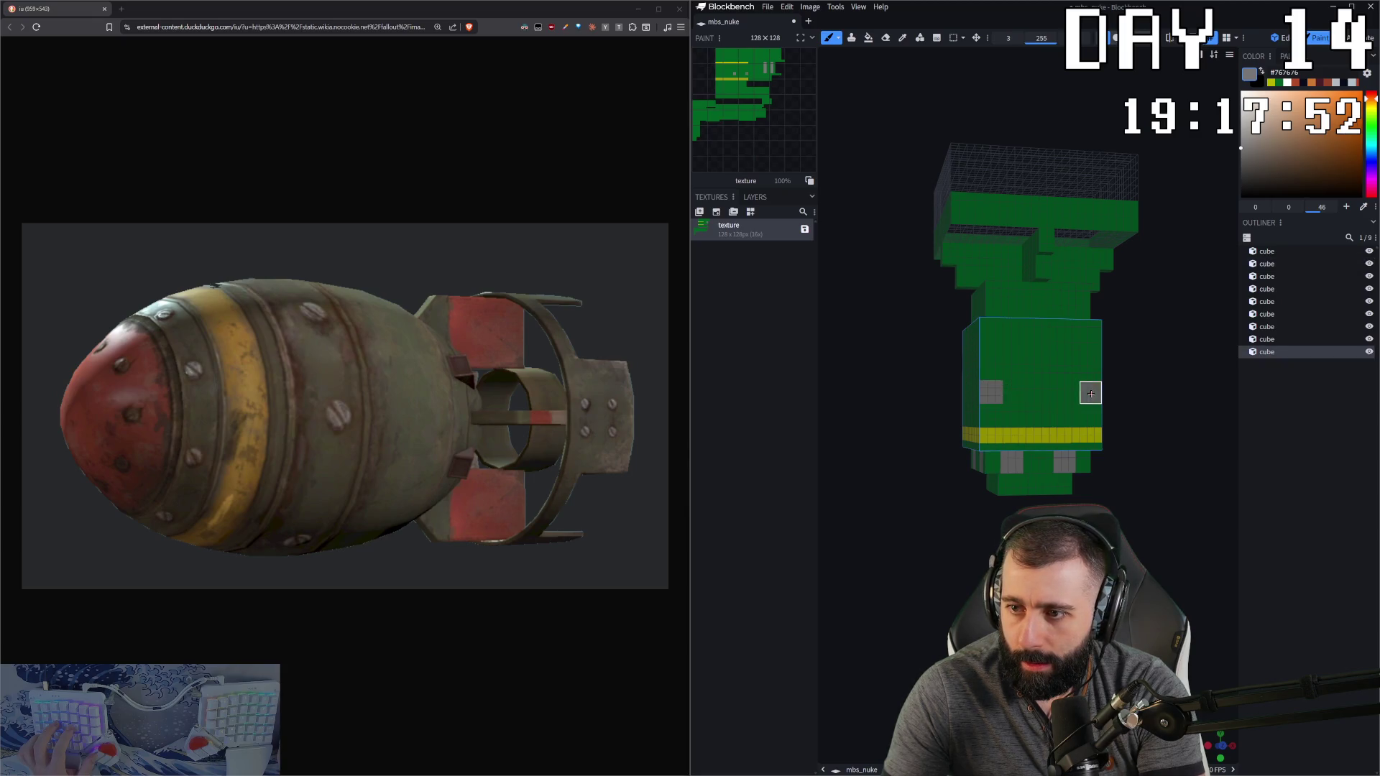
pyautogui.moveTo(1035, 392); pyautogui.dragTo(1022, 391, button='middle')
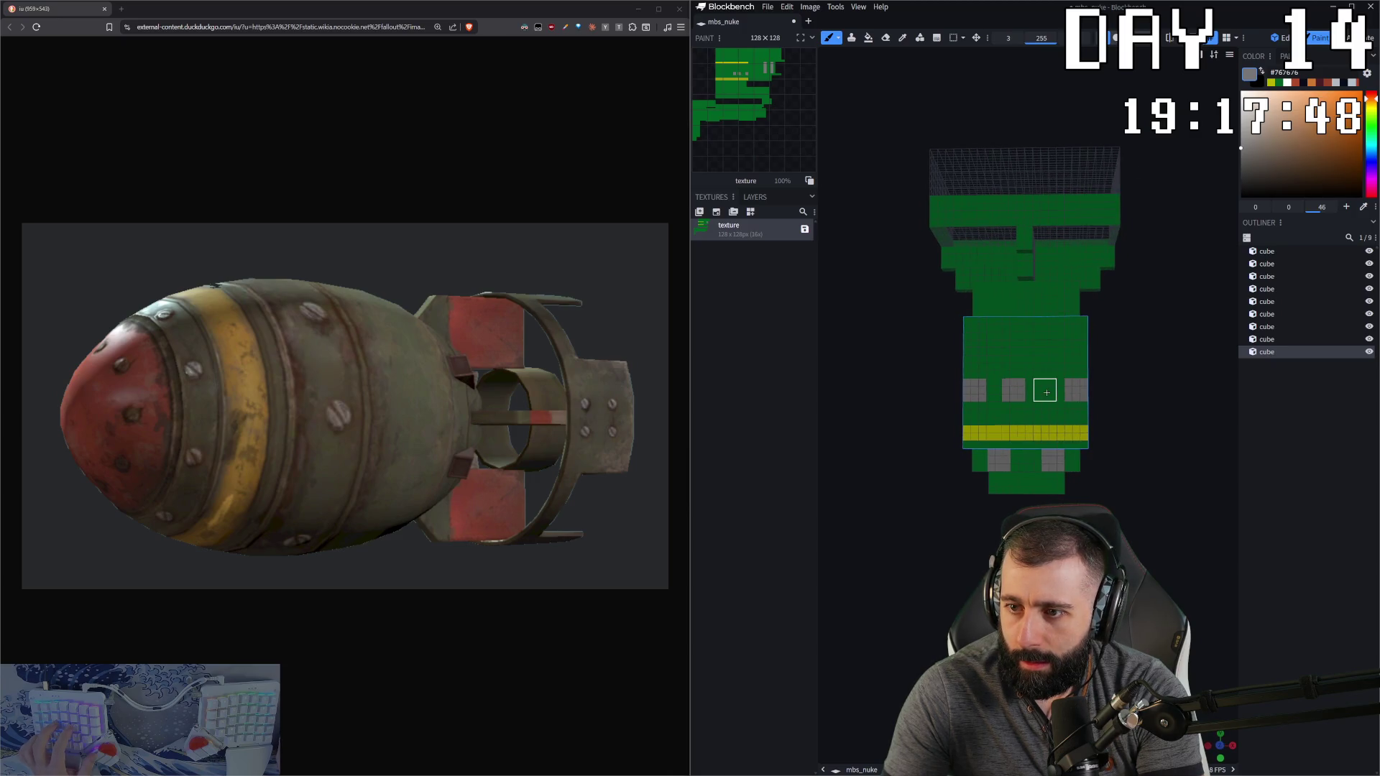
pyautogui.hotkey('ctrl', 'z')
pyautogui.click(1046, 392)
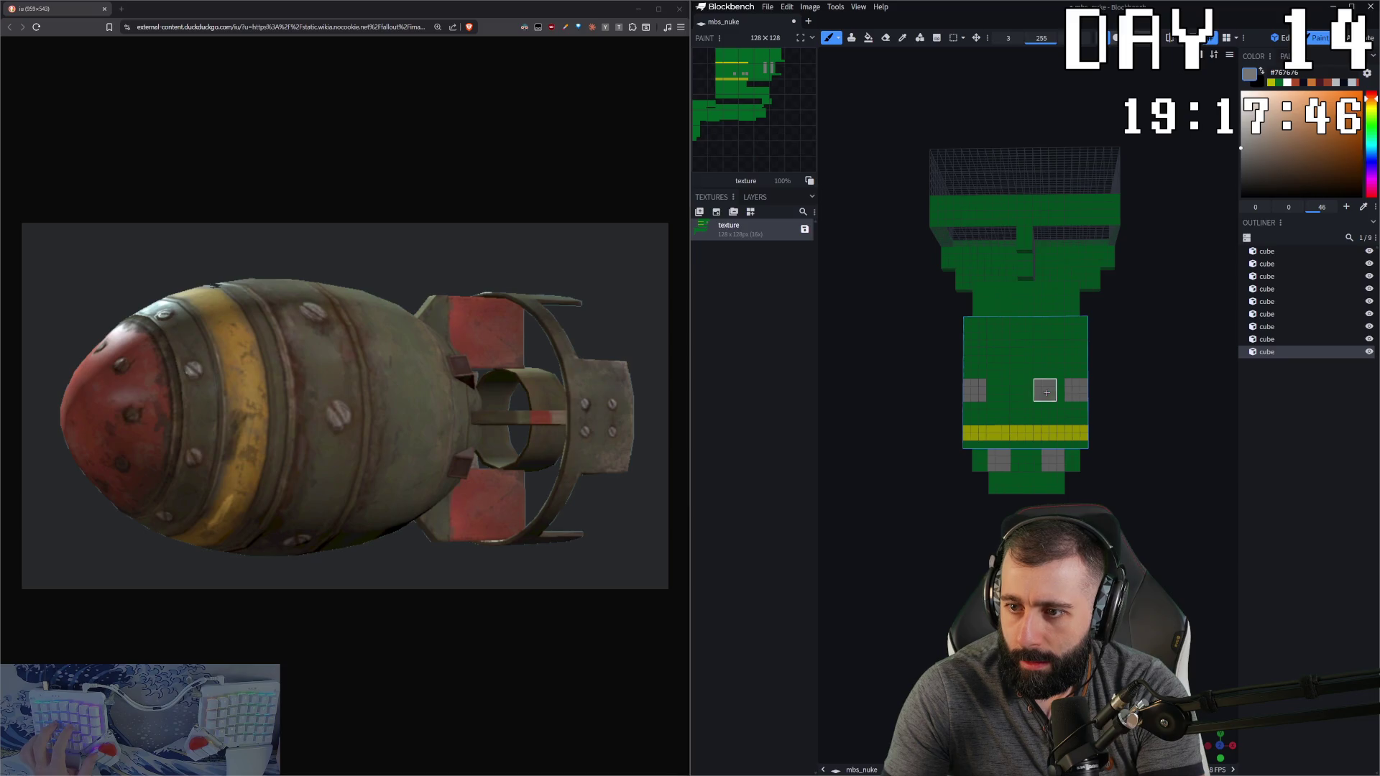
pyautogui.hotkey('ctrl', 'z')
pyautogui.hotkey('ctrl', 'z')
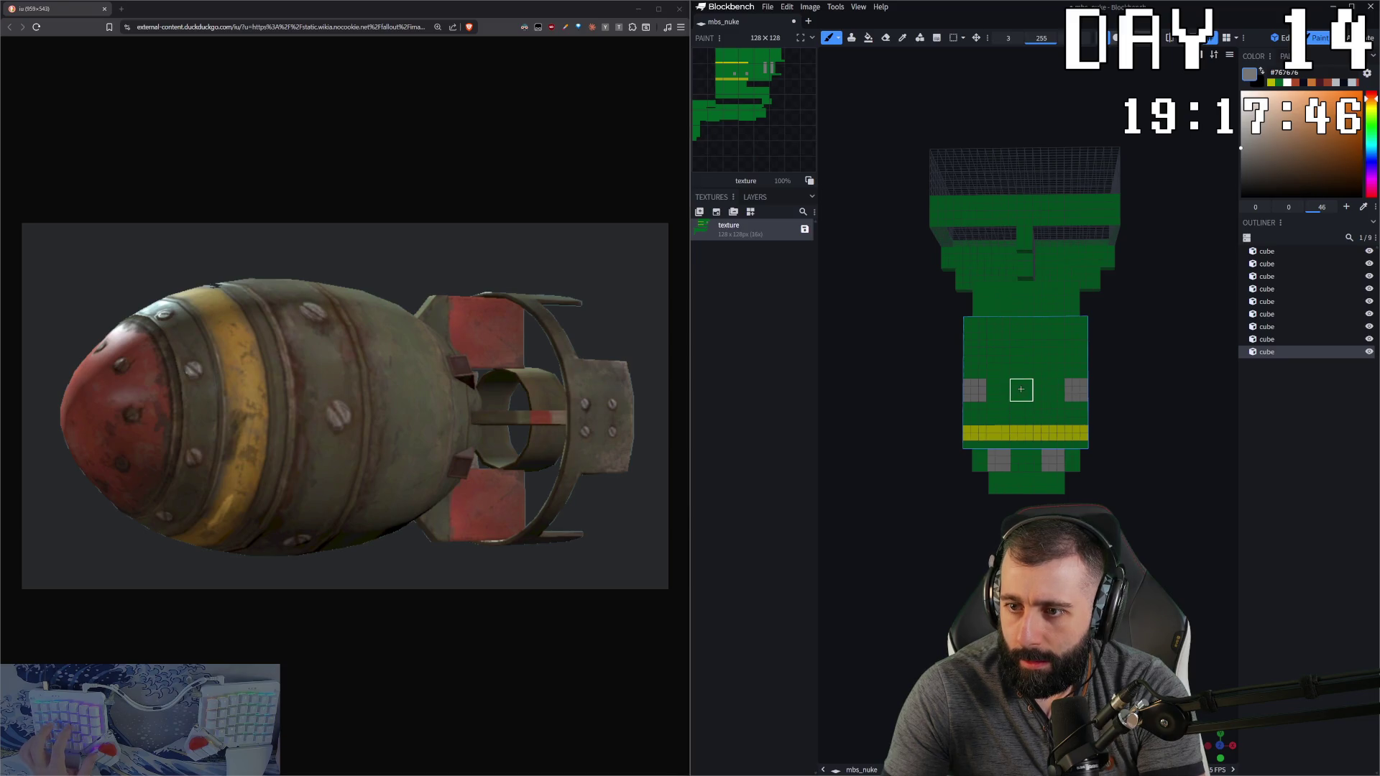
pyautogui.click(1024, 389)
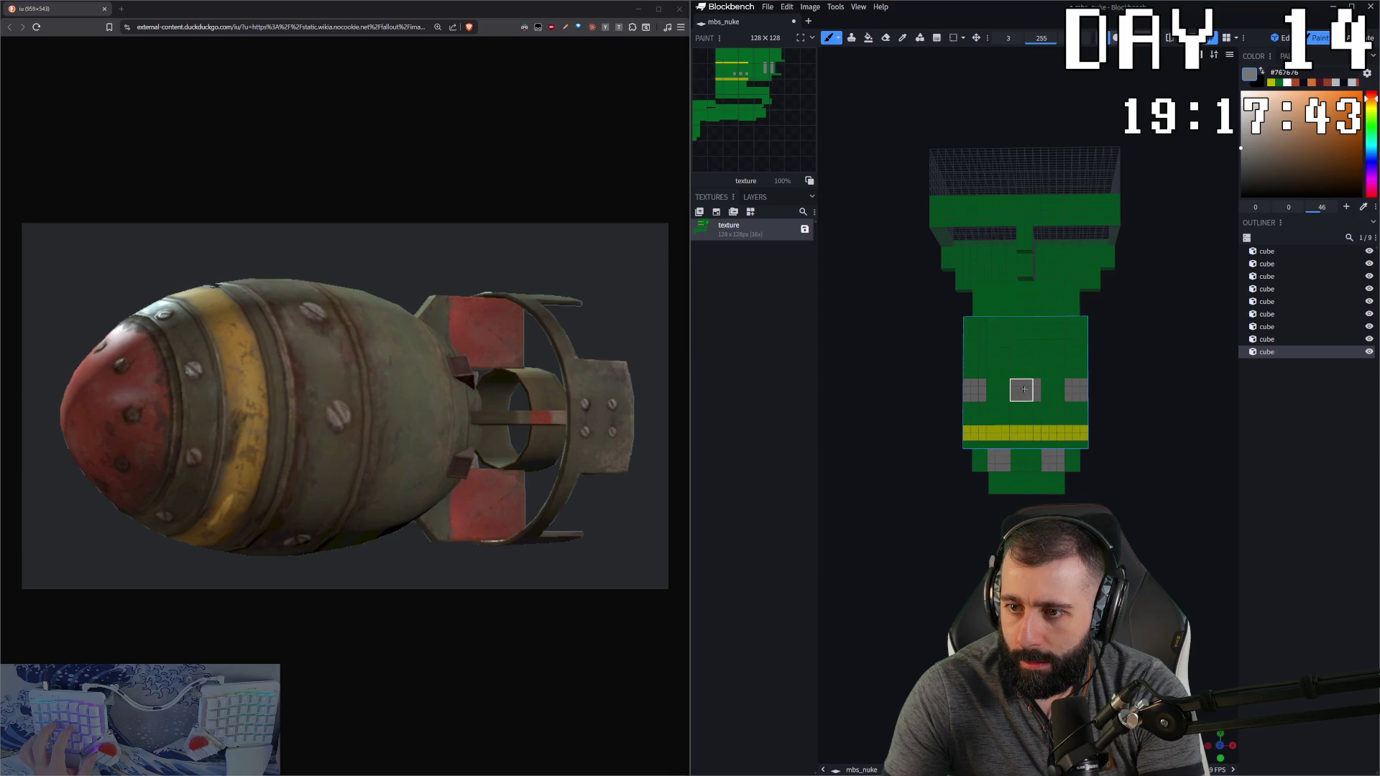
pyautogui.scroll(-5, 1162, 433)
pyautogui.moveTo(1028, 503)
pyautogui.mouseDown()
pyautogui.moveTo(1055, 499)
pyautogui.moveTo(1038, 496)
pyautogui.mouseUp()
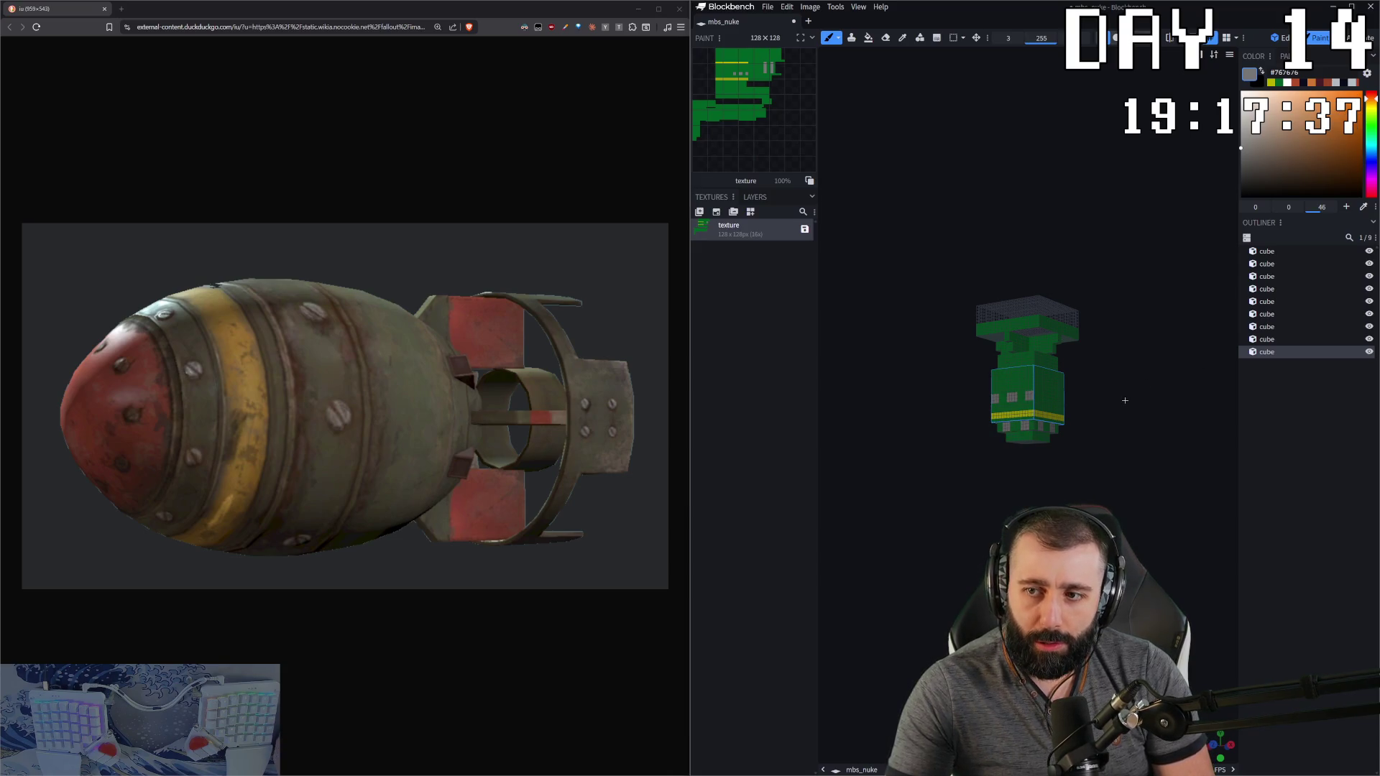
pyautogui.scroll(2, 1125, 401)
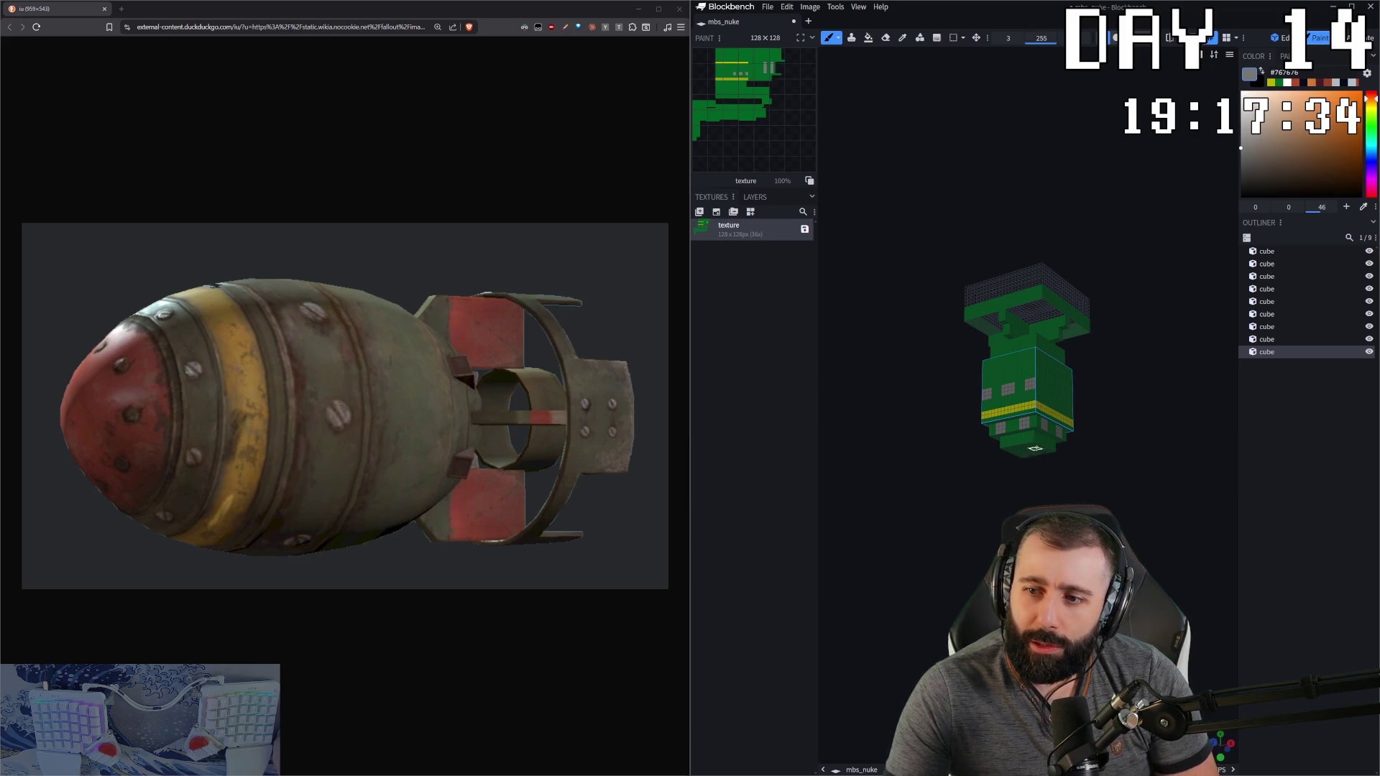
pyautogui.moveTo(984, 471); pyautogui.dragTo(979, 497)
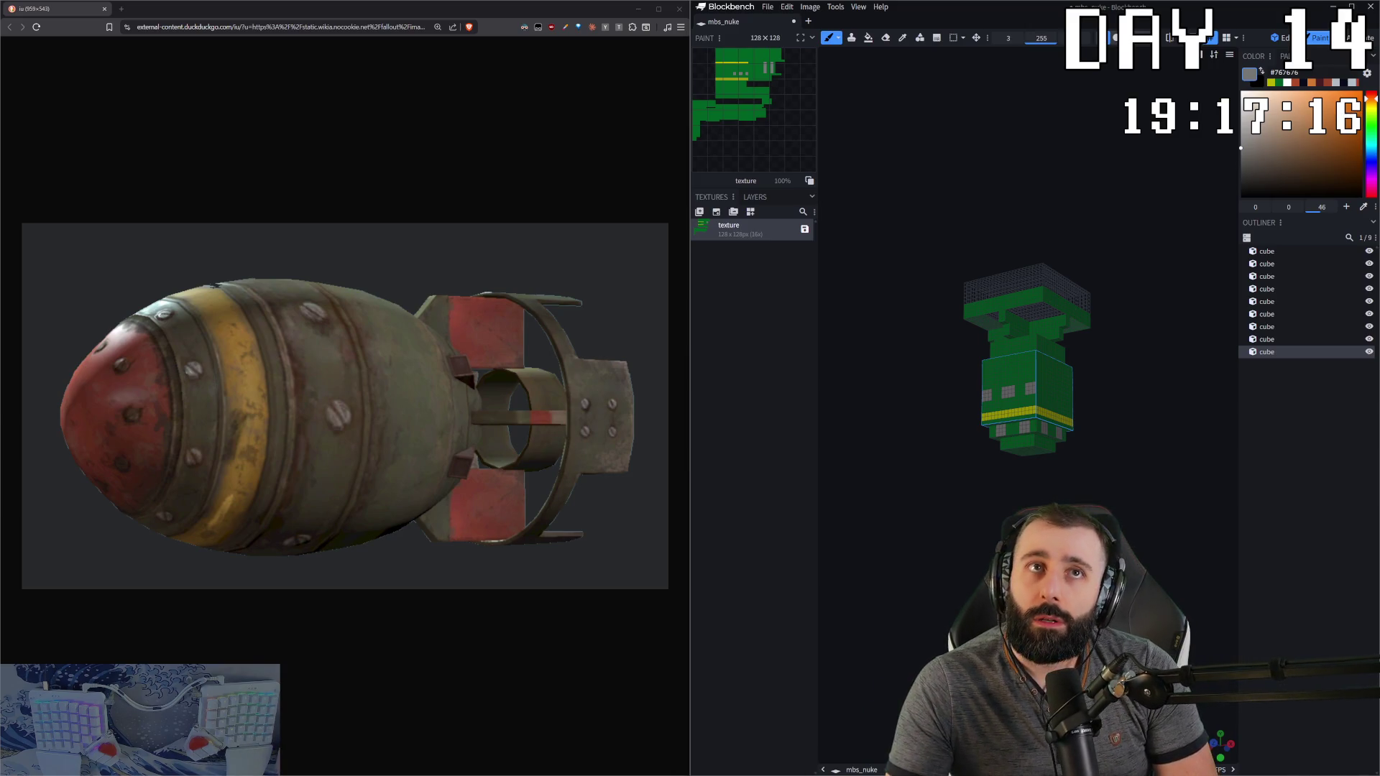
pyautogui.scroll(3, 1028, 420)
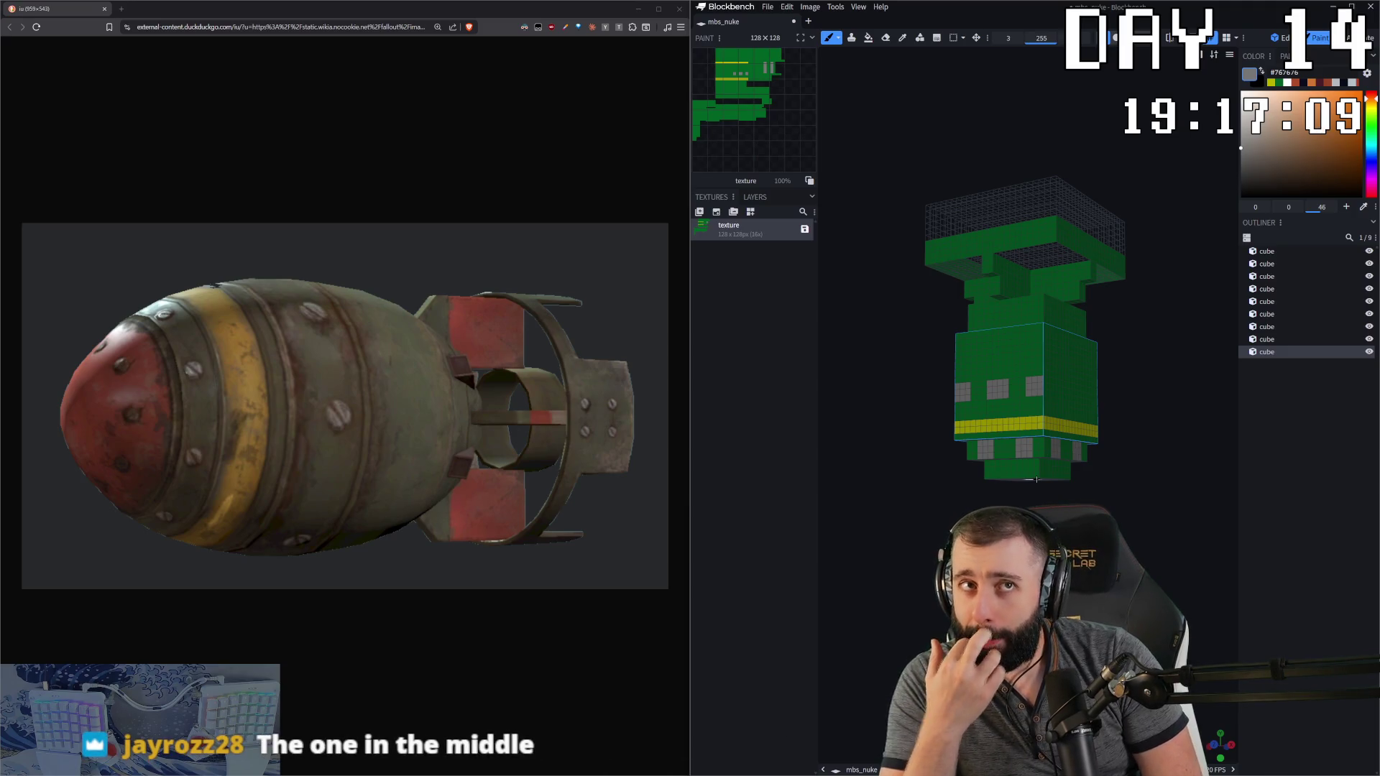
pyautogui.scroll(2, 1042, 408)
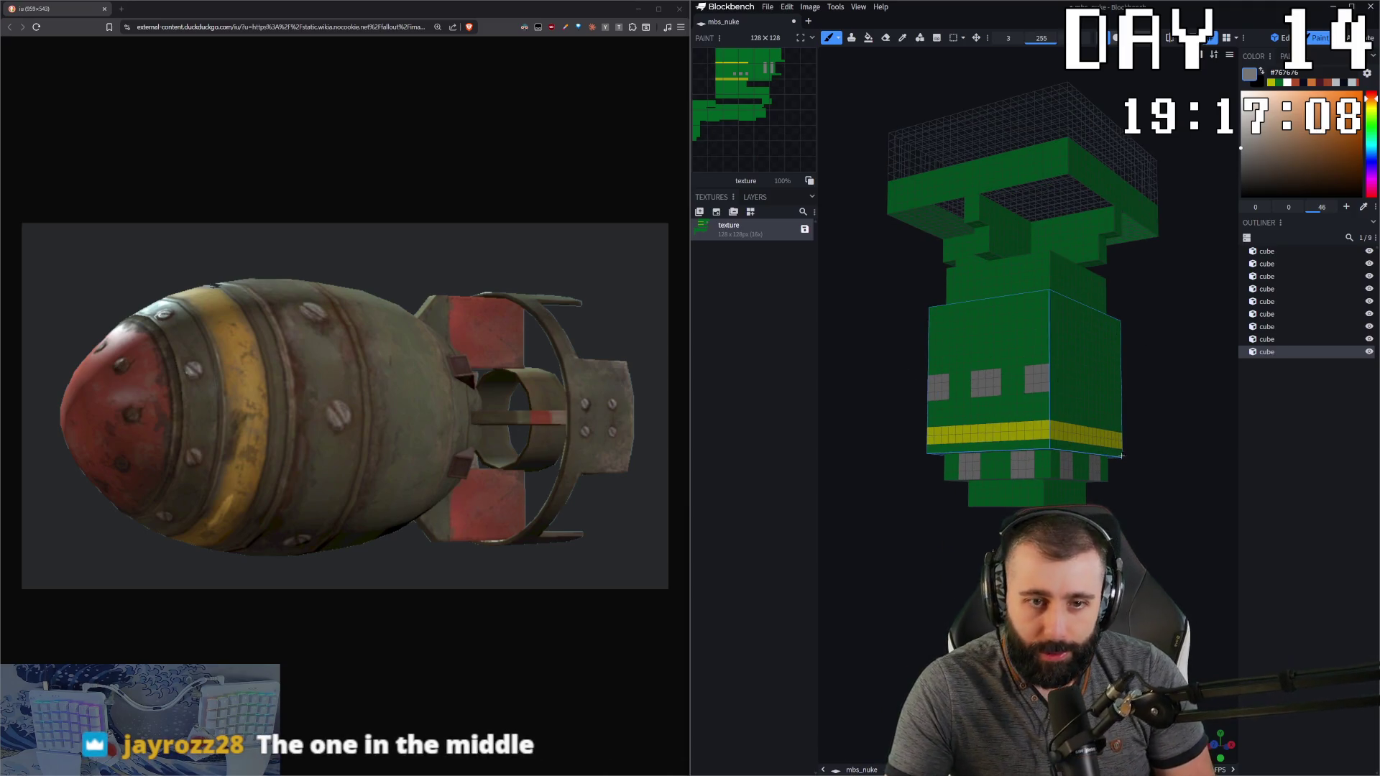
# Step: In Edit mode, move the six top tail cubes up away from the body
pyautogui.press('Tab')
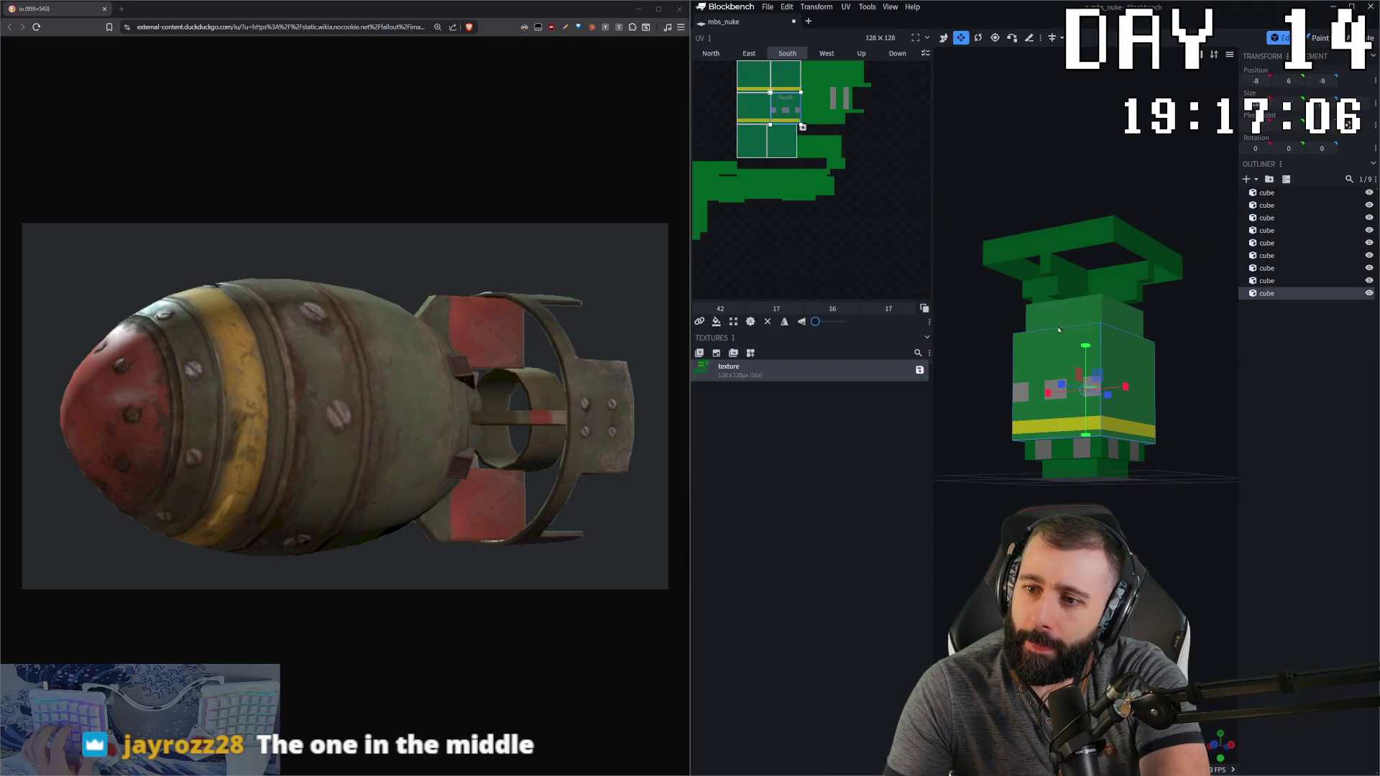
pyautogui.moveTo(1159, 250); pyautogui.dragTo(1121, 238)
pyautogui.click(1078, 302)
pyautogui.keyDown('shift'); pyautogui.click(1057, 280); pyautogui.keyUp('shift')
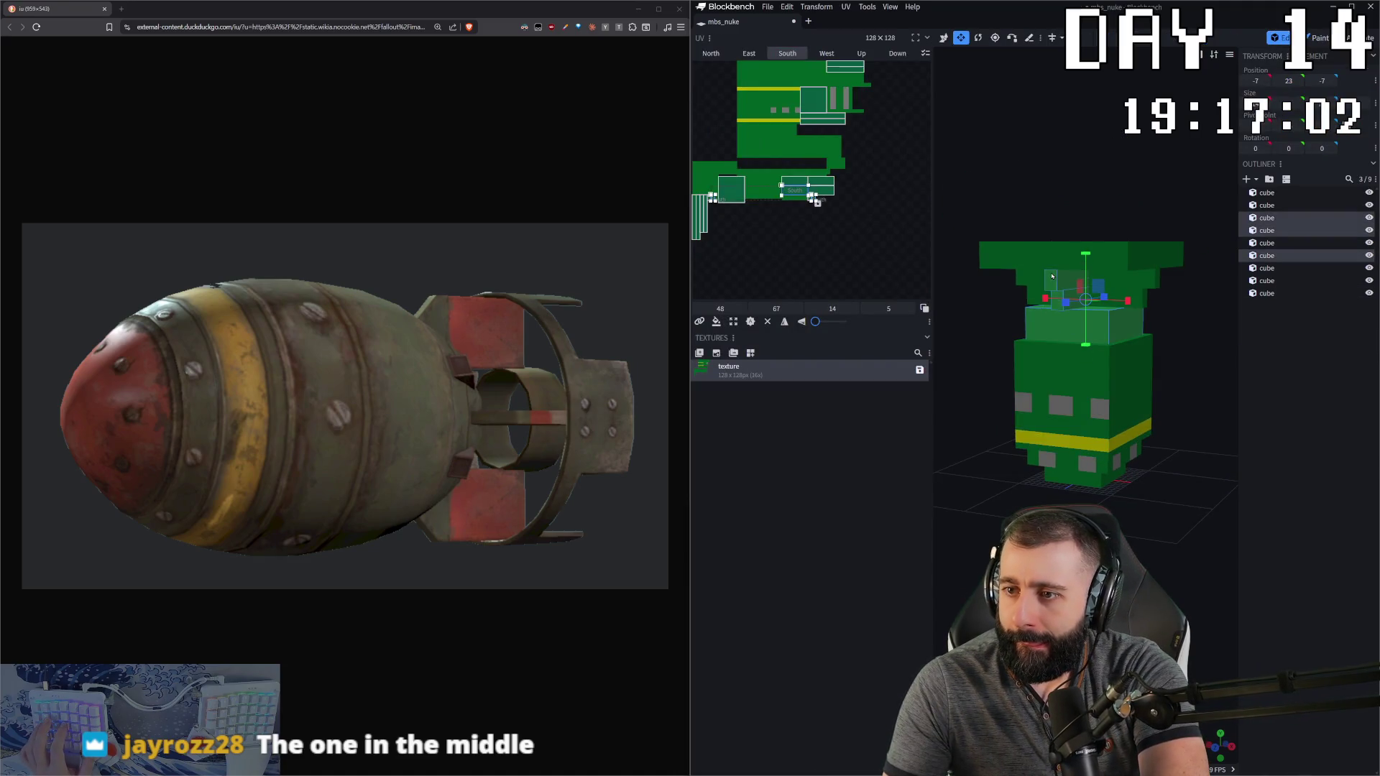
pyautogui.keyDown('shift'); pyautogui.click(1038, 250); pyautogui.keyUp('shift')
pyautogui.keyDown('shift'); pyautogui.click(1057, 291); pyautogui.keyUp('shift')
pyautogui.keyDown('shift'); pyautogui.click(1089, 272); pyautogui.keyUp('shift')
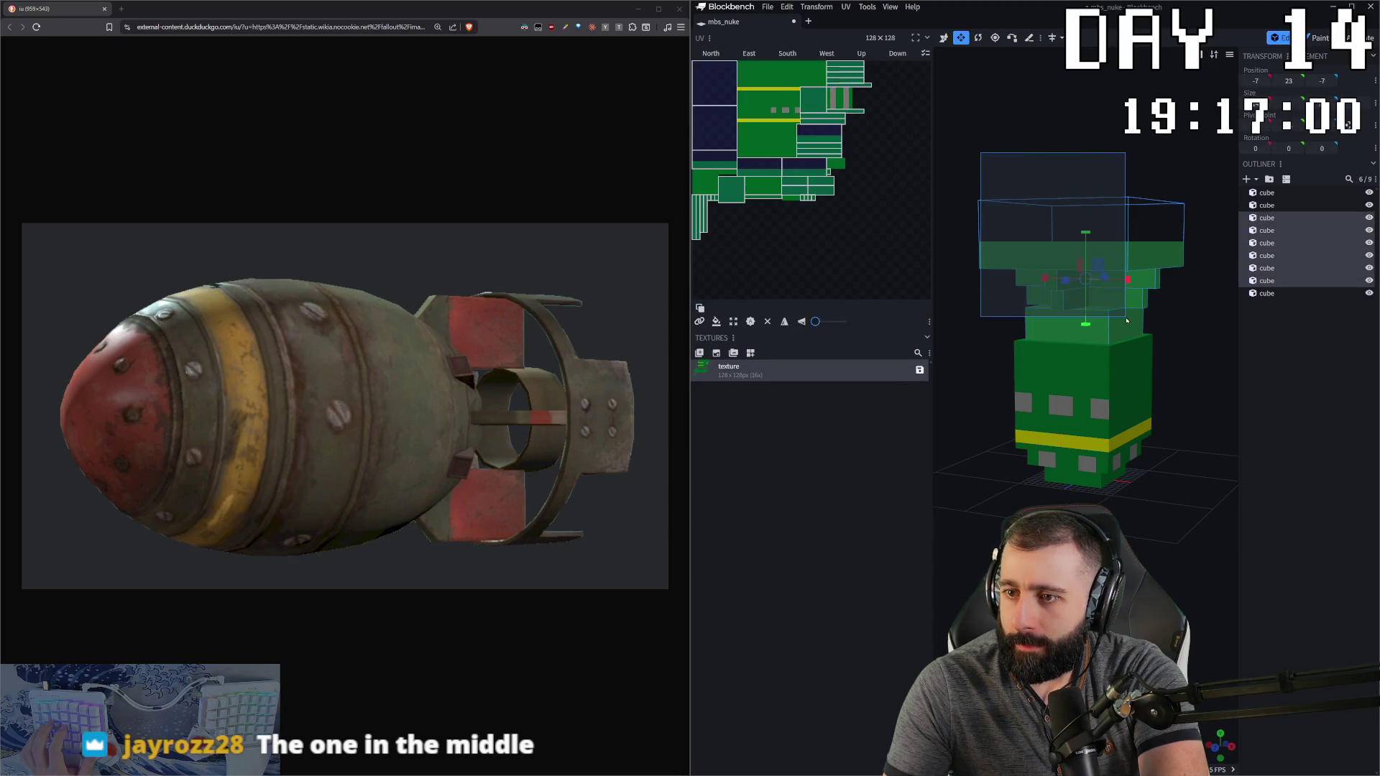
pyautogui.moveTo(1092, 269); pyautogui.dragTo(1089, 226)
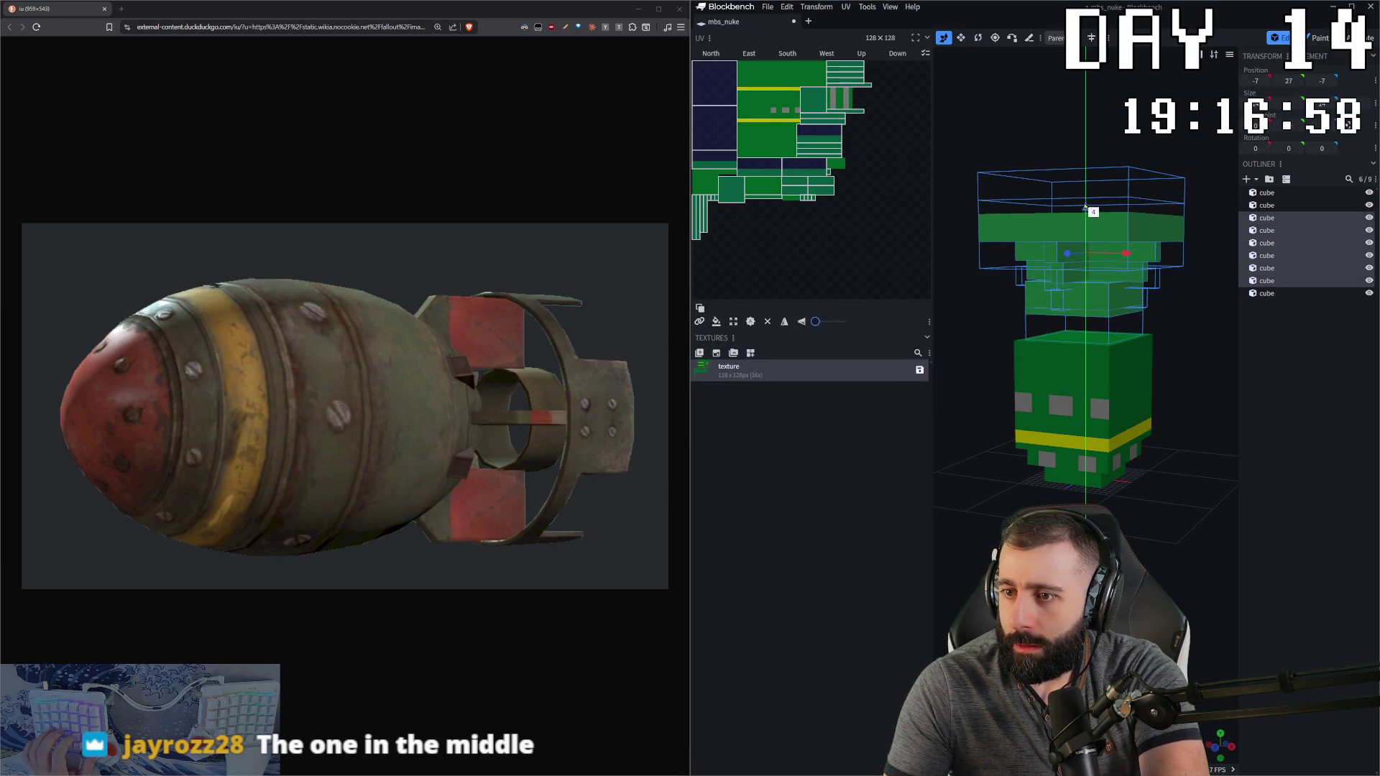
# Step: Stretch the main body cube upward to meet the raised top section
pyautogui.click(1097, 343)
pyautogui.moveTo(1096, 343); pyautogui.dragTo(1097, 299)
pyautogui.moveTo(1207, 388); pyautogui.dragTo(1221, 360)
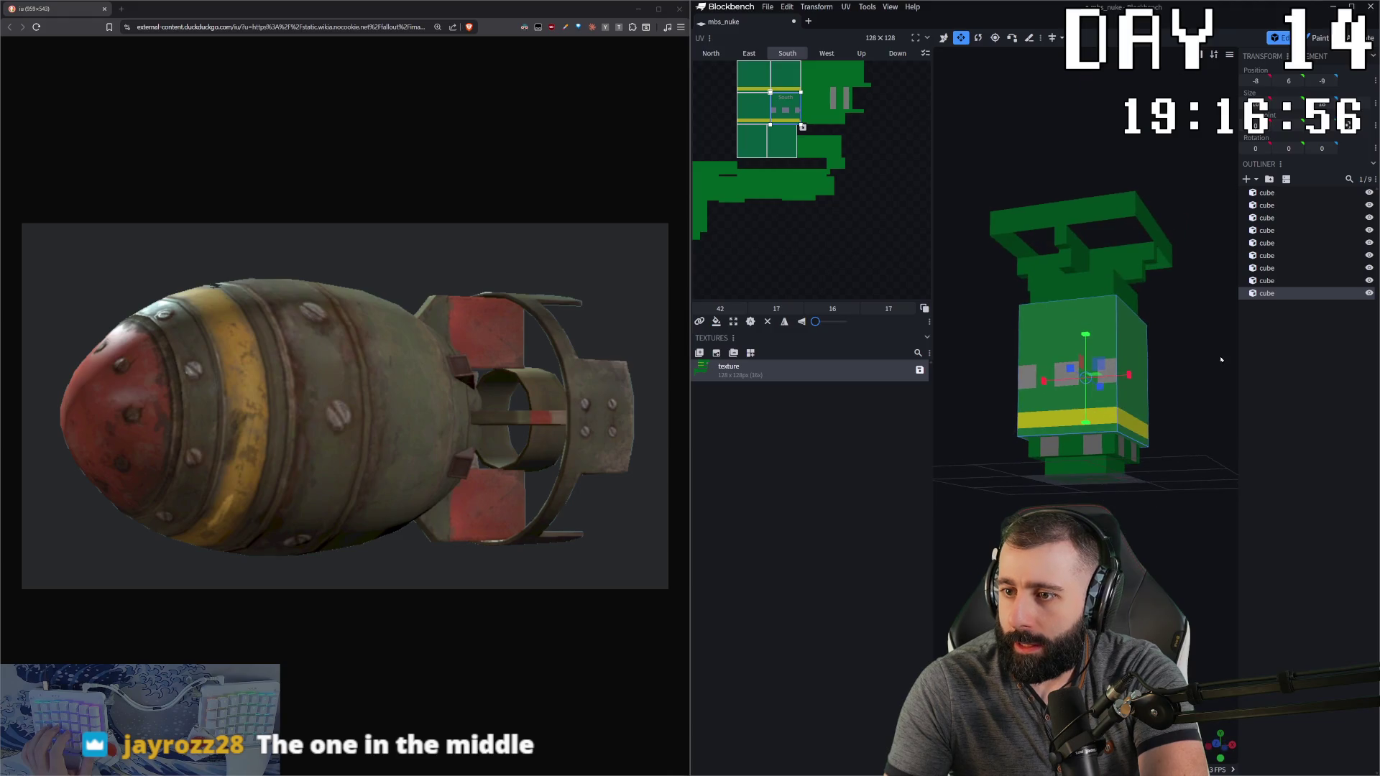
pyautogui.click(1275, 419)
pyautogui.moveTo(1229, 421)
pyautogui.mouseDown()
pyautogui.moveTo(1214, 439)
pyautogui.moveTo(1258, 424)
pyautogui.moveTo(1221, 425)
pyautogui.mouseUp()
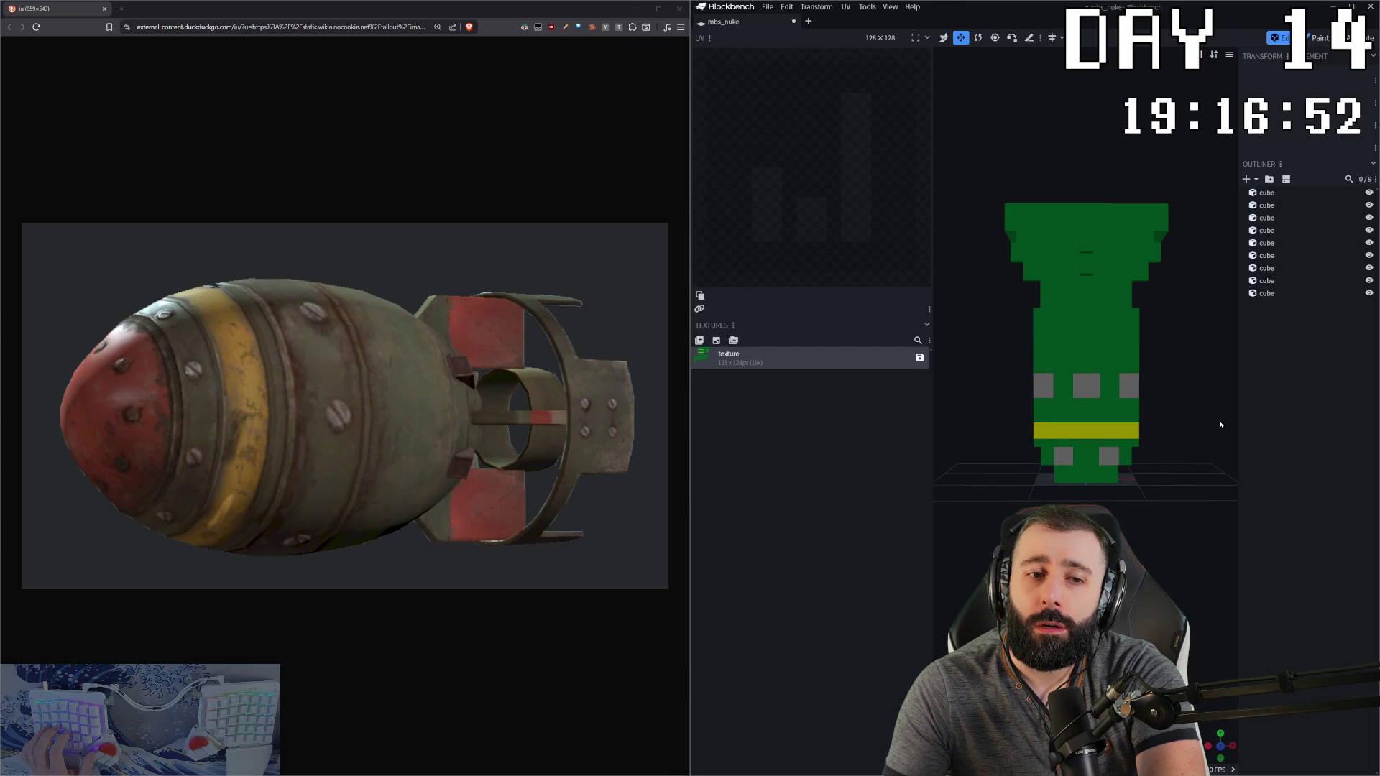
pyautogui.moveTo(1221, 425); pyautogui.dragTo(1191, 420)
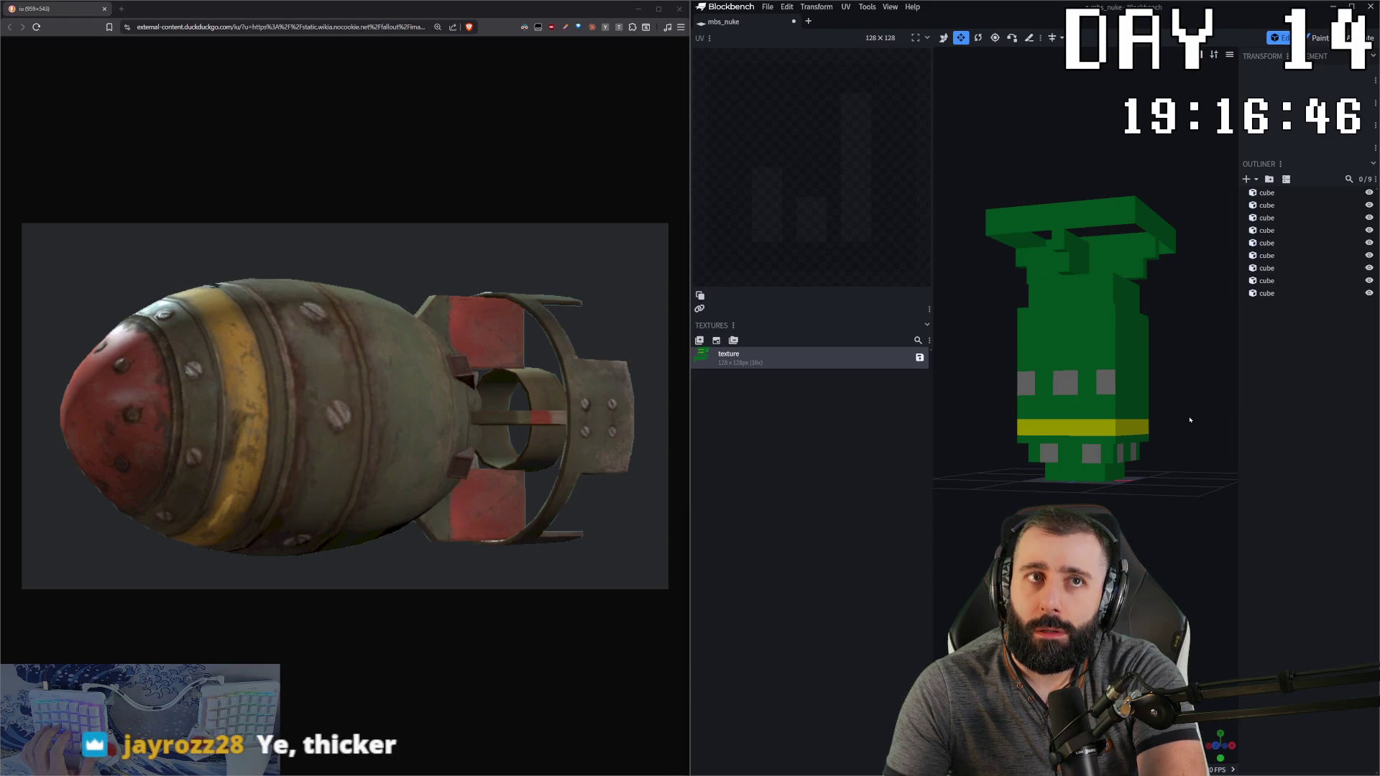
# Step: Widen the main body cube by two units
pyautogui.click(1136, 389)
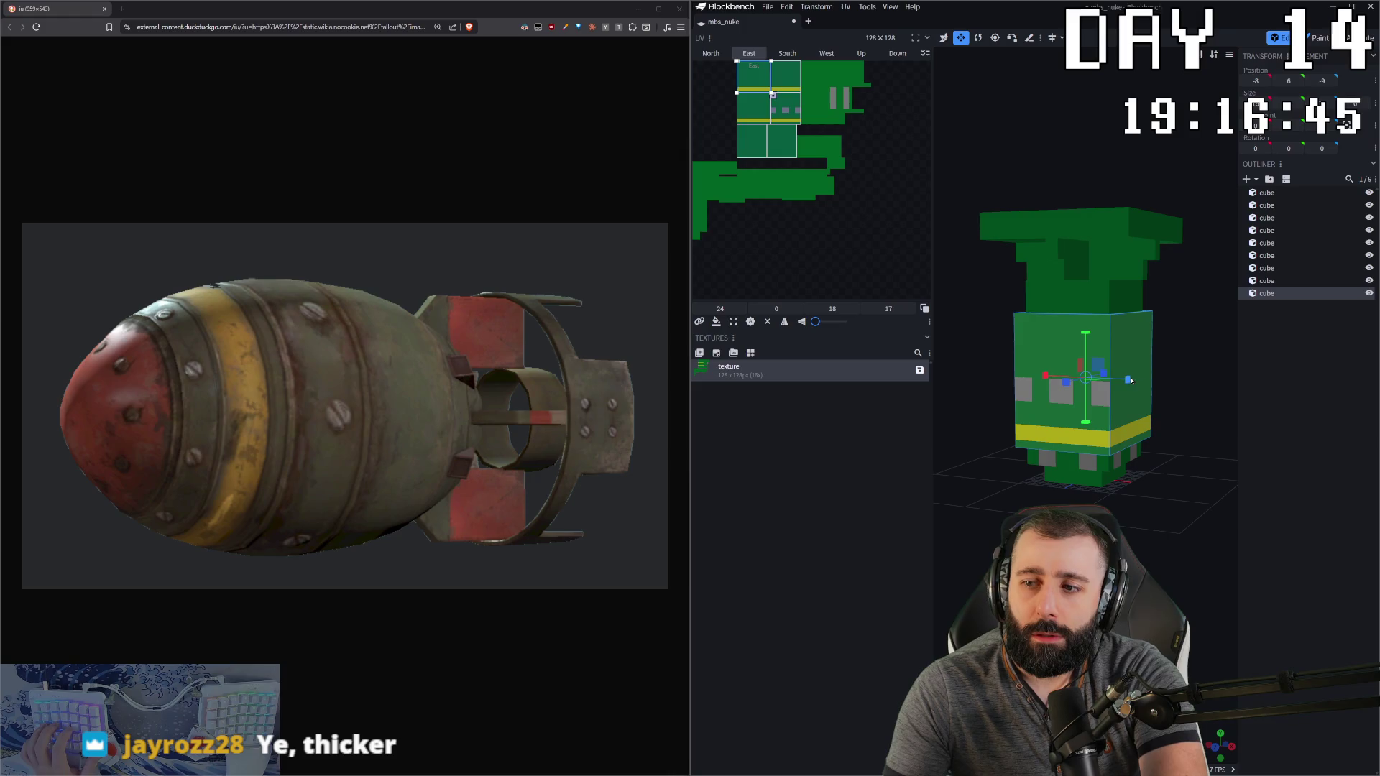
pyautogui.moveTo(1128, 379); pyautogui.dragTo(1137, 381)
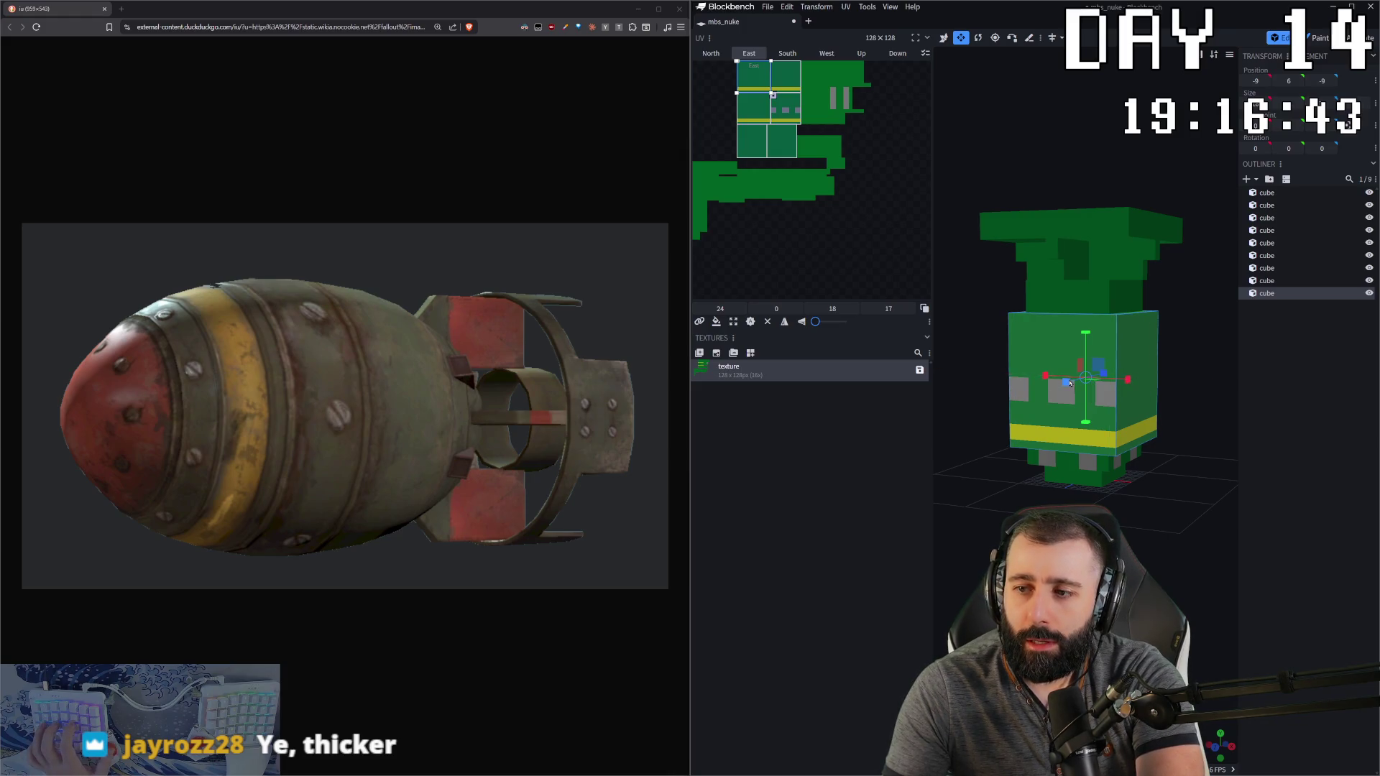
pyautogui.moveTo(1066, 383)
pyautogui.mouseDown(button='middle')
pyautogui.moveTo(1172, 445)
pyautogui.moveTo(1191, 510)
pyautogui.moveTo(964, 536)
pyautogui.mouseUp(button='middle')
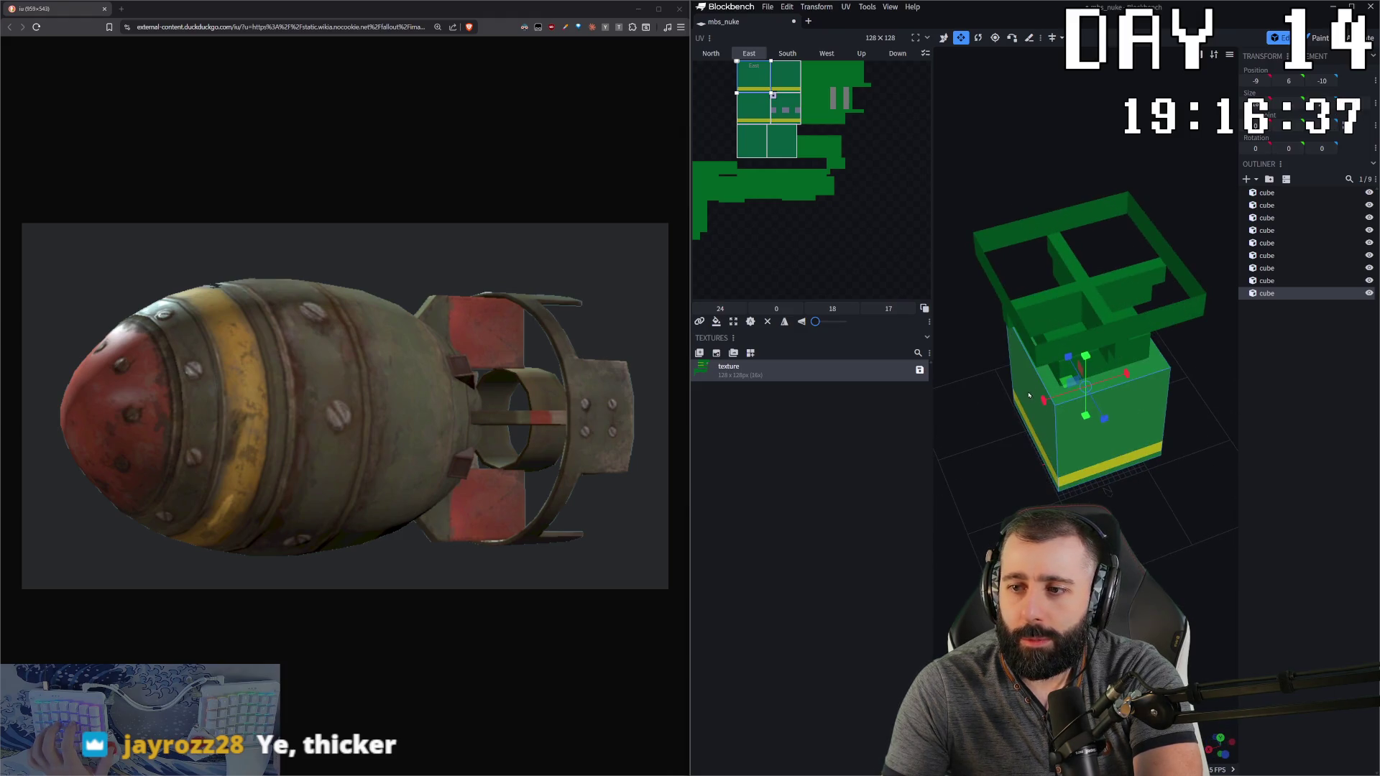
pyautogui.moveTo(1039, 403); pyautogui.dragTo(1036, 405)
pyautogui.moveTo(1039, 415); pyautogui.dragTo(1258, 467, button='middle')
pyautogui.moveTo(1159, 476); pyautogui.dragTo(1095, 468, button='middle')
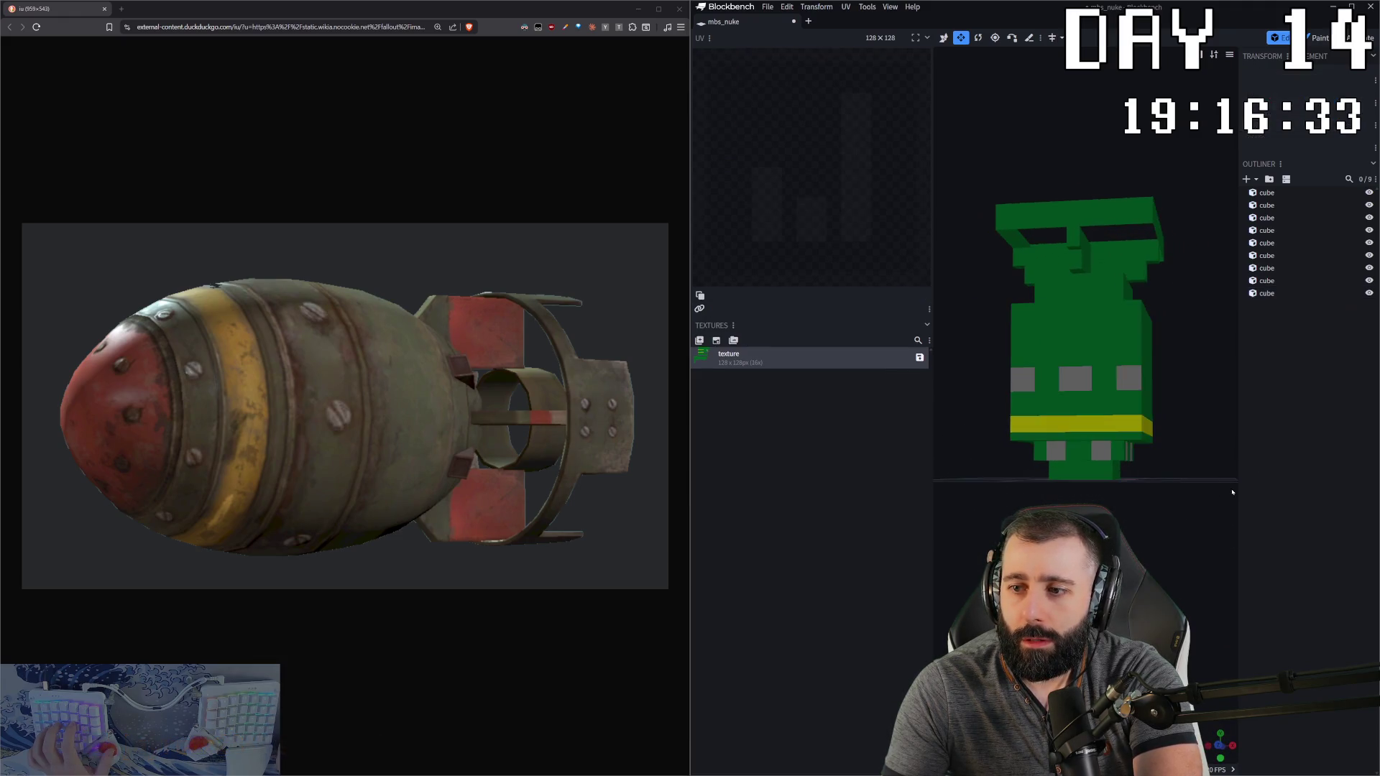
# Step: Check the bottom, band and body cubes, then delete the old mbs_nuke texture
pyautogui.click(1095, 468)
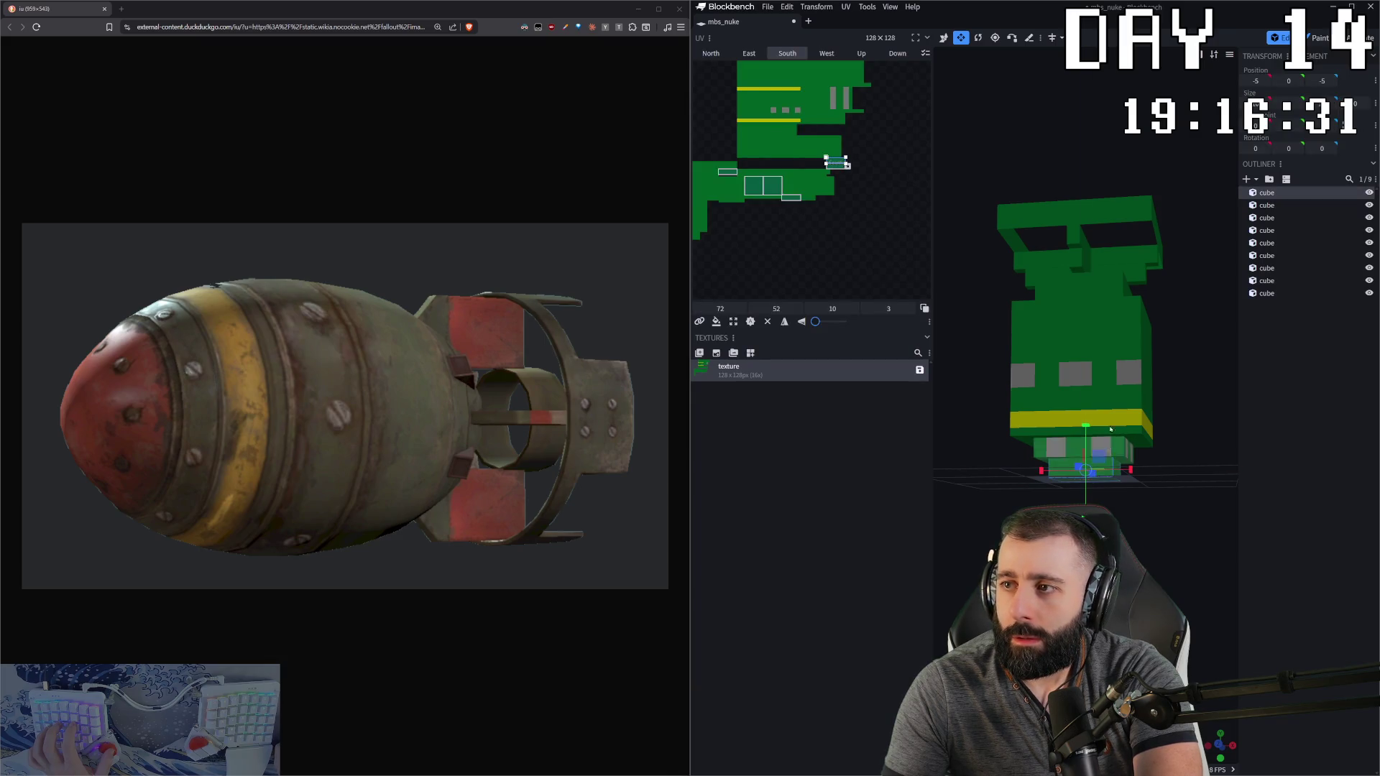
pyautogui.click(1115, 442)
pyautogui.click(1134, 381)
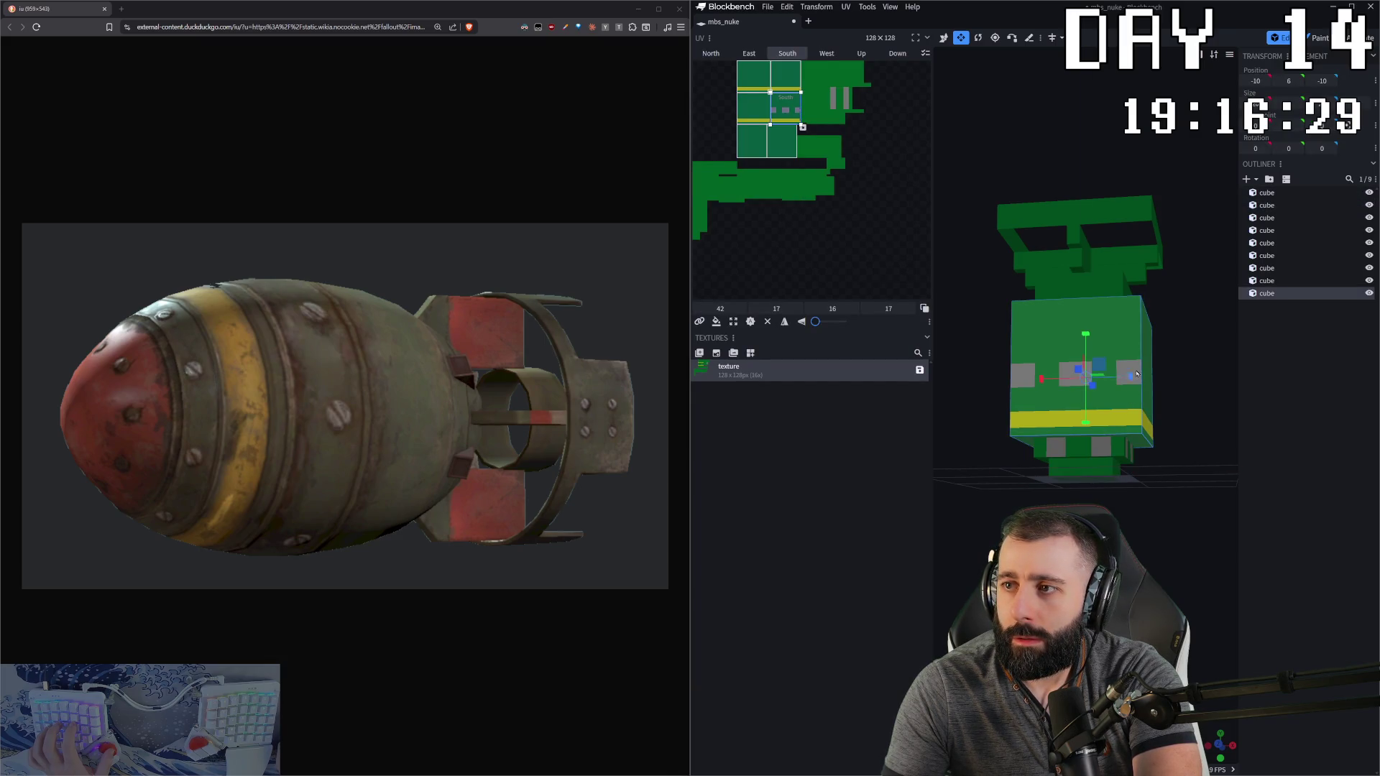
pyautogui.moveTo(1133, 300); pyautogui.dragTo(1122, 278, button='middle')
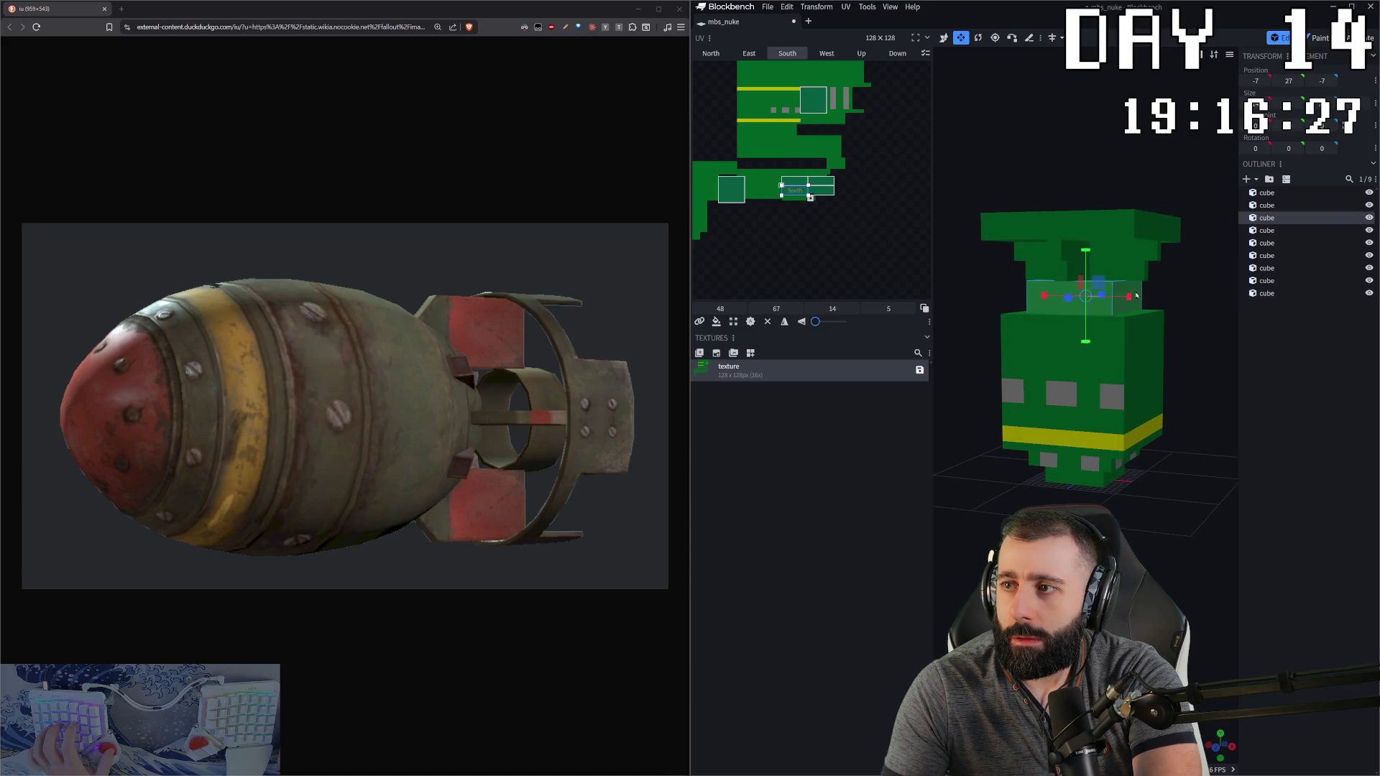
pyautogui.click(1123, 279)
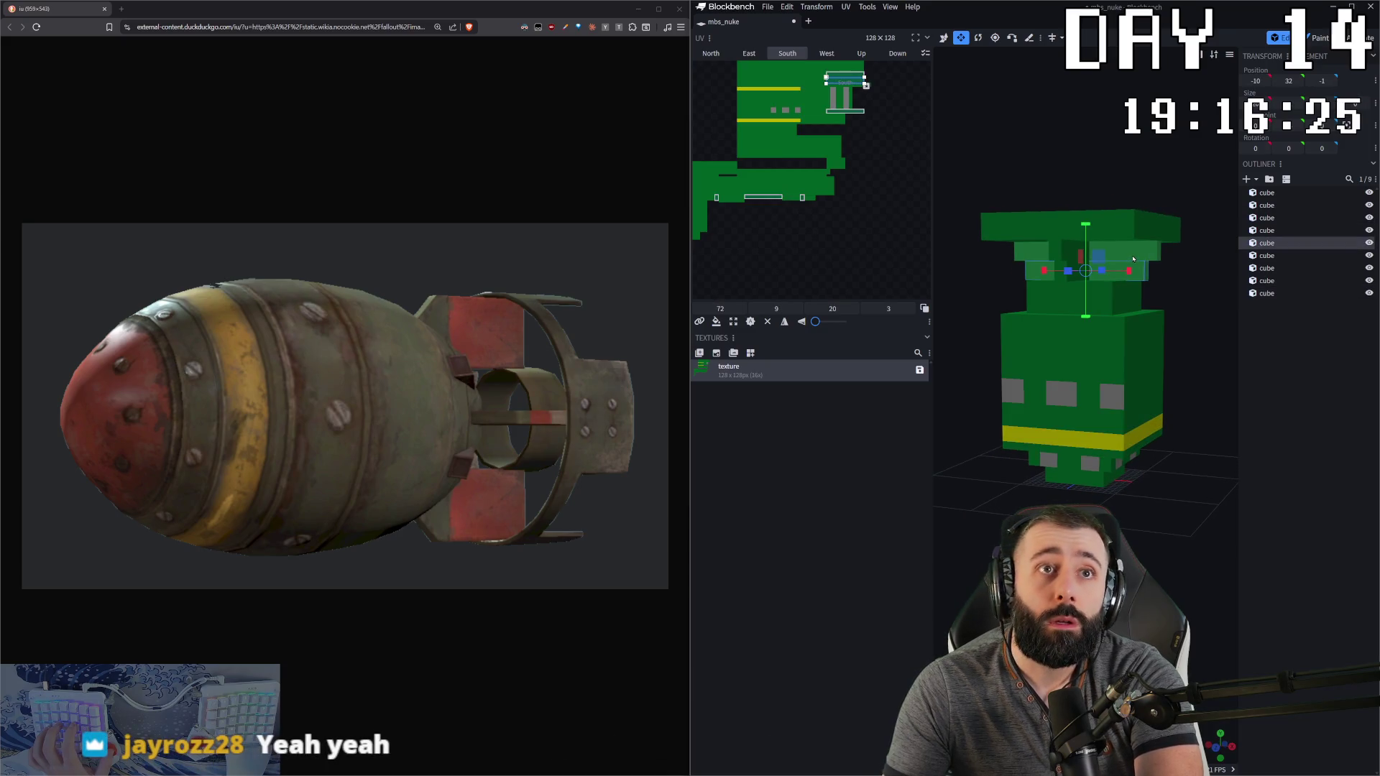
pyautogui.click(1161, 380)
pyautogui.scroll(-3, 1146, 367)
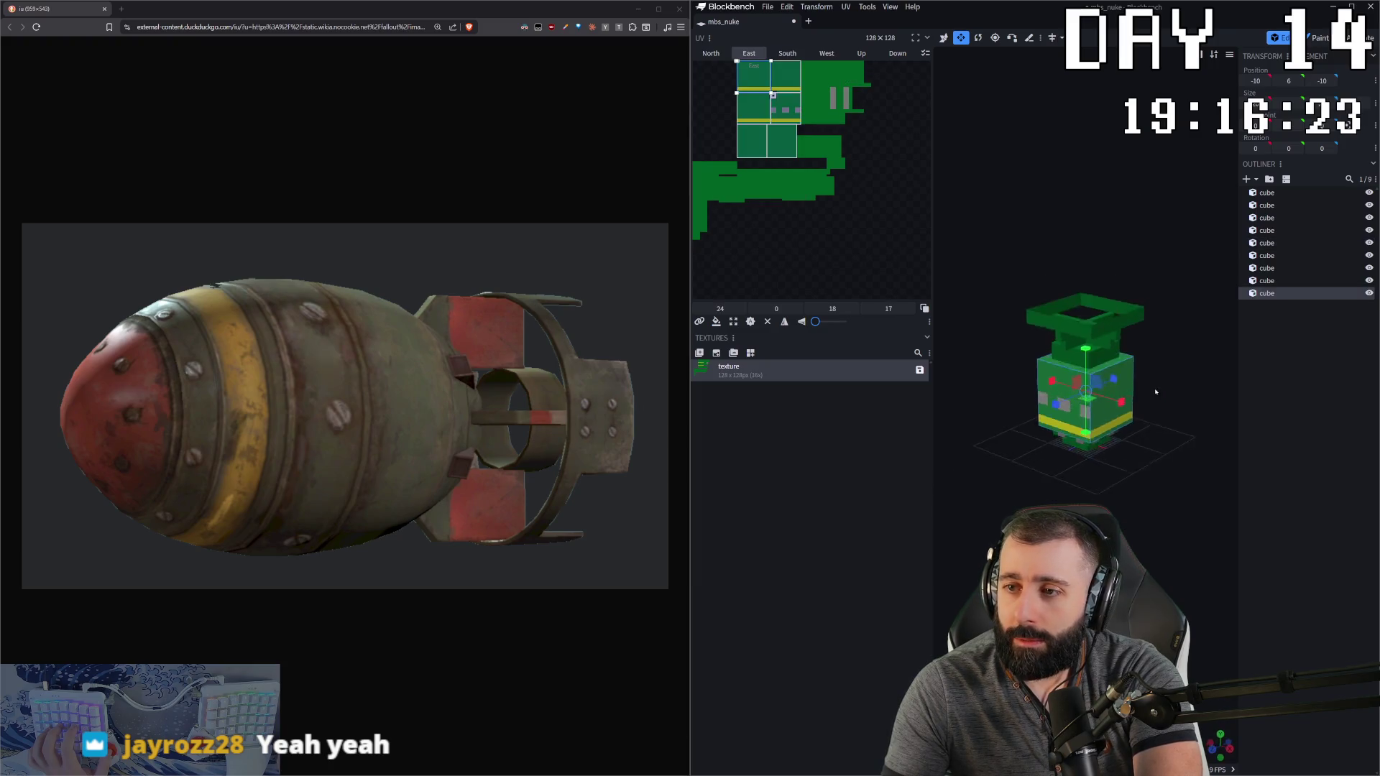
pyautogui.click(1143, 362)
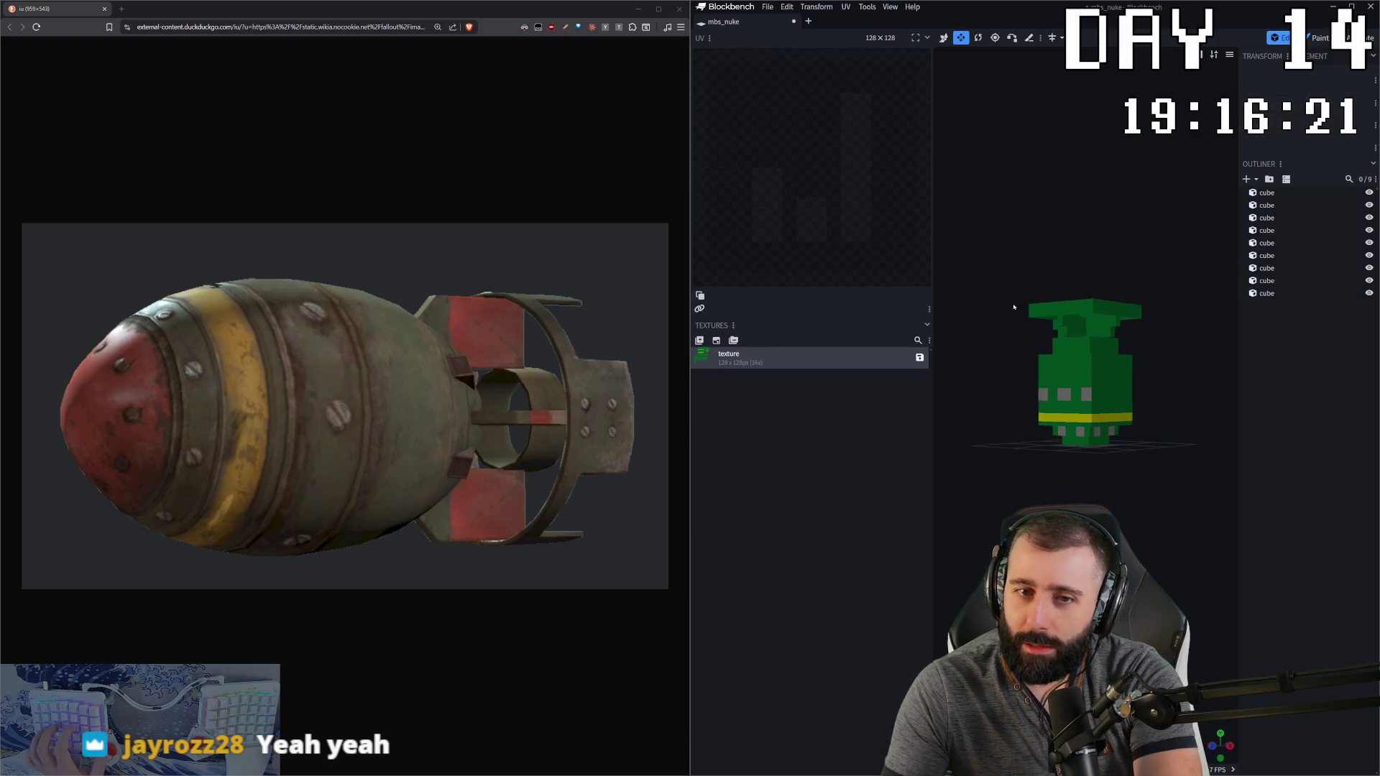
pyautogui.press('Delete')
# Step: Create a Texture Template with Rearrange UV for all nine cubes
pyautogui.hotkey('ctrl', 'a')
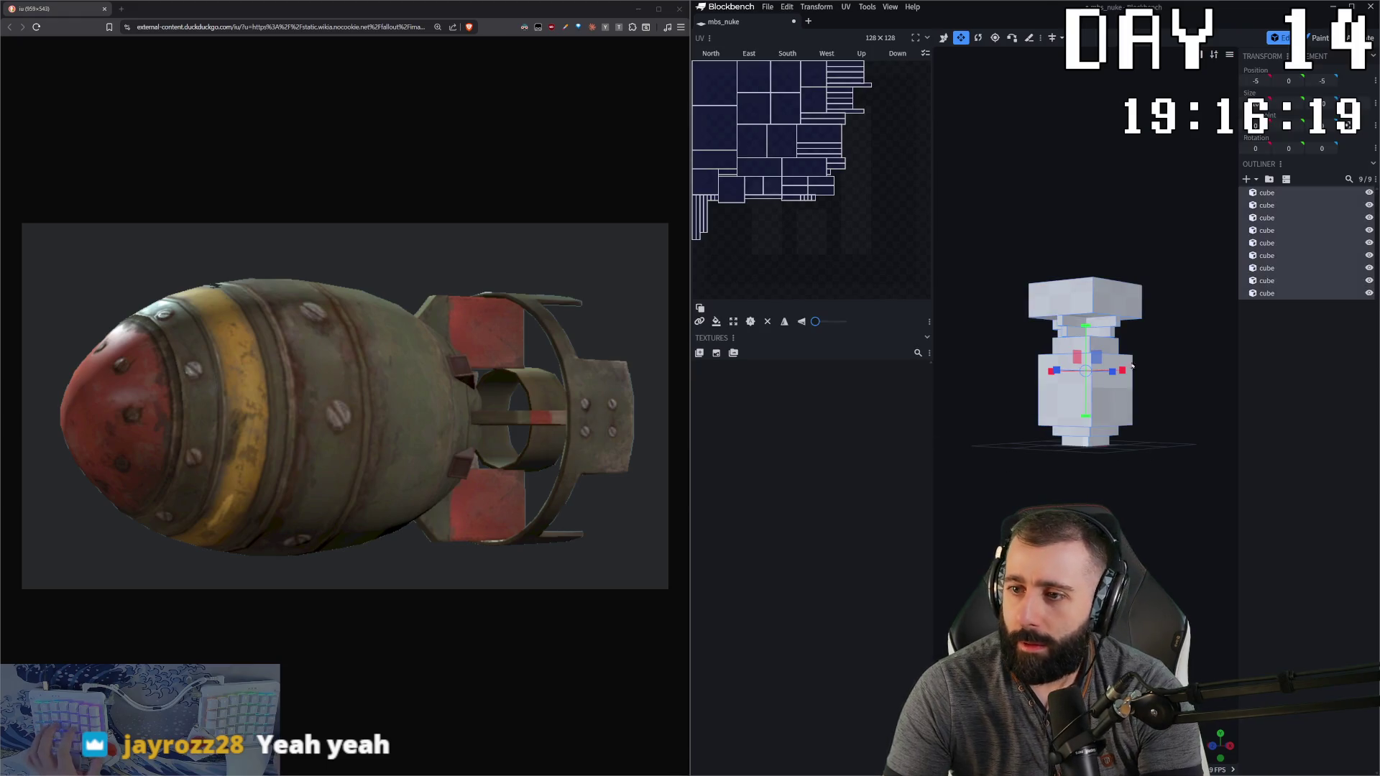
pyautogui.click(716, 353)
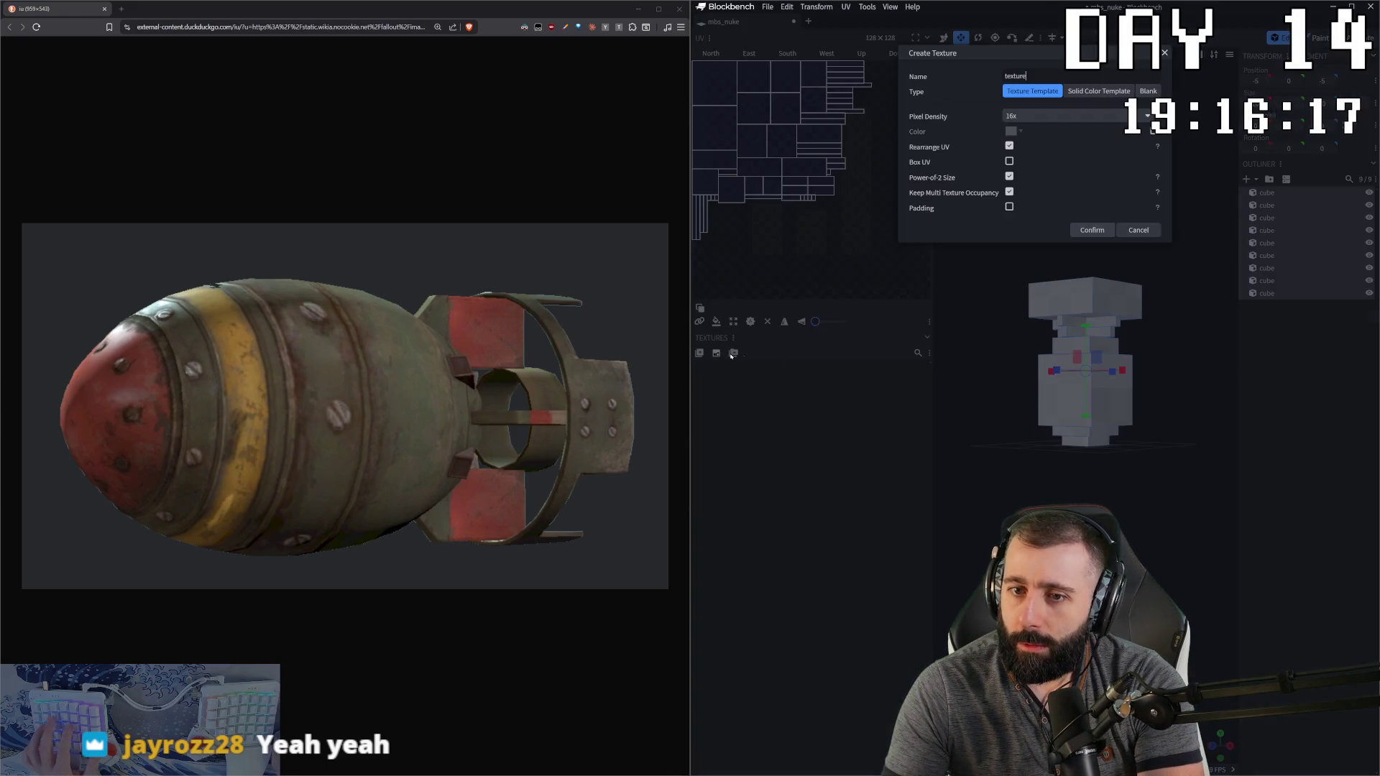
pyautogui.click(1092, 230)
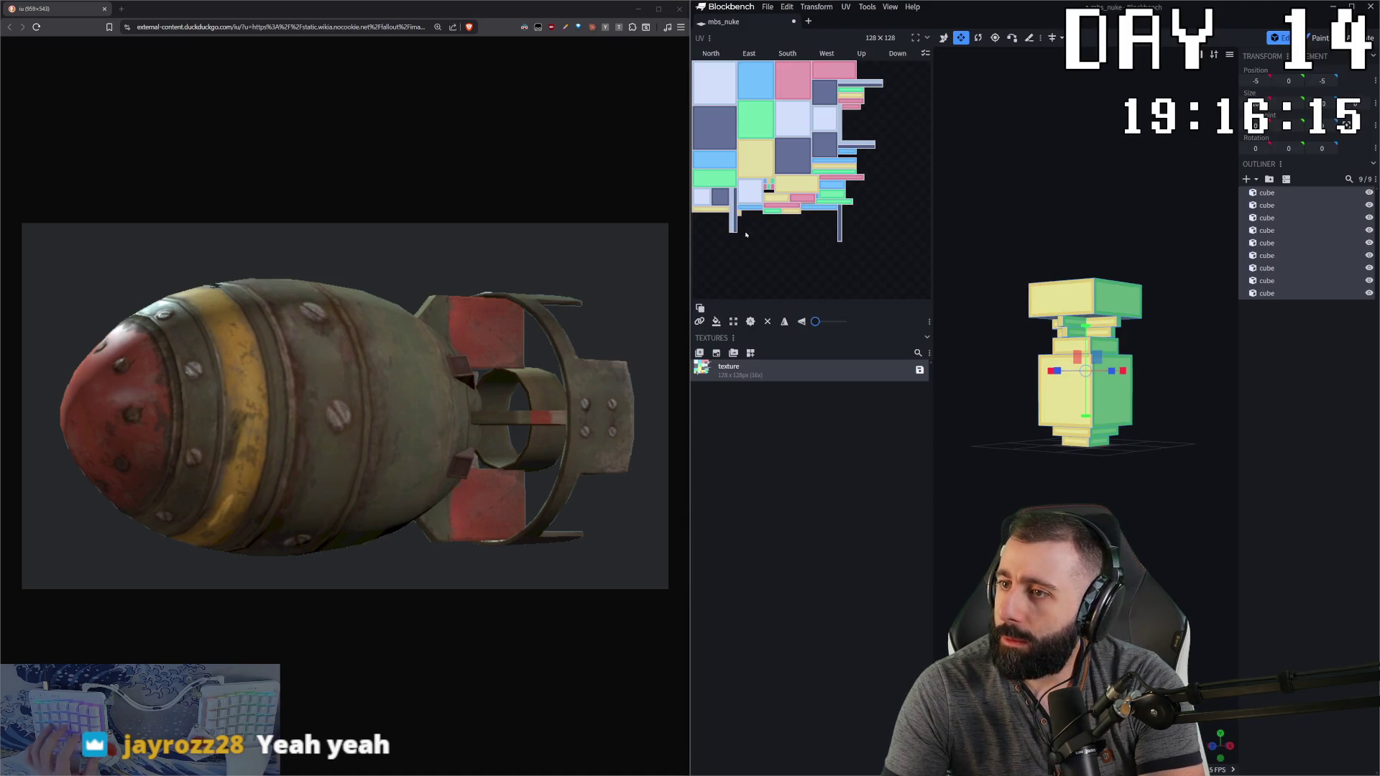
# Step: Erase the new template texture completely in Paint mode
pyautogui.press('Tab')
pyautogui.moveTo(744, 137)
pyautogui.mouseDown()
pyautogui.moveTo(701, 57)
pyautogui.moveTo(791, 50)
pyautogui.mouseUp()
pyautogui.moveTo(718, 76)
pyautogui.mouseDown()
pyautogui.moveTo(741, 119)
pyautogui.moveTo(790, 69)
pyautogui.mouseUp()
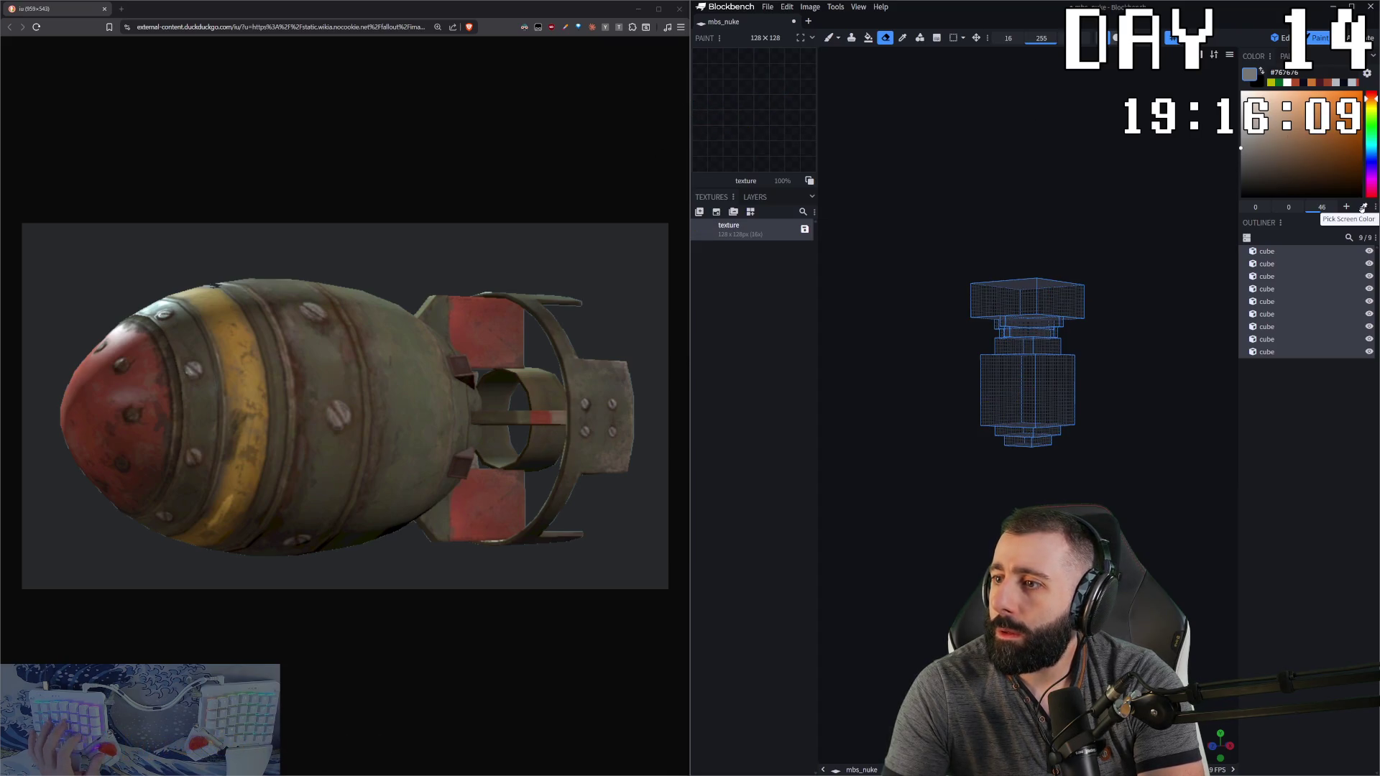
# Step: Fill the lower body cube with reference olive-brown, its front face a darker tone
pyautogui.click(322, 377)
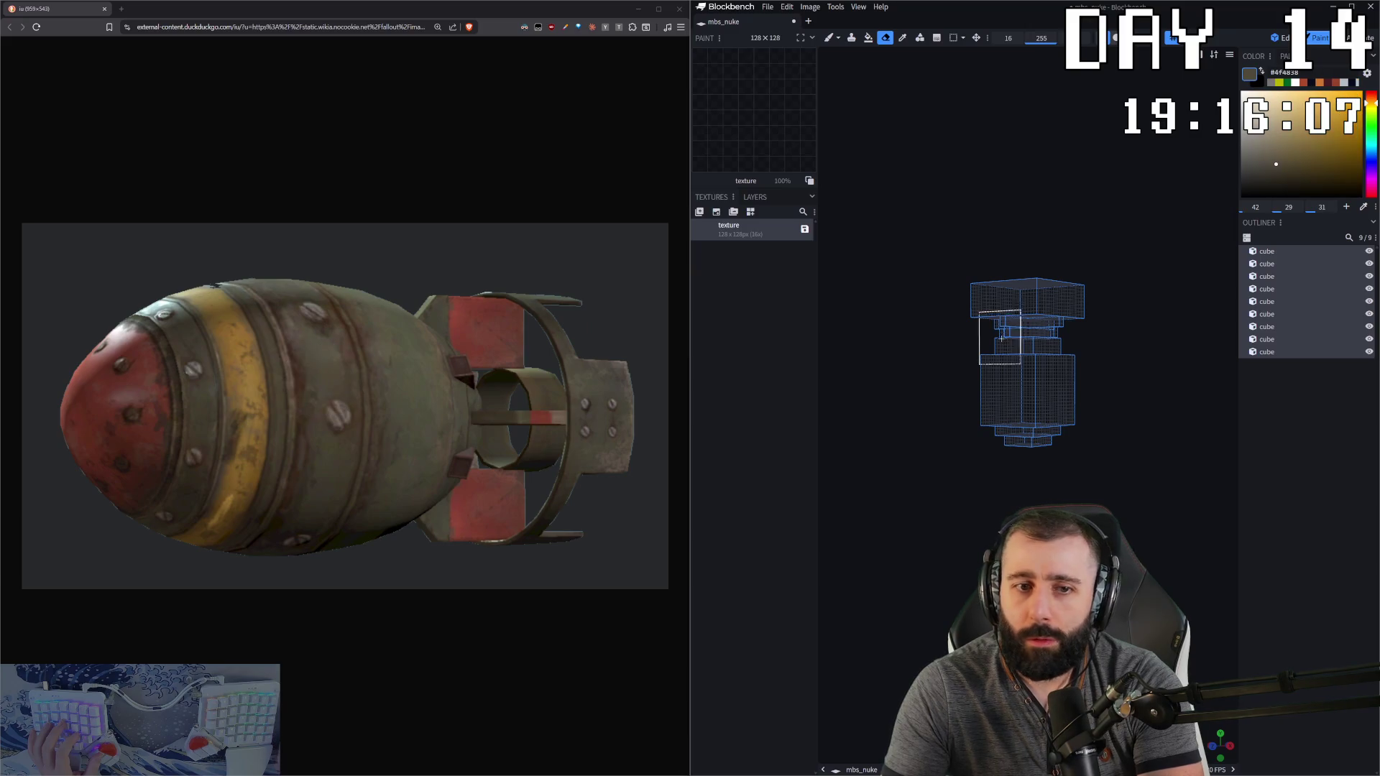
pyautogui.click(869, 38)
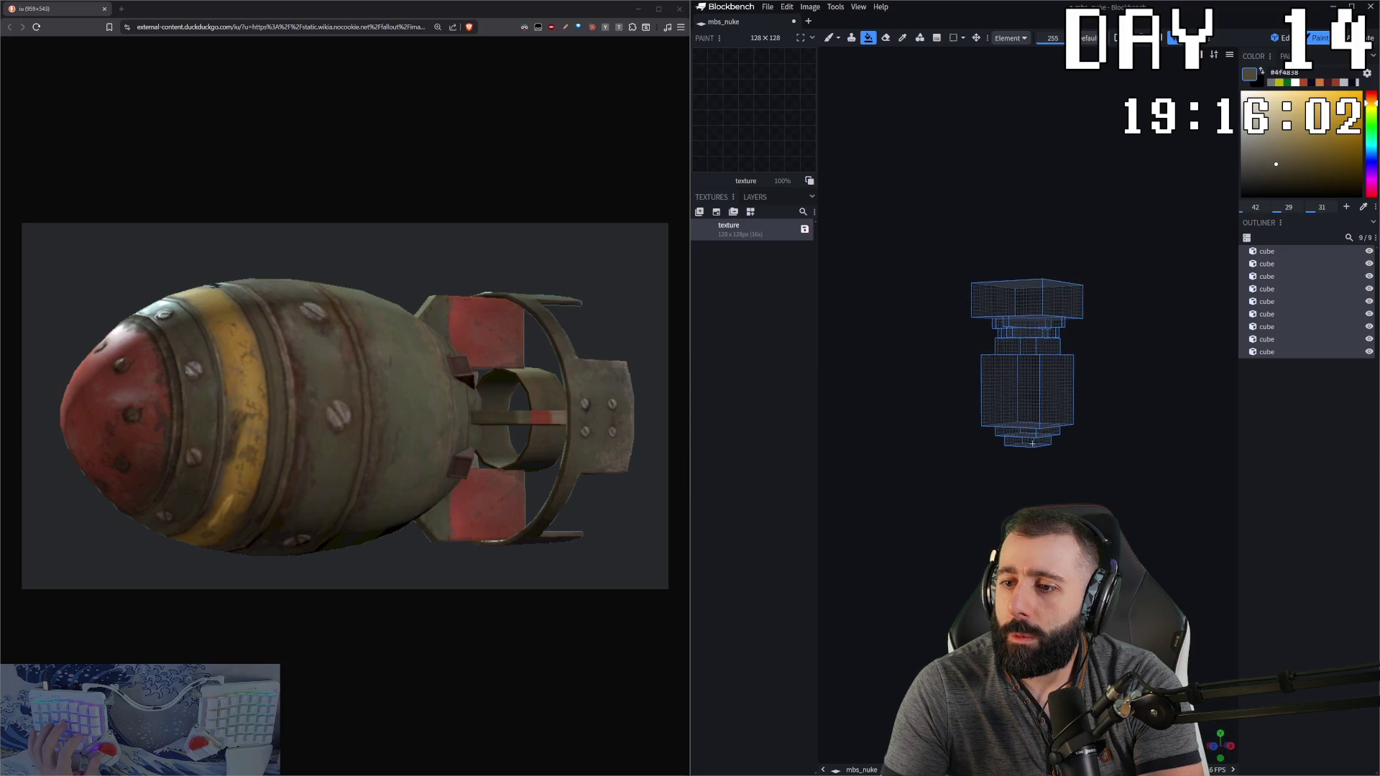
pyautogui.click(1026, 390)
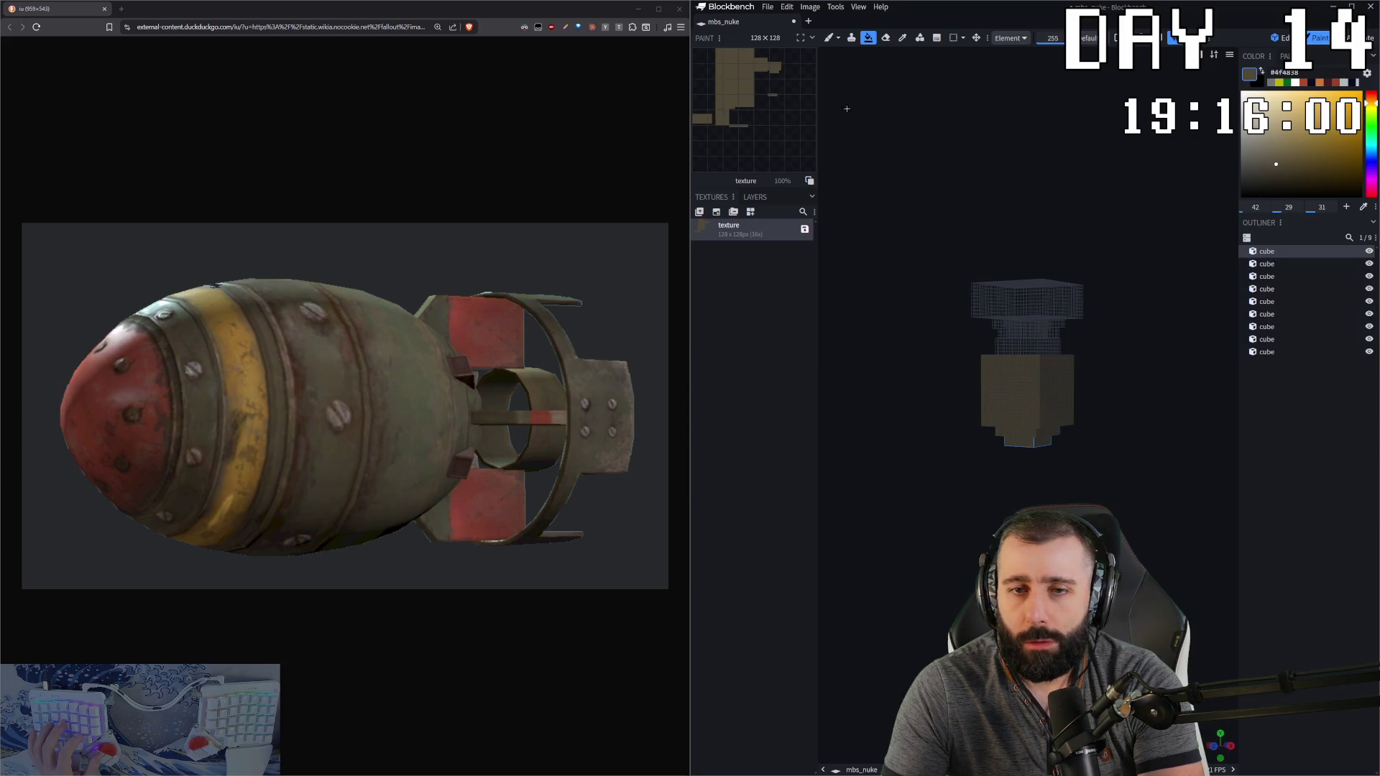
pyautogui.click(1364, 206)
pyautogui.click(205, 421)
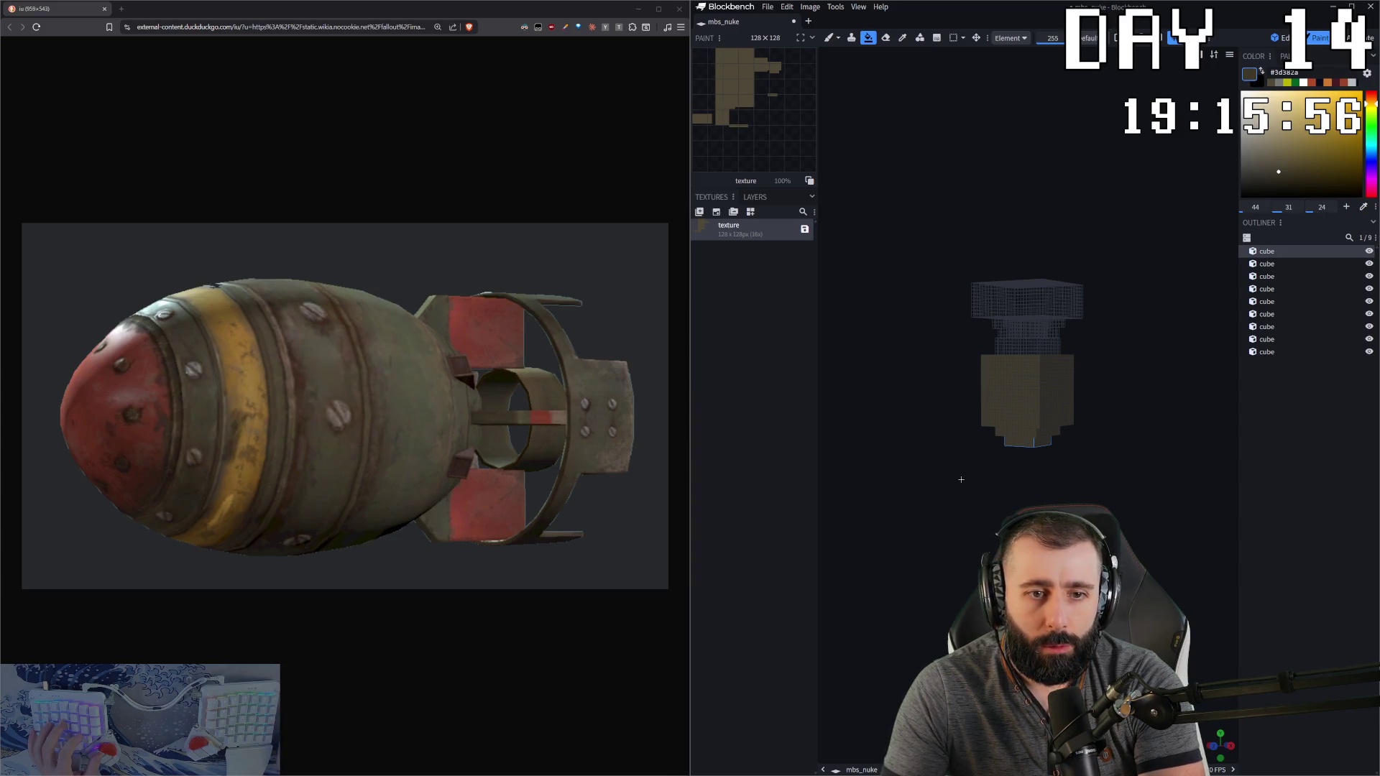
pyautogui.click(1023, 376)
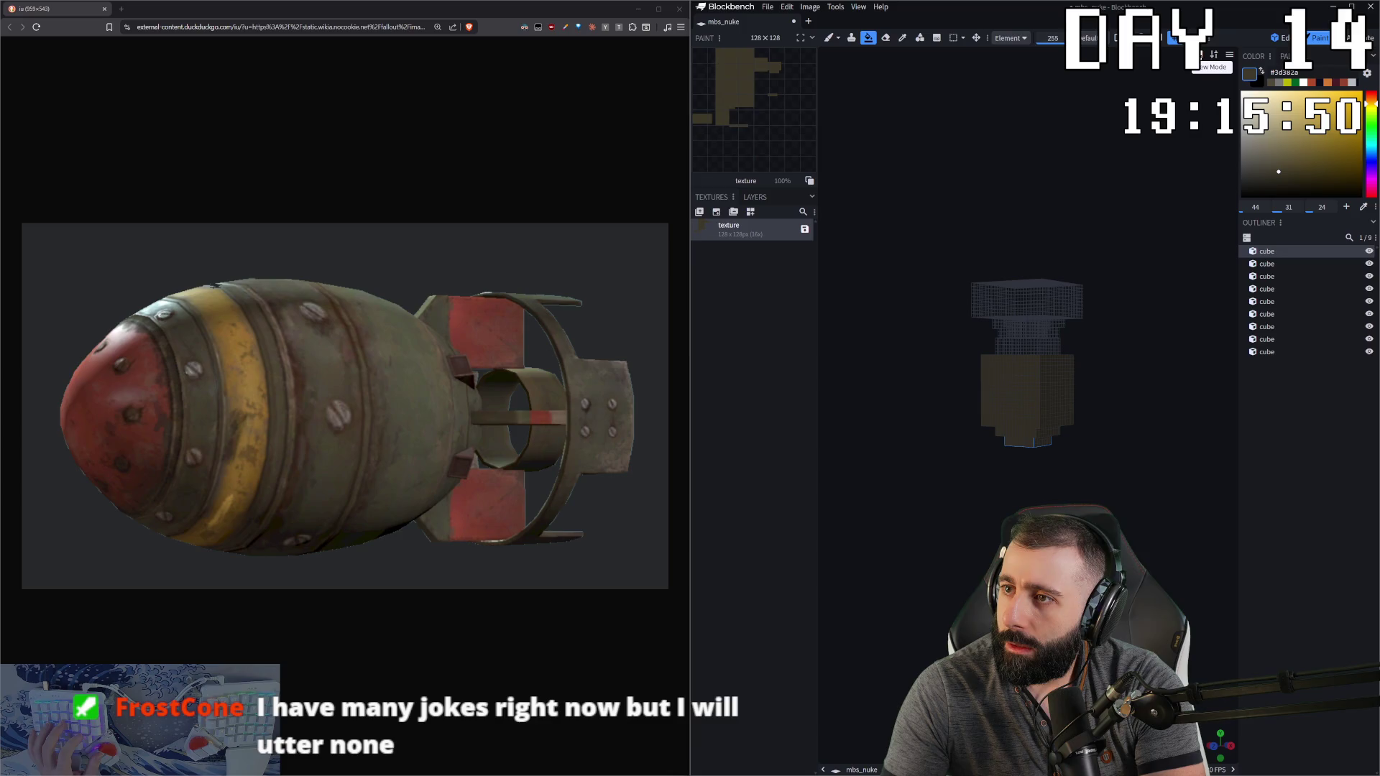
# Step: Check the viewport display options, then widen the Blockbench window beside the reference
pyautogui.click(1230, 56)
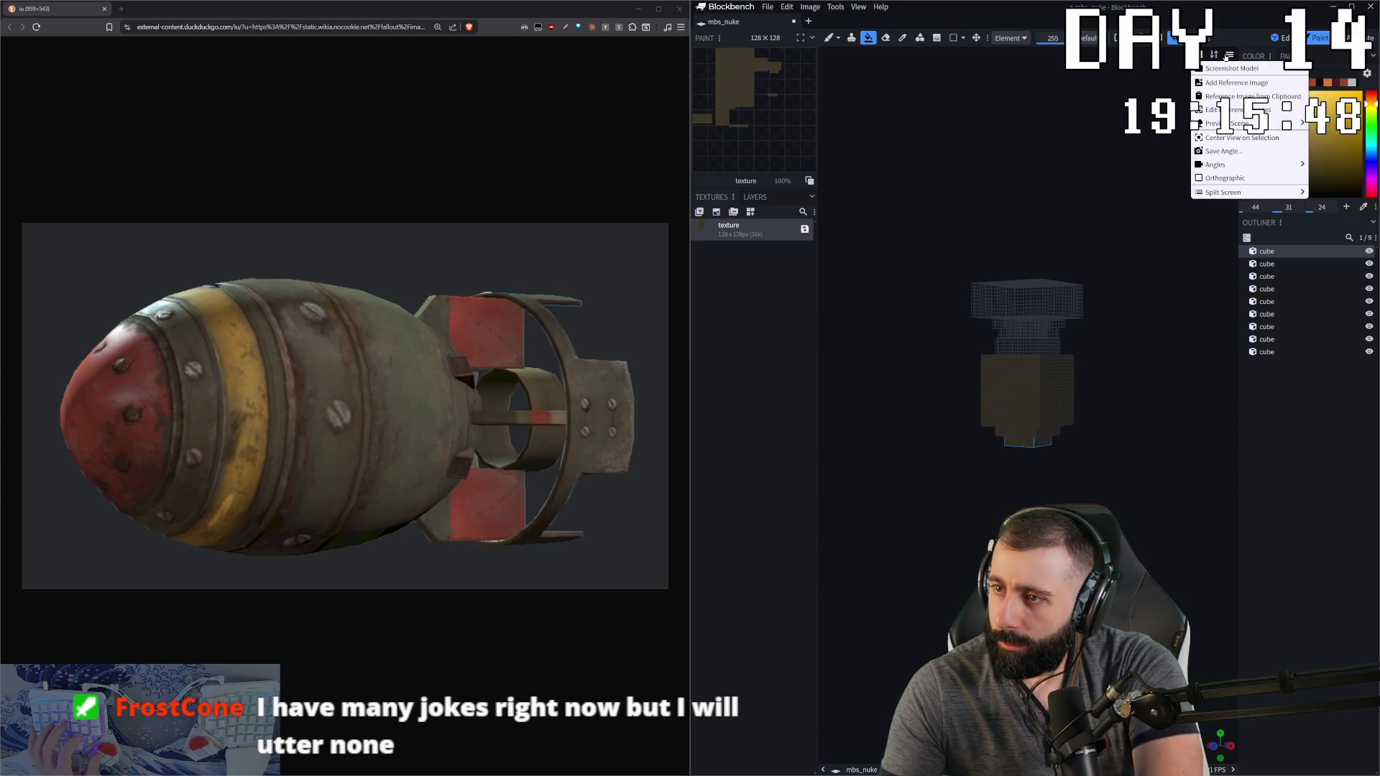
pyautogui.press('Escape')
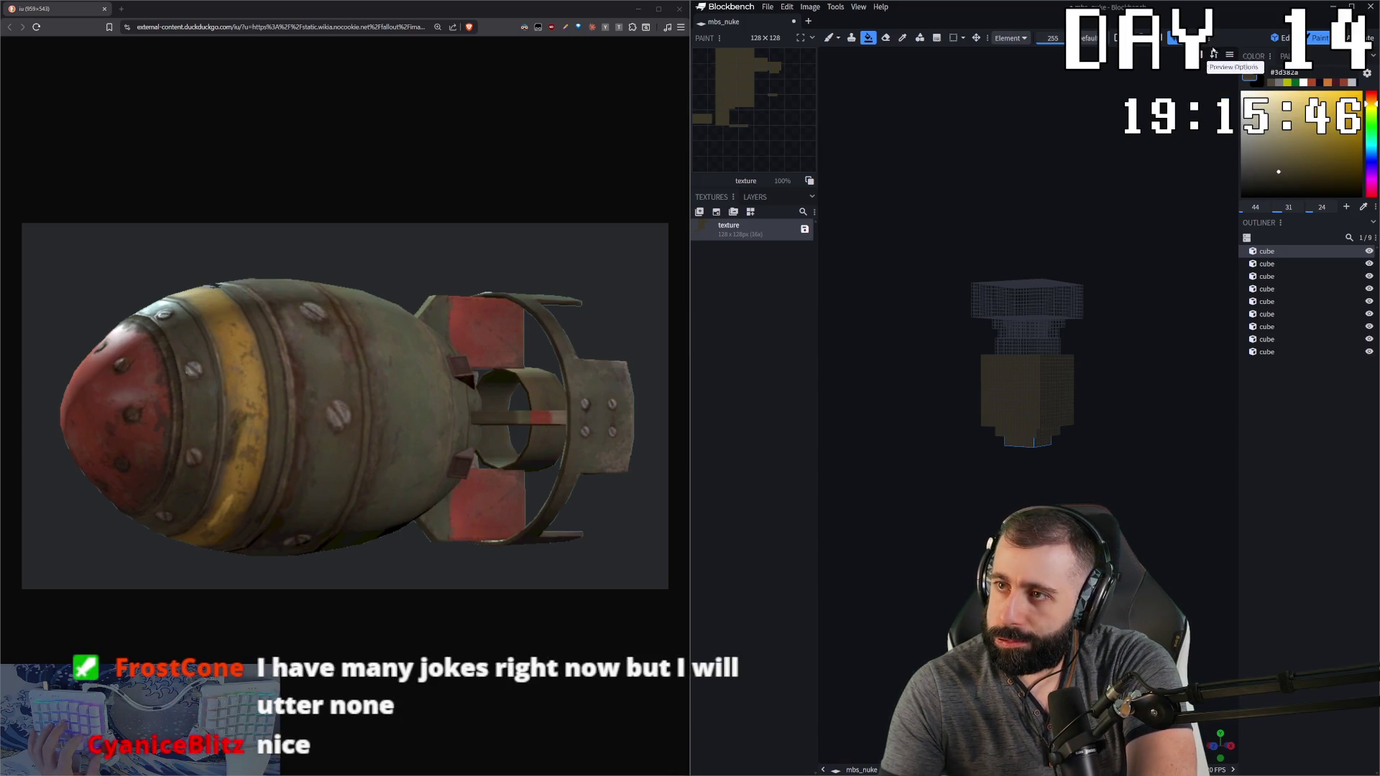
pyautogui.click(1217, 56)
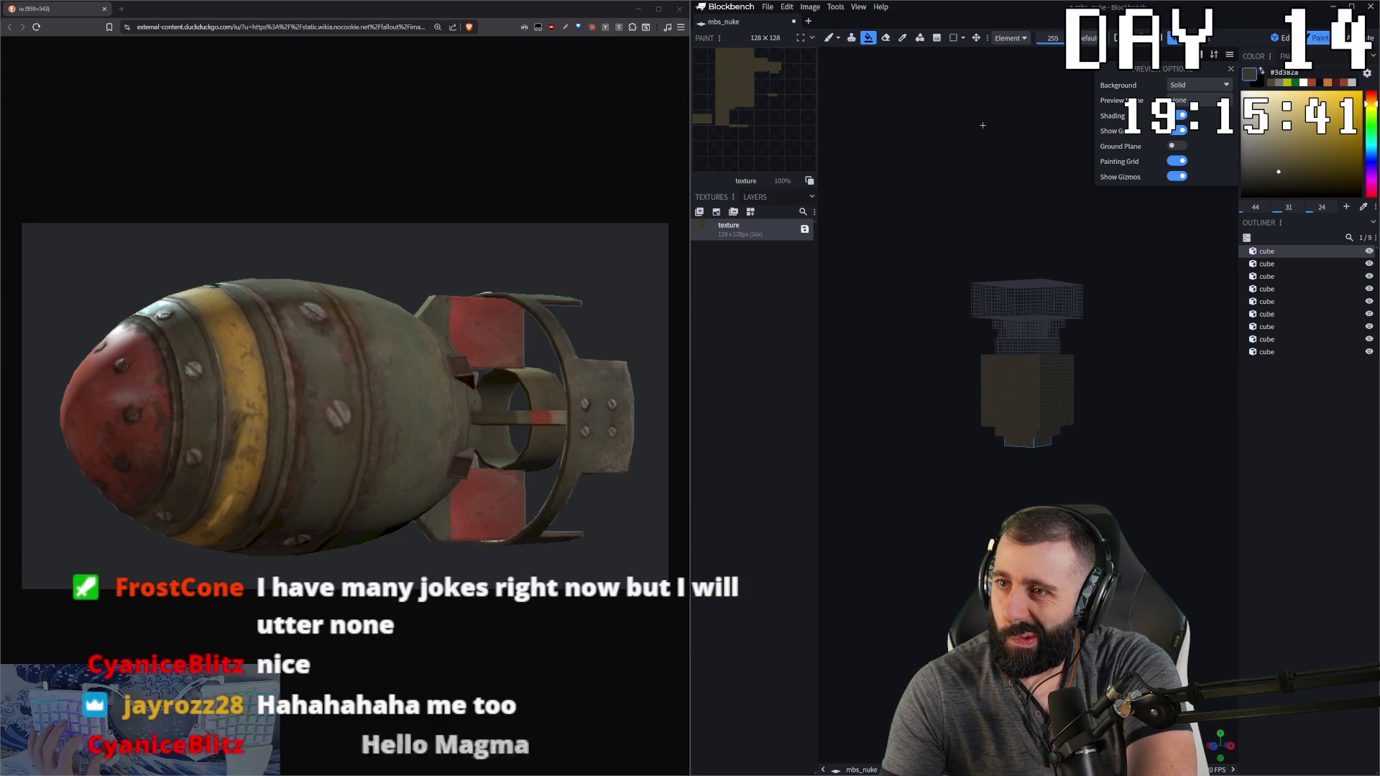
pyautogui.click(1111, 123)
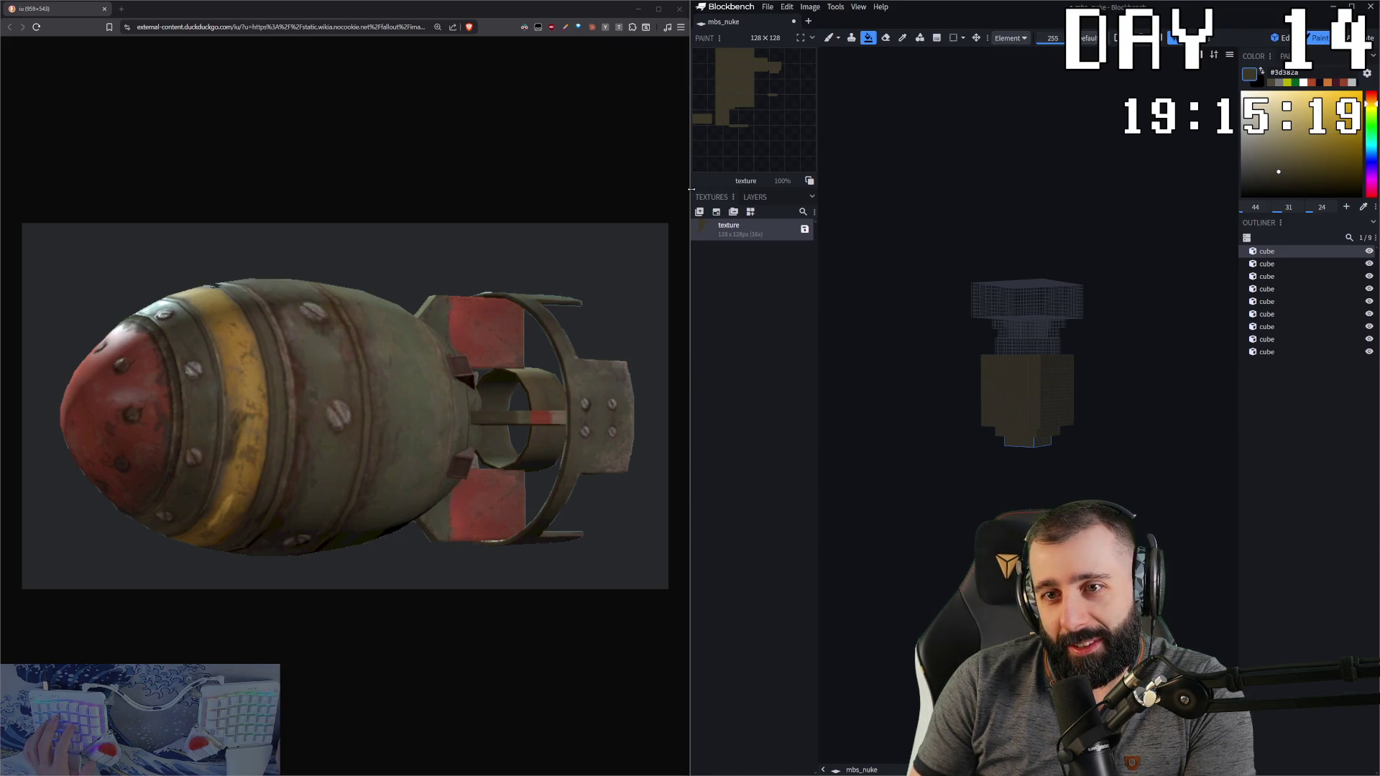
pyautogui.moveTo(691, 189); pyautogui.dragTo(374, 189)
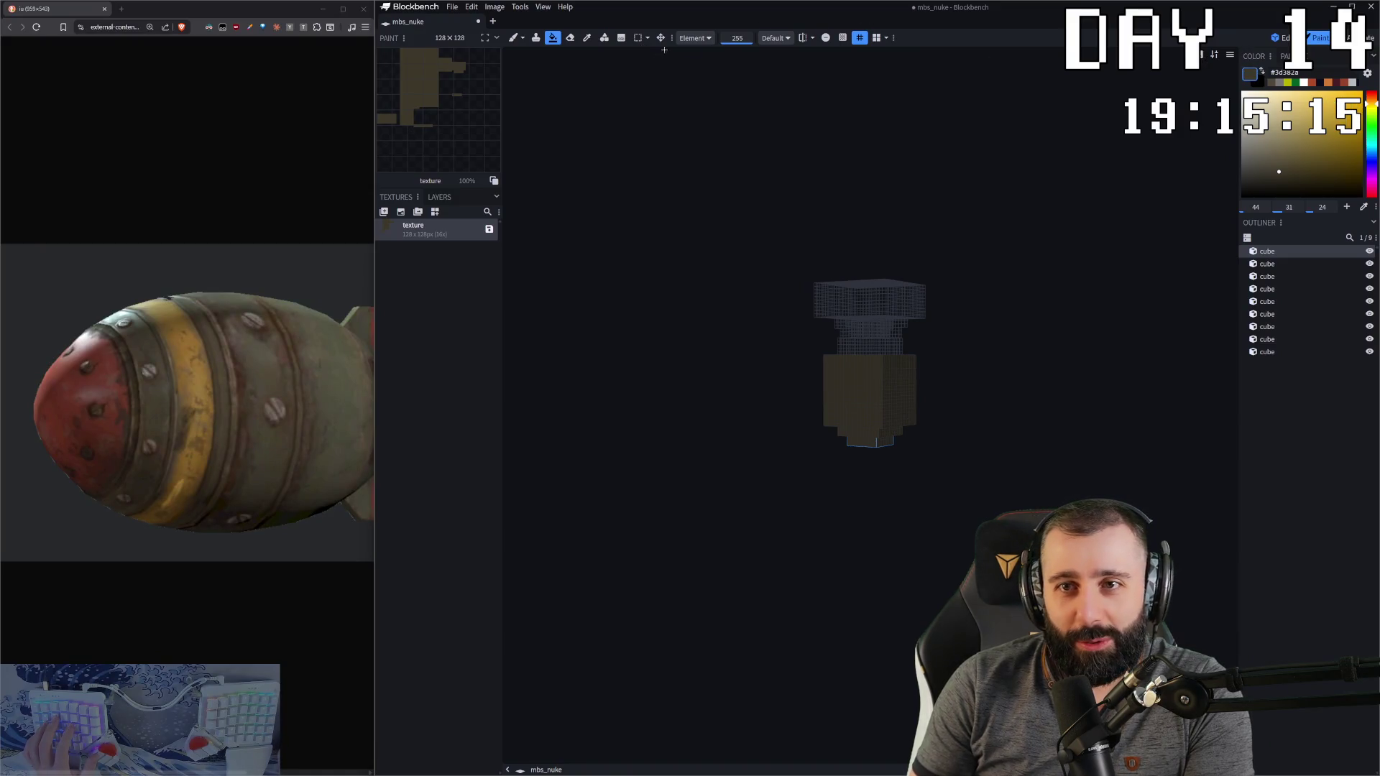
# Step: Switch to model editing and look through the viewport and mirror modelling options
pyautogui.press('1')
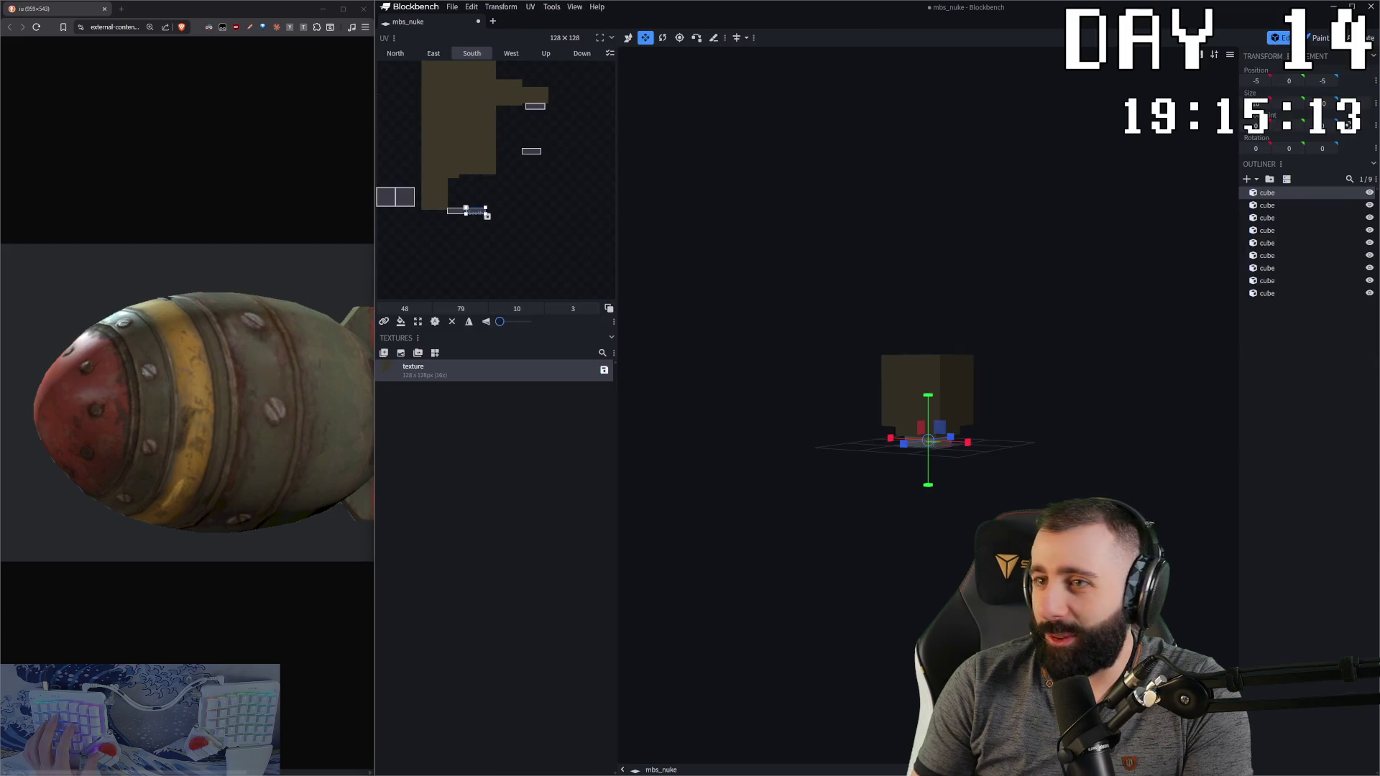
pyautogui.click(1215, 56)
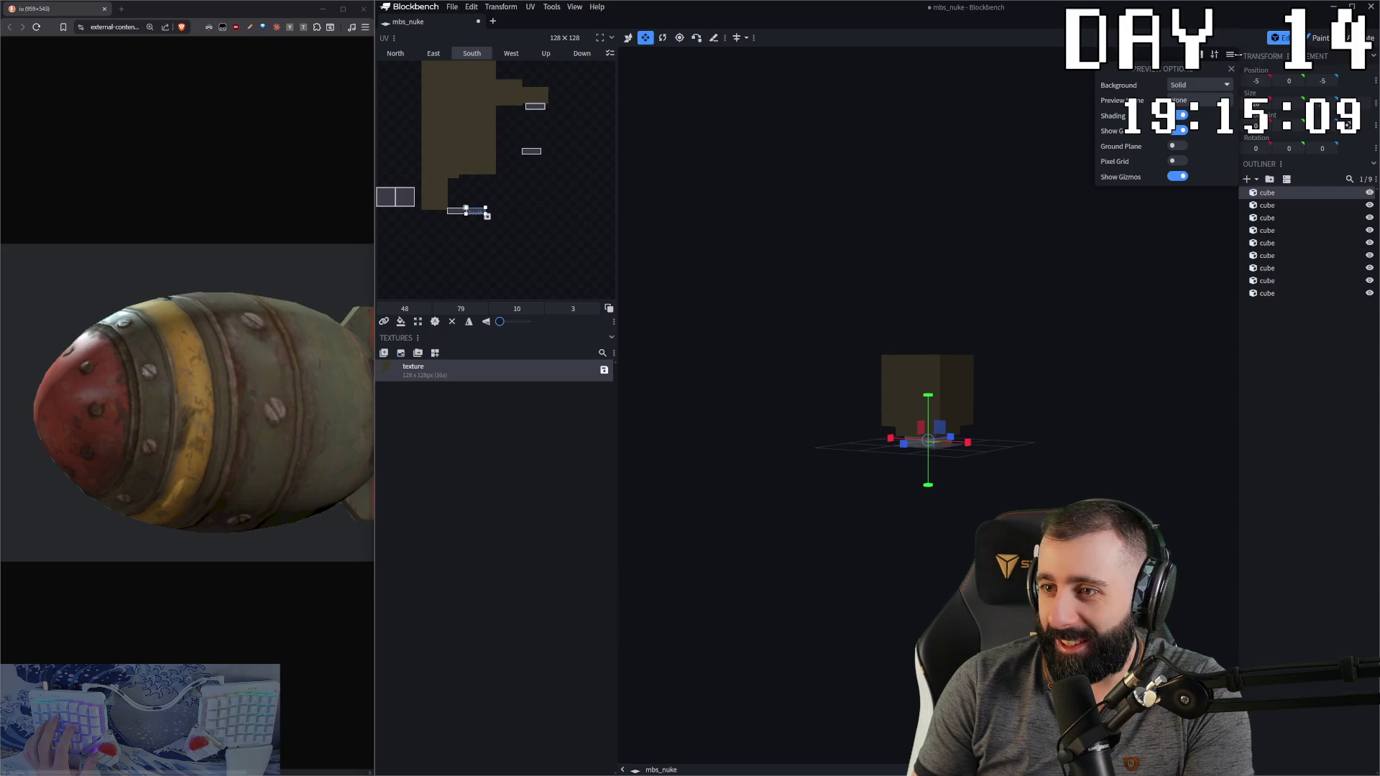
pyautogui.click(1231, 56)
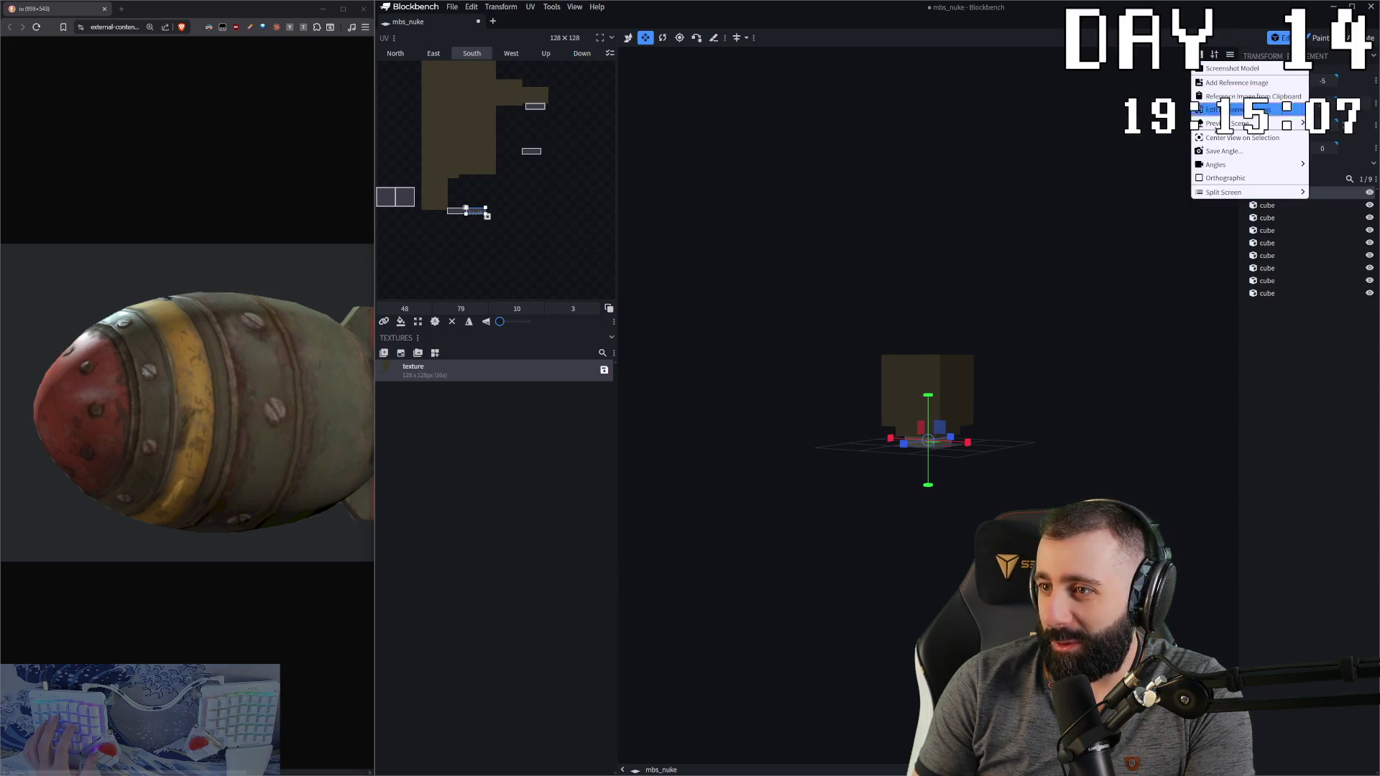
pyautogui.moveTo(1229, 192)
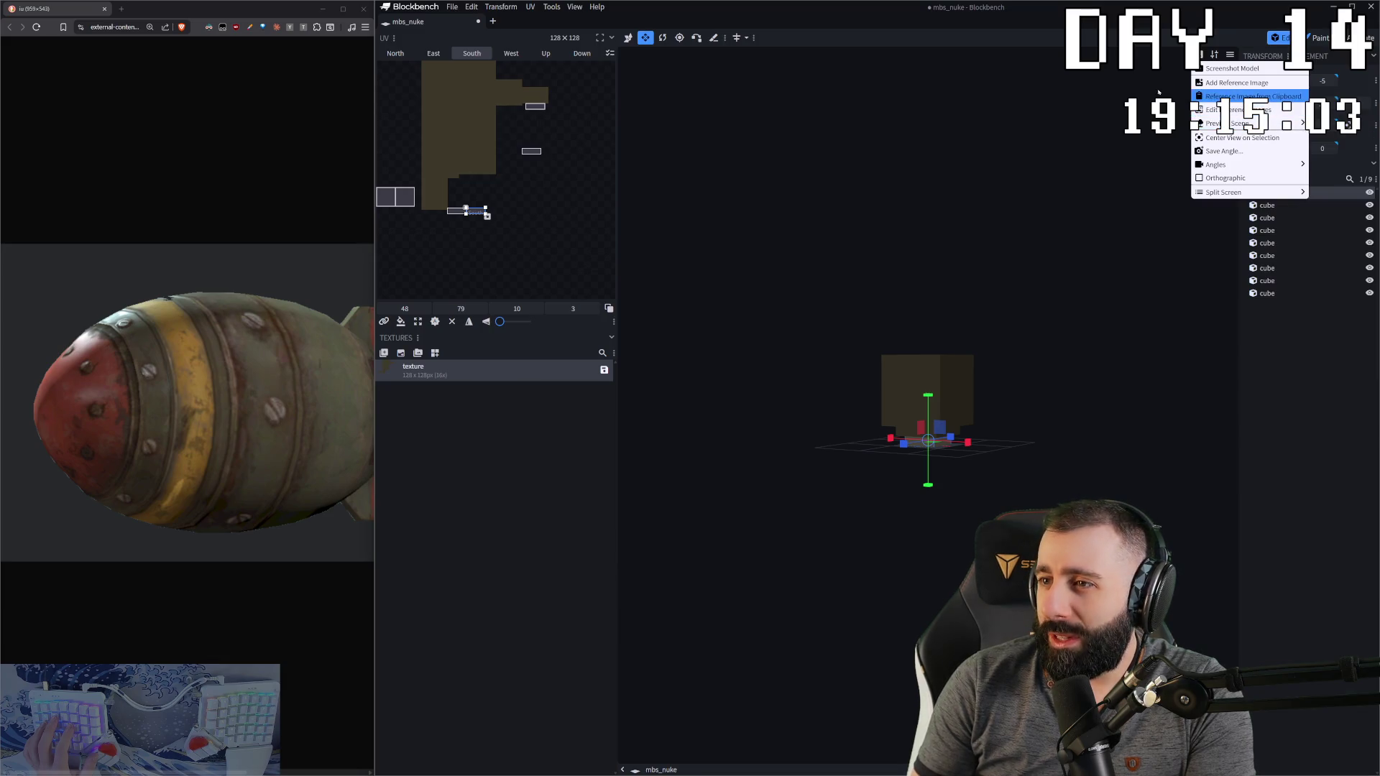
pyautogui.press('Escape')
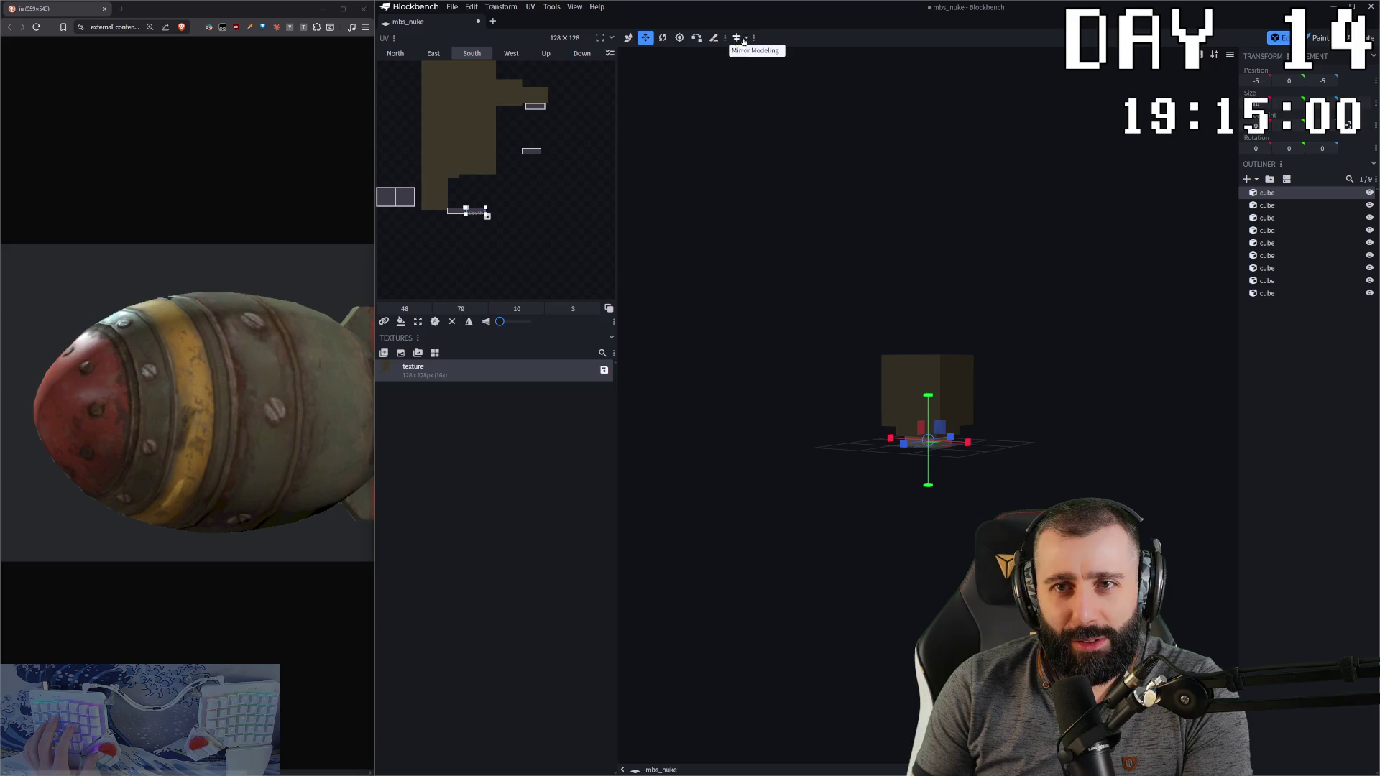
pyautogui.click(746, 38)
pyautogui.click(684, 67)
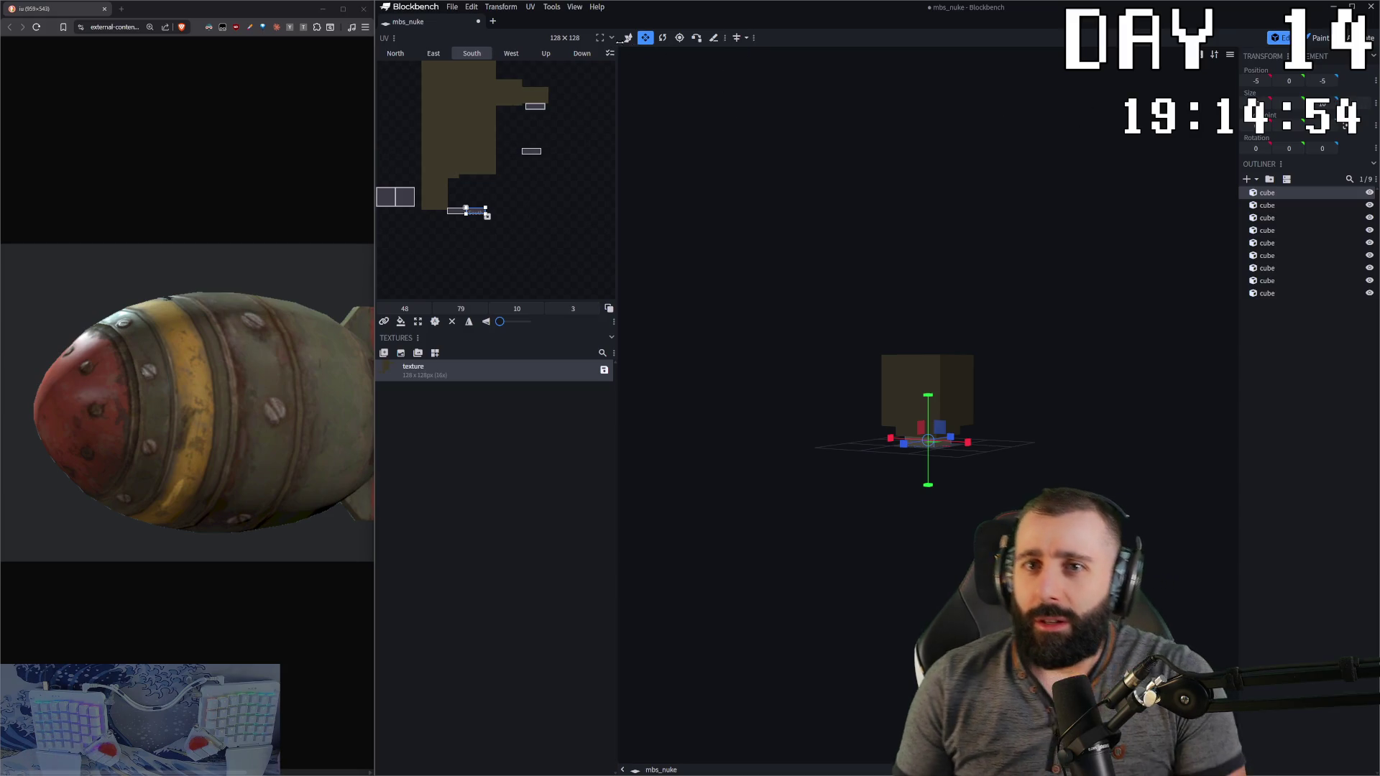
# Step: Try the Plains and Deep Dark preview scenes as the viewport background
pyautogui.rightClick(998, 92)
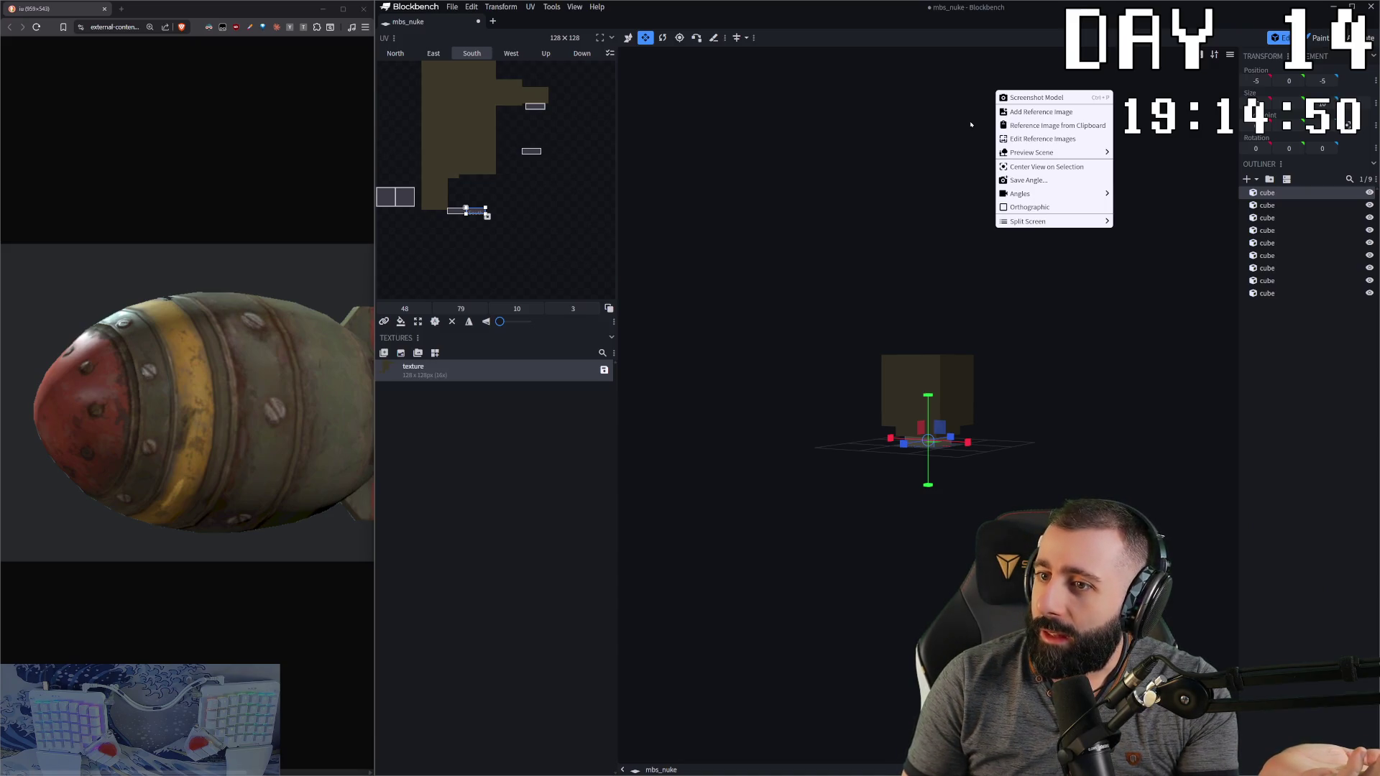
pyautogui.moveTo(1023, 148)
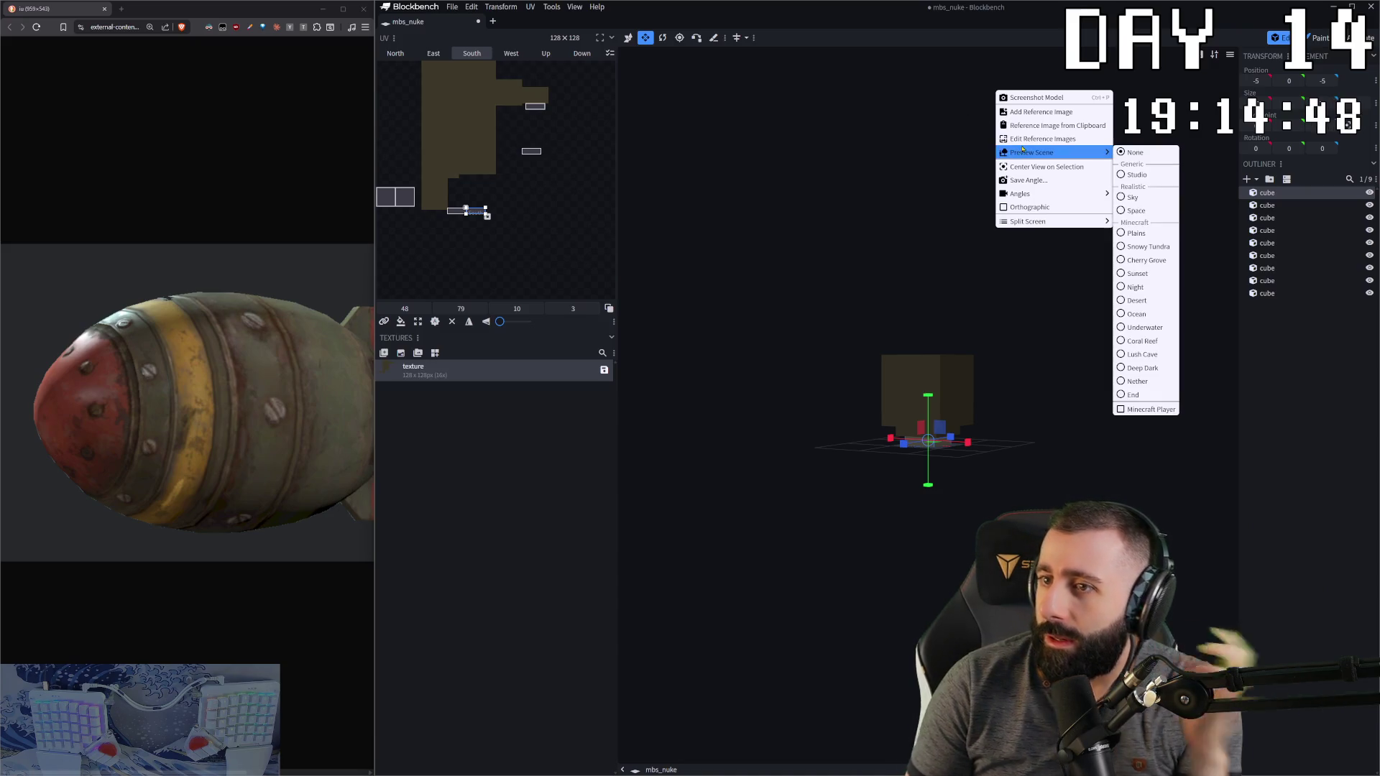
pyautogui.click(1136, 233)
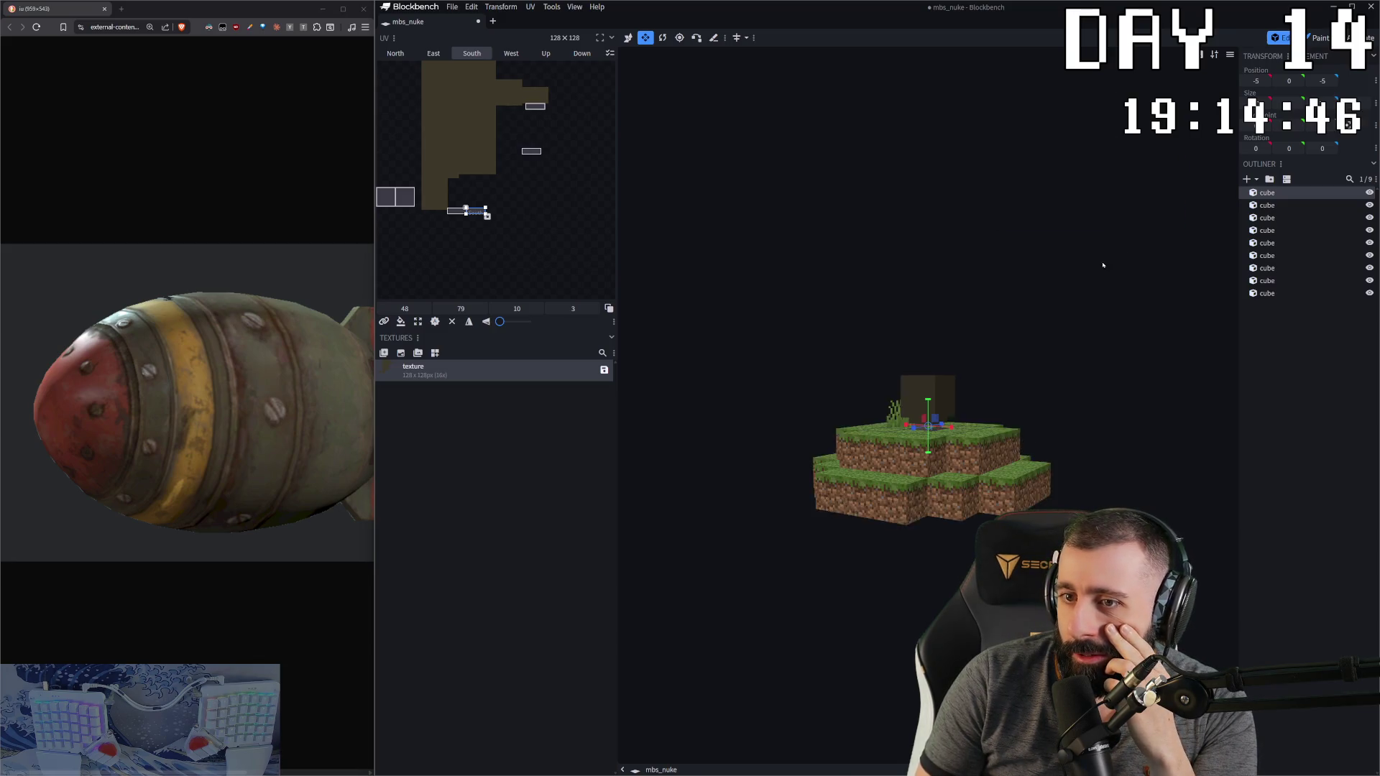
pyautogui.rightClick(971, 389)
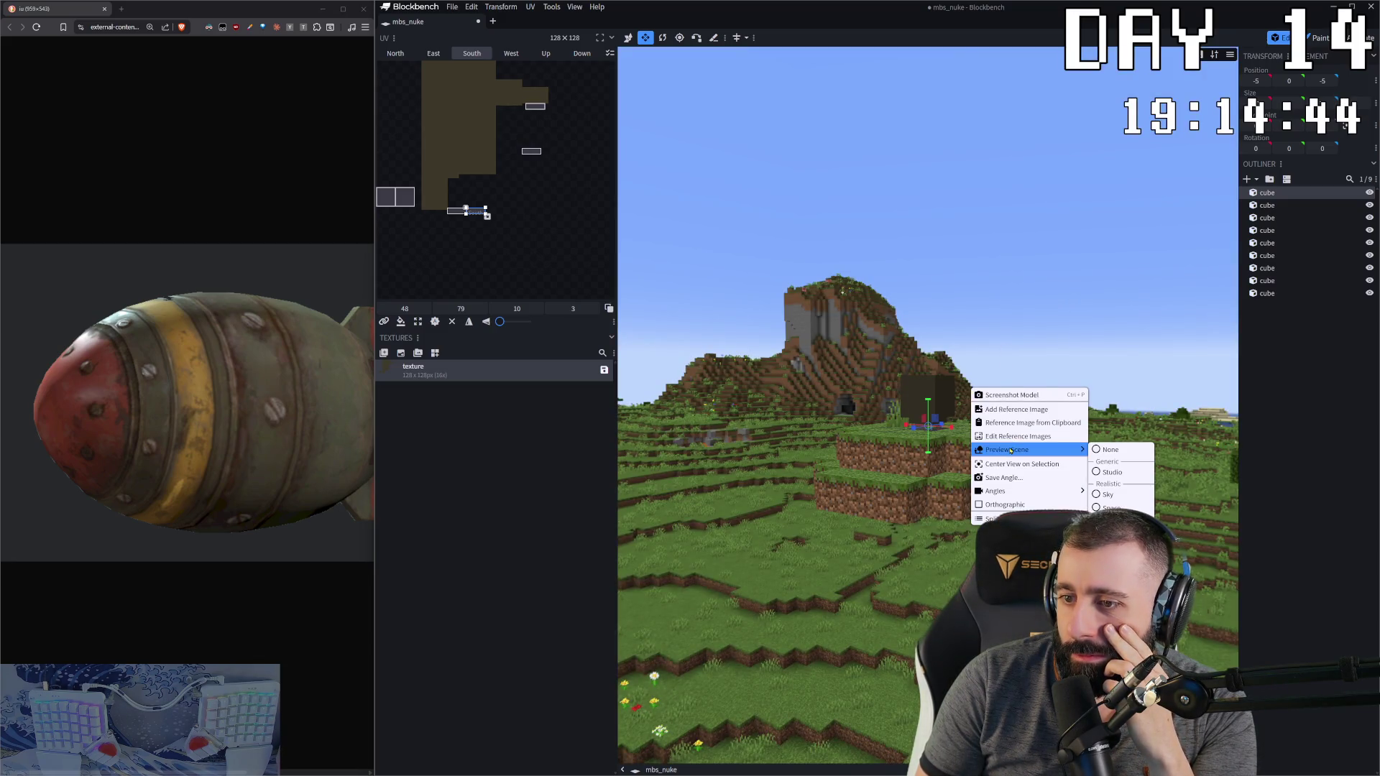
pyautogui.moveTo(1057, 451)
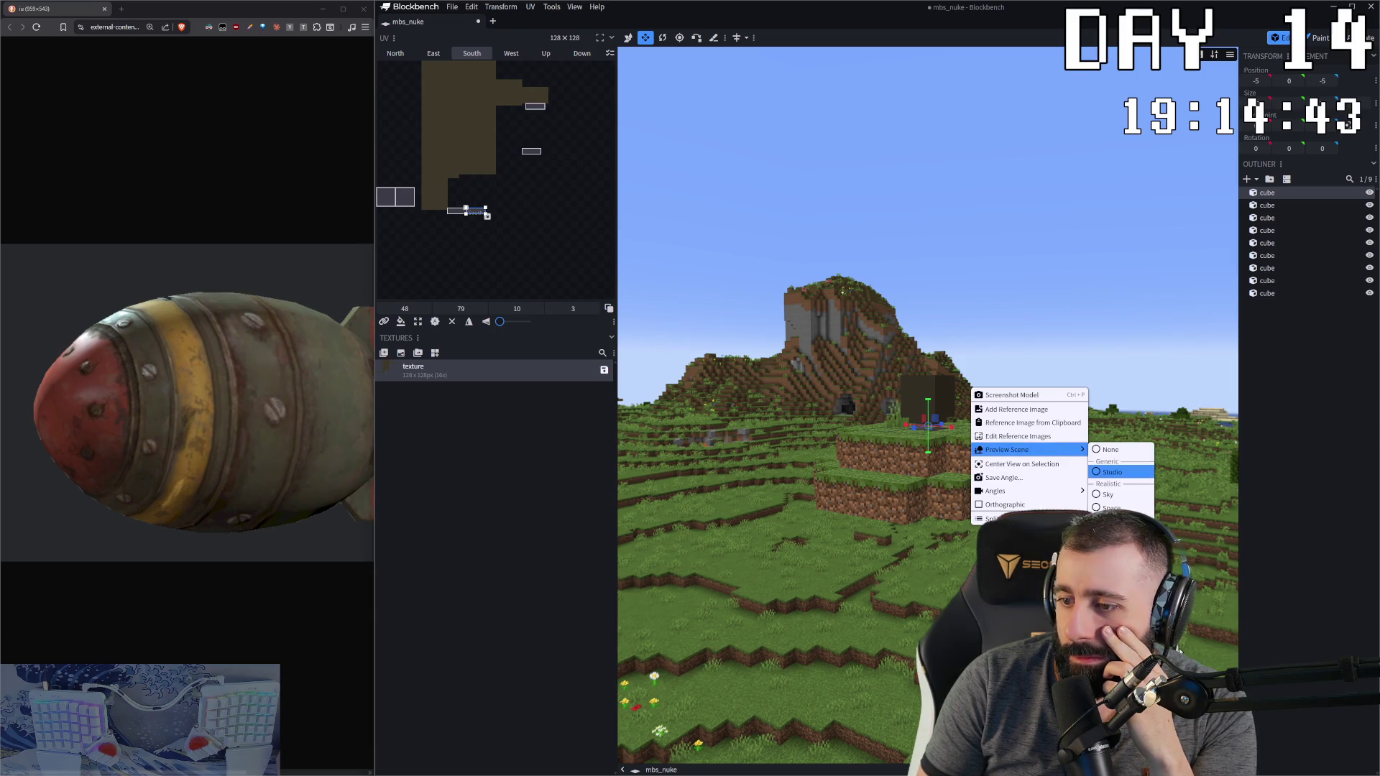
pyautogui.click(1122, 575)
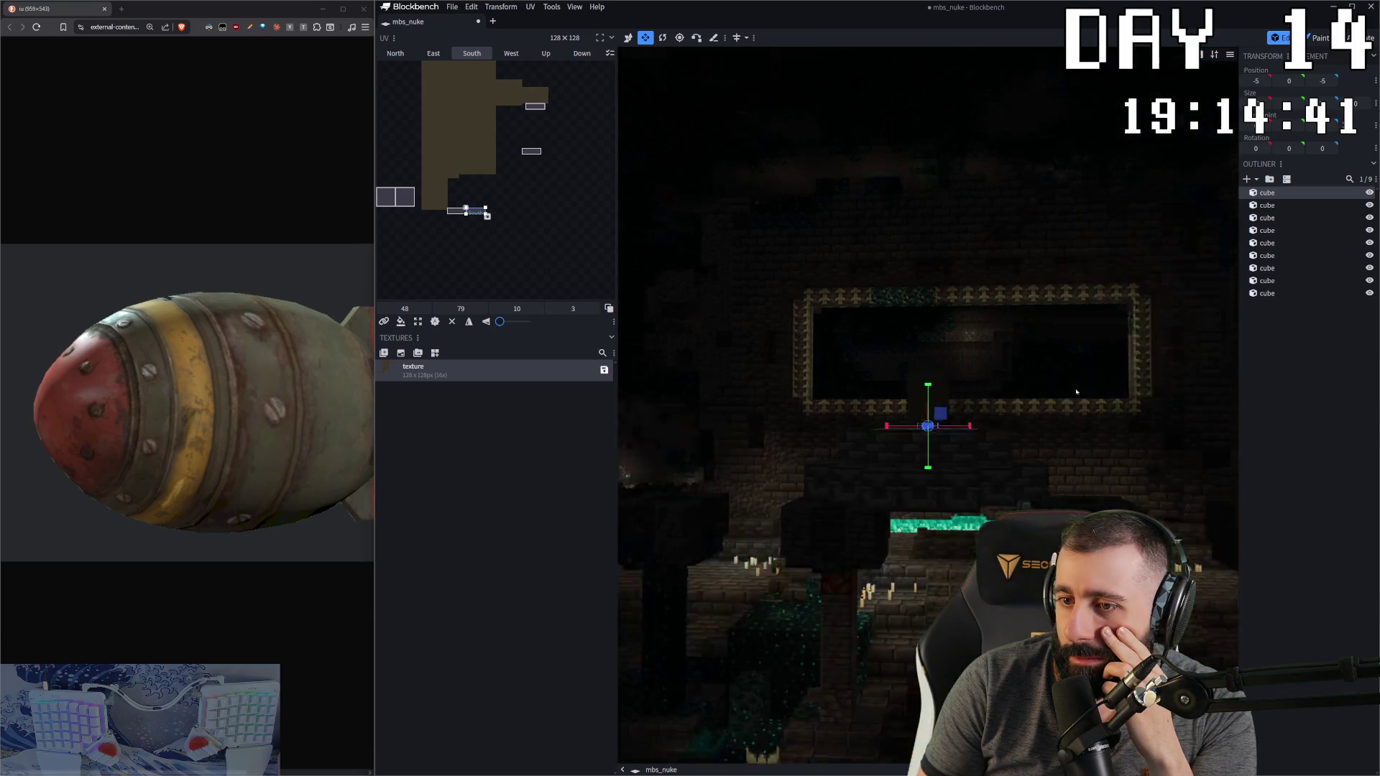
pyautogui.moveTo(1040, 391); pyautogui.dragTo(998, 397)
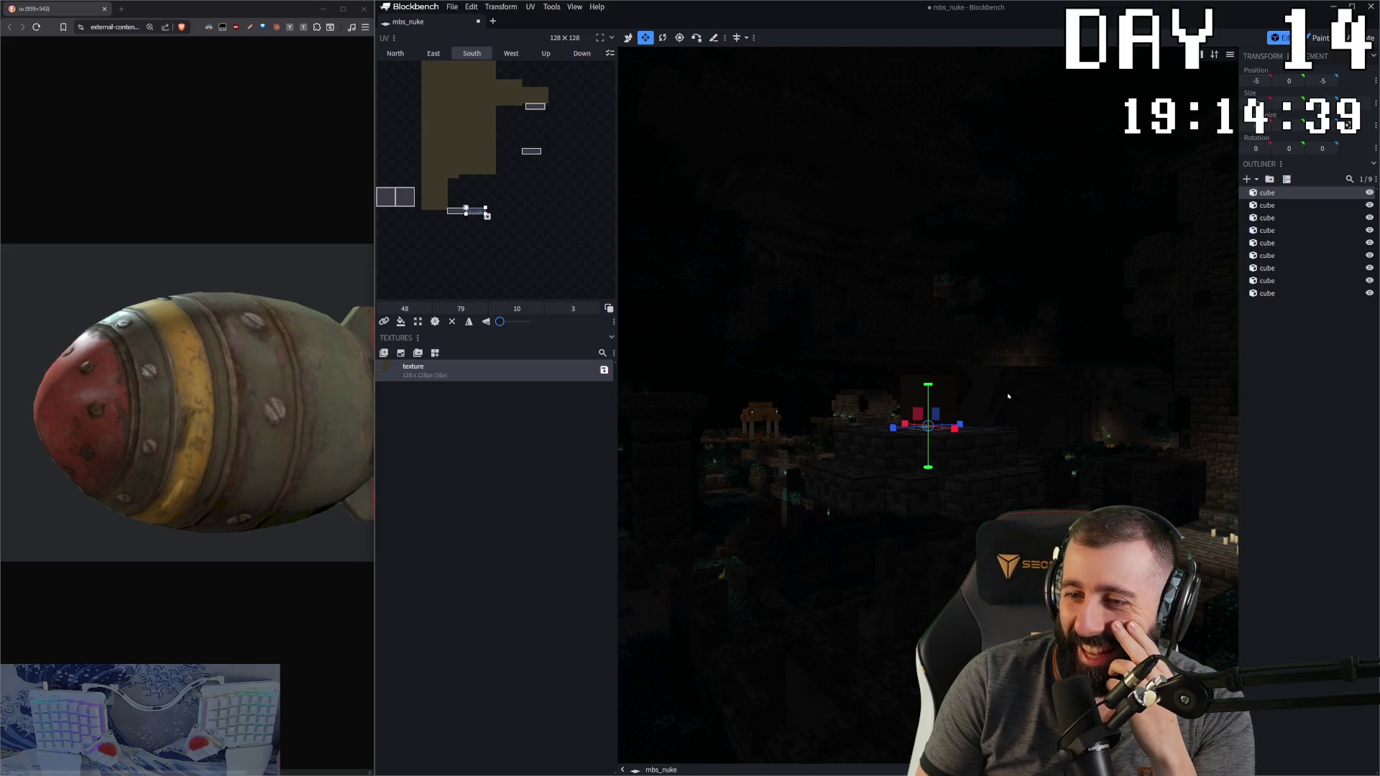
# Step: Try the Studio preview scene, then set the preview scene back to None
pyautogui.rightClick(1008, 396)
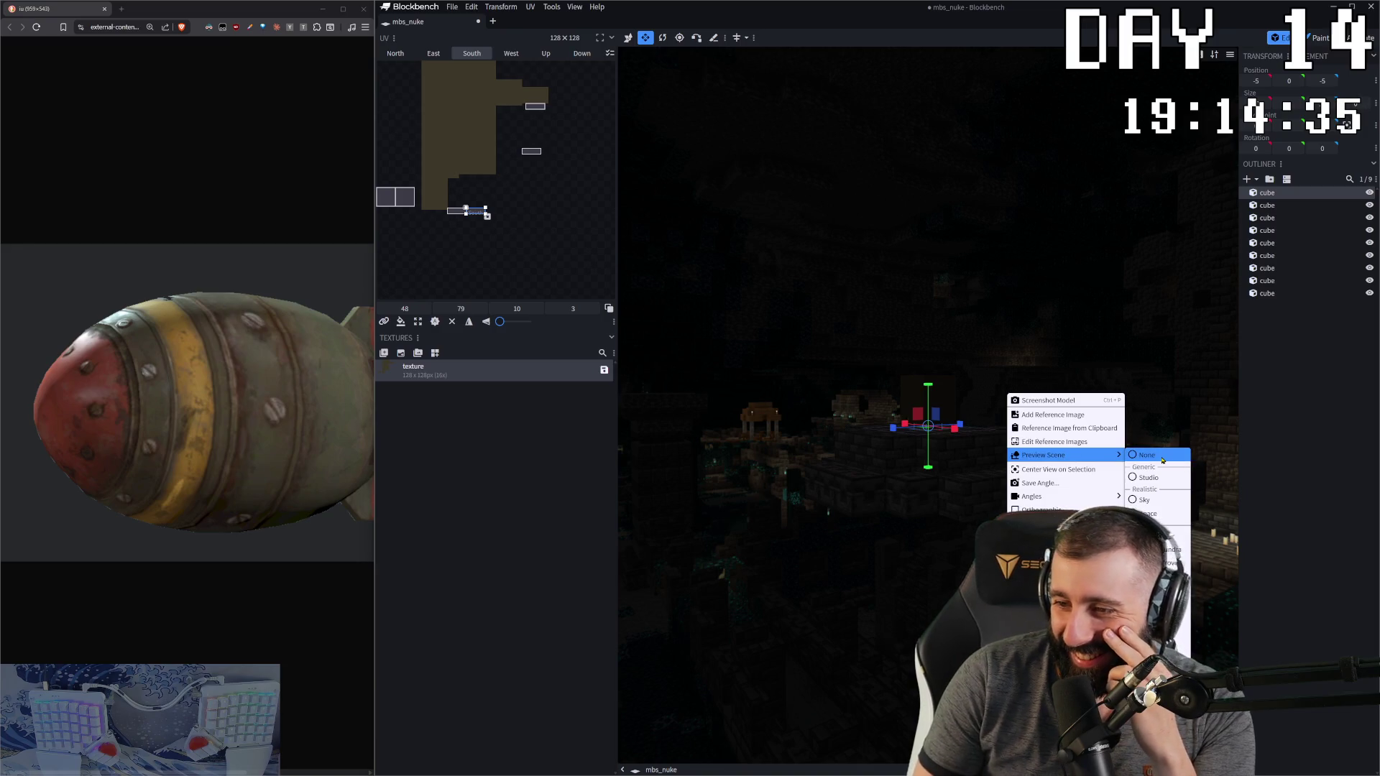
pyautogui.click(1157, 476)
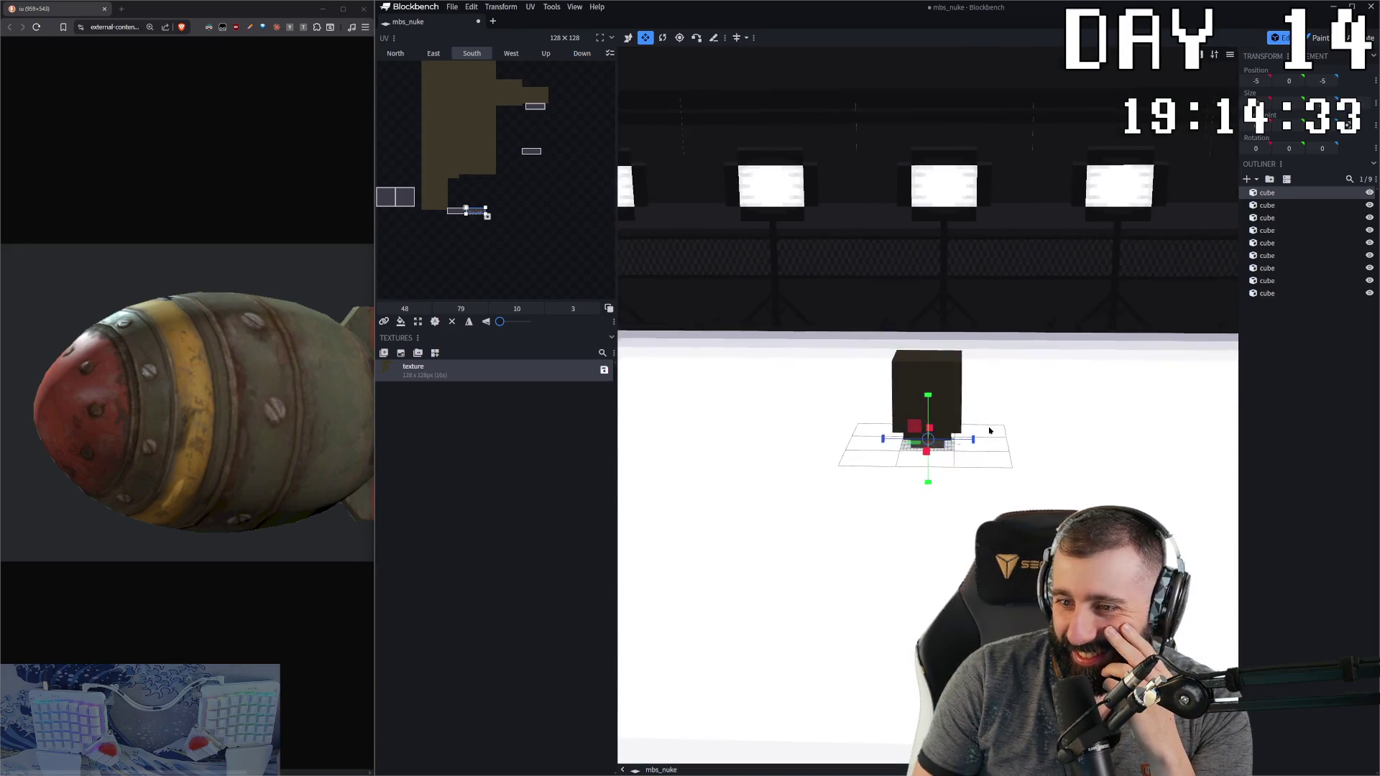
pyautogui.rightClick(1033, 417)
pyautogui.moveTo(1099, 475)
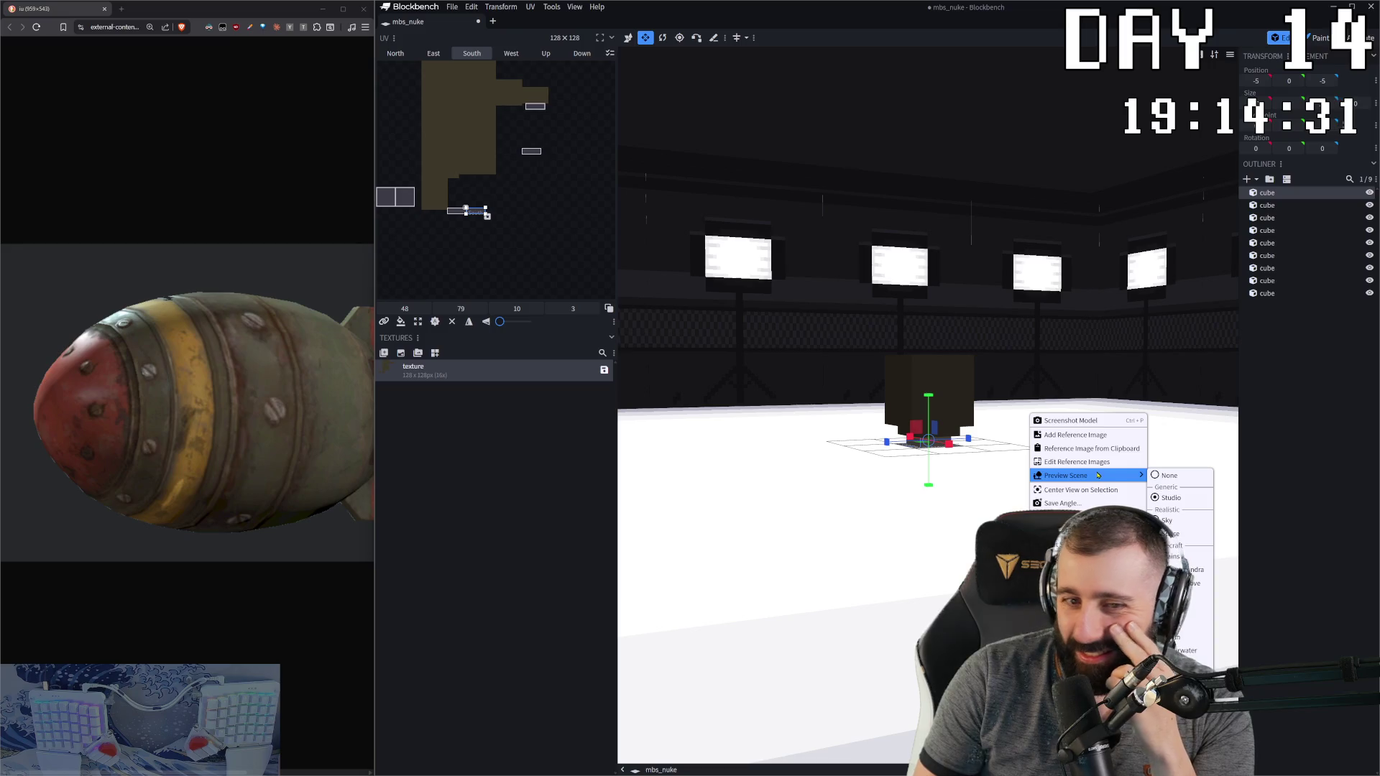
pyautogui.click(1161, 477)
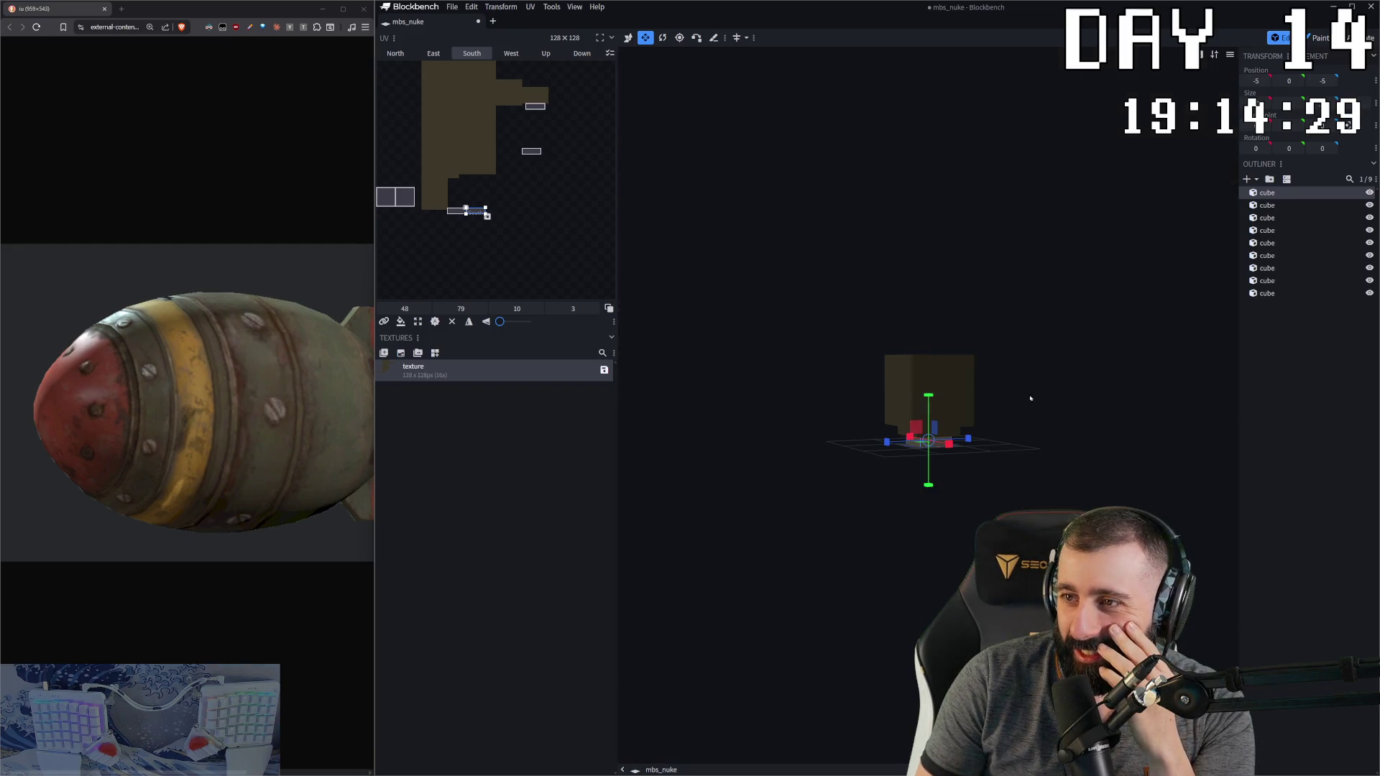
pyautogui.scroll(5, 999, 406)
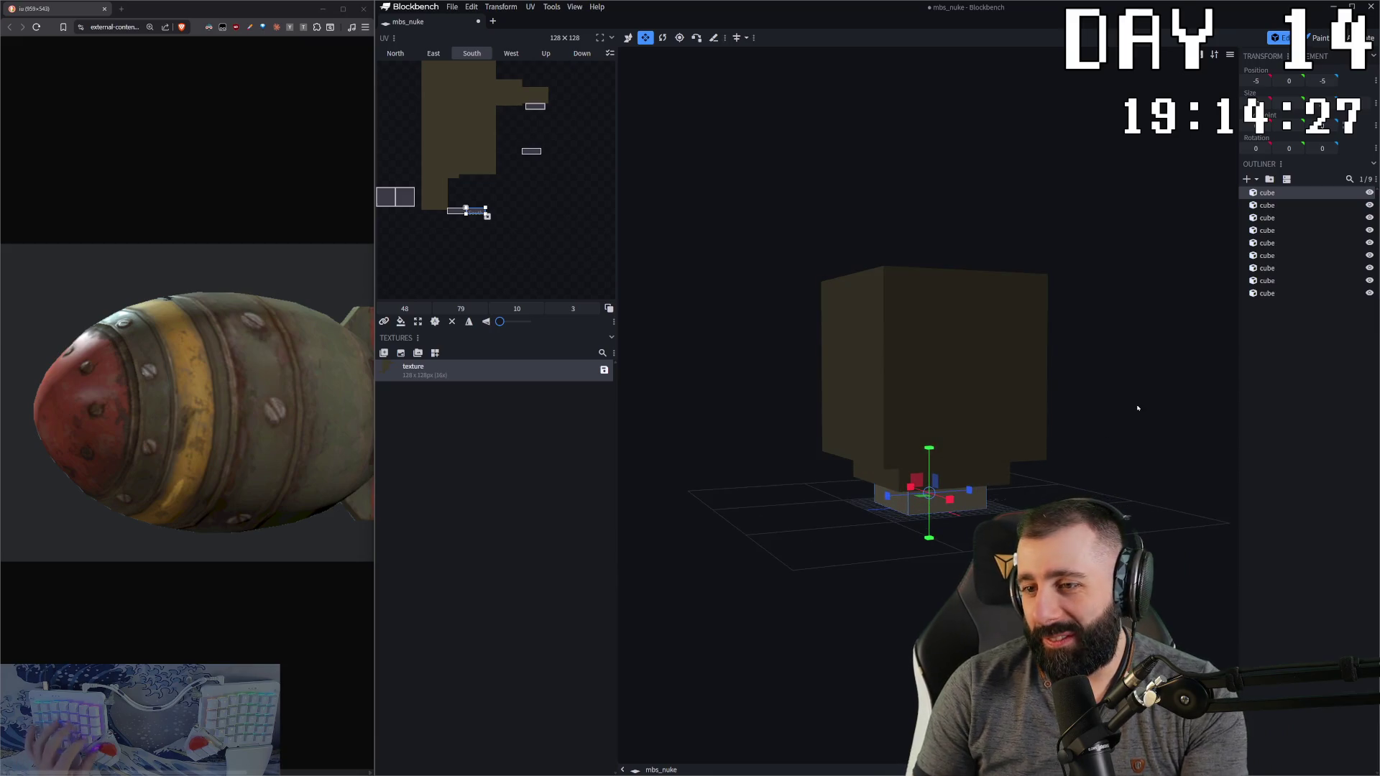
# Step: With the Fill tool, sample #524c3c from the reference and fill the model's faces
pyautogui.press('Tab')
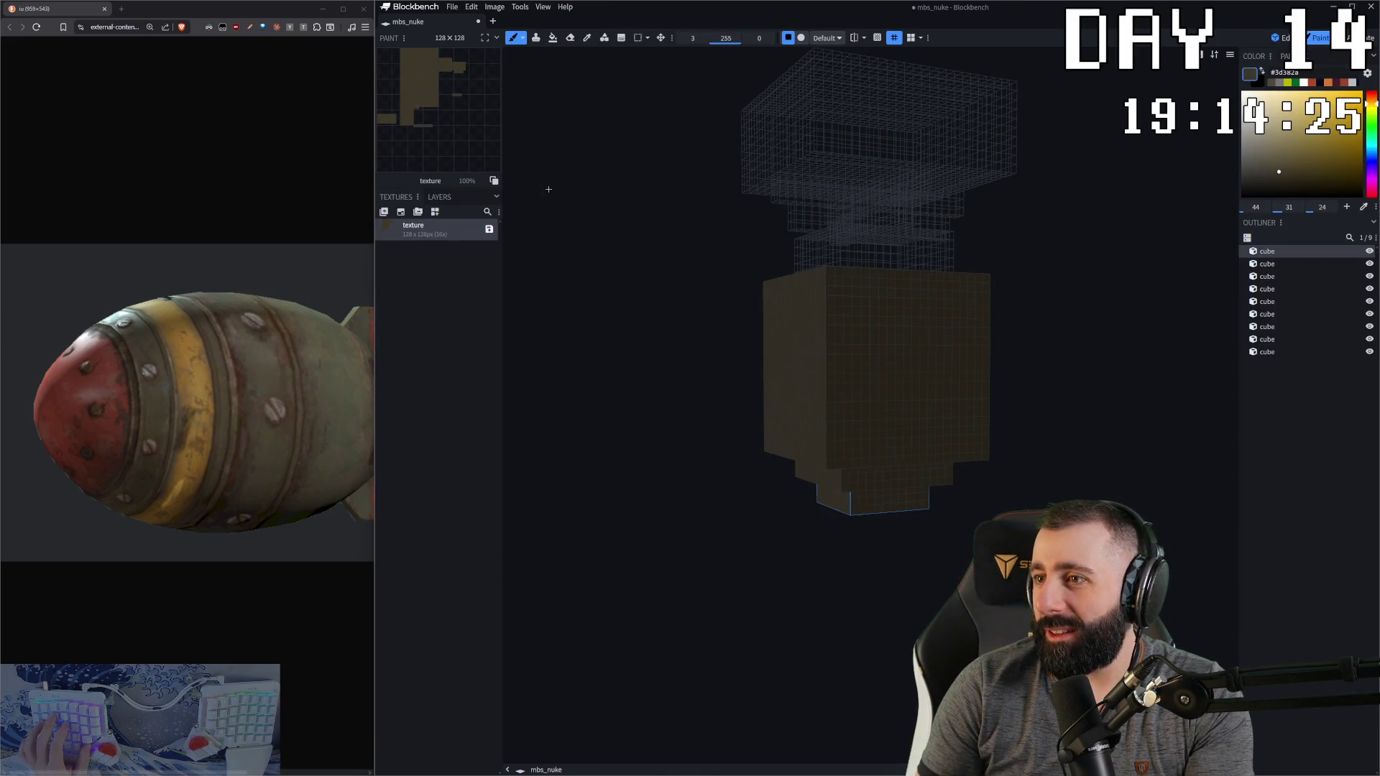
pyautogui.click(553, 37)
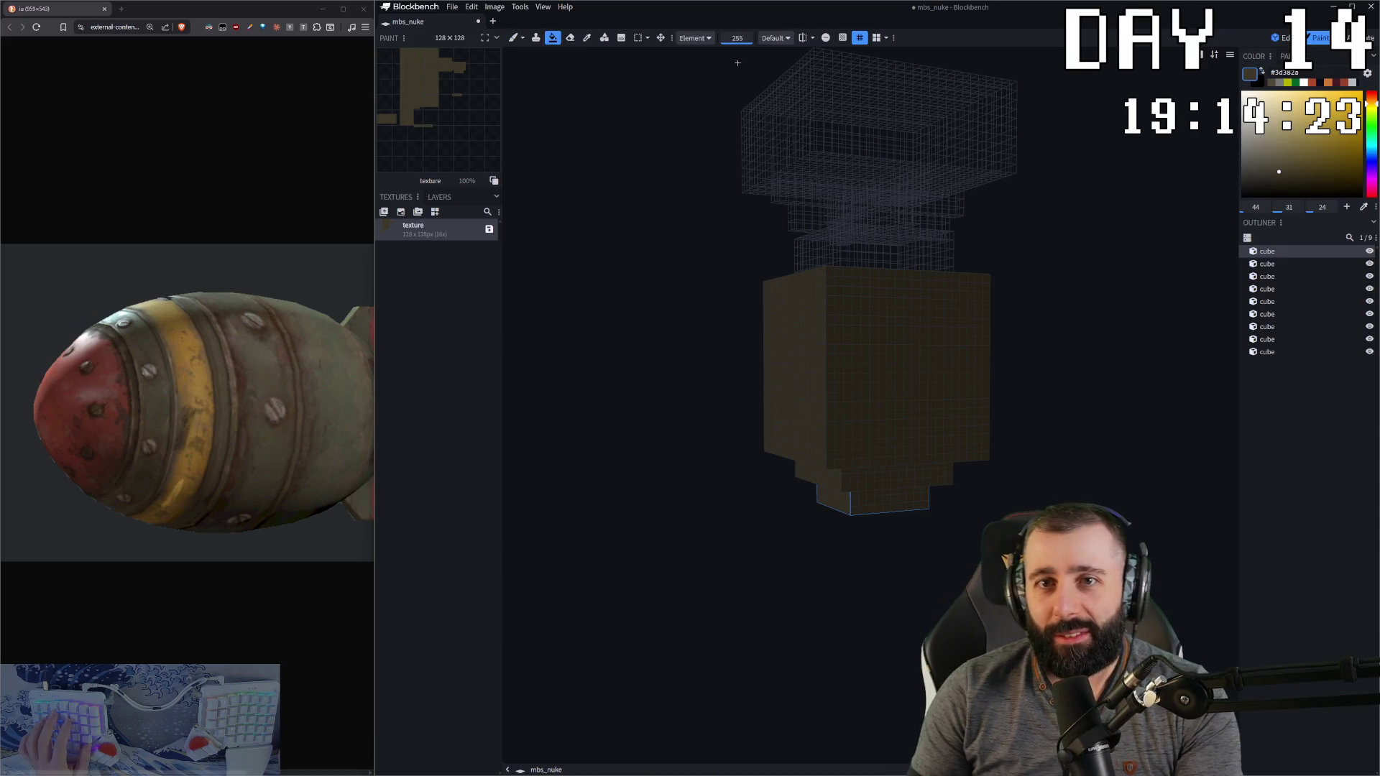
pyautogui.click(1364, 207)
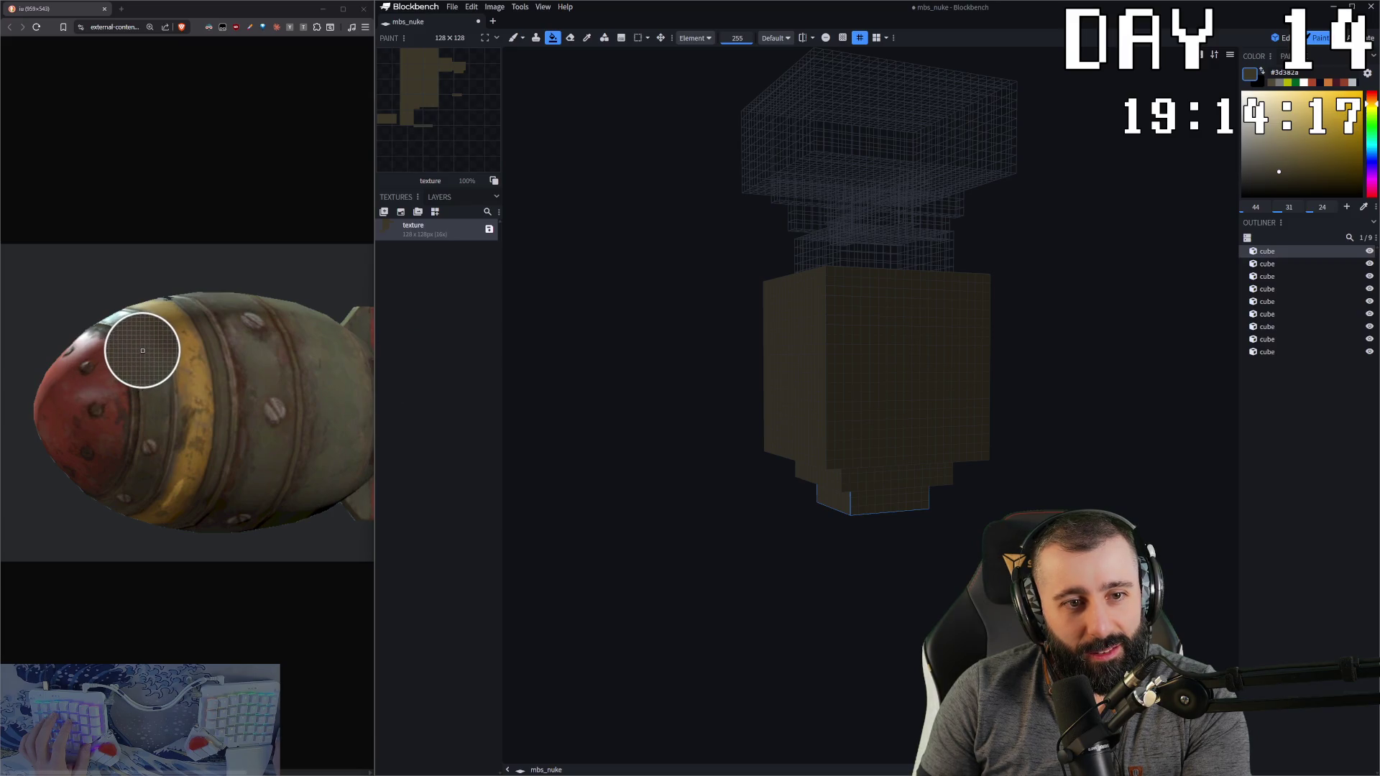
pyautogui.click(263, 369)
pyautogui.click(858, 421)
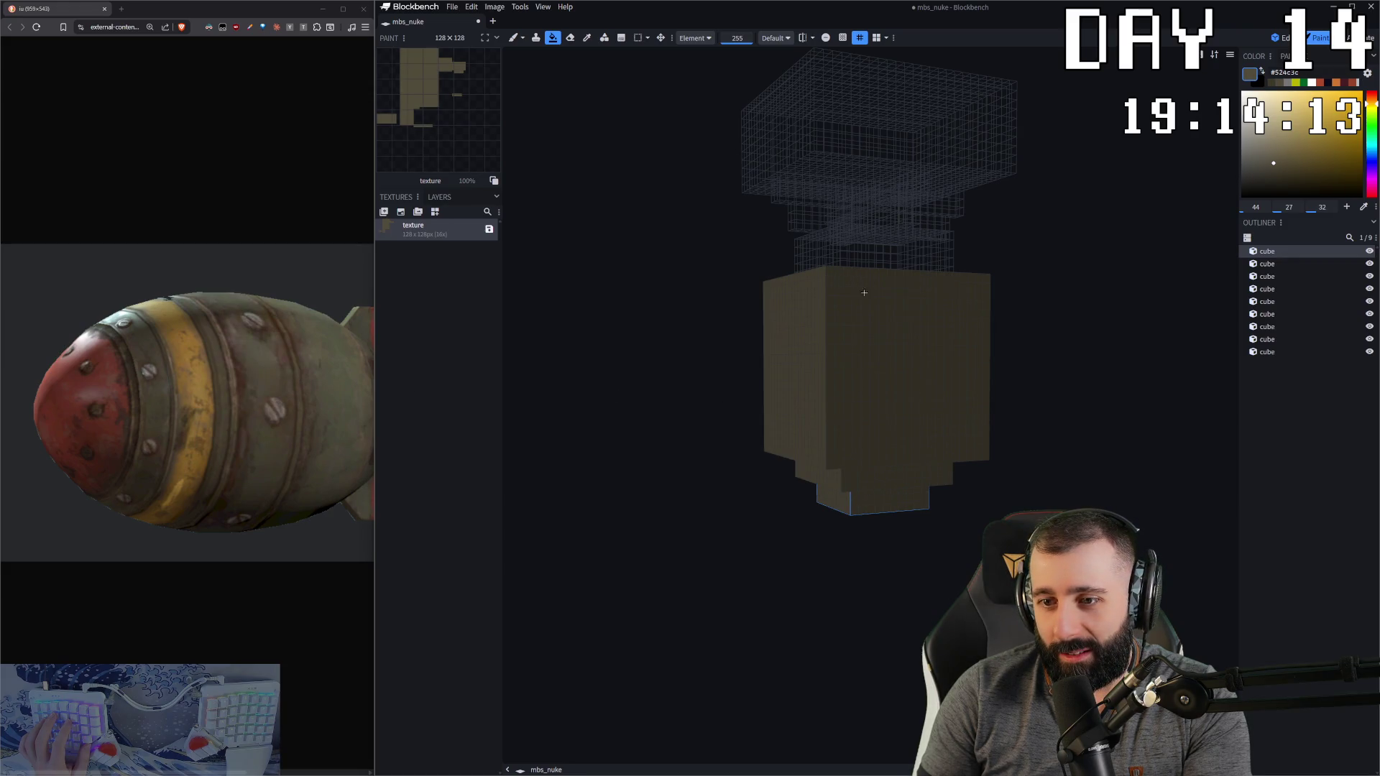
# Step: Fill the remaining cubes with the olive body colour, then return to Edit mode
pyautogui.moveTo(1084, 330); pyautogui.dragTo(986, 321)
pyautogui.click(935, 324)
pyautogui.click(906, 219)
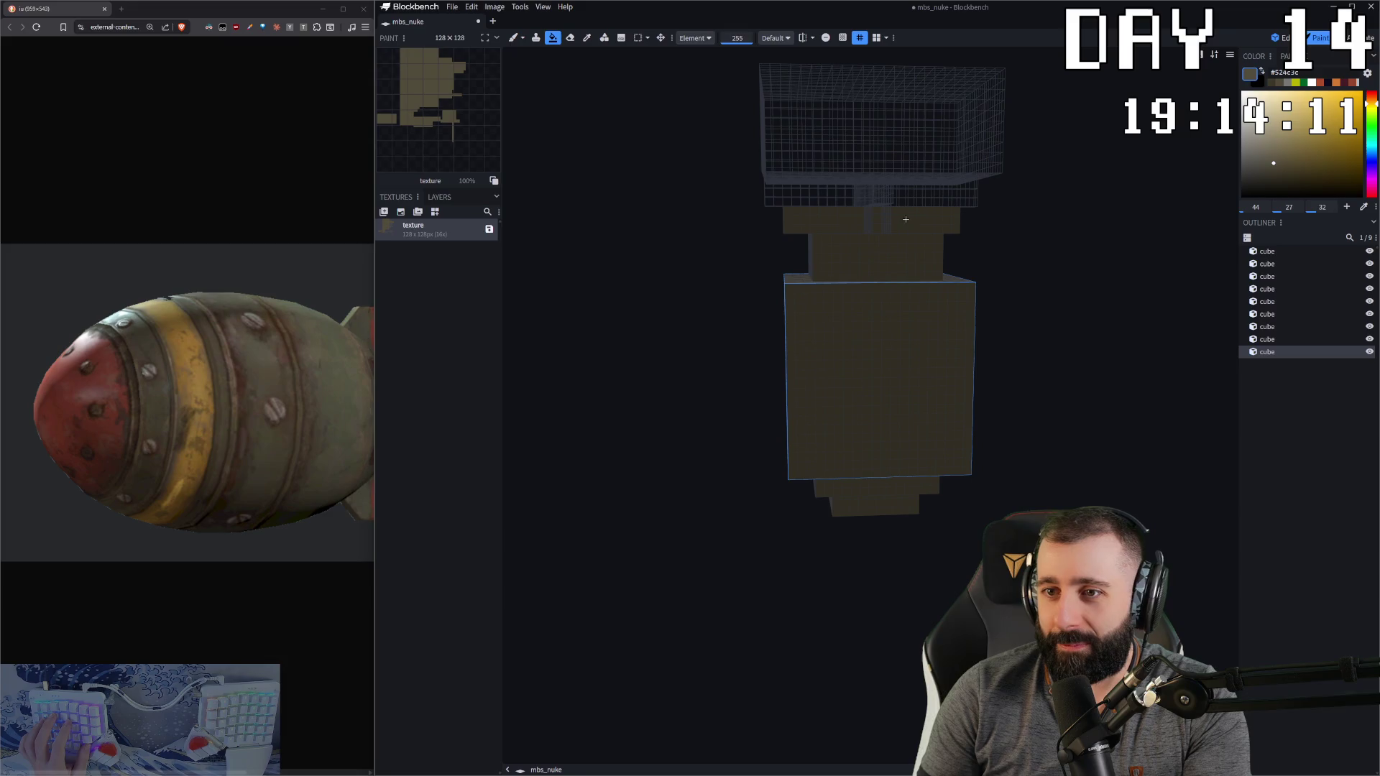
pyautogui.click(848, 204)
pyautogui.moveTo(1042, 259); pyautogui.dragTo(1157, 259)
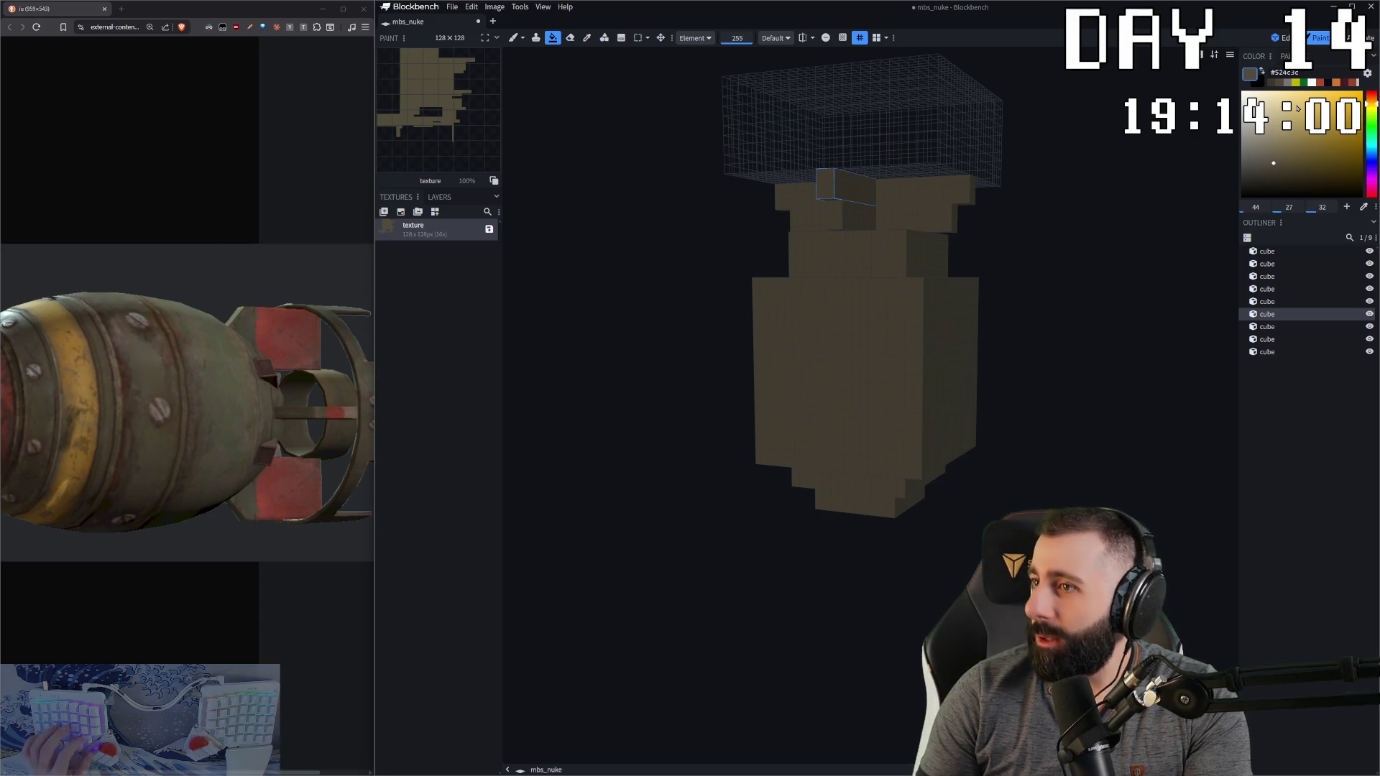
pyautogui.click(878, 304)
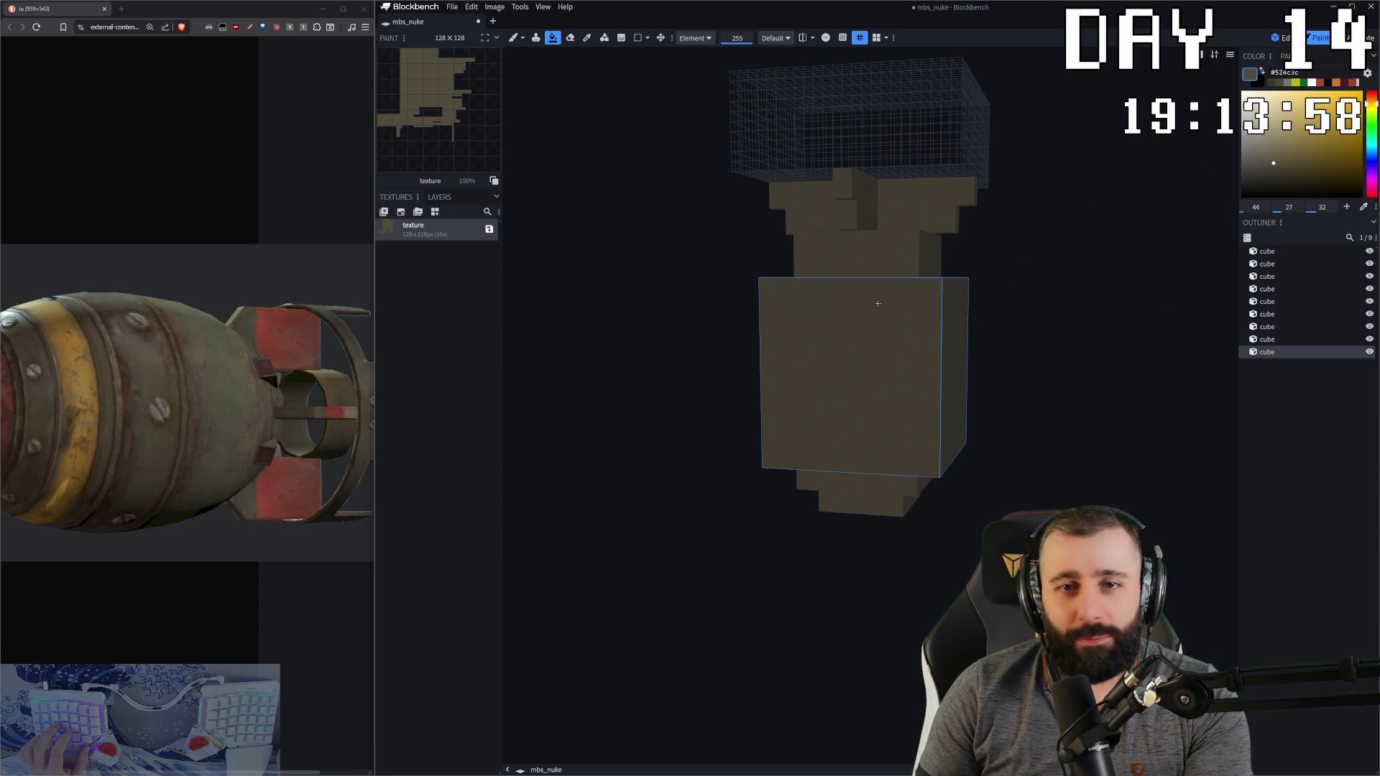
pyautogui.moveTo(1094, 231); pyautogui.dragTo(1076, 240)
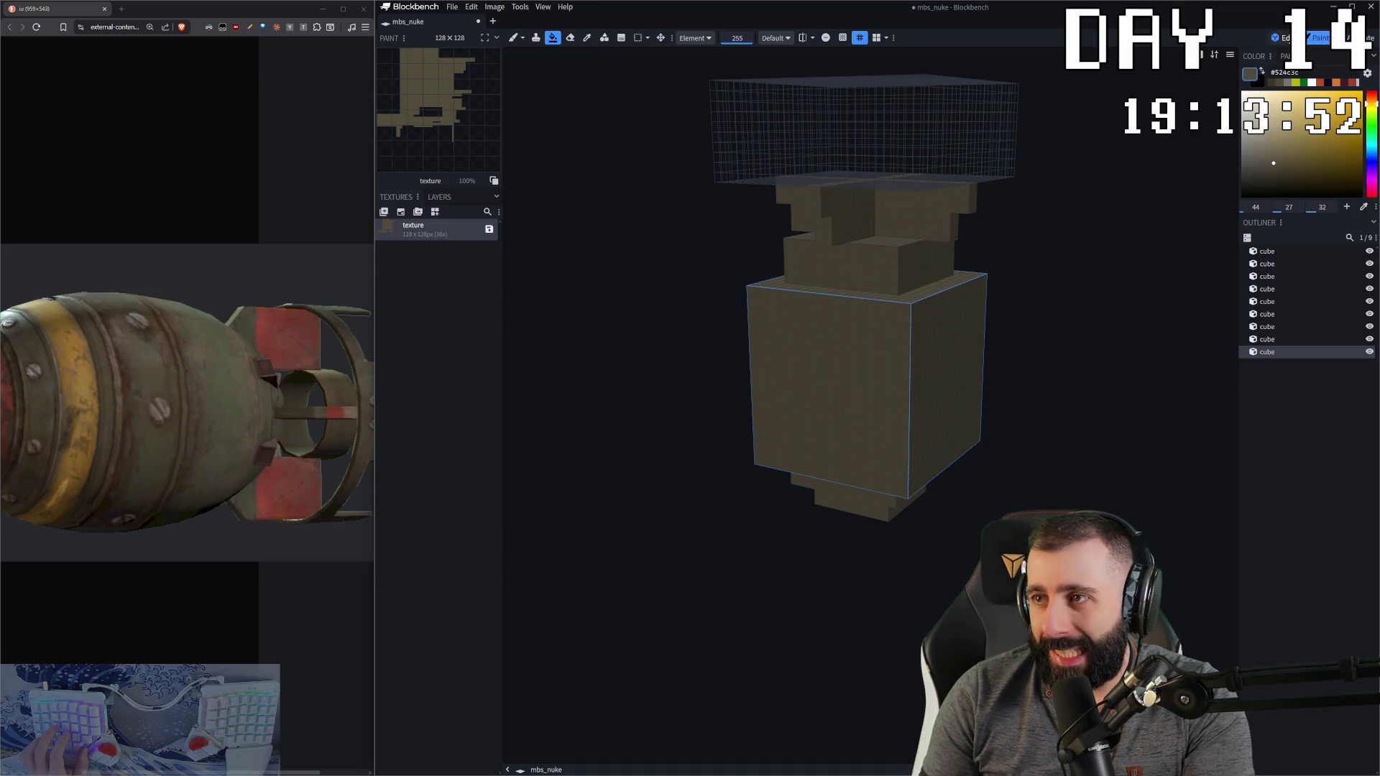
pyautogui.click(1281, 38)
pyautogui.click(1314, 39)
pyautogui.click(1282, 39)
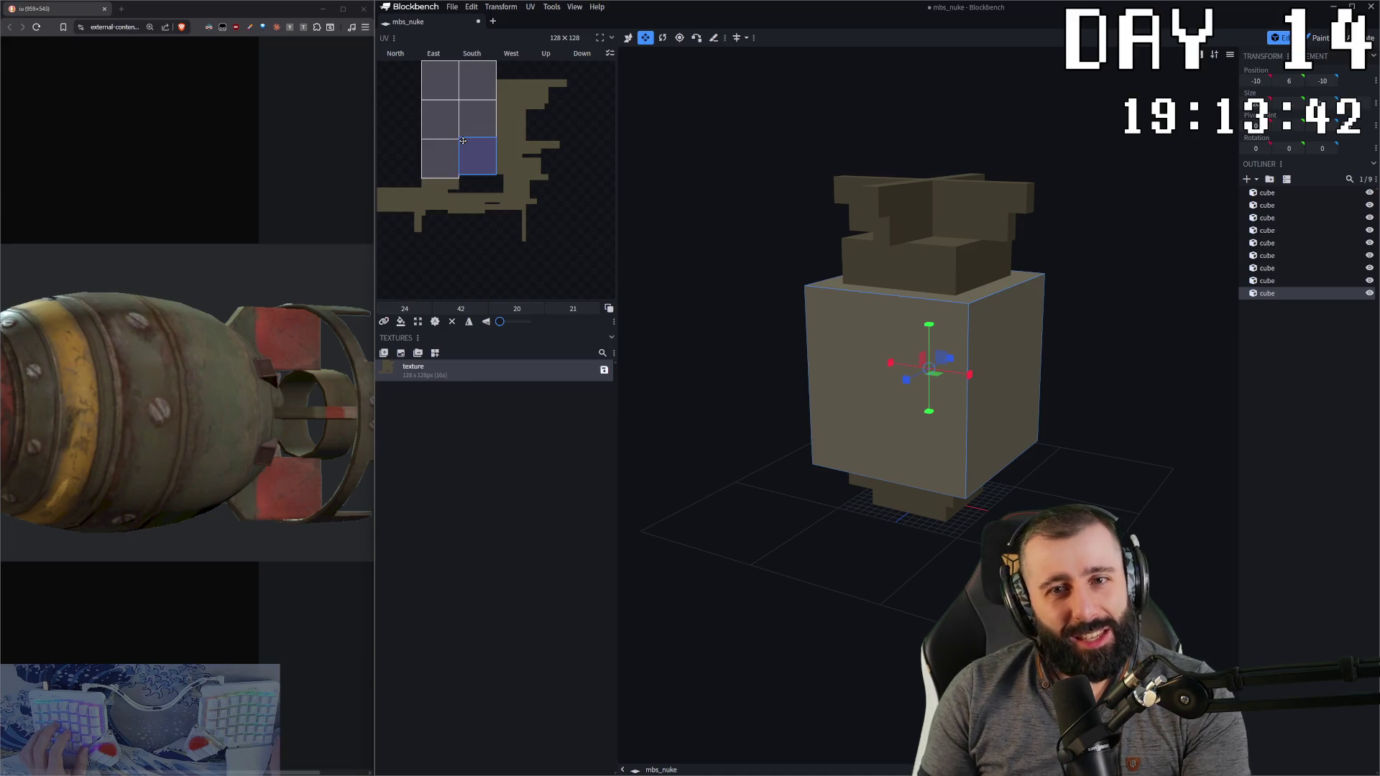
# Step: Check the UV Mode options for the cube's selected UV faces
pyautogui.hotkey('ctrl', 'a')
pyautogui.rightClick(481, 162)
pyautogui.moveTo(526, 252)
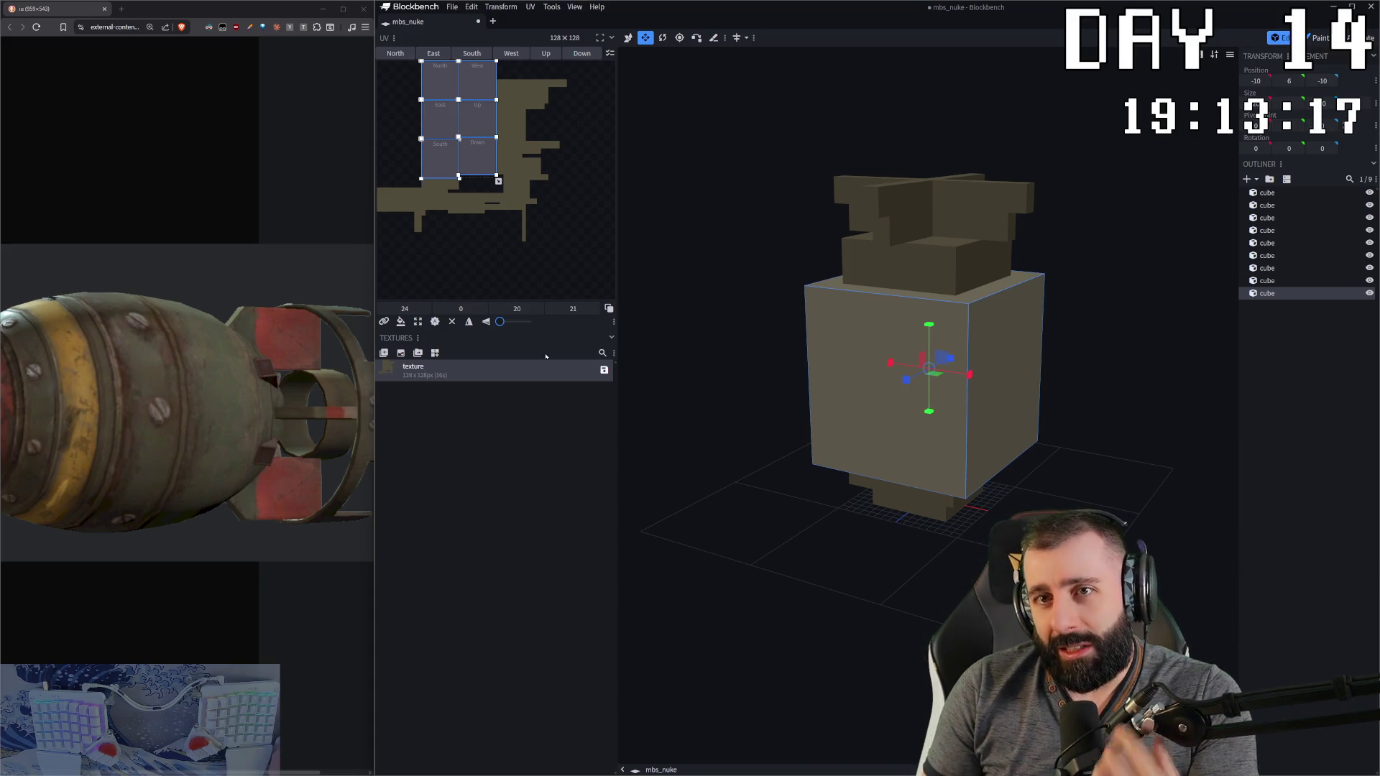
# Step: Delete the painted texture and select all nine cubes
pyautogui.press('KP_1')
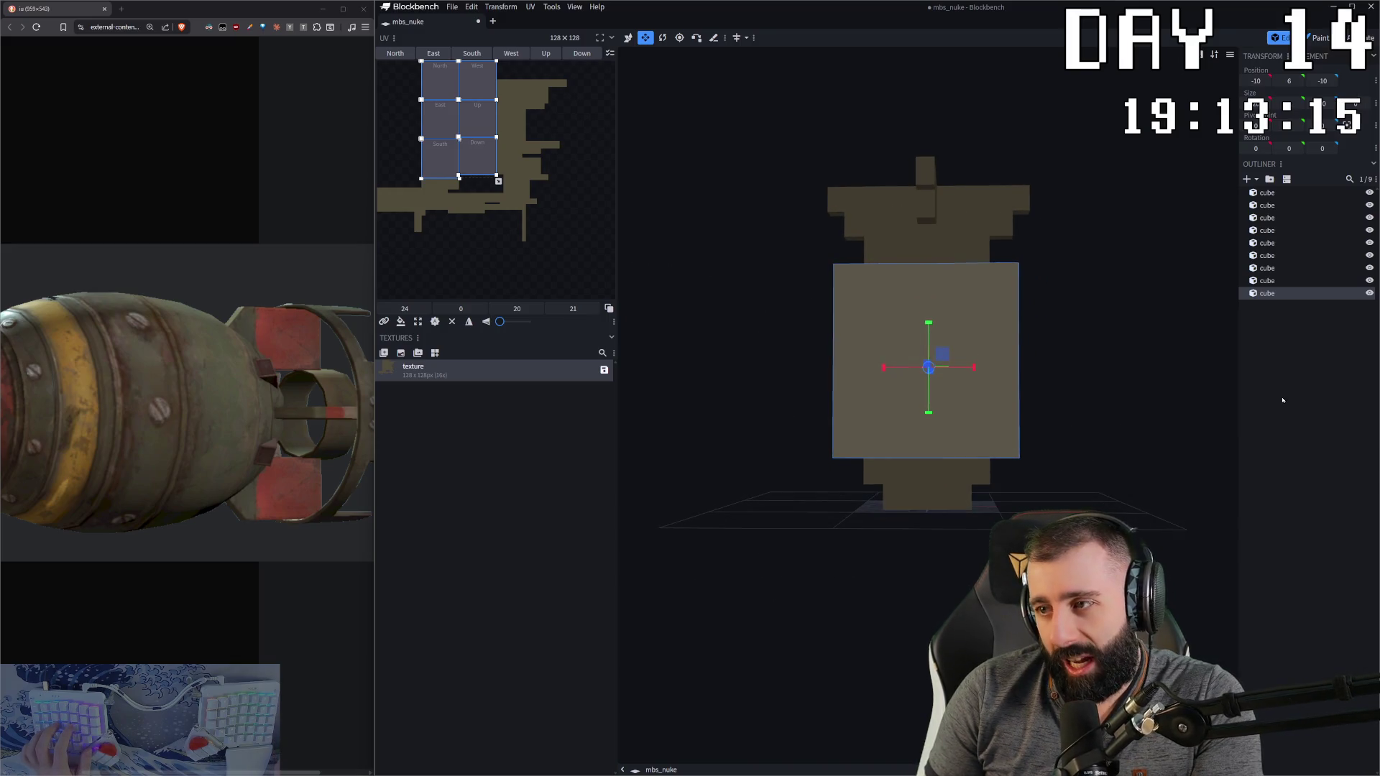
pyautogui.click(1054, 373)
pyautogui.moveTo(1054, 374); pyautogui.dragTo(779, 345)
pyautogui.press('Delete')
pyautogui.hotkey('ctrl', 'a')
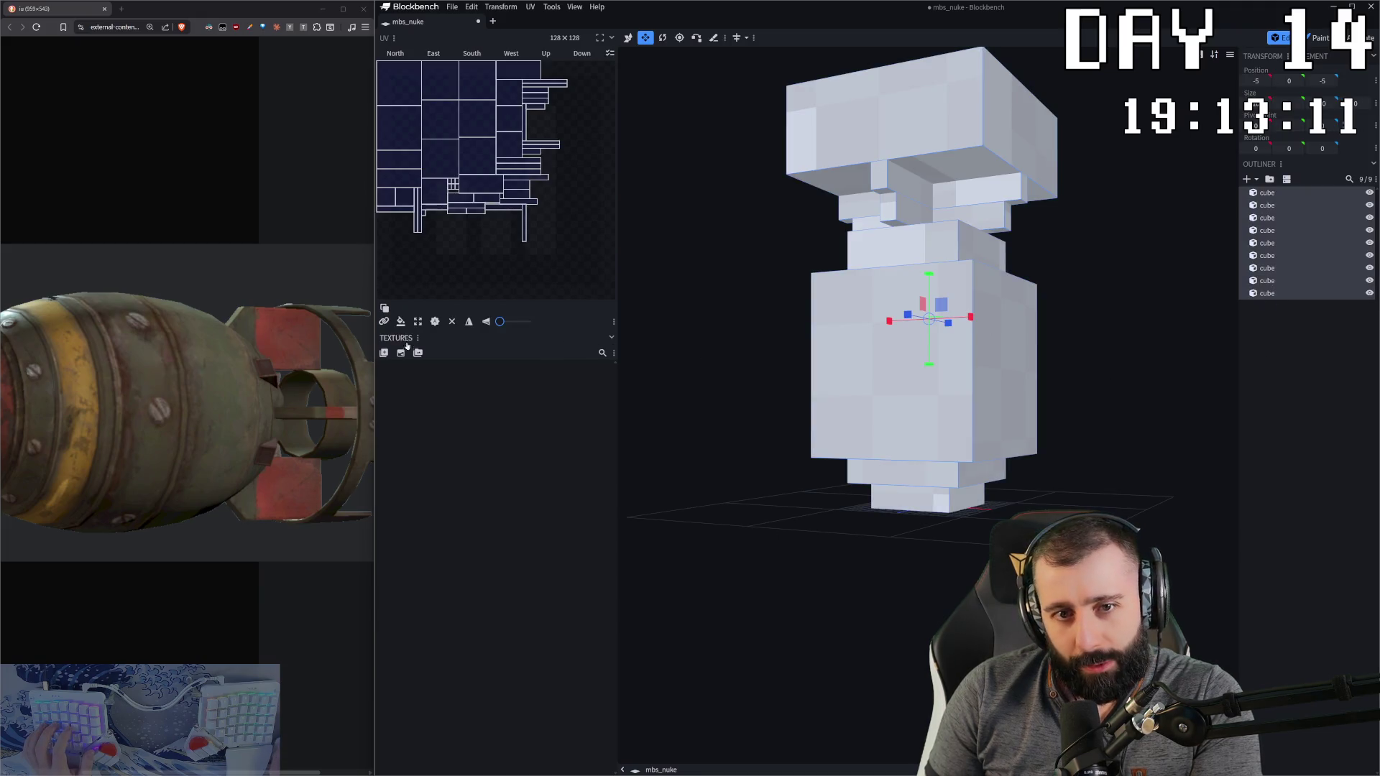
# Step: Generate a fresh template texture with rearranged UVs, then select the bottom cube
pyautogui.click(401, 353)
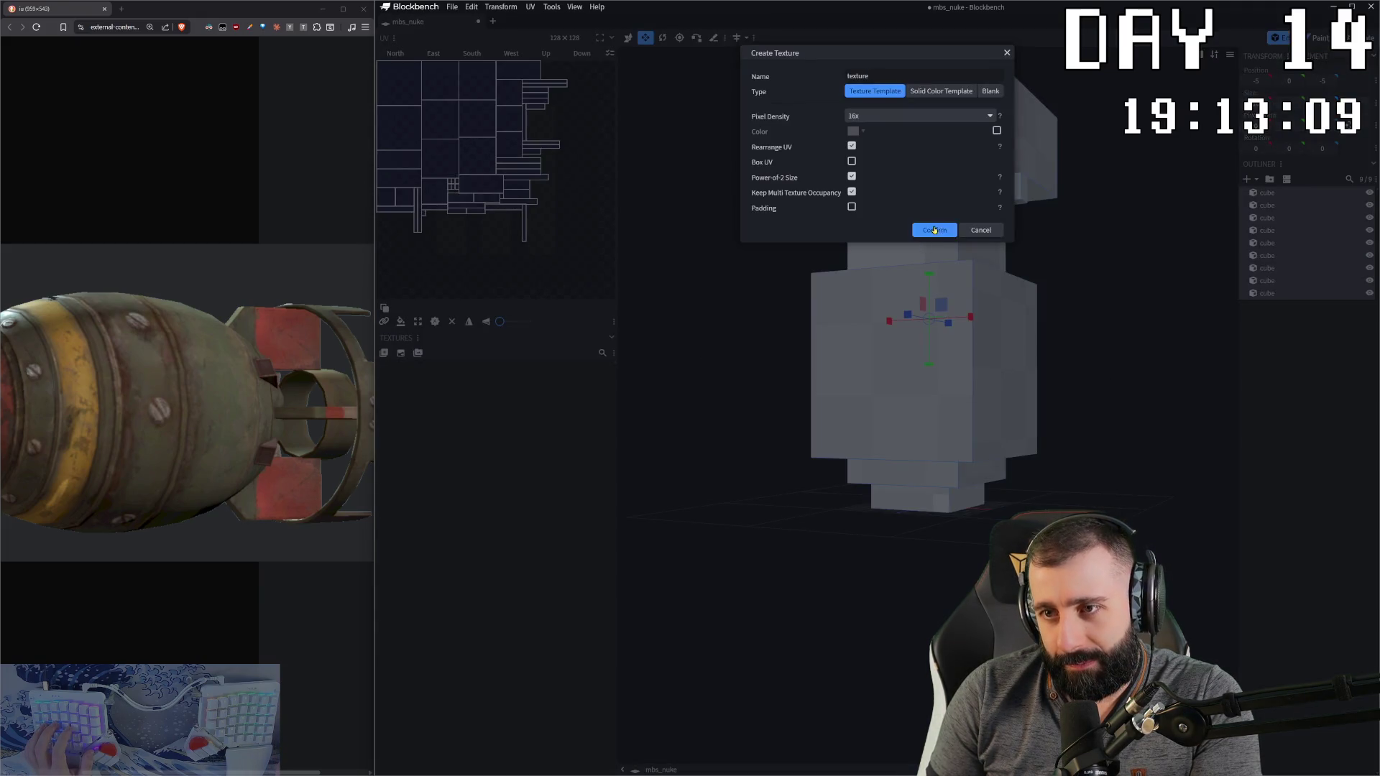
pyautogui.click(934, 230)
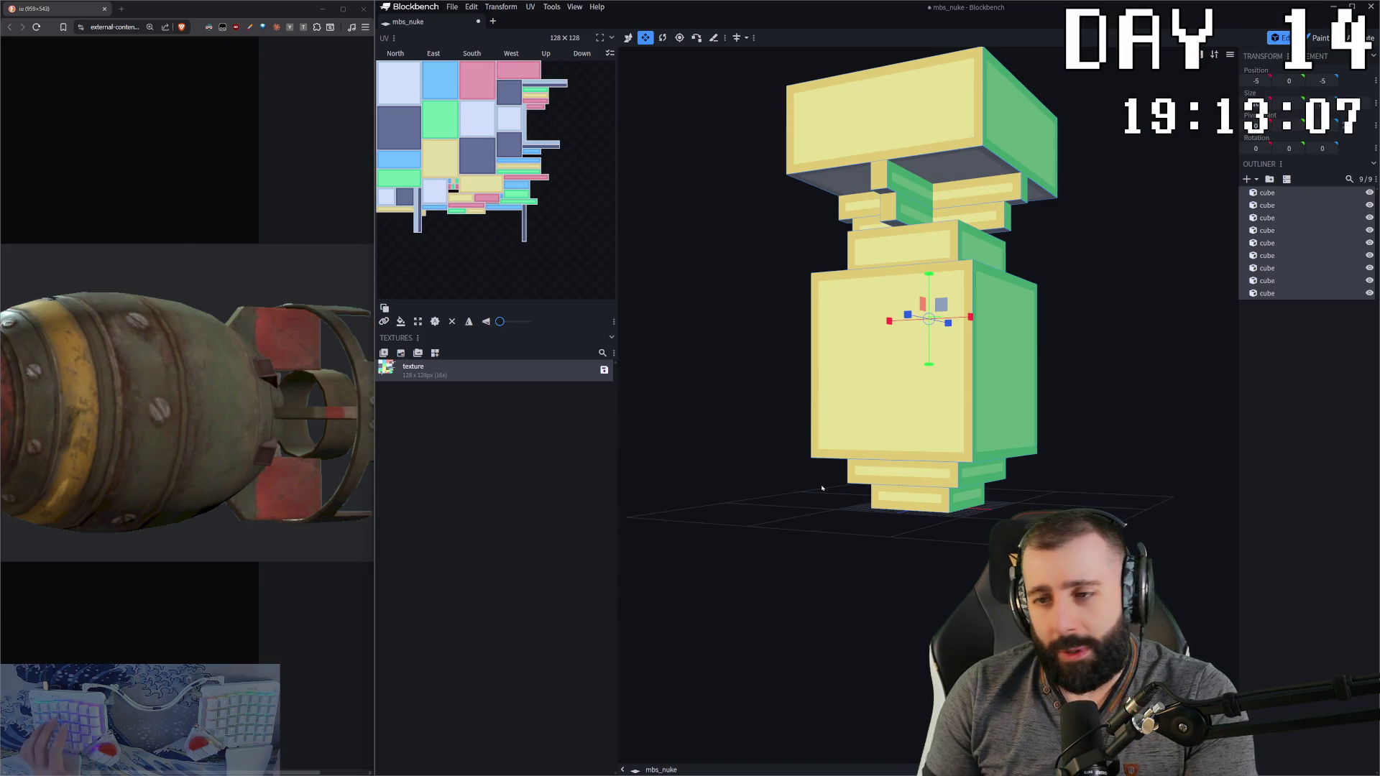
pyautogui.click(909, 497)
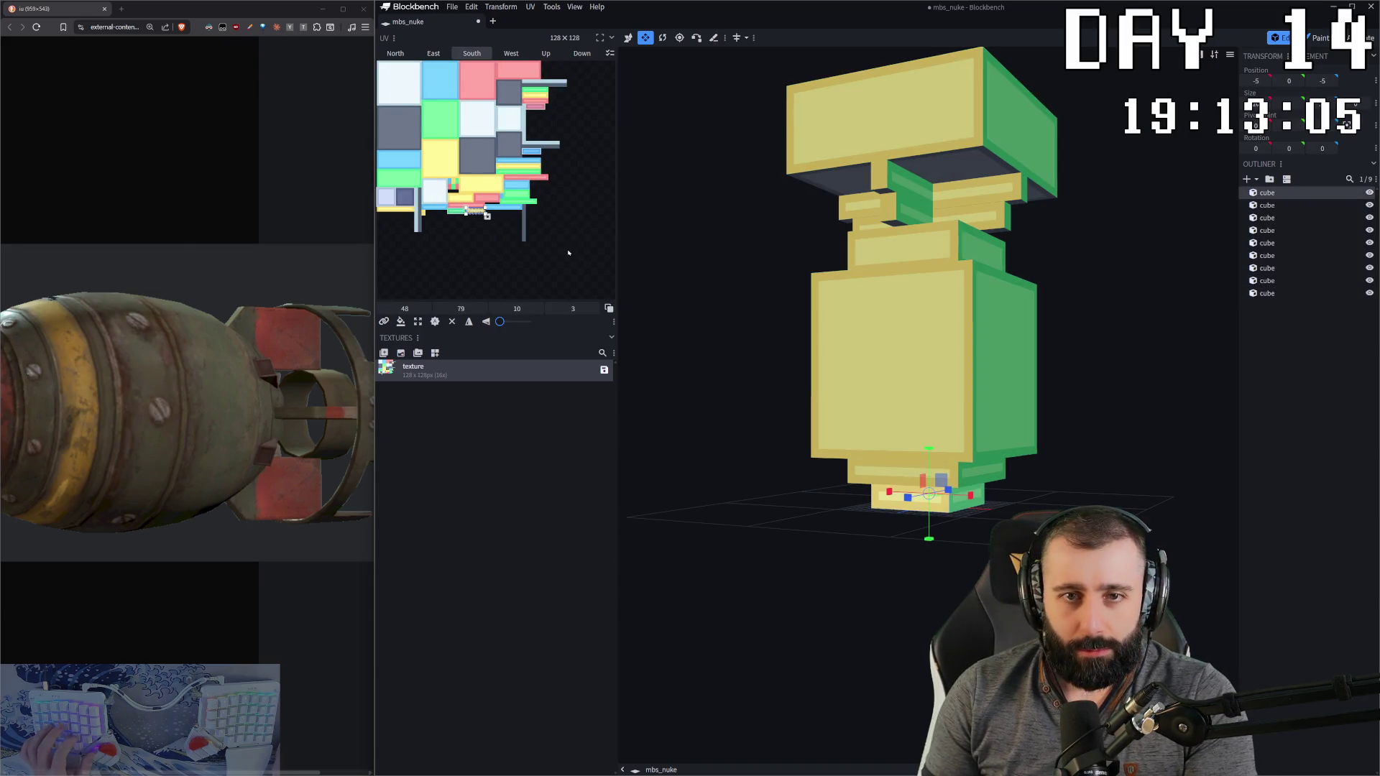
# Step: Move the bottom cube's East face UV lower on the texture
pyautogui.press('v')
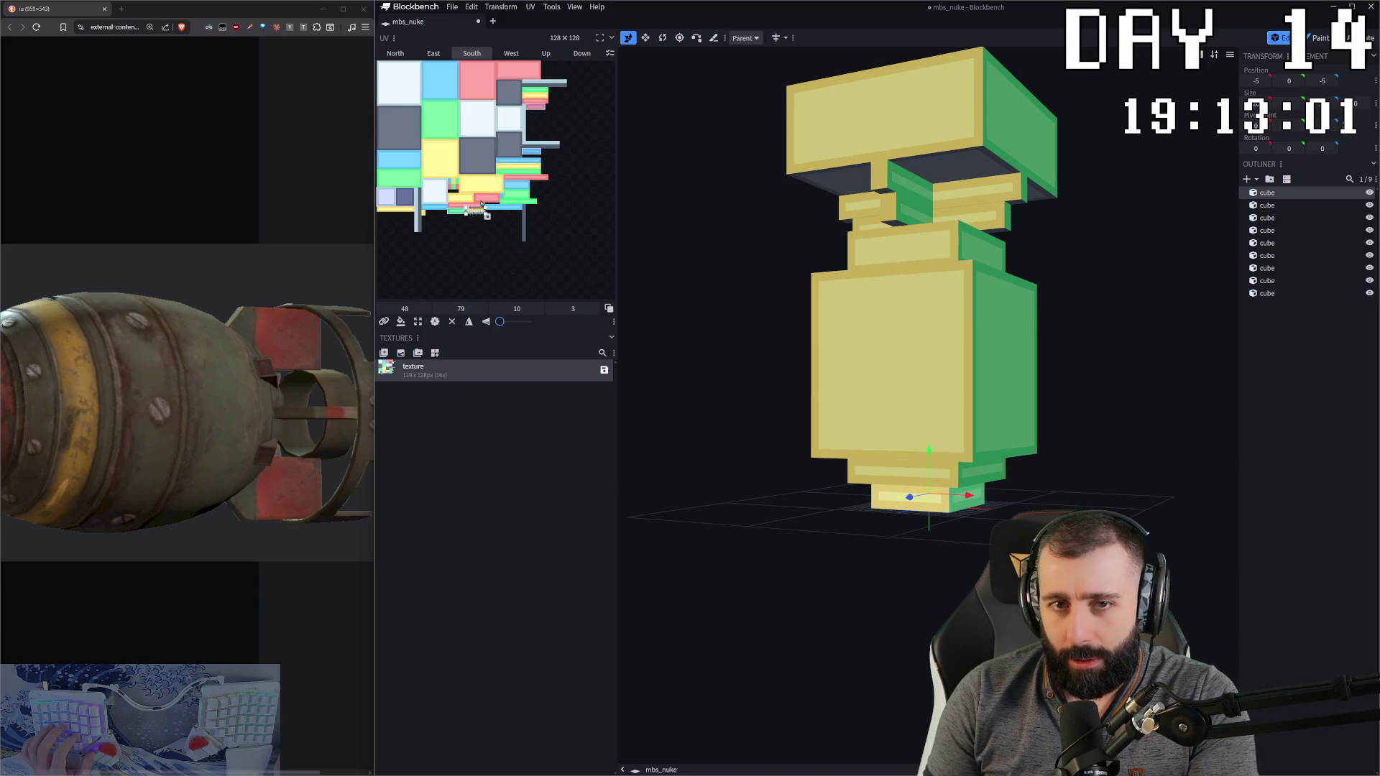
pyautogui.moveTo(482, 253); pyautogui.dragTo(392, 145)
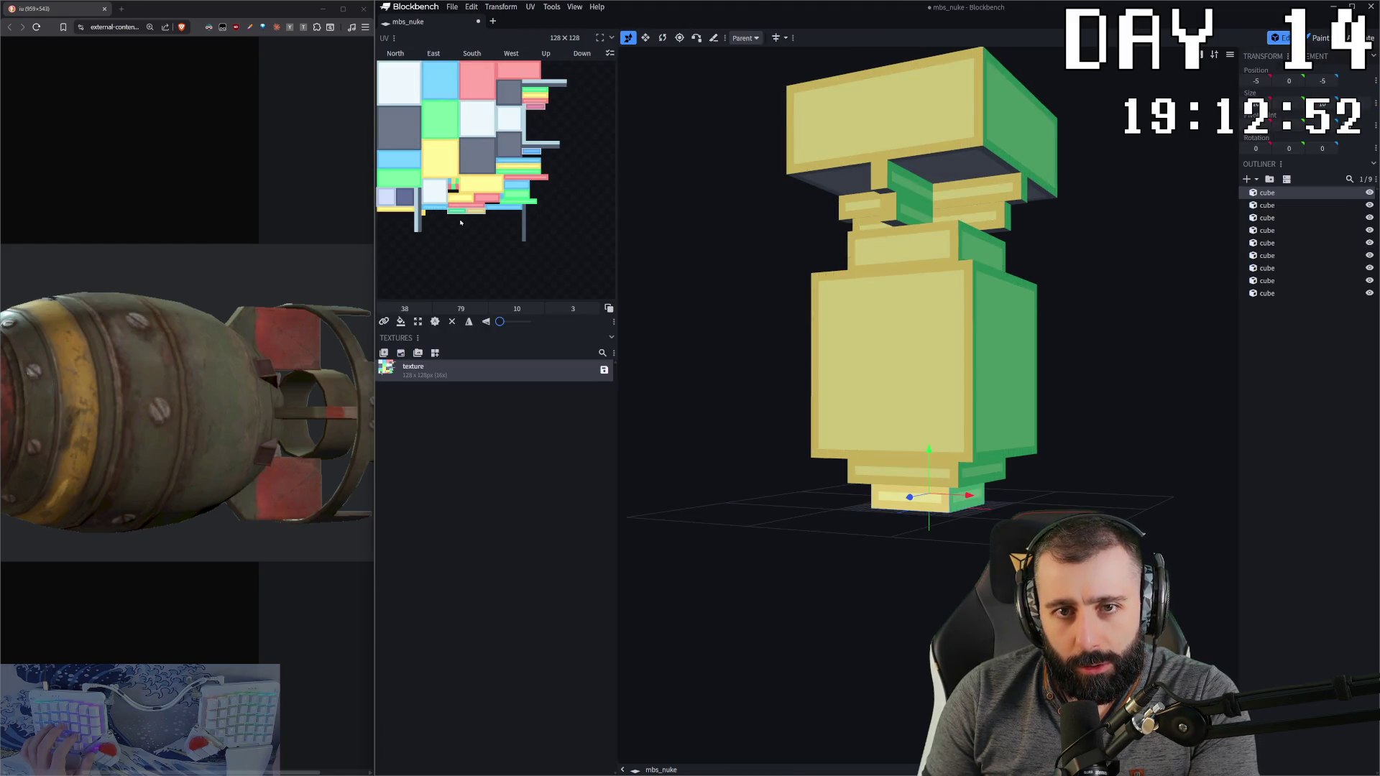
pyautogui.scroll(1, 453, 241)
pyautogui.scroll(2, 453, 241)
pyautogui.click(474, 151)
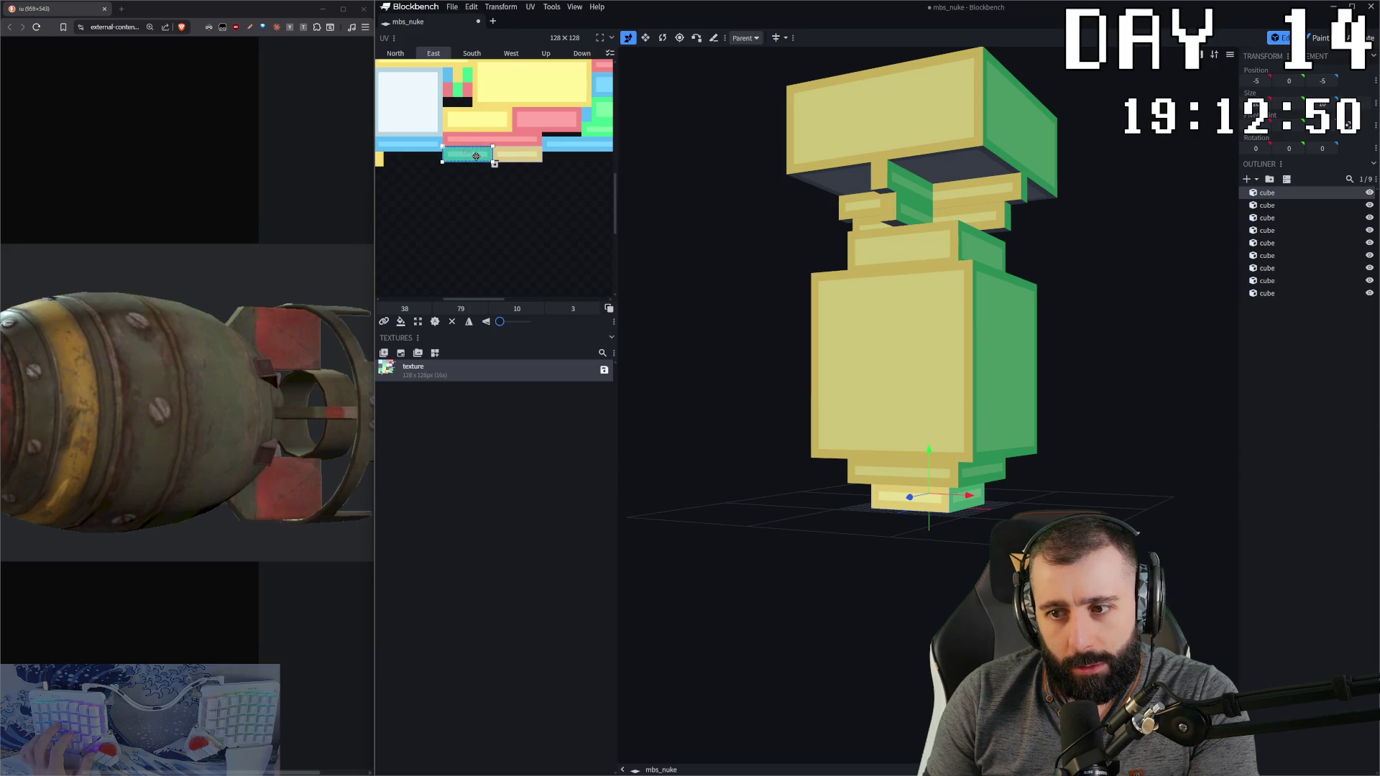
pyautogui.moveTo(474, 151); pyautogui.dragTo(473, 186)
# Step: Inspect the bottom cube's South and North face UVs, then clear the UV selection
pyautogui.click(937, 511)
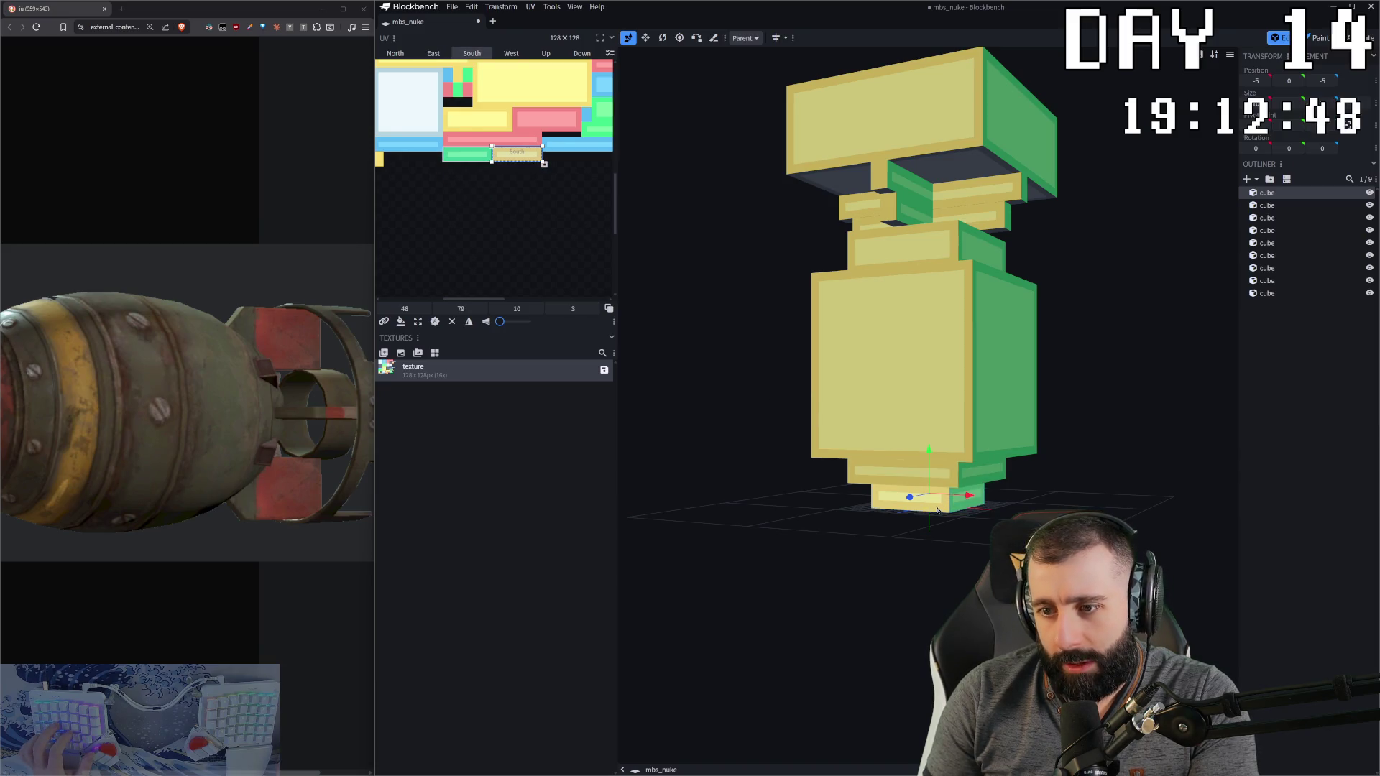
pyautogui.moveTo(909, 496)
pyautogui.mouseDown()
pyautogui.moveTo(718, 496)
pyautogui.moveTo(935, 496)
pyautogui.mouseUp()
pyautogui.click(935, 498)
pyautogui.moveTo(1023, 493); pyautogui.dragTo(871, 490)
pyautogui.scroll(3, 509, 210)
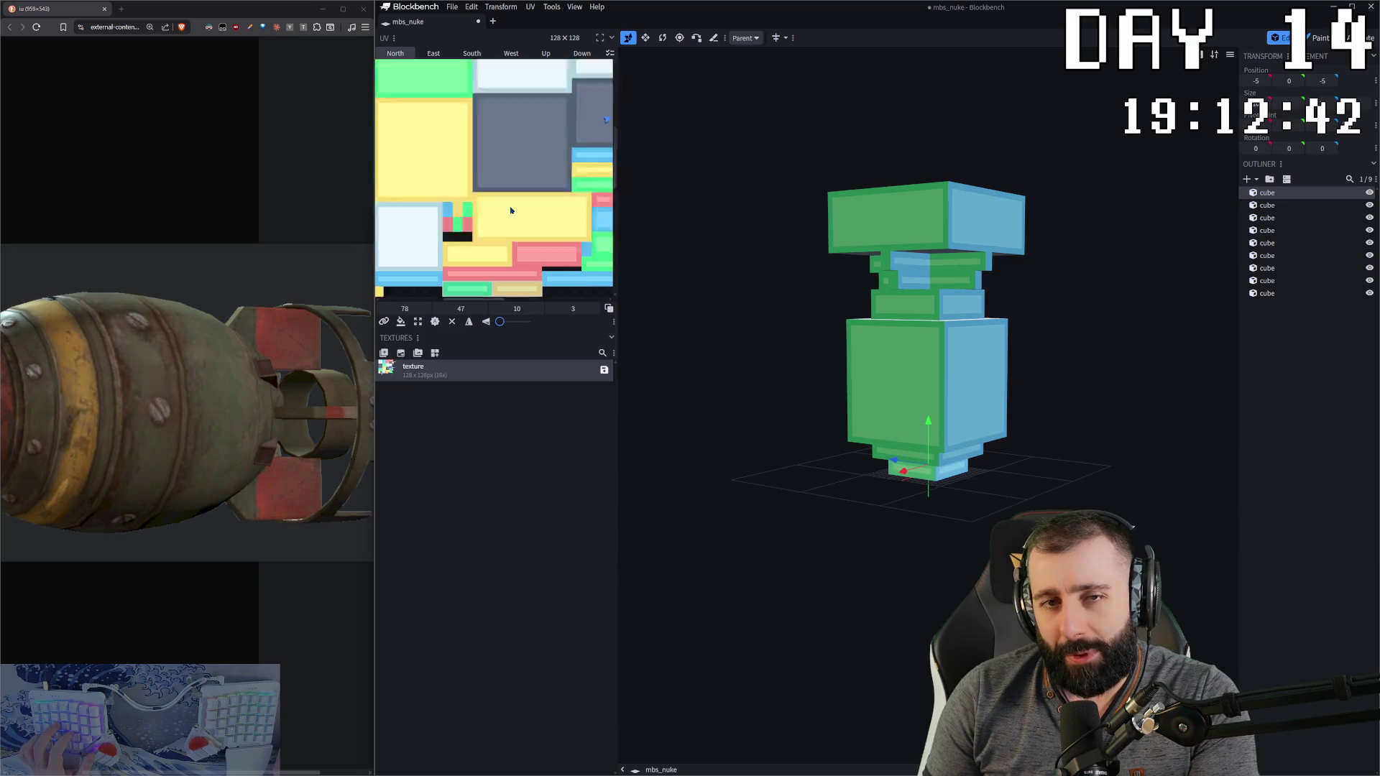
pyautogui.scroll(-3, 482, 223)
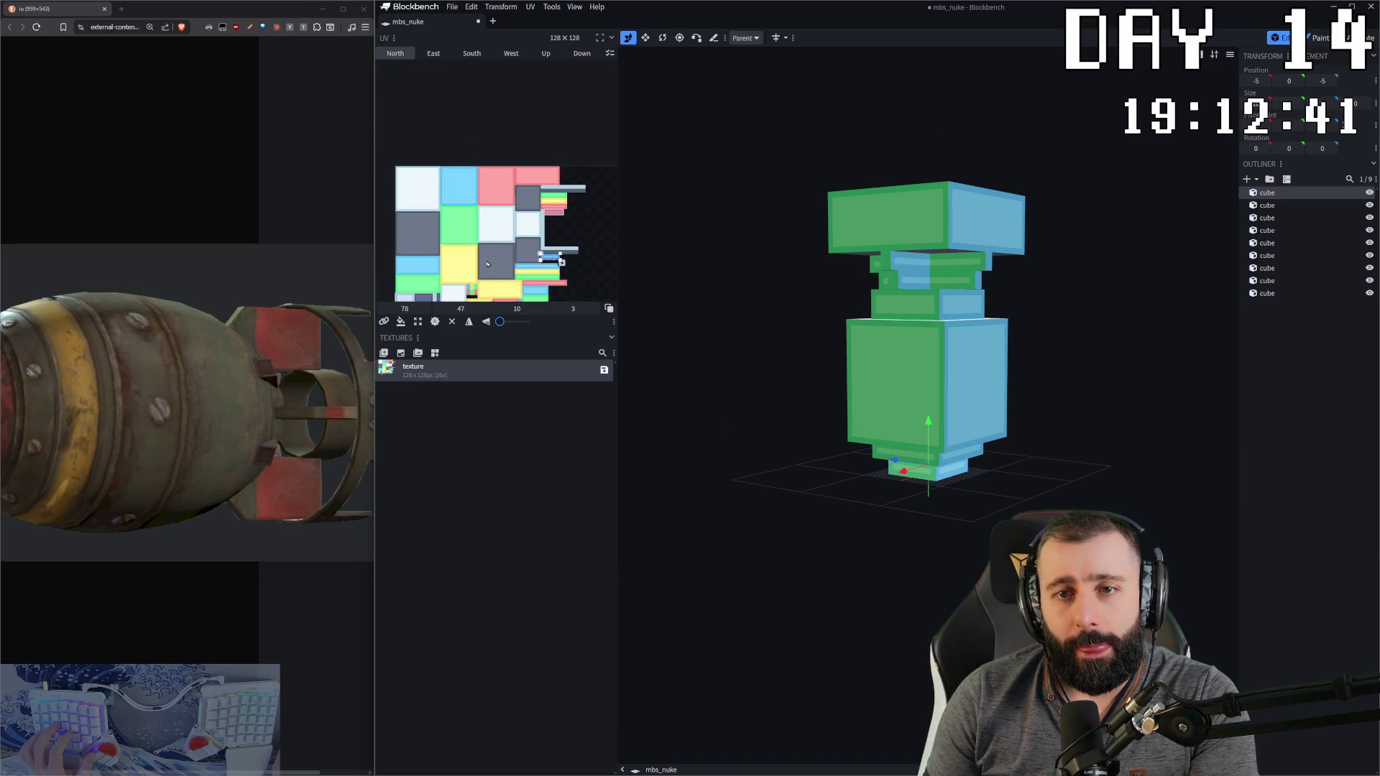
pyautogui.click(586, 260)
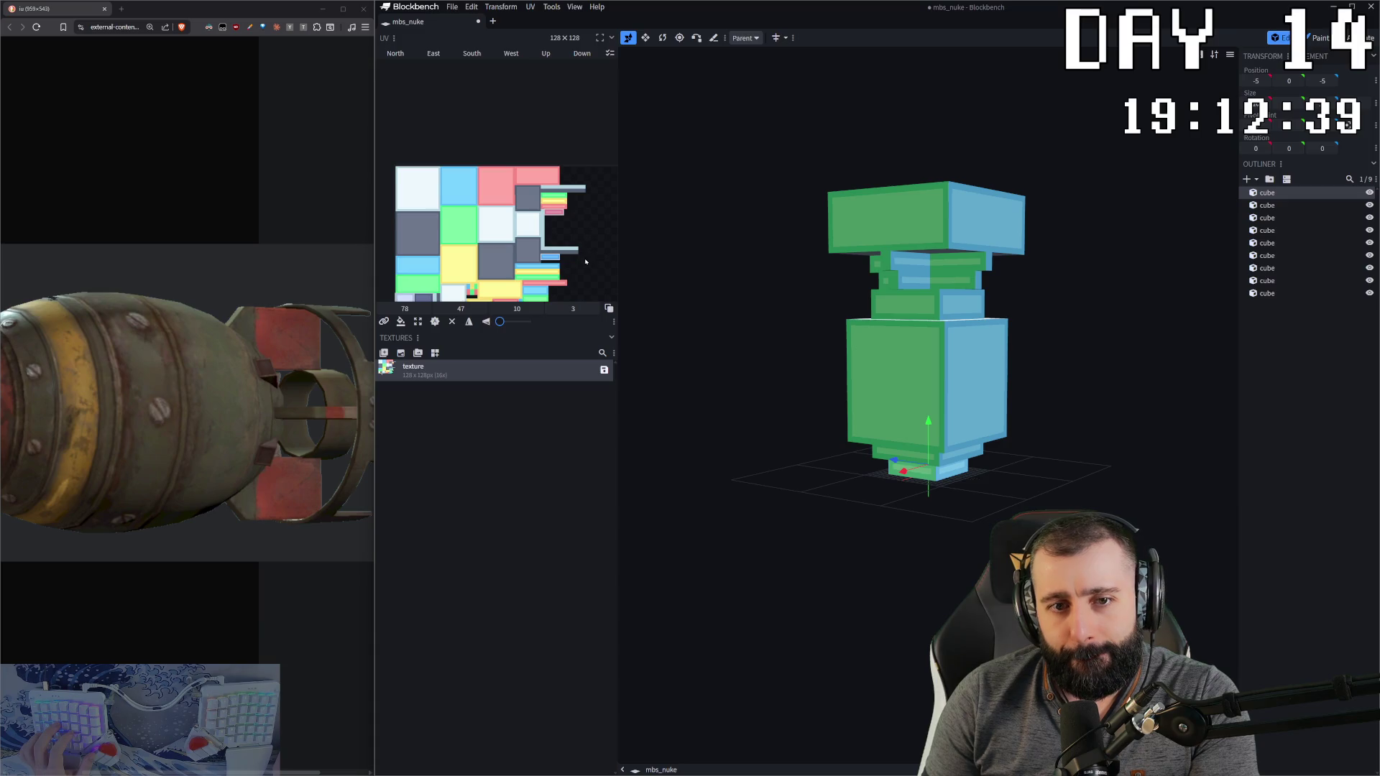
pyautogui.scroll(-2, 587, 262)
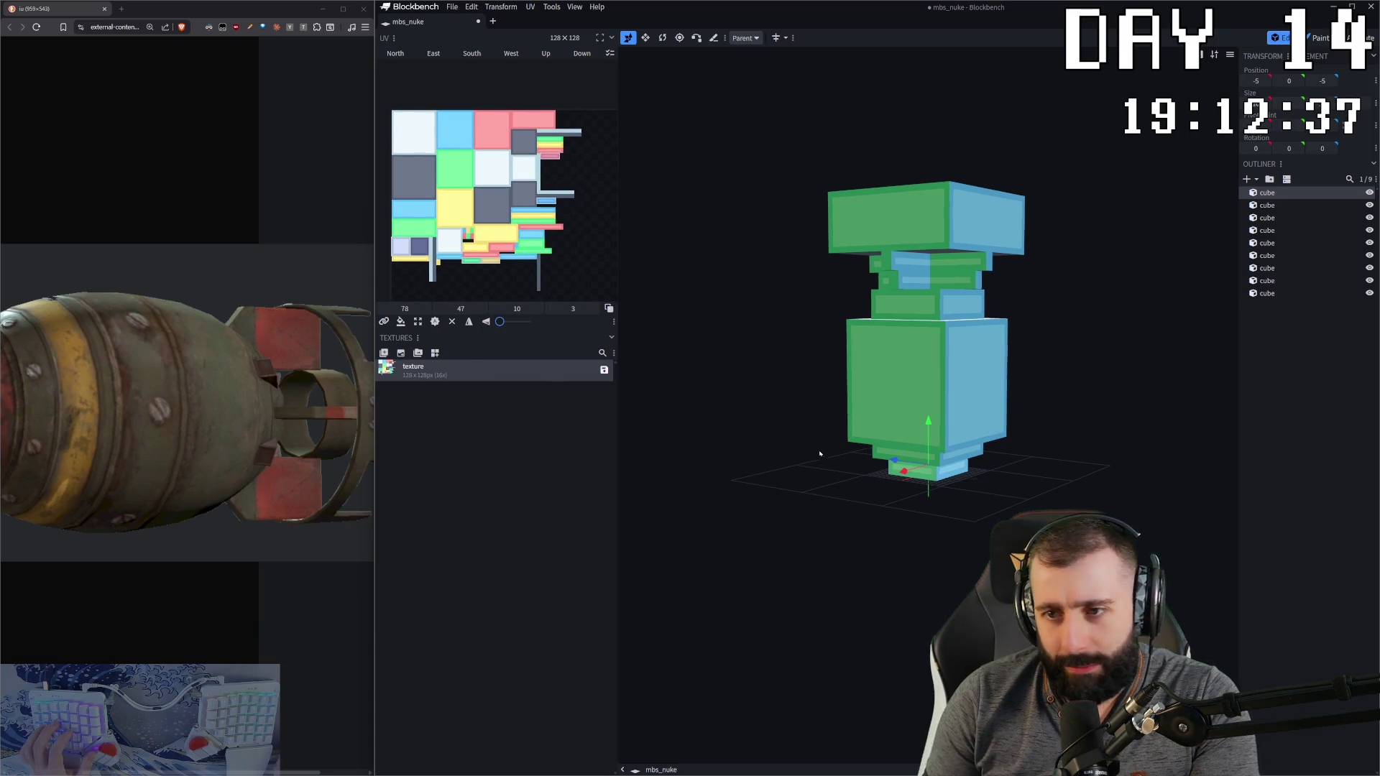
# Step: Select all nine cubes and view the UV Mode submenu showing Per-face and Box UV
pyautogui.hotkey('ctrl', 'a')
pyautogui.rightClick(917, 402)
pyautogui.moveTo(984, 495)
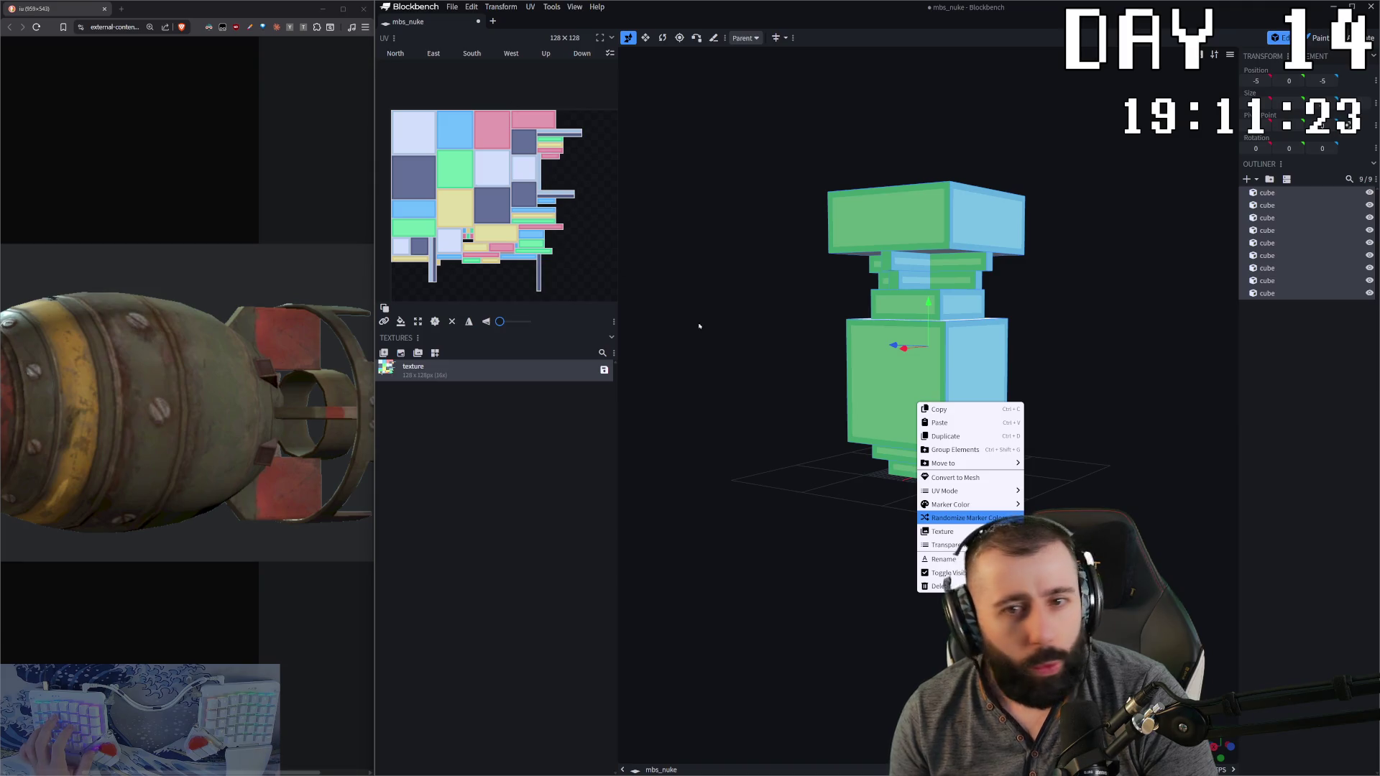
# Step: Apply Auto UV to all nine cubes so every face maps at its real size
pyautogui.click(867, 367)
pyautogui.hotkey('ctrl', 'a')
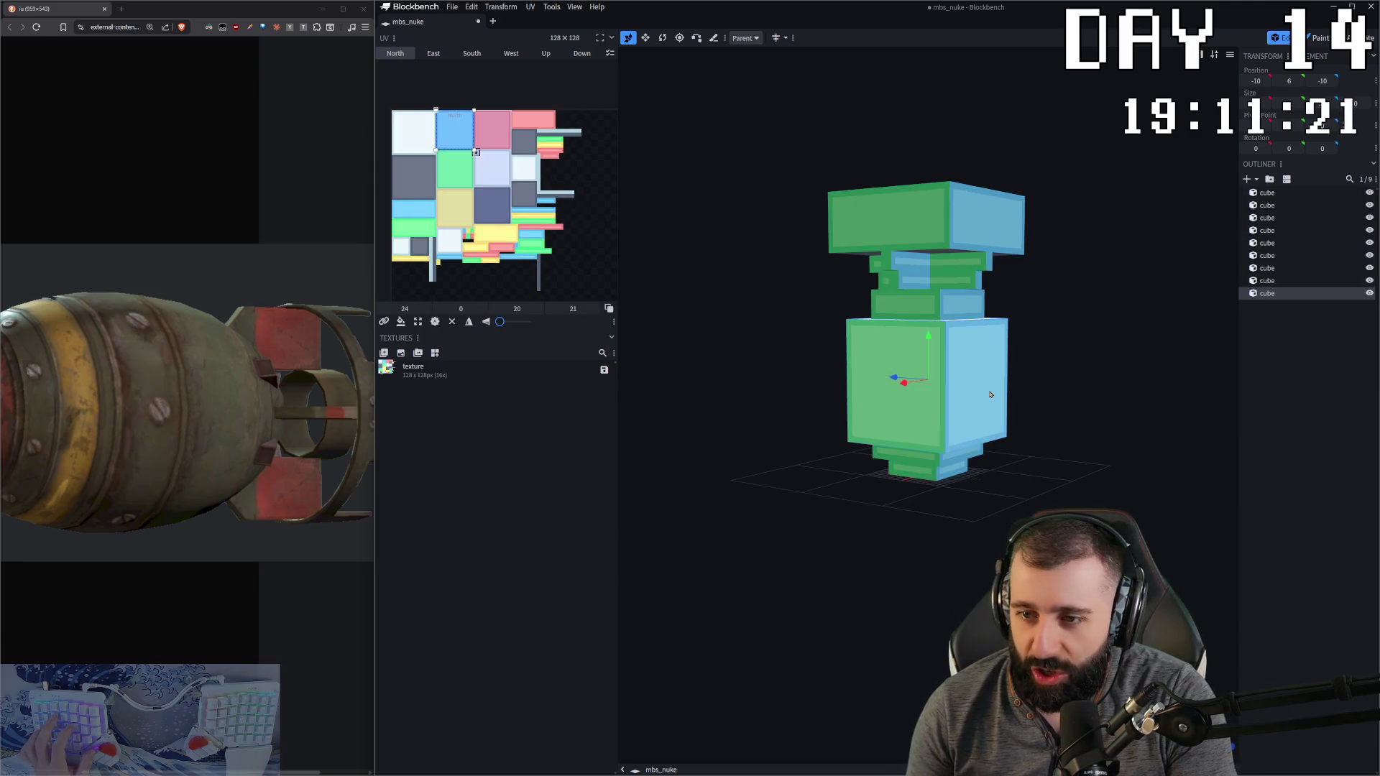
pyautogui.rightClick(527, 255)
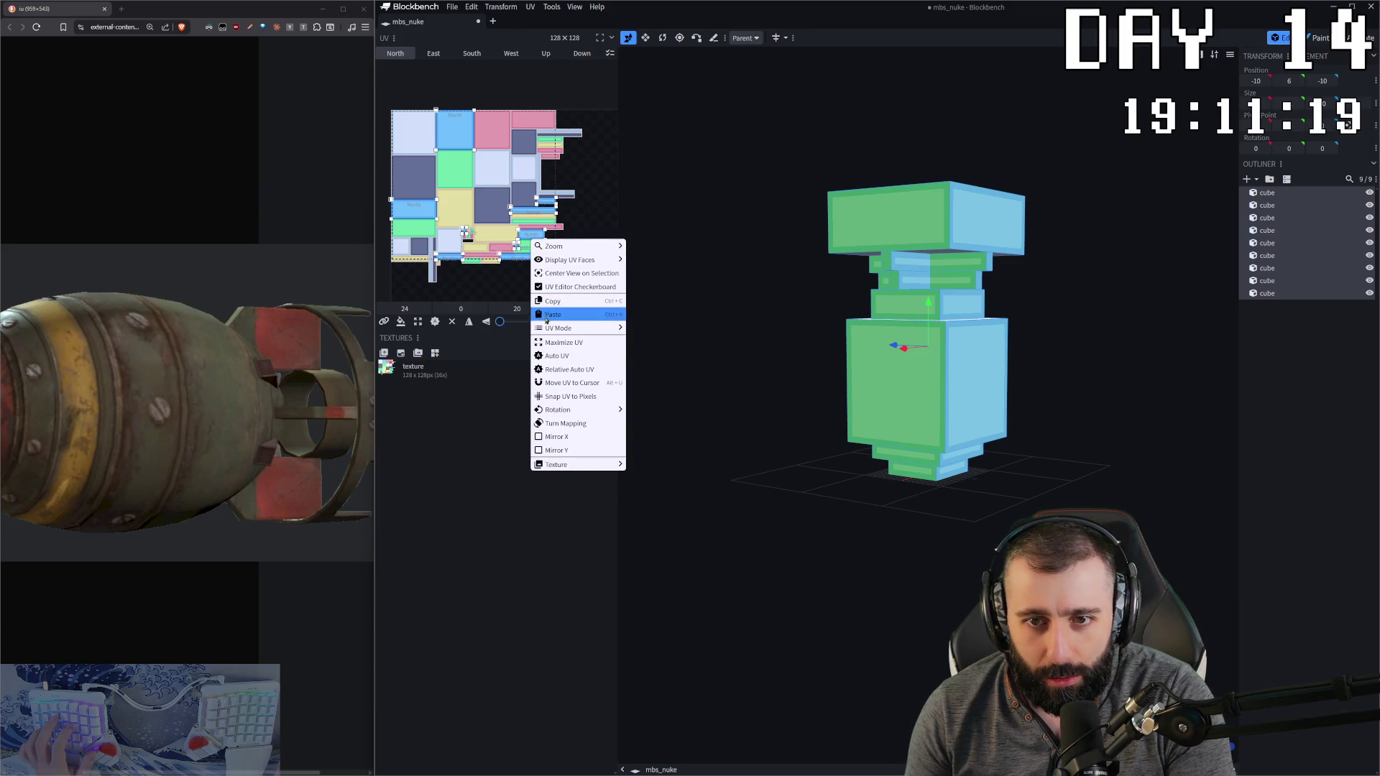
pyautogui.moveTo(589, 328)
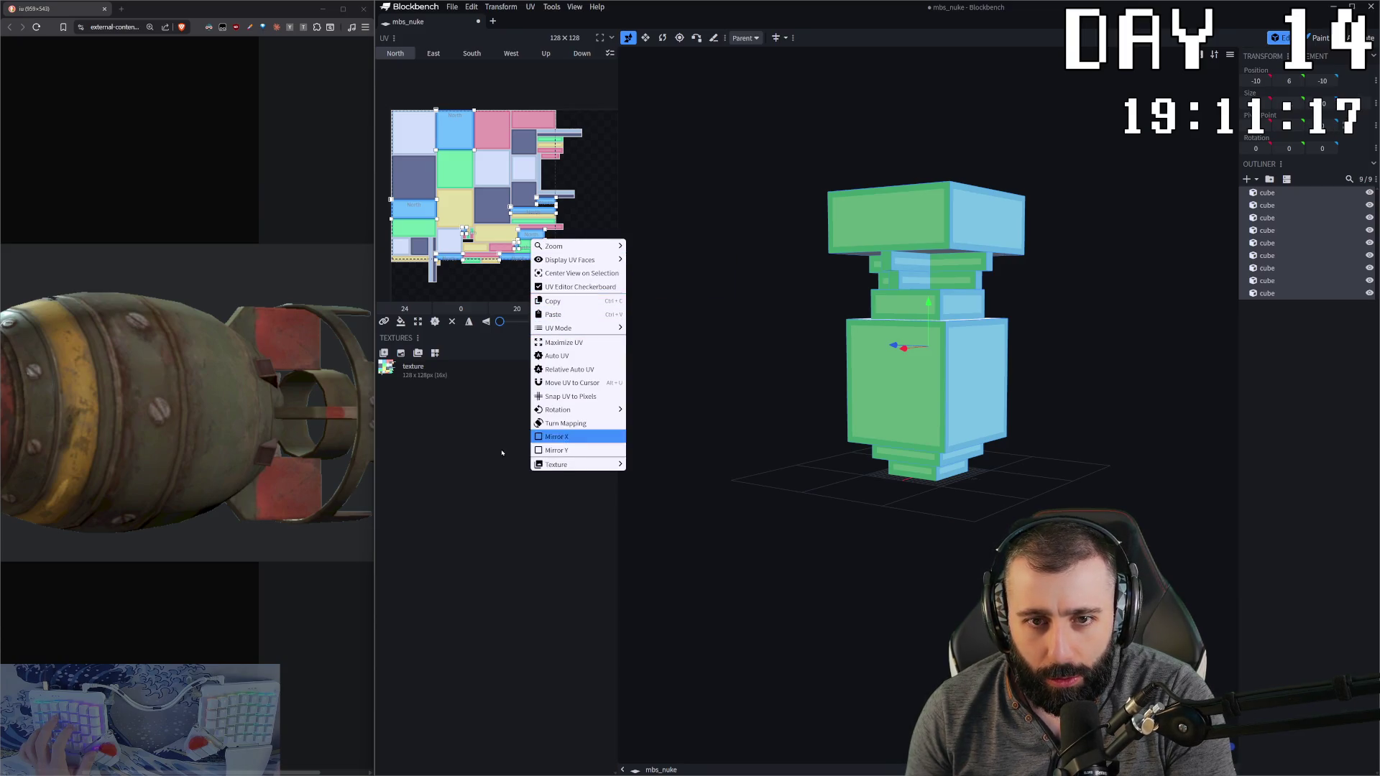
pyautogui.click(558, 436)
pyautogui.click(436, 323)
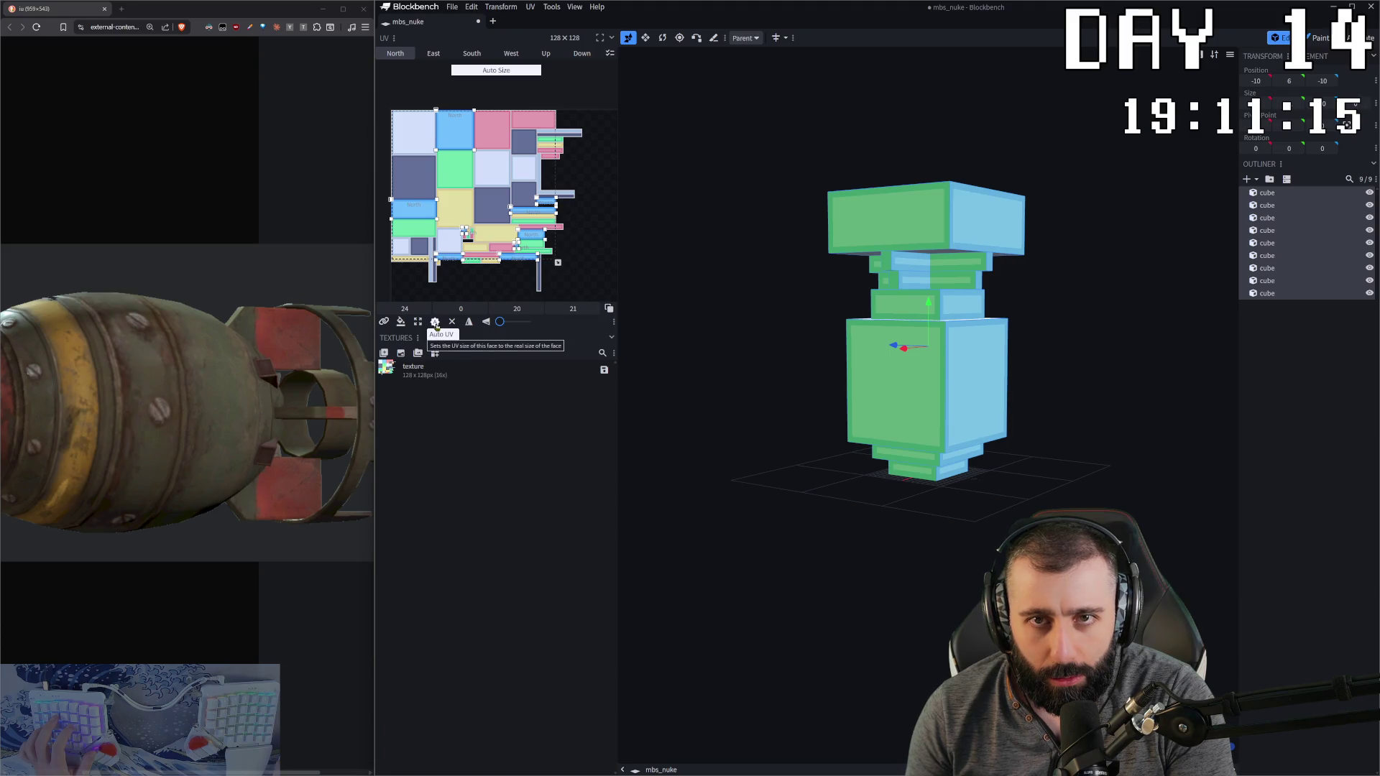
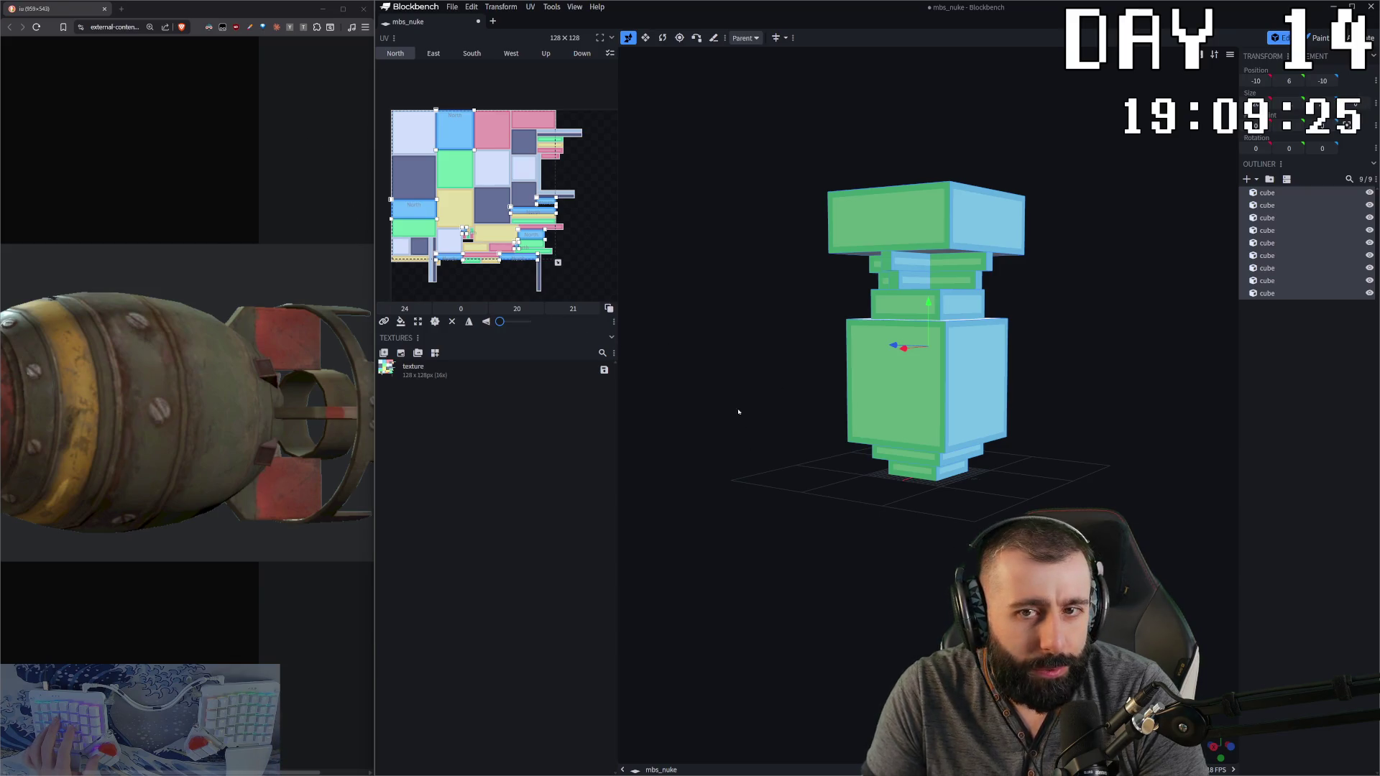
# Step: Give the large green cube's South face the same green UV area as its Up face
pyautogui.hotkey('ctrl', 'a')
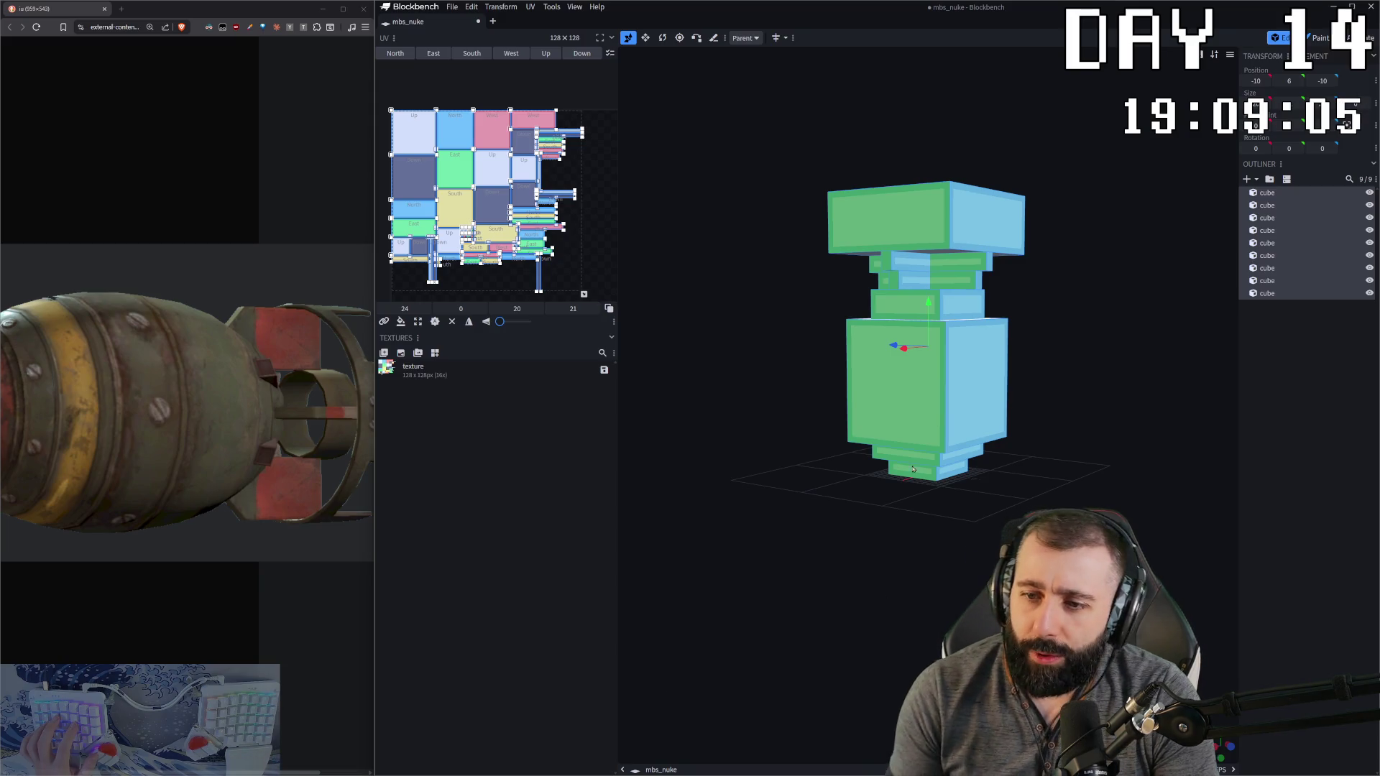
pyautogui.click(851, 401)
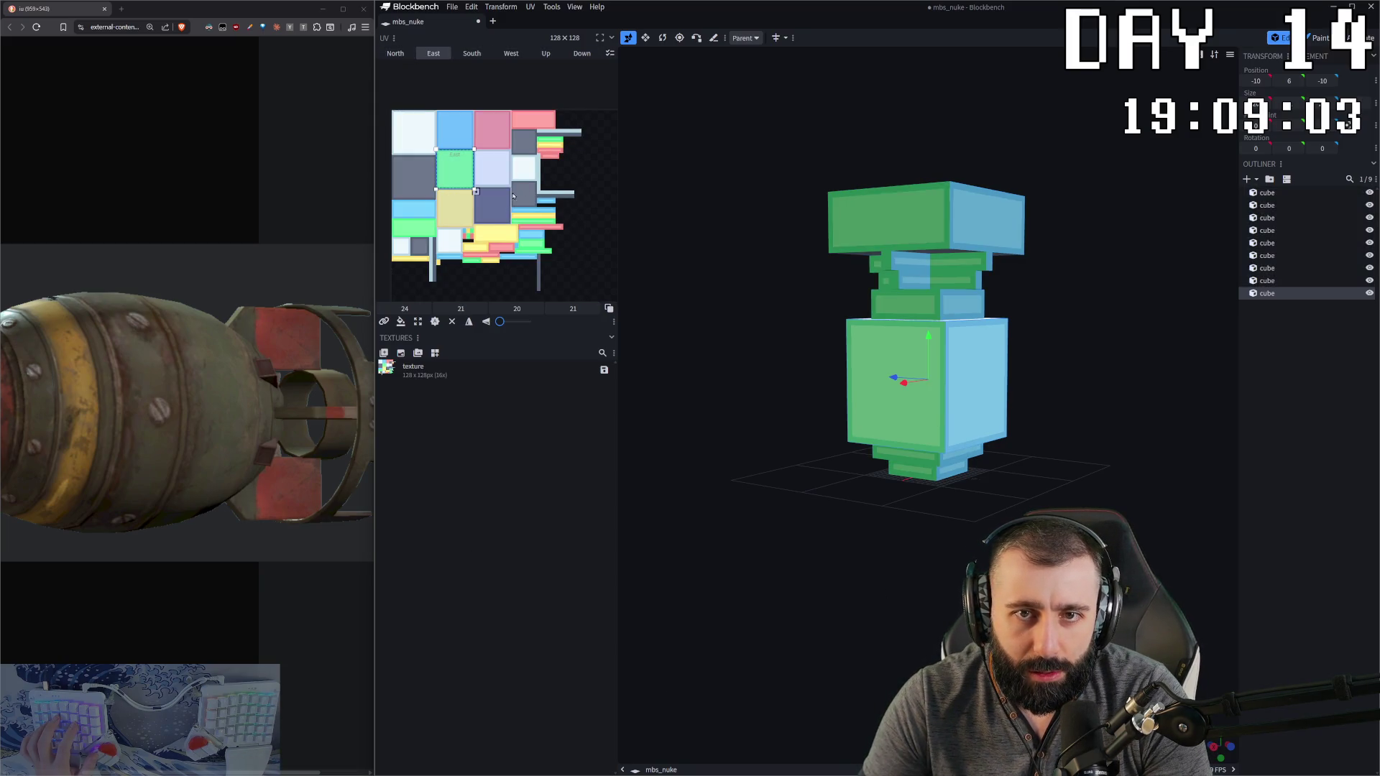
pyautogui.moveTo(568, 284); pyautogui.dragTo(392, 103)
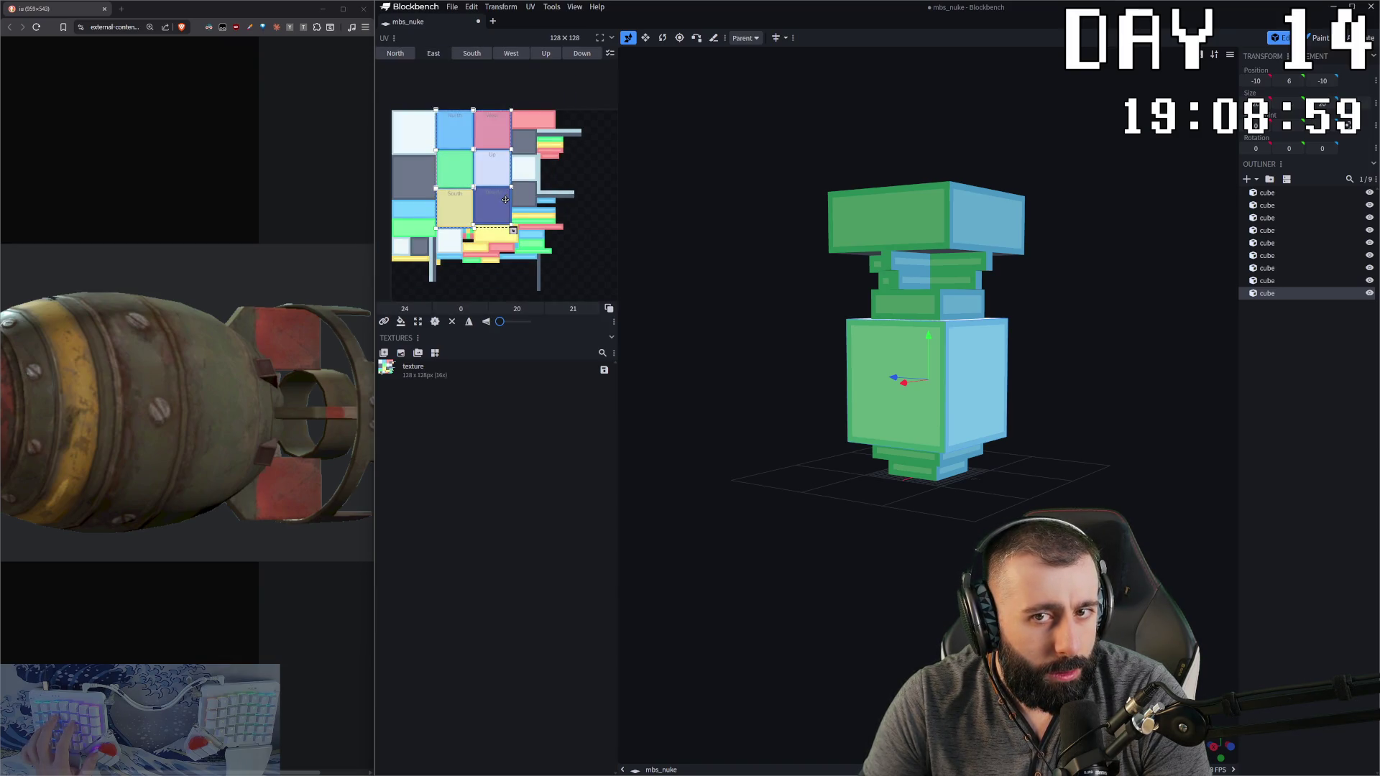
pyautogui.click(493, 167)
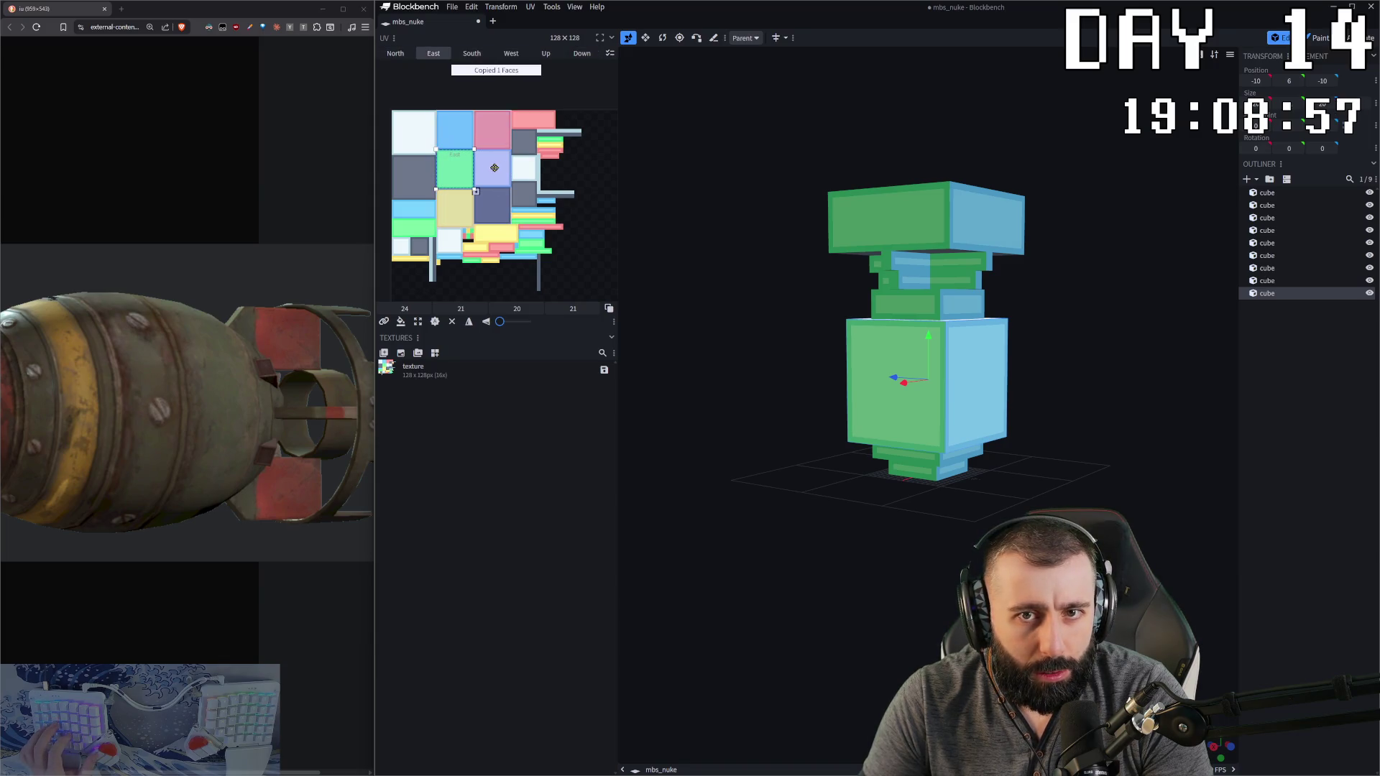
pyautogui.hotkey('ctrl', 'v')
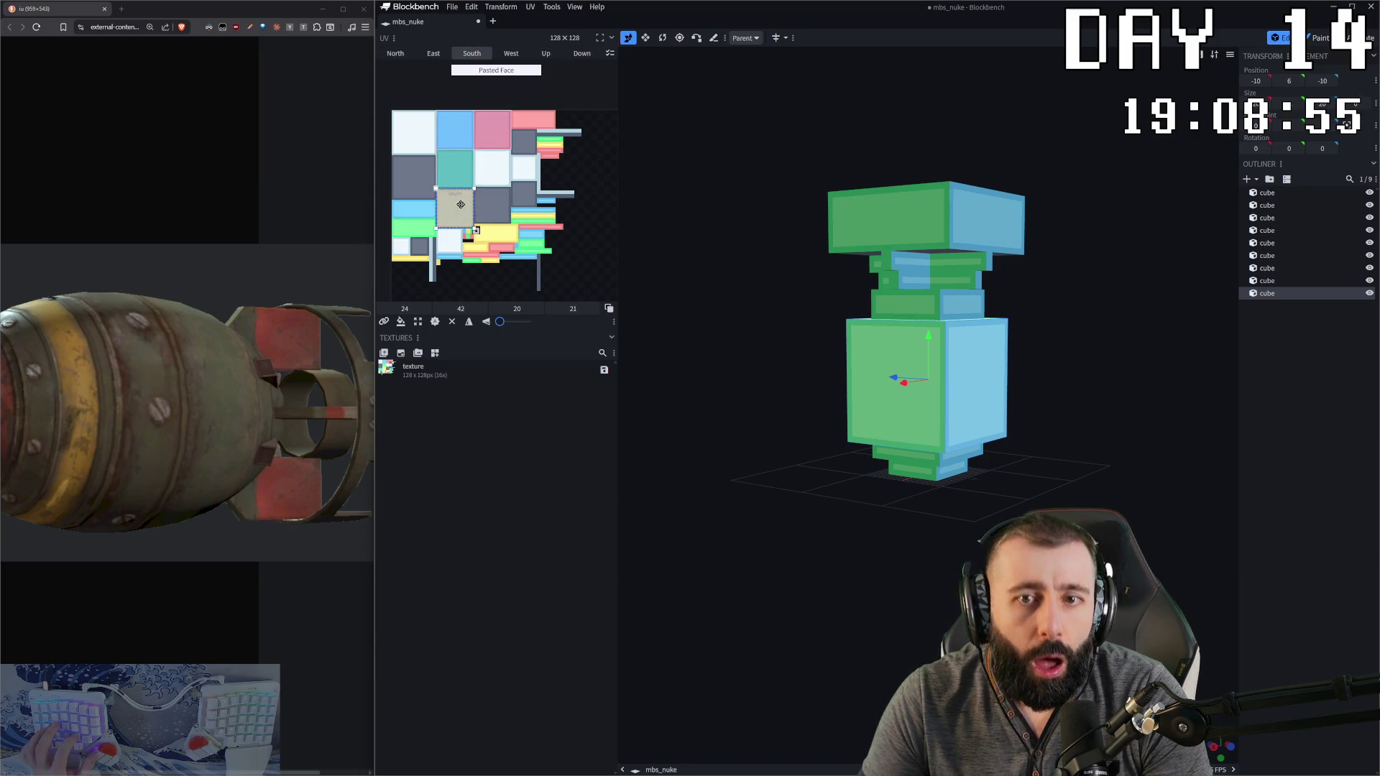
pyautogui.click(395, 53)
pyautogui.moveTo(676, 503); pyautogui.dragTo(712, 422)
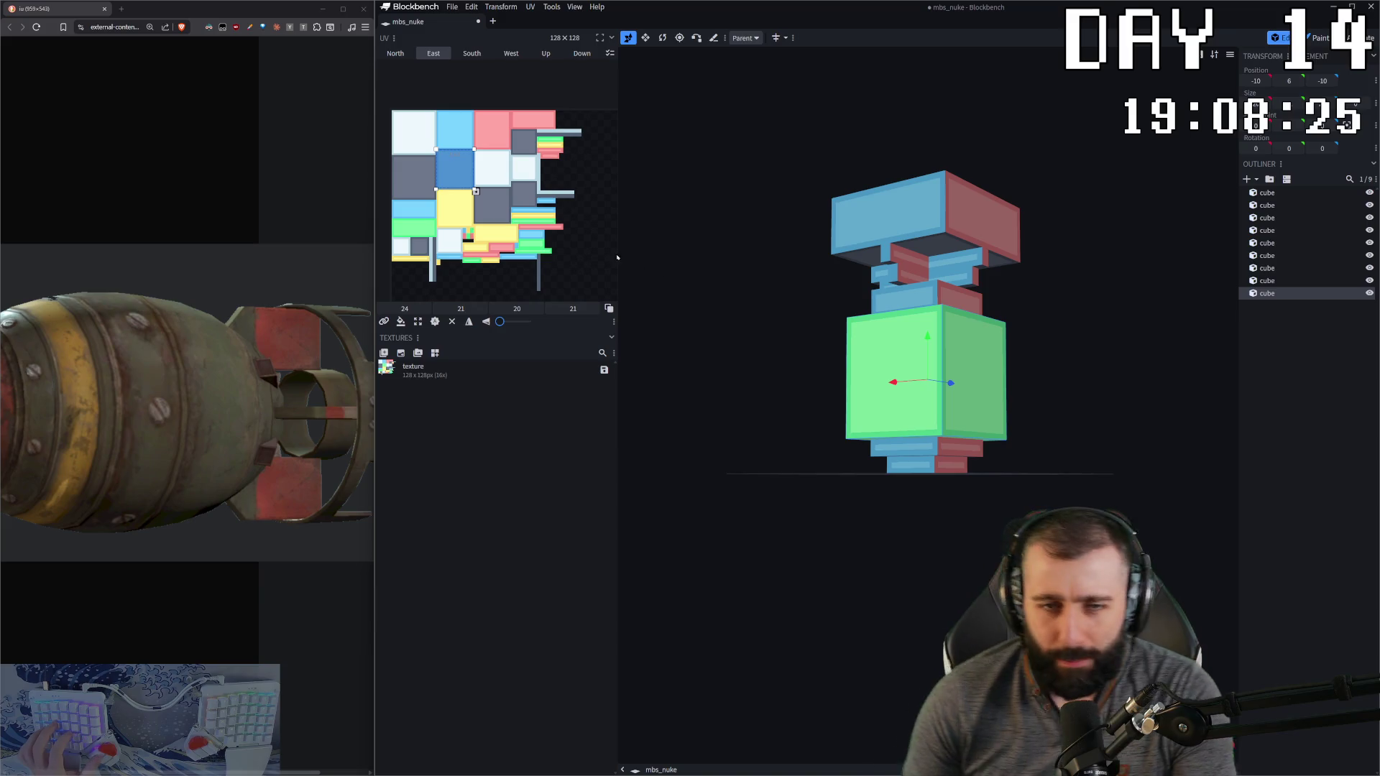
# Step: On the bottom cube, paste its West face UV onto the Down face
pyautogui.click(1031, 392)
pyautogui.click(909, 466)
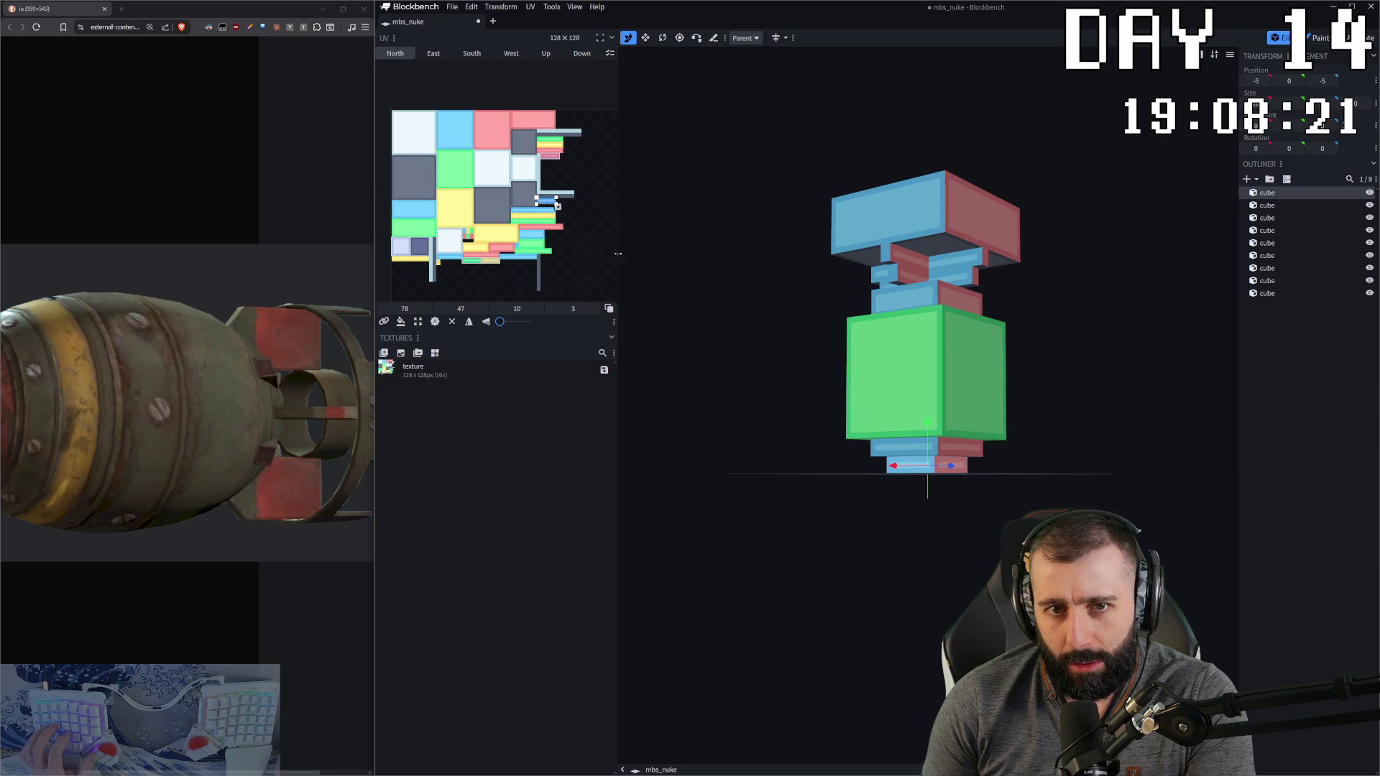
pyautogui.hotkey('ctrl', 'a')
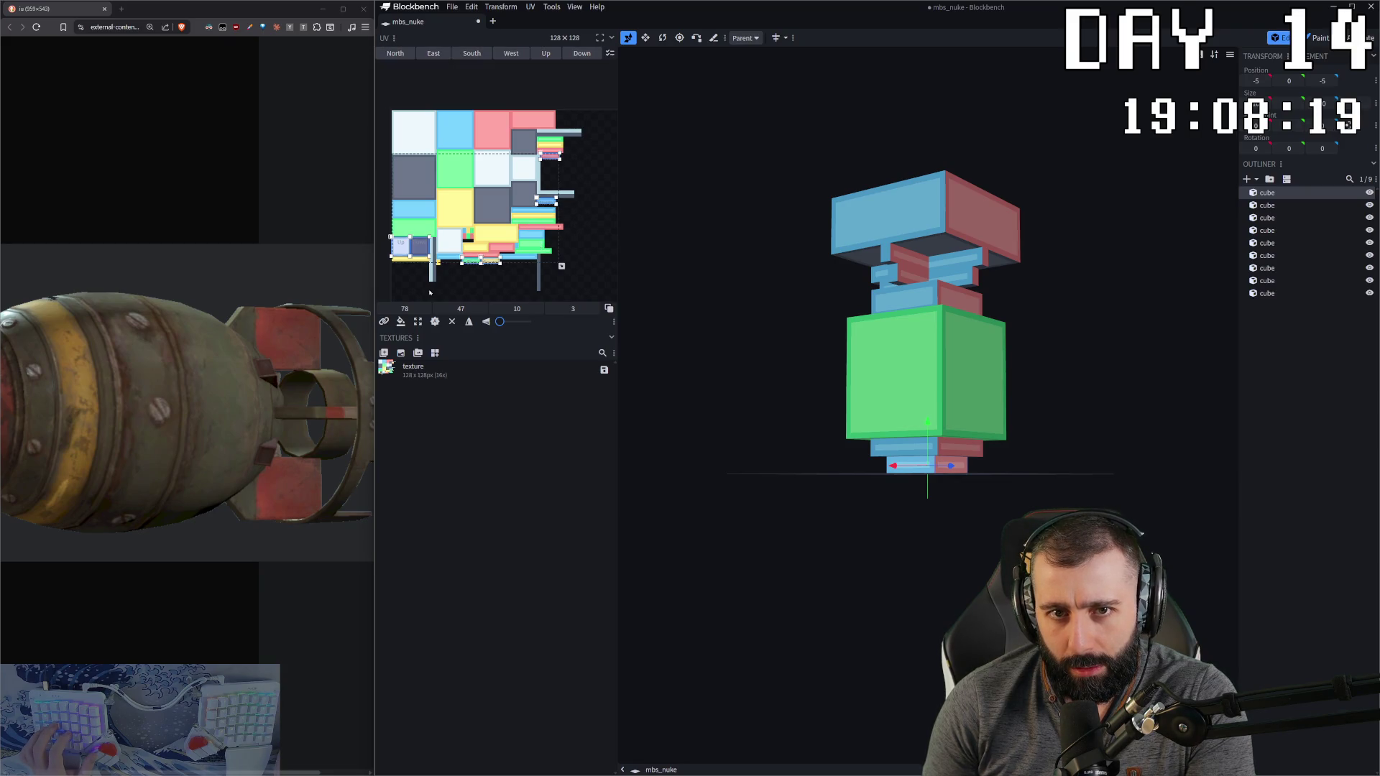
pyautogui.click(583, 234)
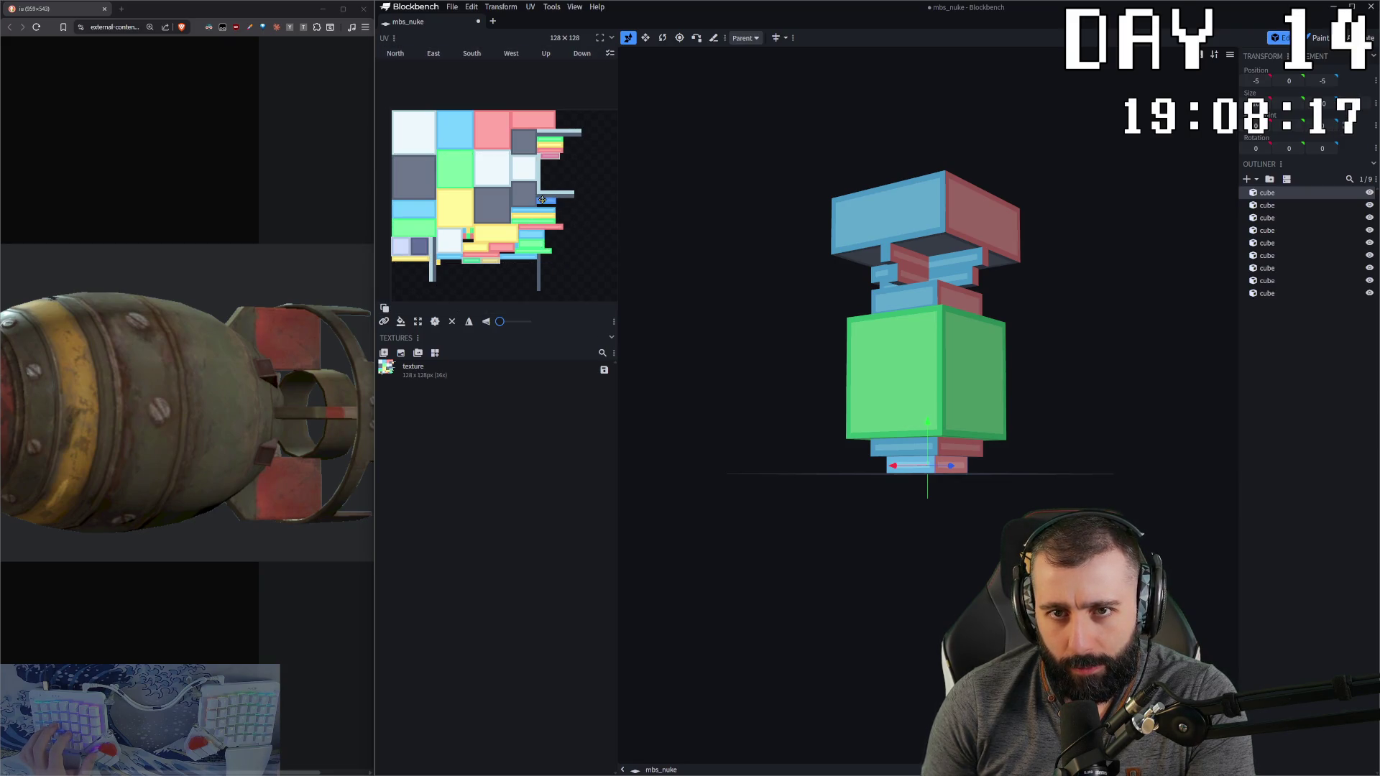
pyautogui.click(548, 155)
pyautogui.hotkey('ctrl', 'c')
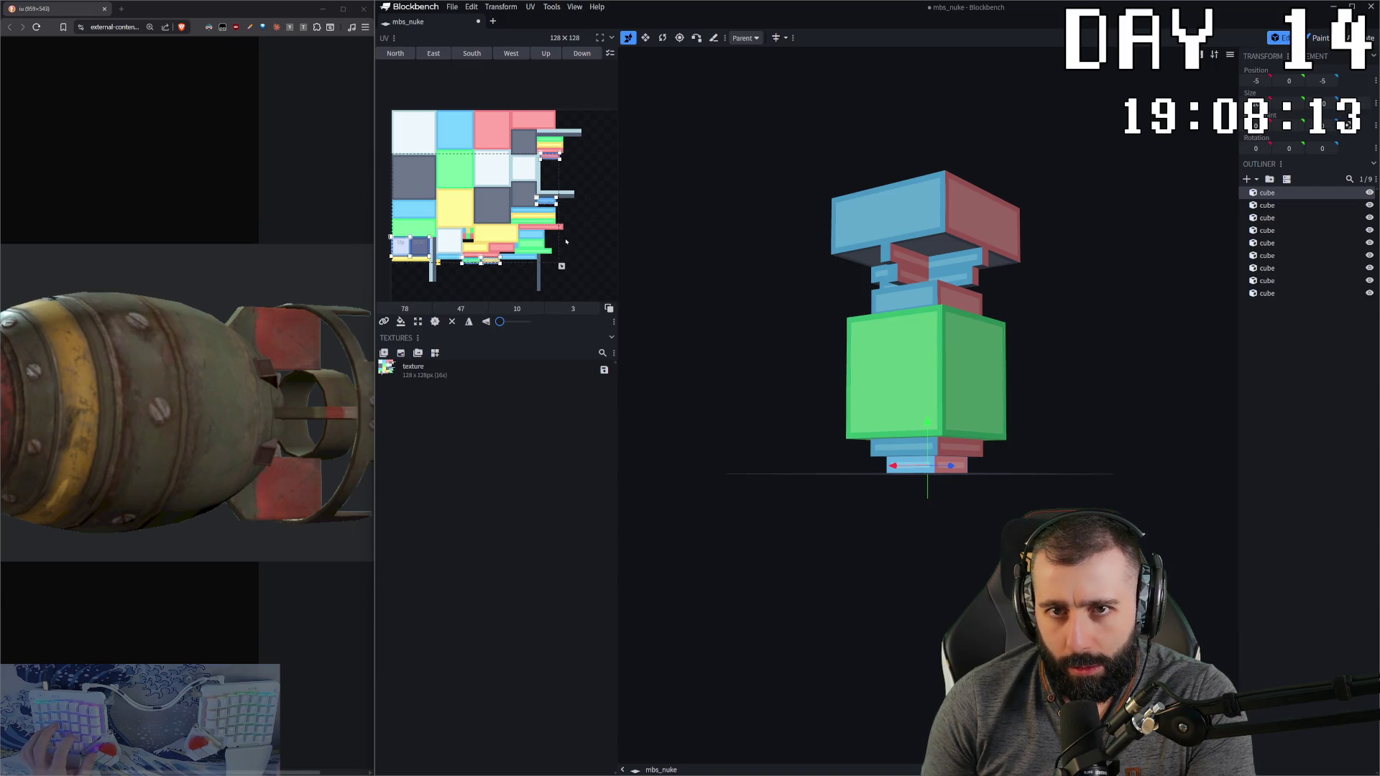
pyautogui.hotkey('ctrl', 'v')
pyautogui.moveTo(779, 308); pyautogui.dragTo(816, 287)
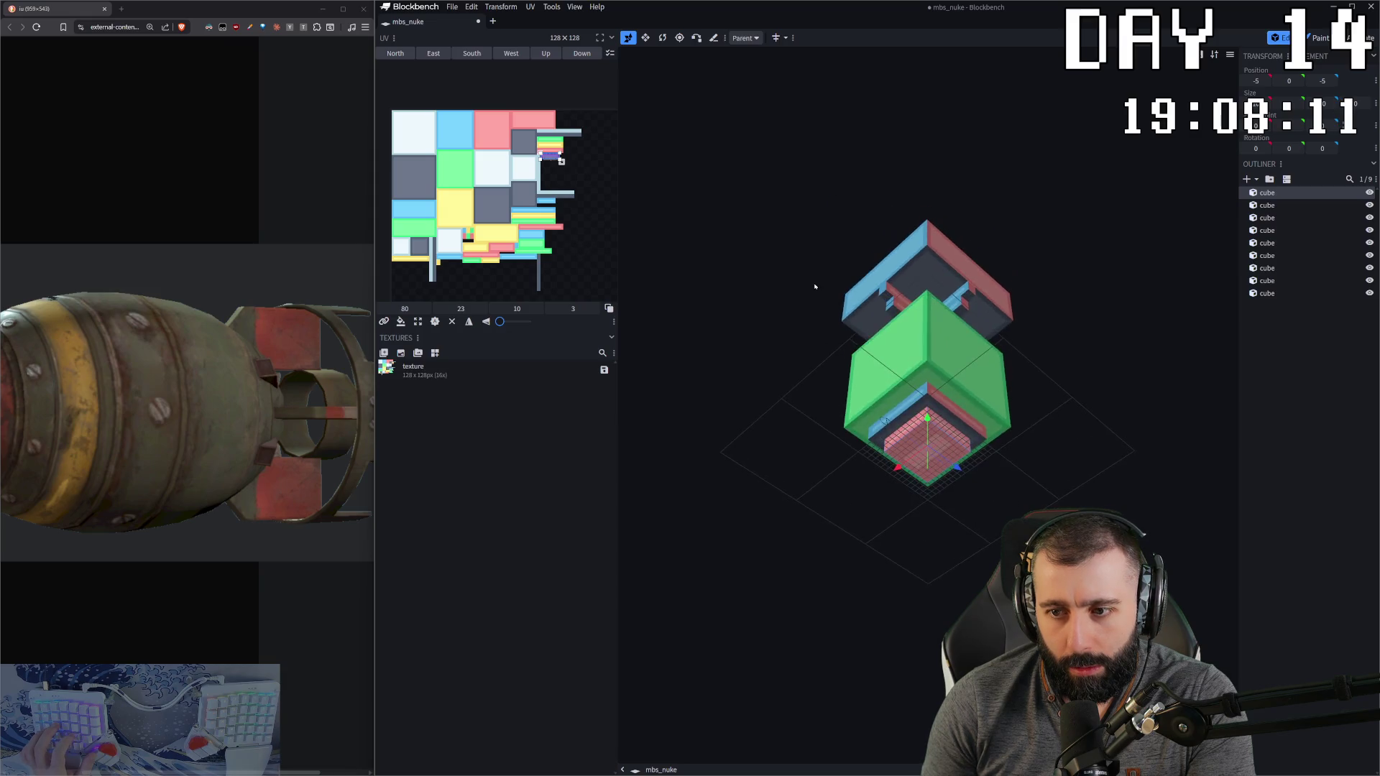
pyautogui.click(901, 445)
pyautogui.moveTo(901, 445); pyautogui.dragTo(633, 287)
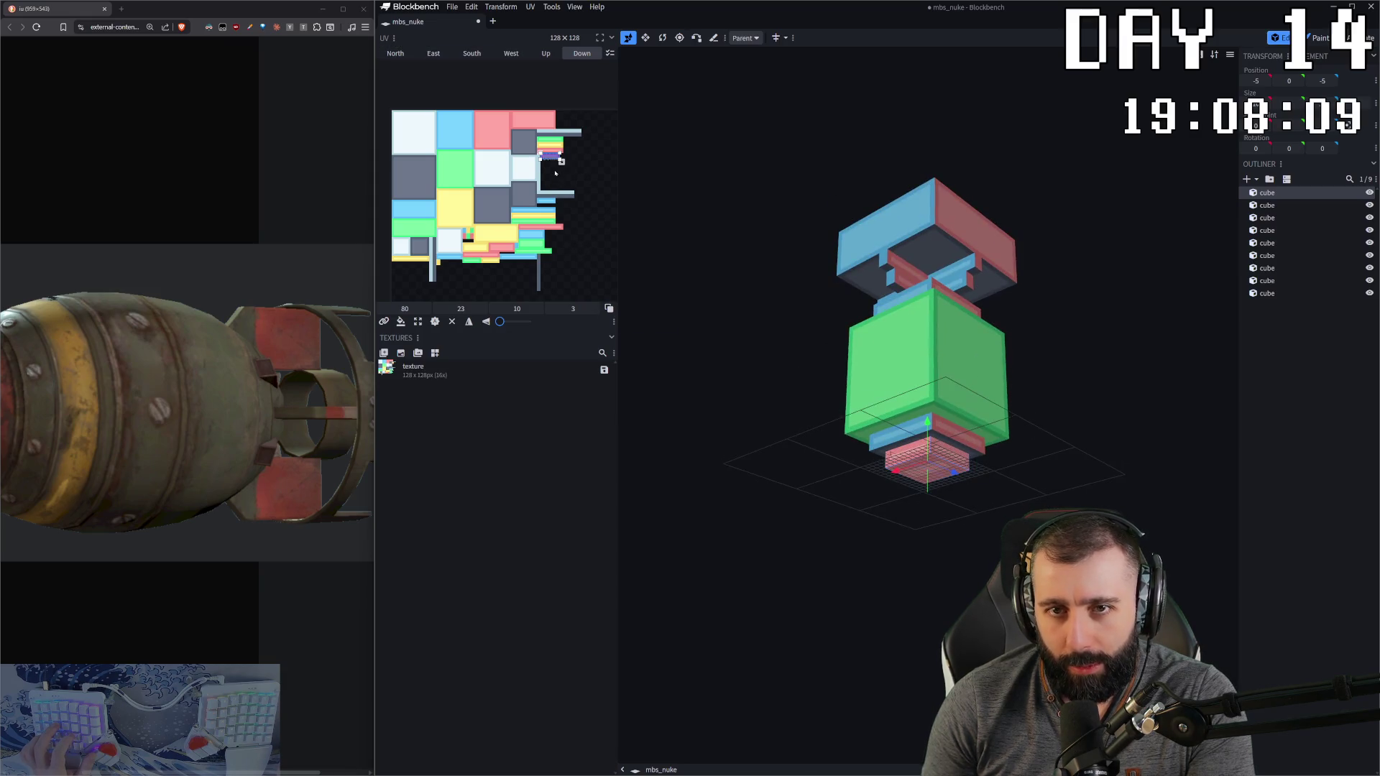
# Step: Recopy the bottom cube's West face UV and paste it onto the selected faces
pyautogui.click(569, 176)
pyautogui.click(557, 157)
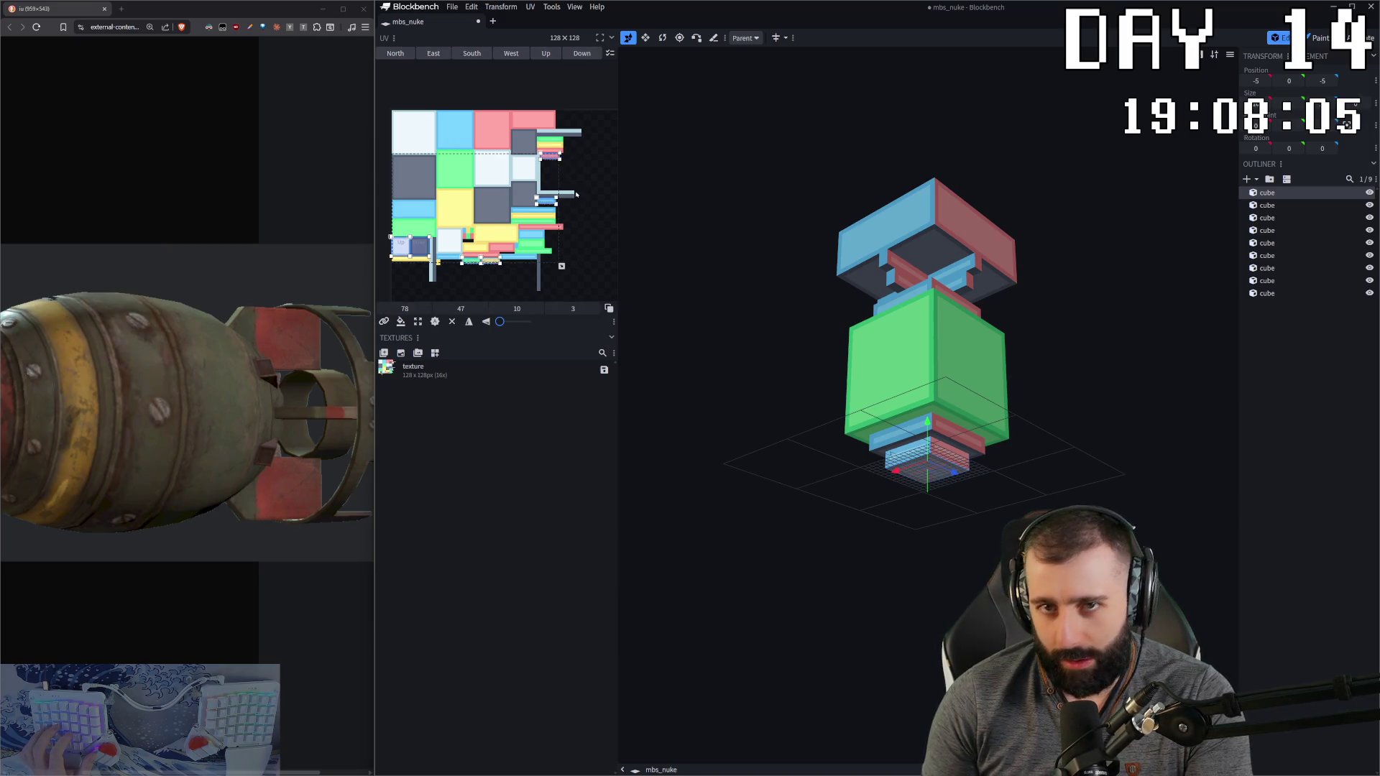
pyautogui.click(544, 153)
pyautogui.hotkey('ctrl', 'c')
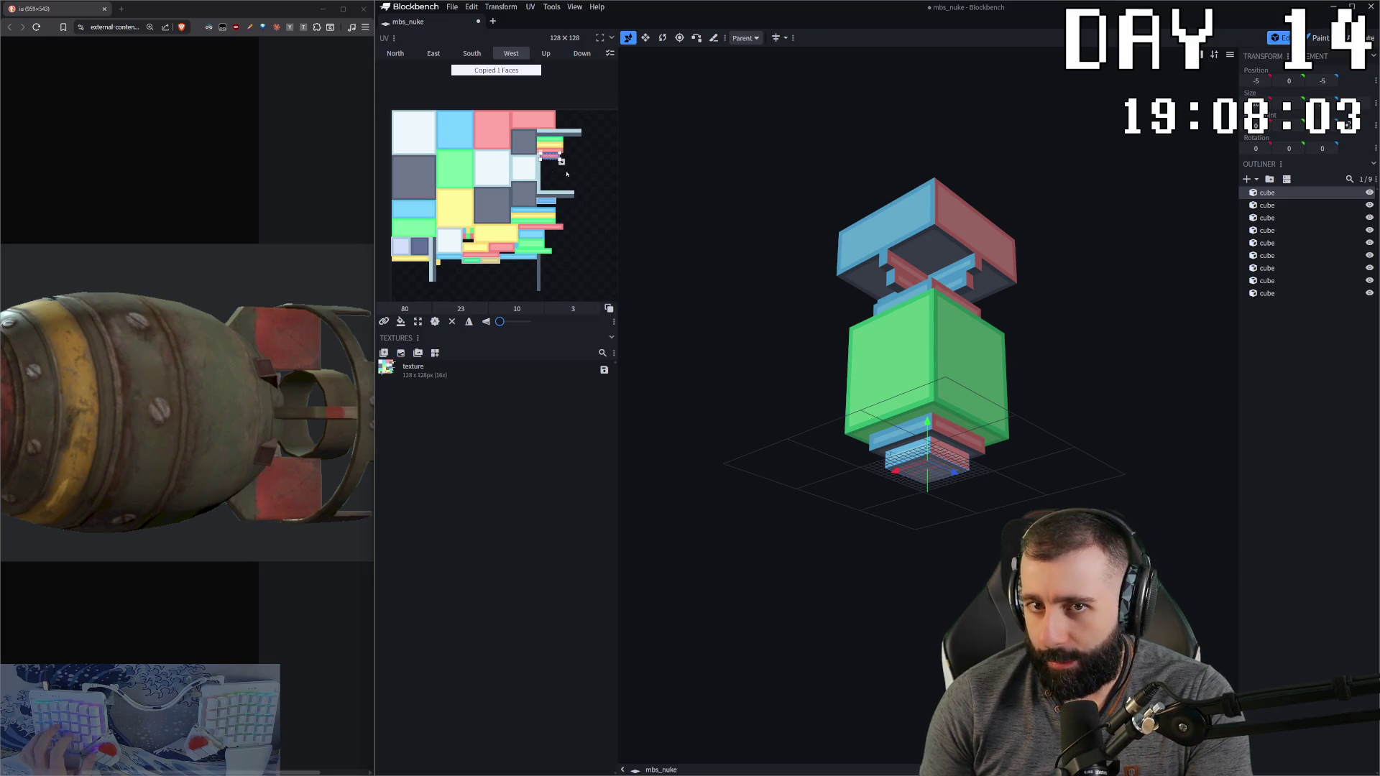
pyautogui.hotkey('ctrl', 'a')
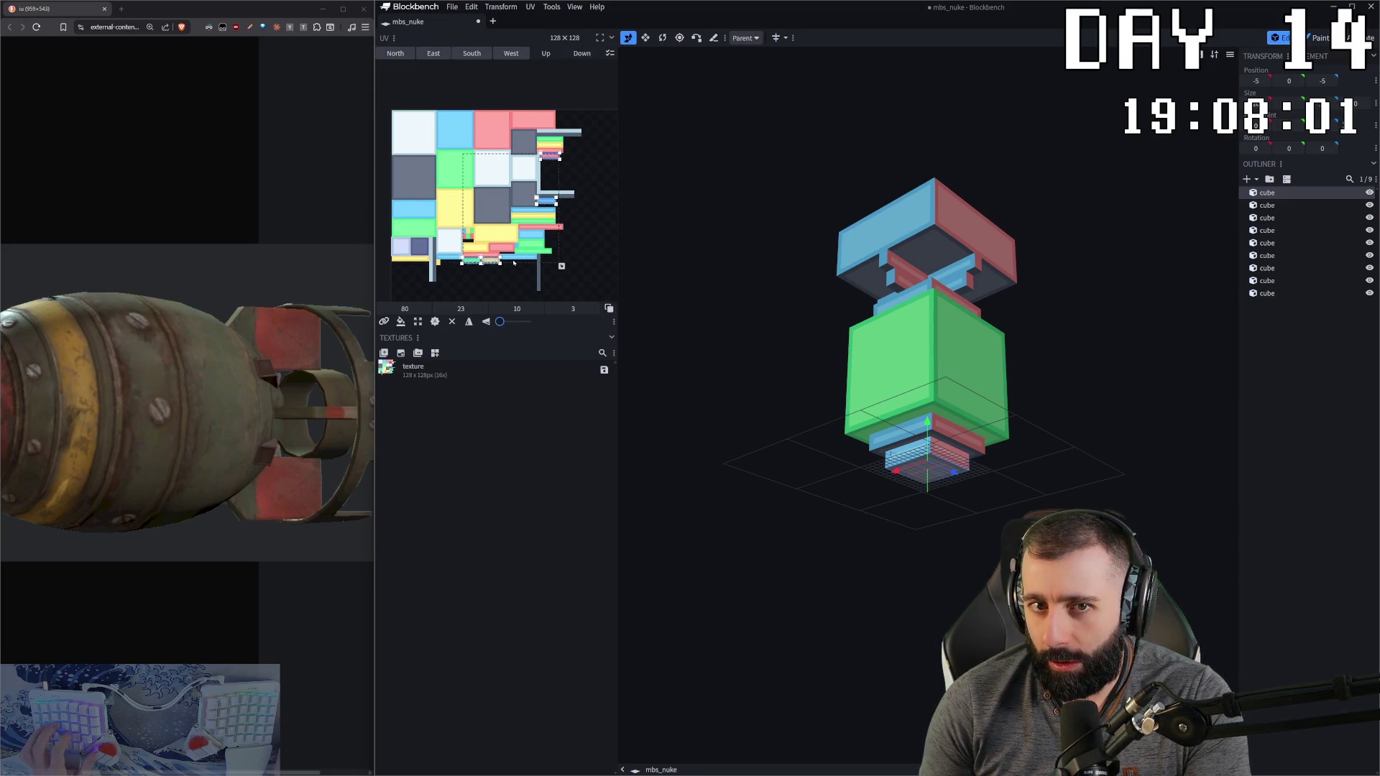
pyautogui.hotkey('ctrl', 'v')
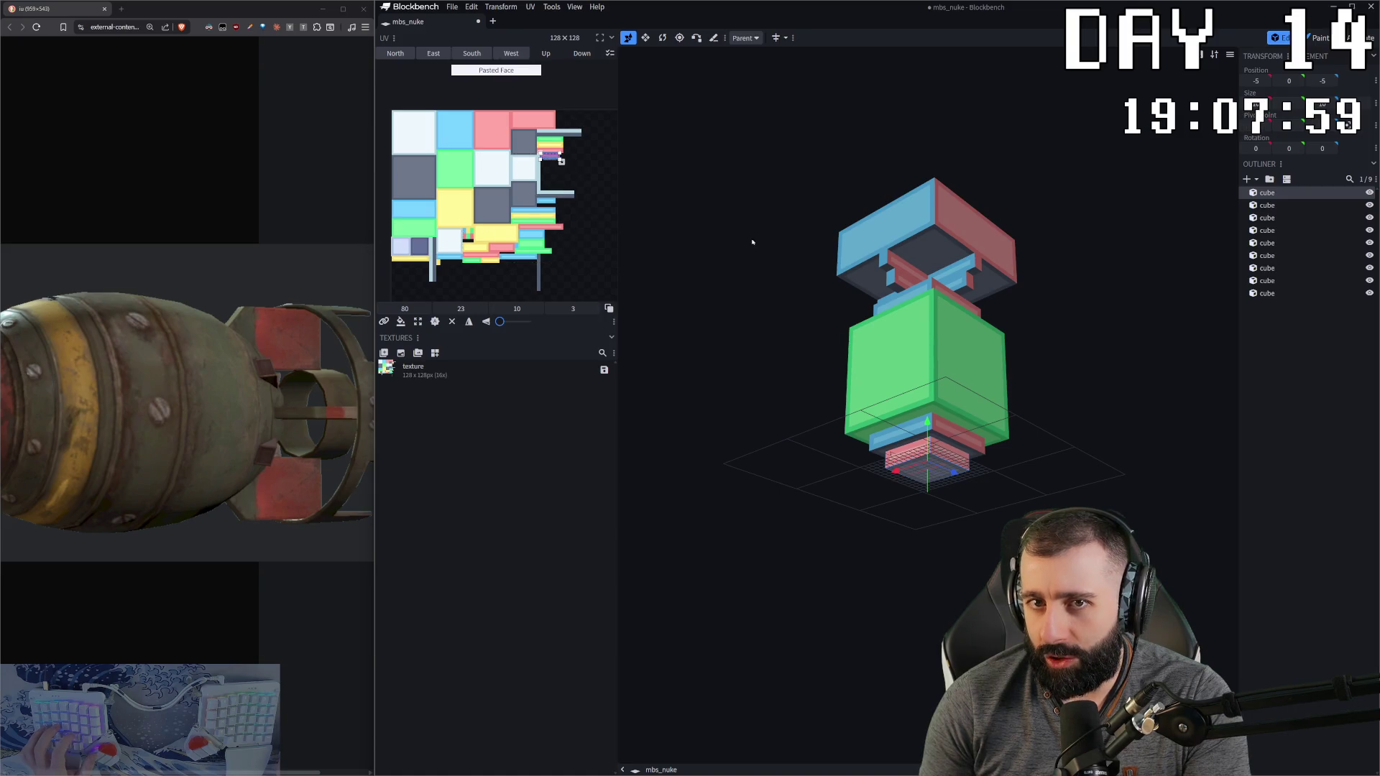
pyautogui.moveTo(868, 328); pyautogui.dragTo(893, 357)
# Step: On the second-lowest cube, paste the North face UV onto the West face
pyautogui.click(890, 382)
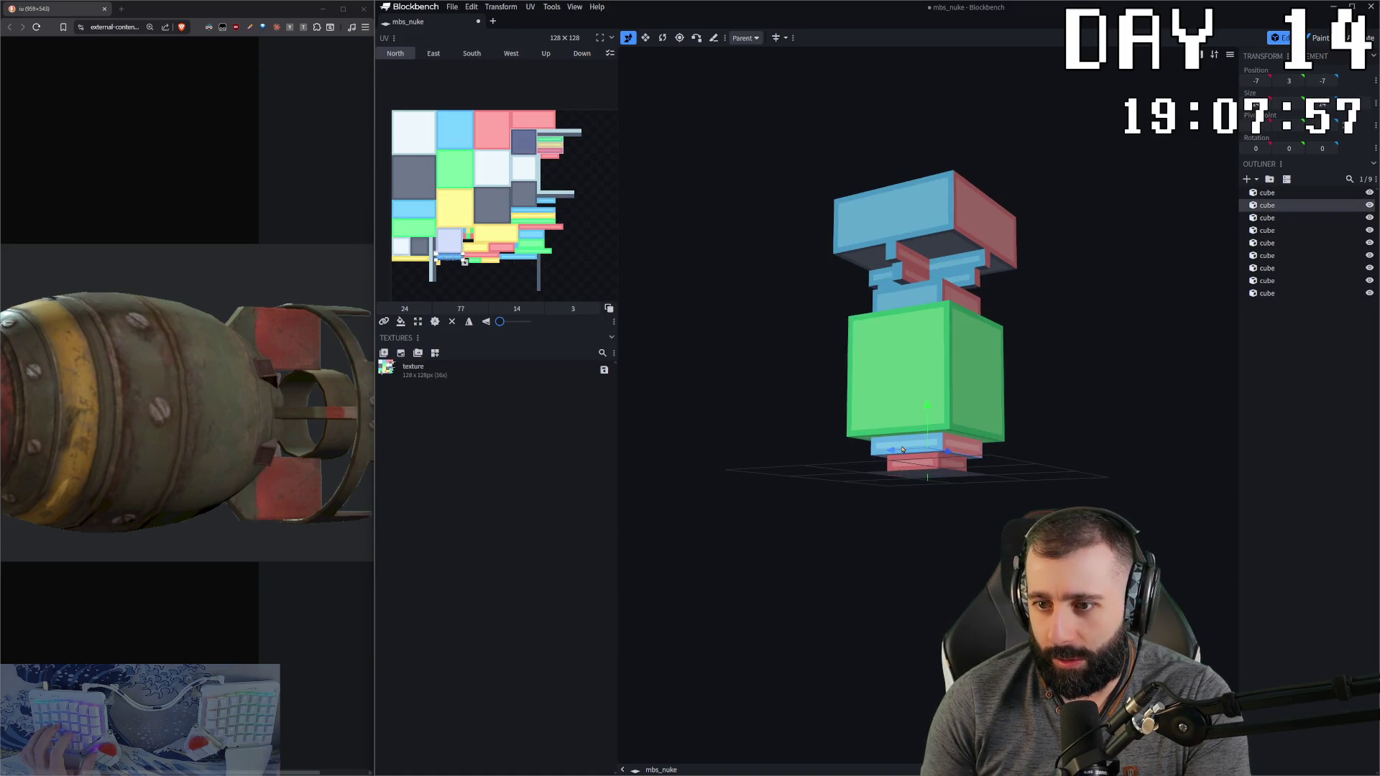
pyautogui.hotkey('ctrl', 'a')
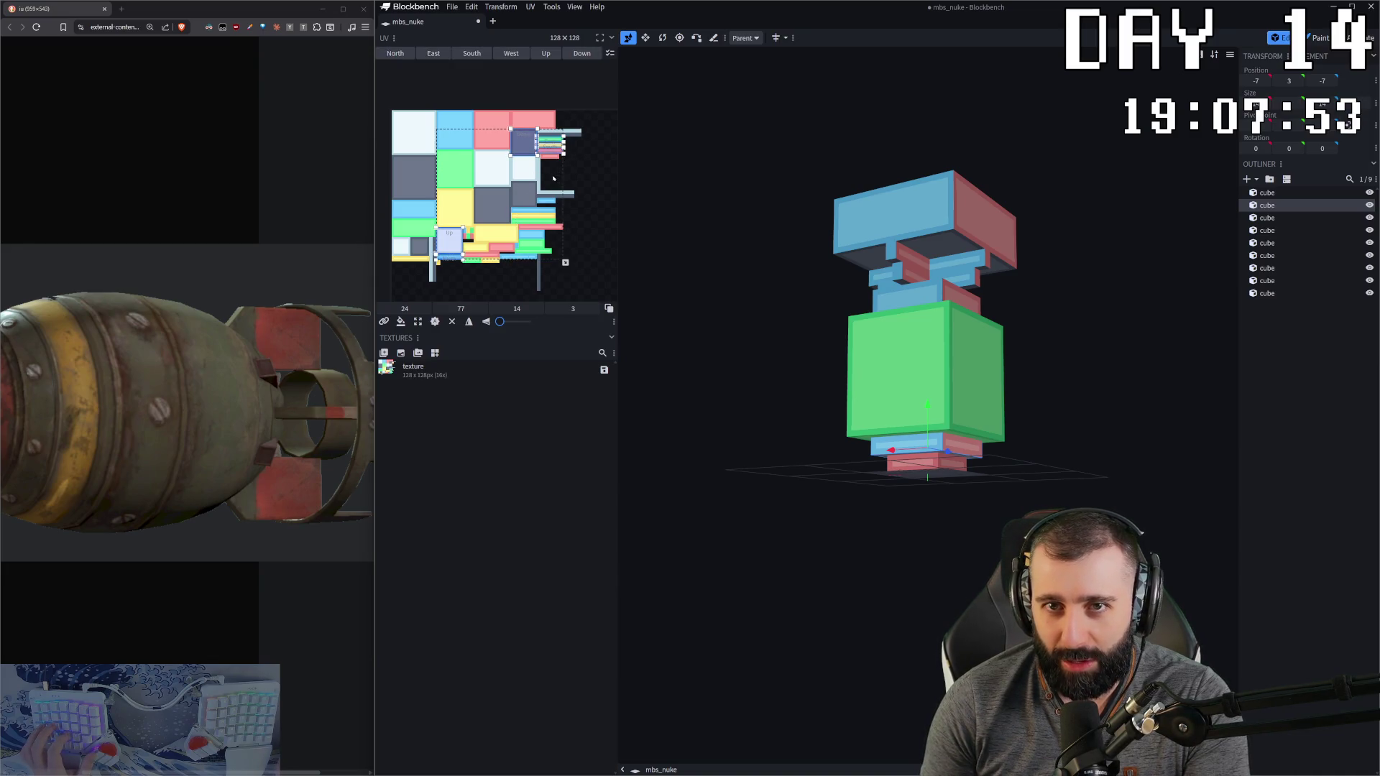
pyautogui.click(453, 257)
pyautogui.hotkey('ctrl', 'c')
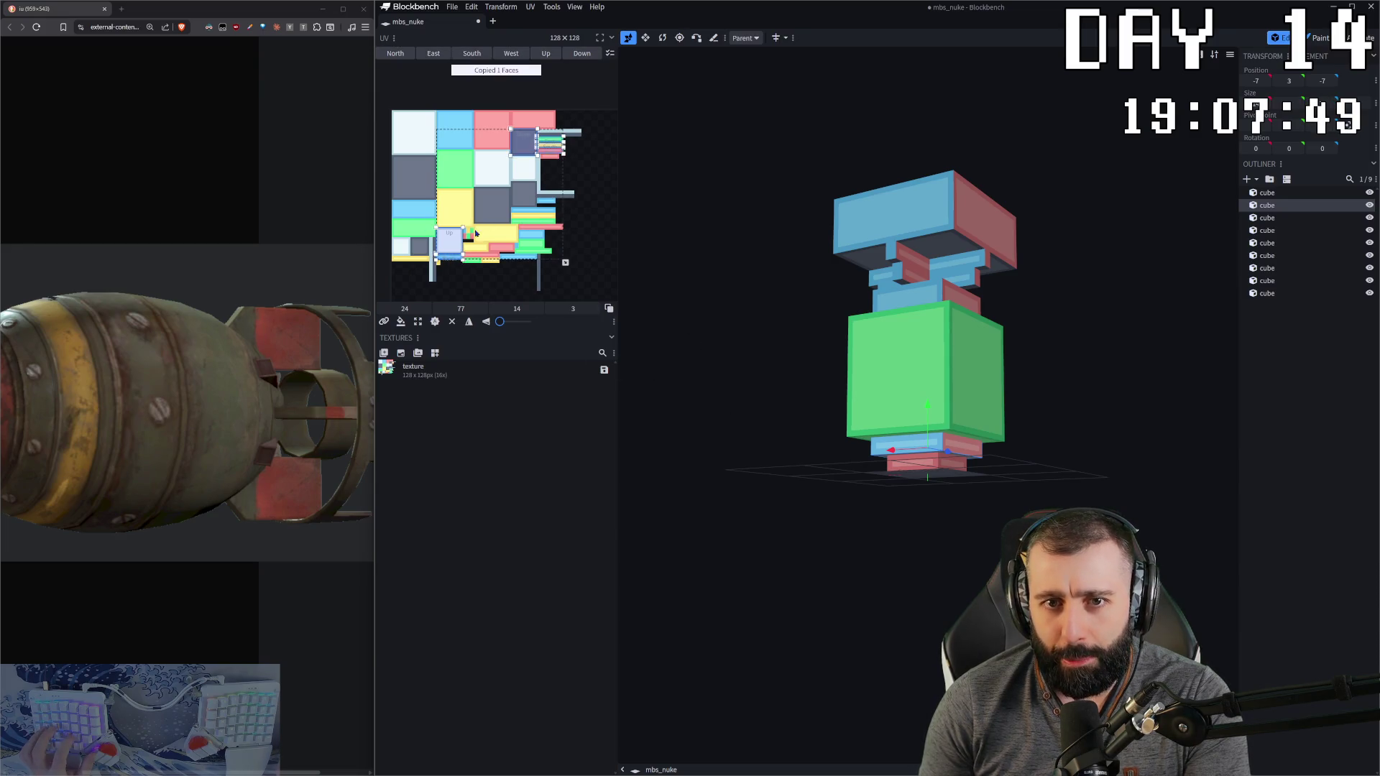
pyautogui.click(552, 191)
pyautogui.hotkey('ctrl', 'v')
# Step: Give the second-lowest cube's Down face the same UV area as its Up face
pyautogui.keyDown('shift'); pyautogui.click(524, 142); pyautogui.keyUp('shift')
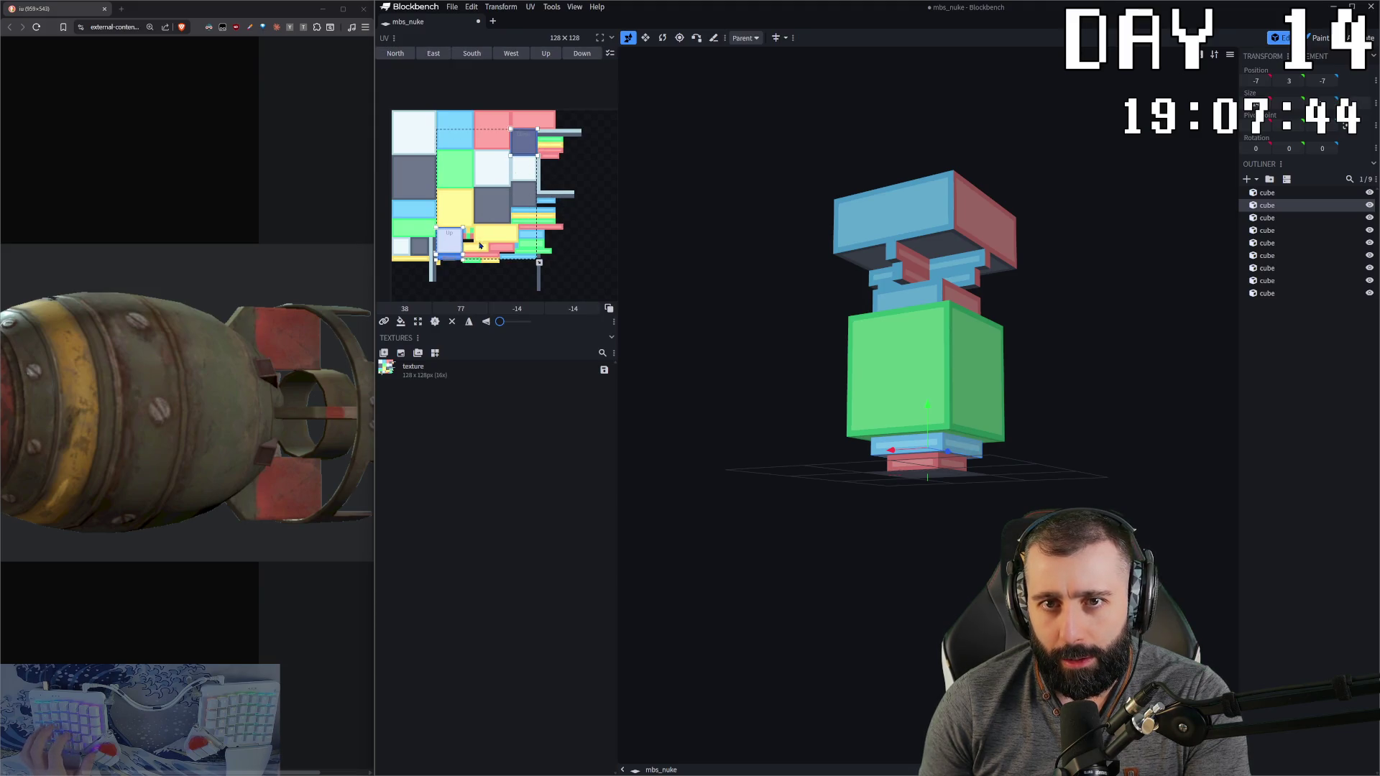
pyautogui.click(452, 237)
pyautogui.hotkey('ctrl', 'v')
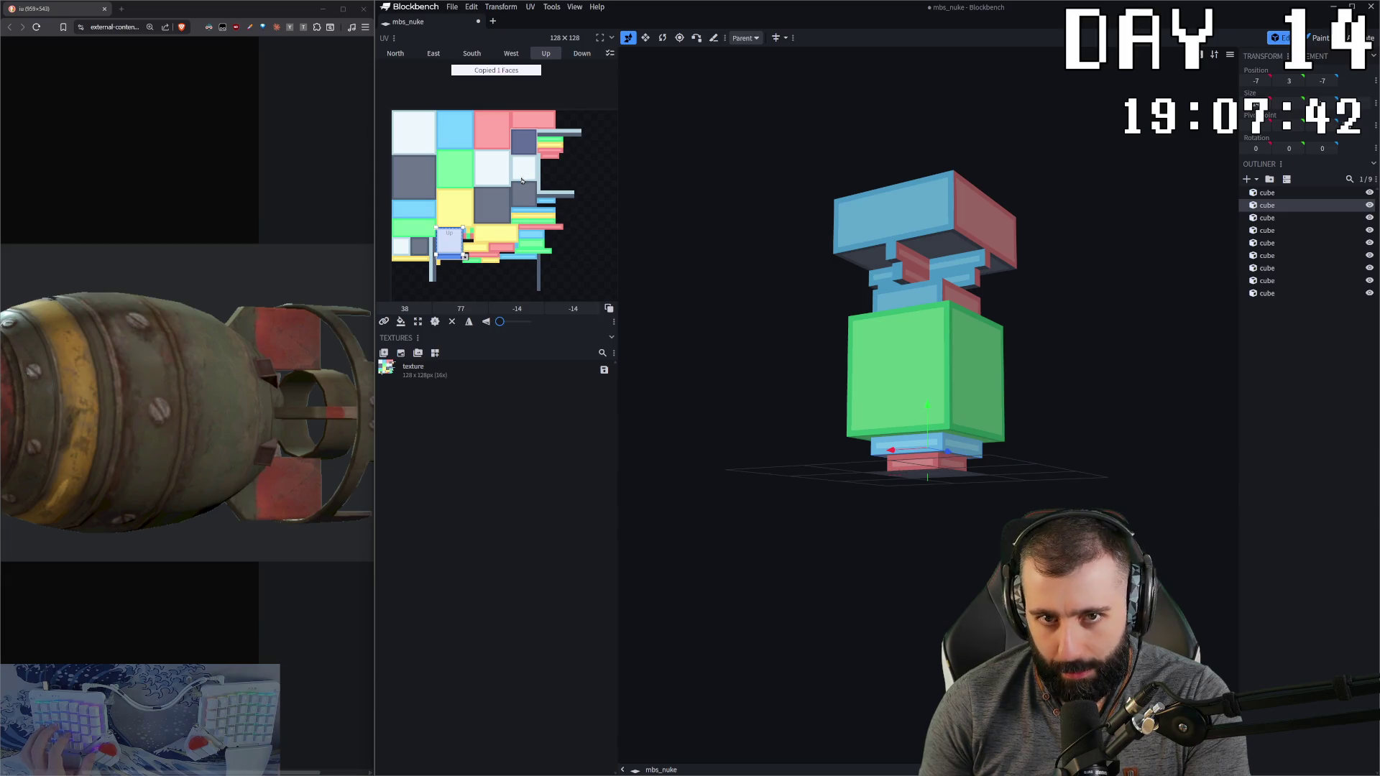
pyautogui.click(583, 54)
pyautogui.hotkey('ctrl', 'v')
pyautogui.moveTo(958, 447)
pyautogui.mouseDown()
pyautogui.moveTo(958, 503)
pyautogui.moveTo(958, 402)
pyautogui.mouseUp()
pyautogui.click(958, 374)
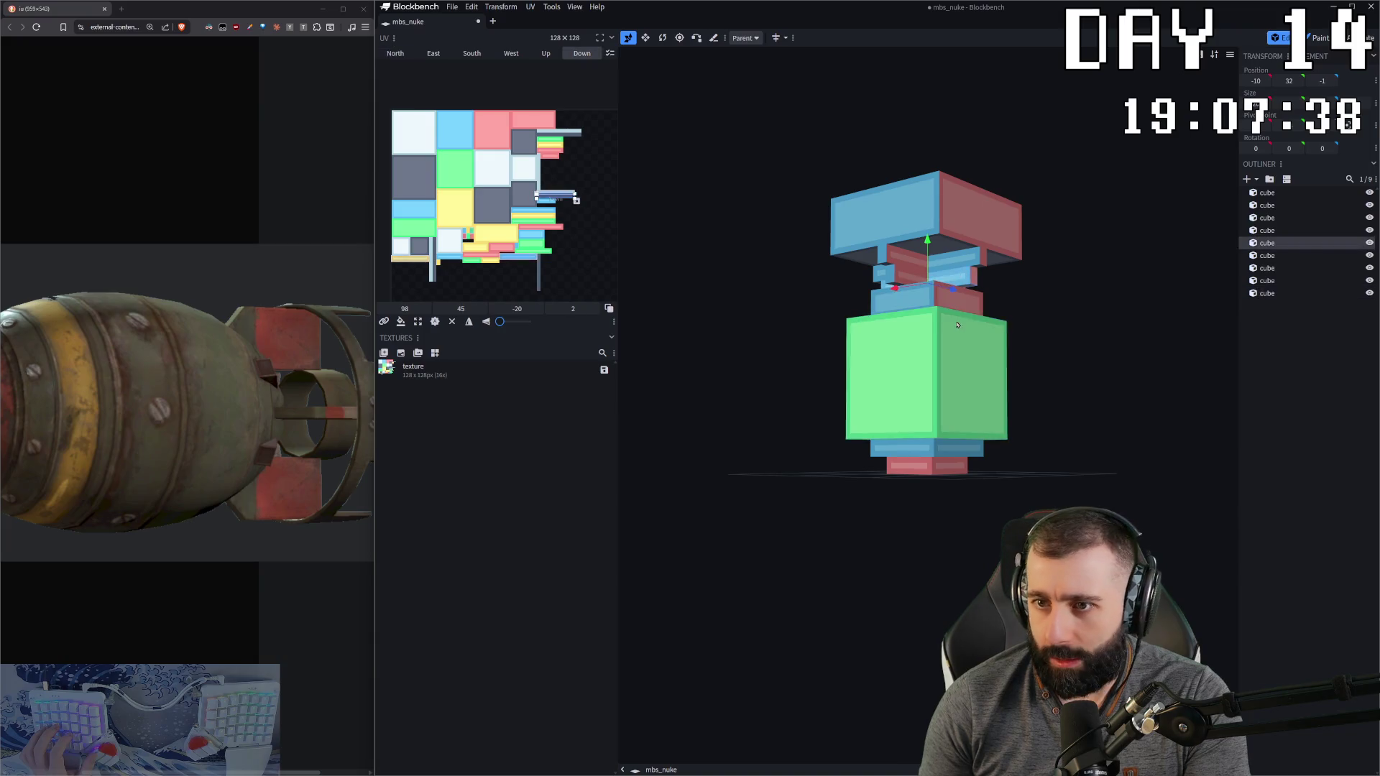
# Step: Select the small middle blue cube and copy all six of its face UVs
pyautogui.moveTo(958, 236); pyautogui.dragTo(874, 352)
pyautogui.moveTo(1068, 394)
pyautogui.mouseDown()
pyautogui.moveTo(1069, 360)
pyautogui.moveTo(1066, 391)
pyautogui.mouseUp()
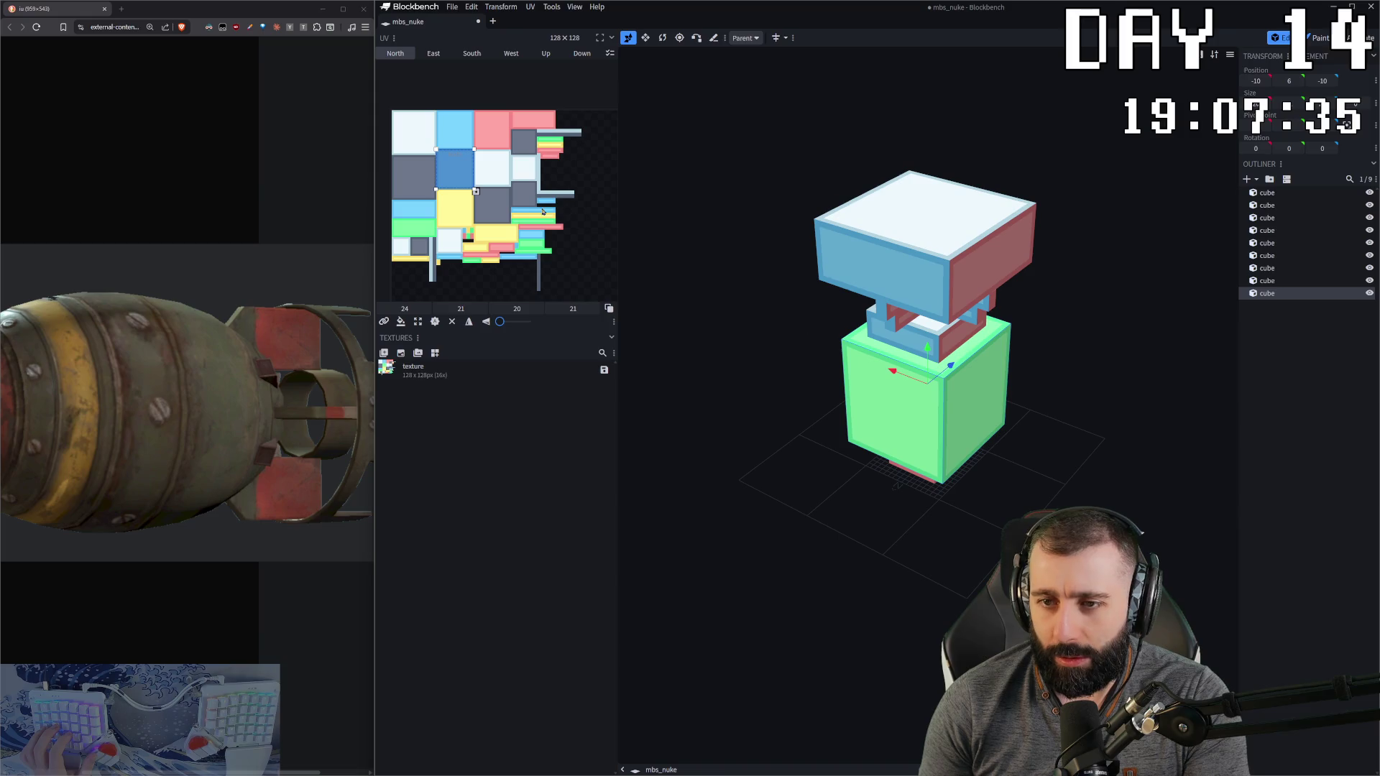
pyautogui.click(927, 335)
pyautogui.moveTo(928, 334); pyautogui.dragTo(710, 266)
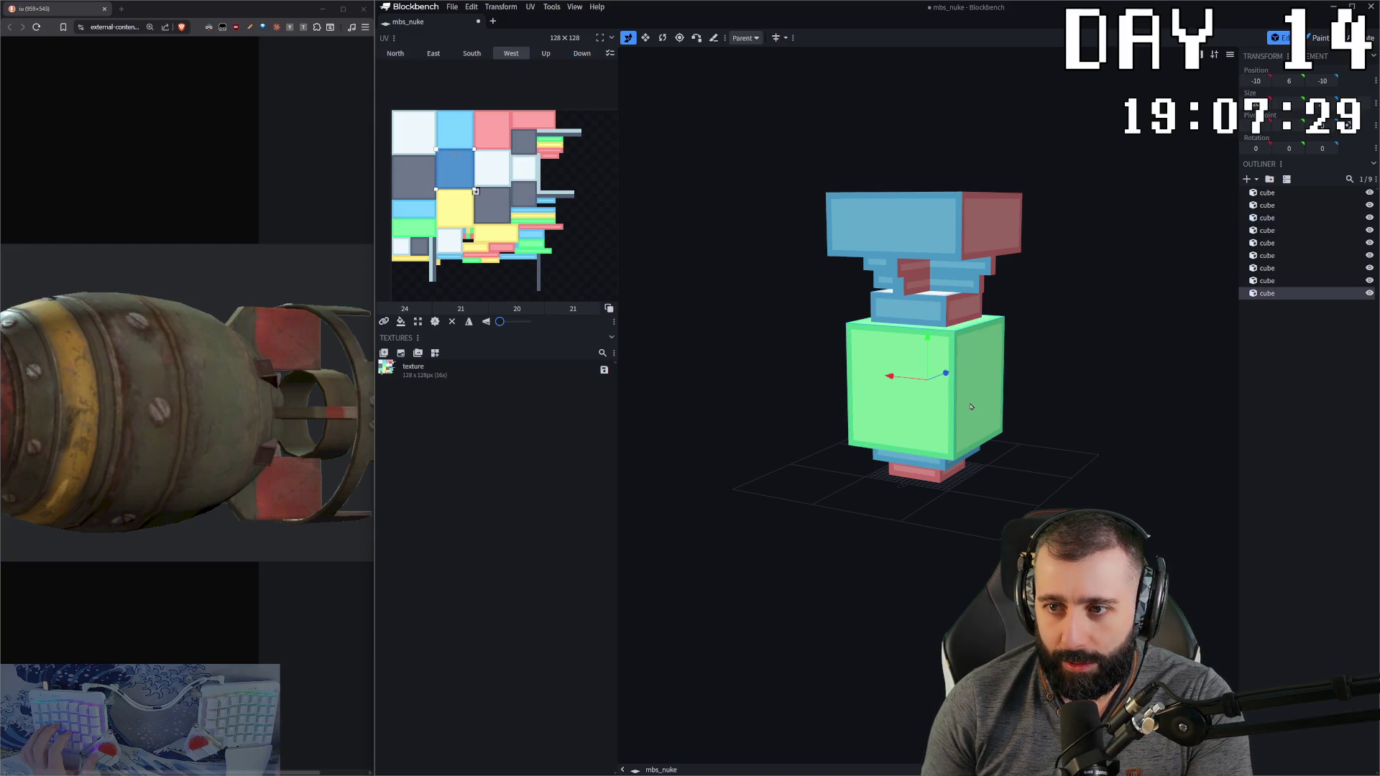
pyautogui.moveTo(1050, 324); pyautogui.dragTo(1087, 308)
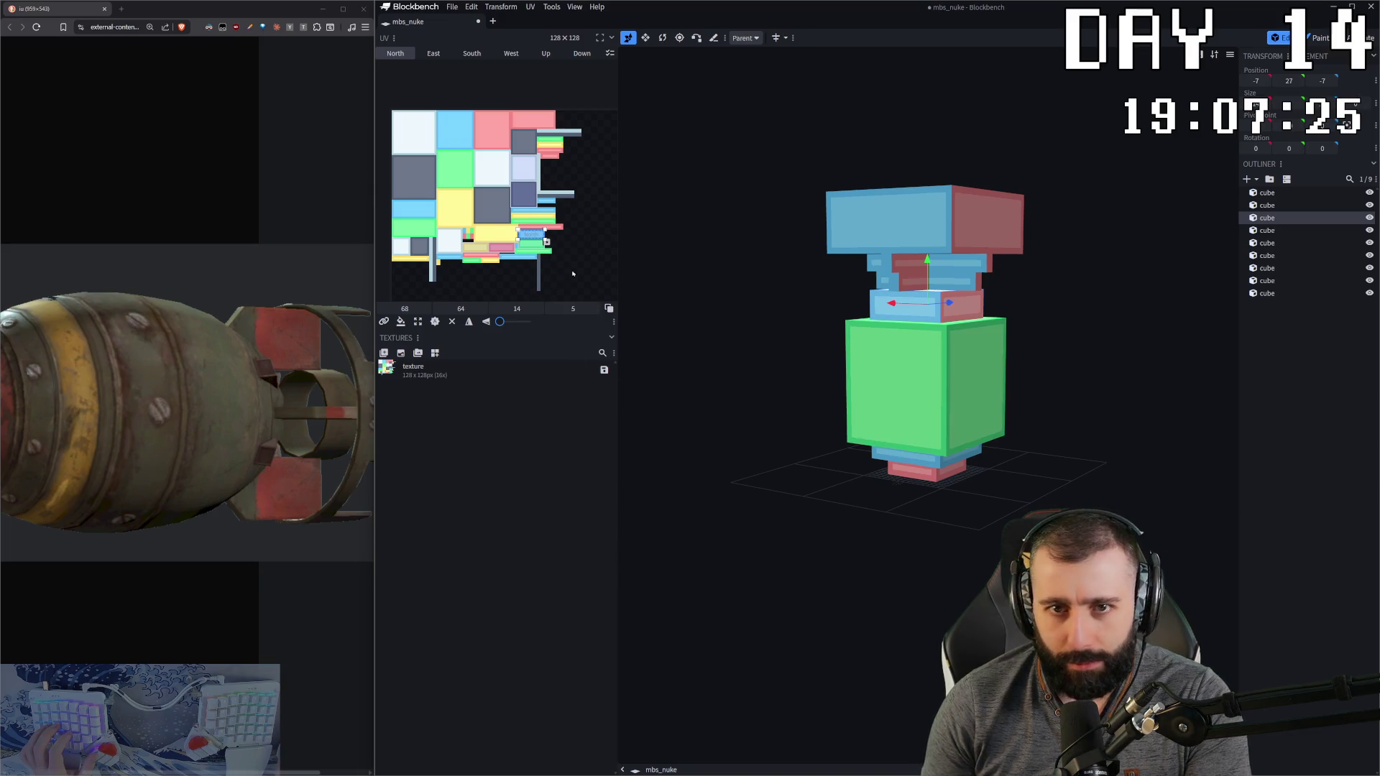
pyautogui.doubleClick(540, 240)
pyautogui.hotkey('ctrl', 'c')
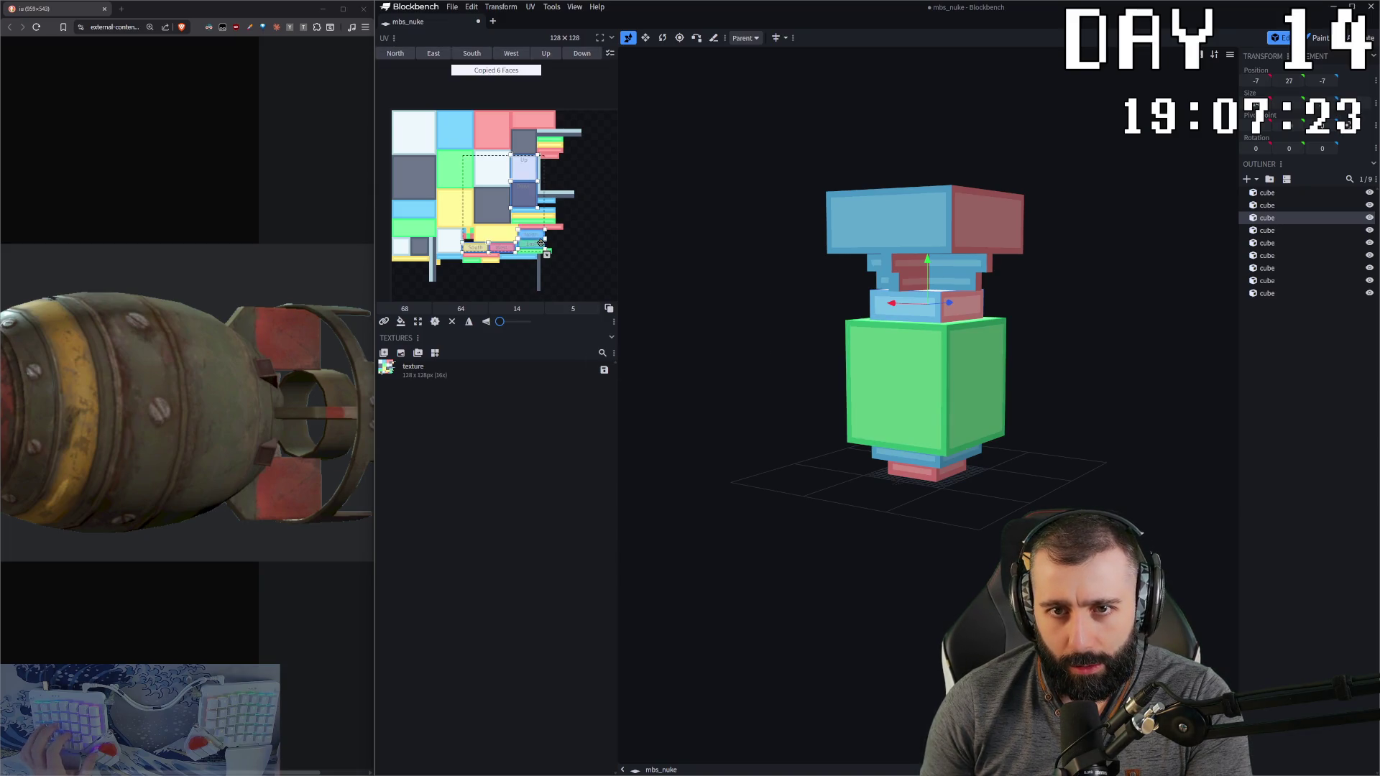
# Step: Paste the blue cube's North face UV onto its Up face
pyautogui.click(536, 233)
pyautogui.hotkey('ctrl', 'c')
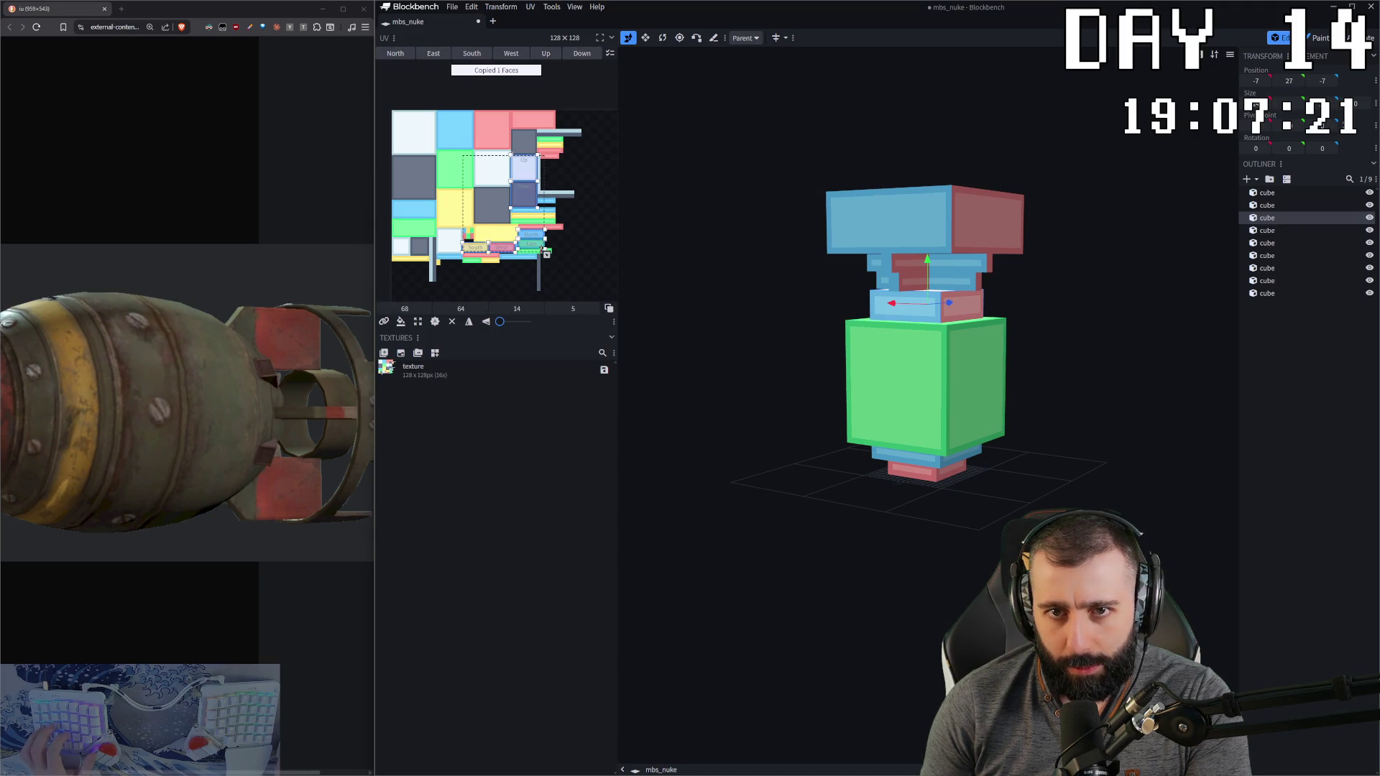
pyautogui.click(535, 173)
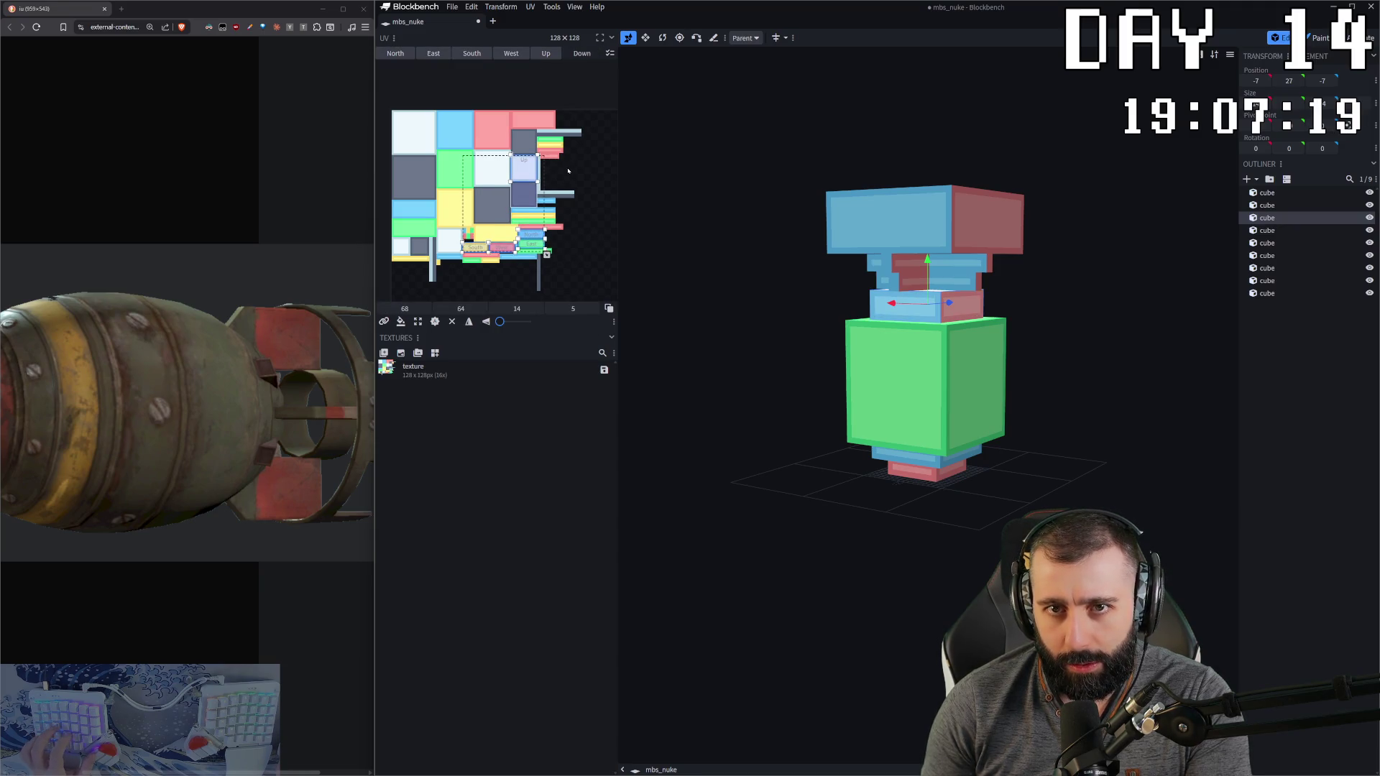
pyautogui.hotkey('ctrl', 'v')
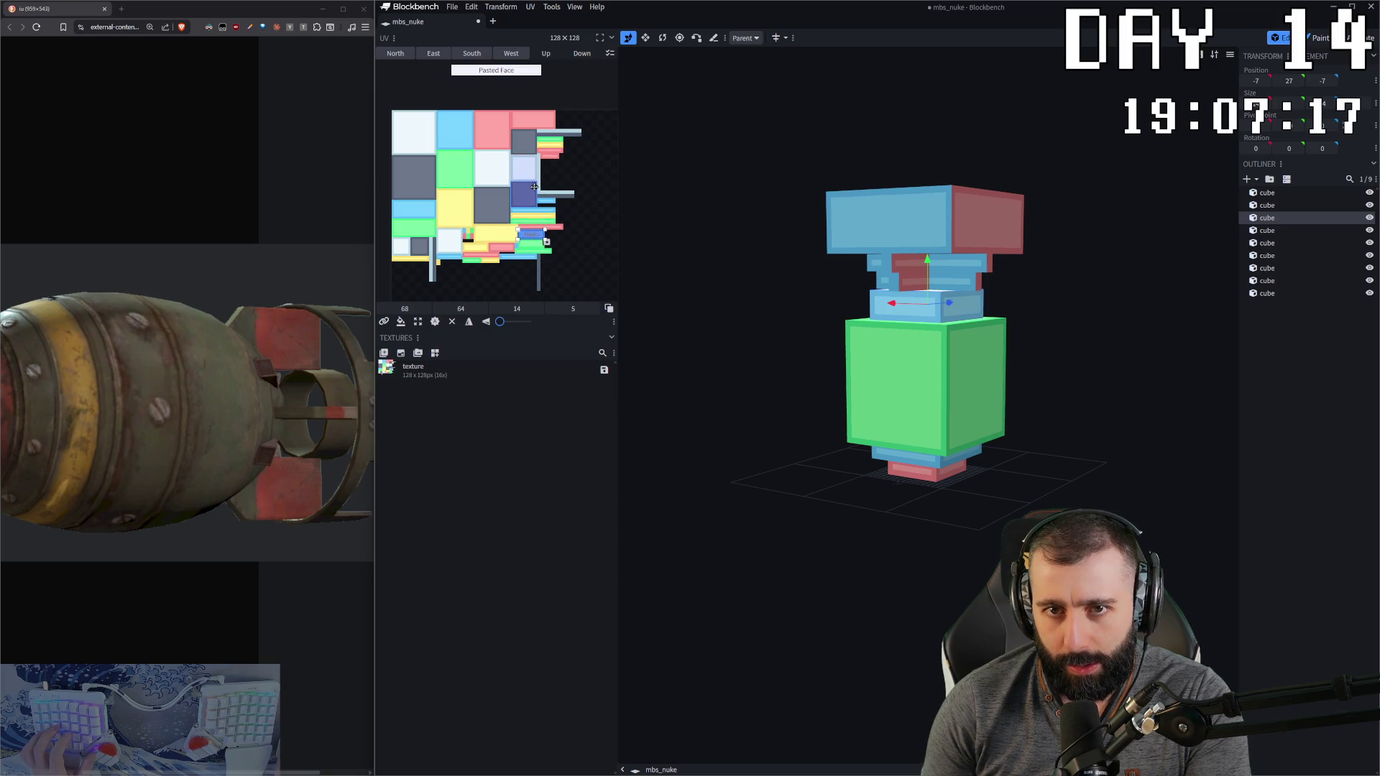
pyautogui.click(530, 171)
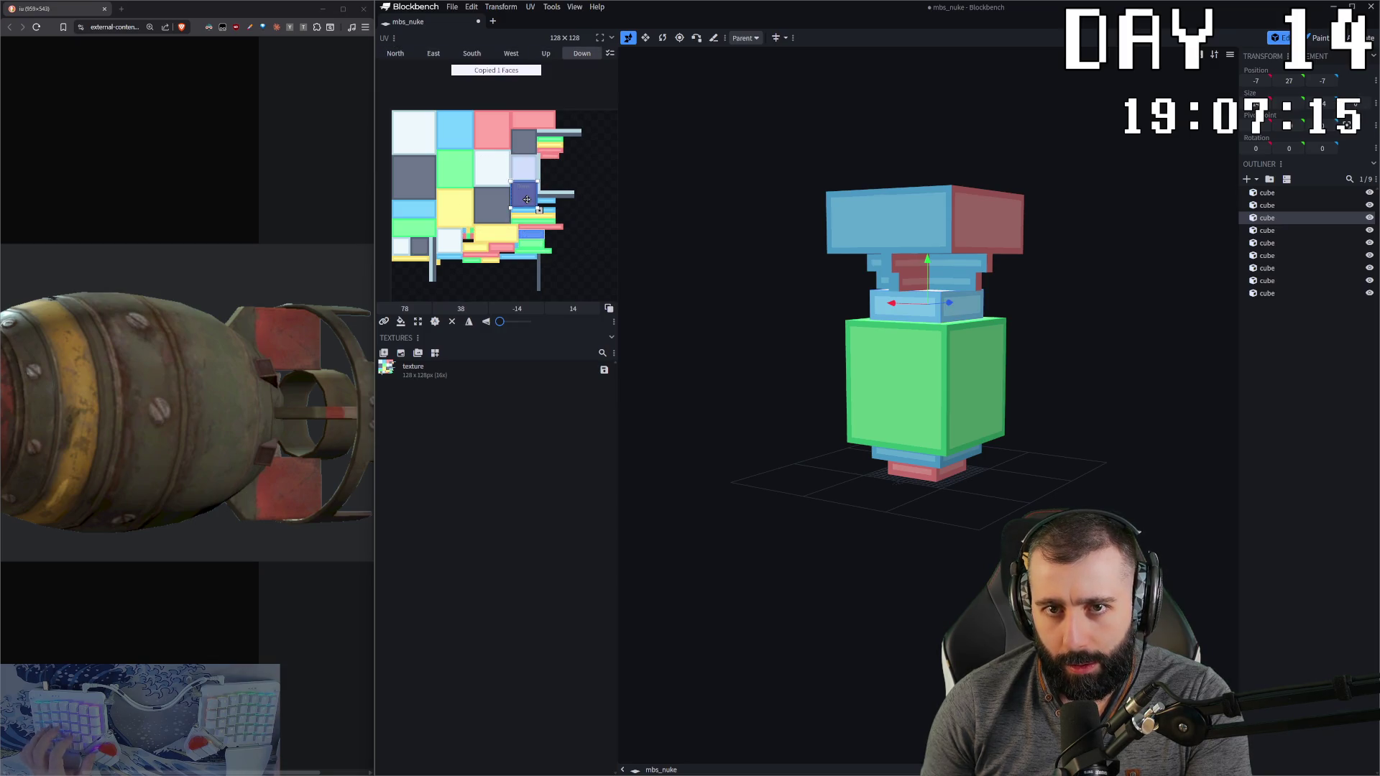
# Step: Select another small cube and copy its face UV
pyautogui.click(967, 282)
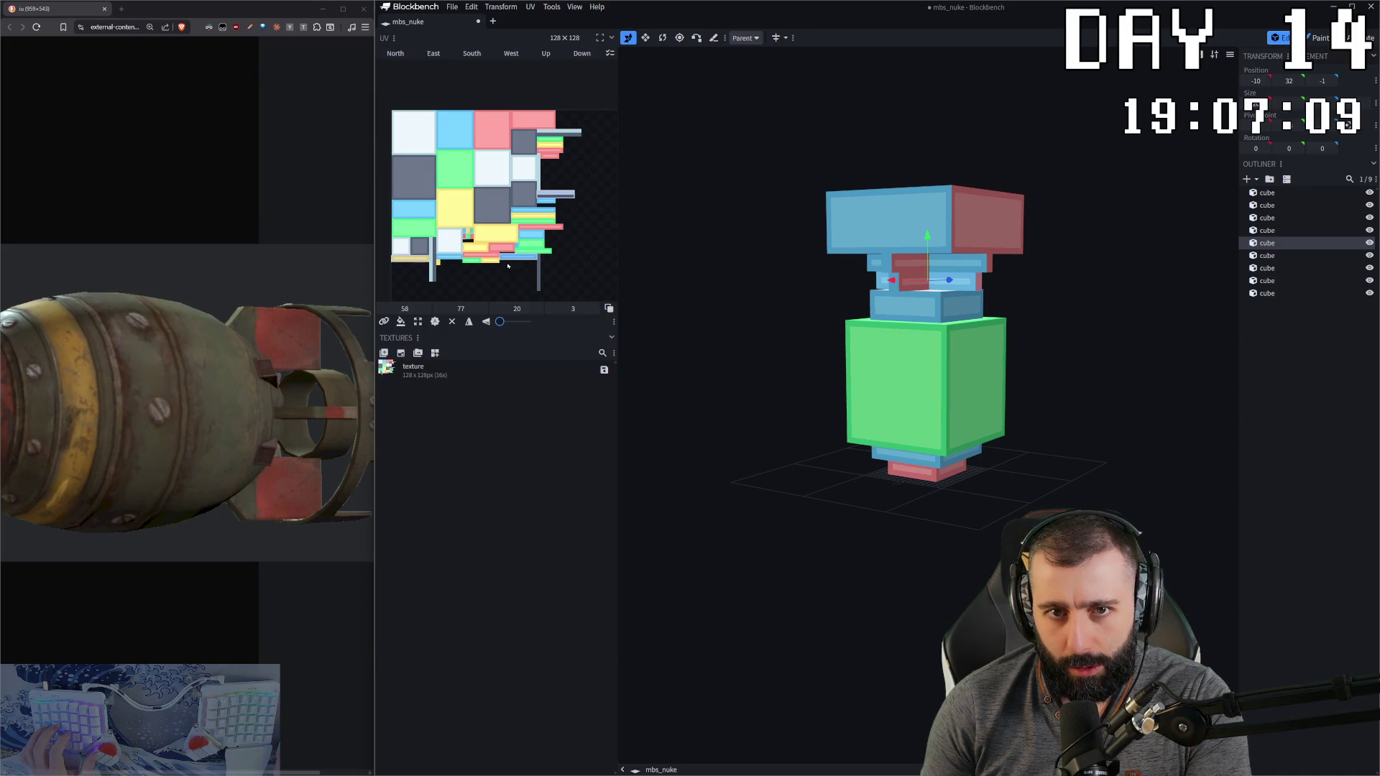
pyautogui.hotkey('ctrl', 'c')
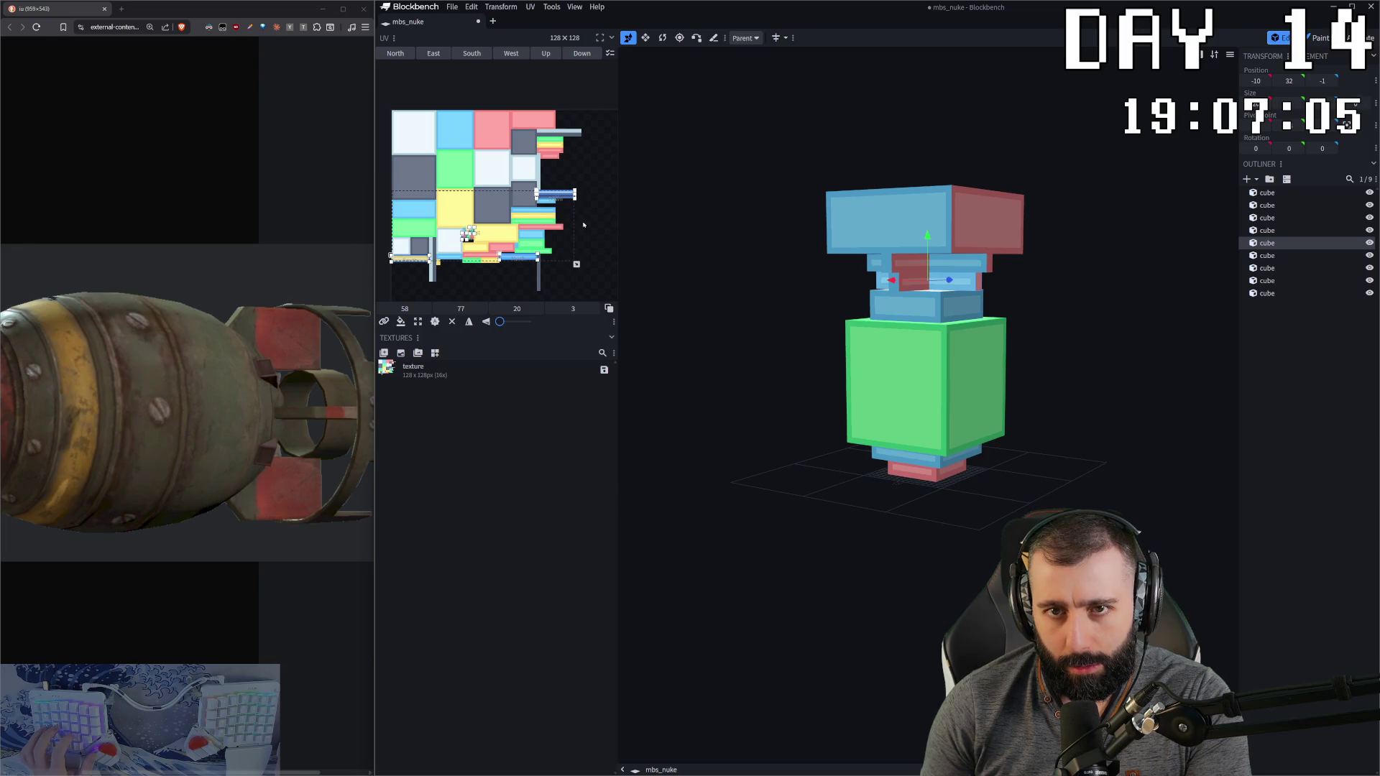
pyautogui.scroll(3, 435, 286)
# Step: Paste the copied UV onto the cube's East face
pyautogui.scroll(-3, 435, 286)
pyautogui.scroll(1, 434, 287)
pyautogui.scroll(2, 435, 286)
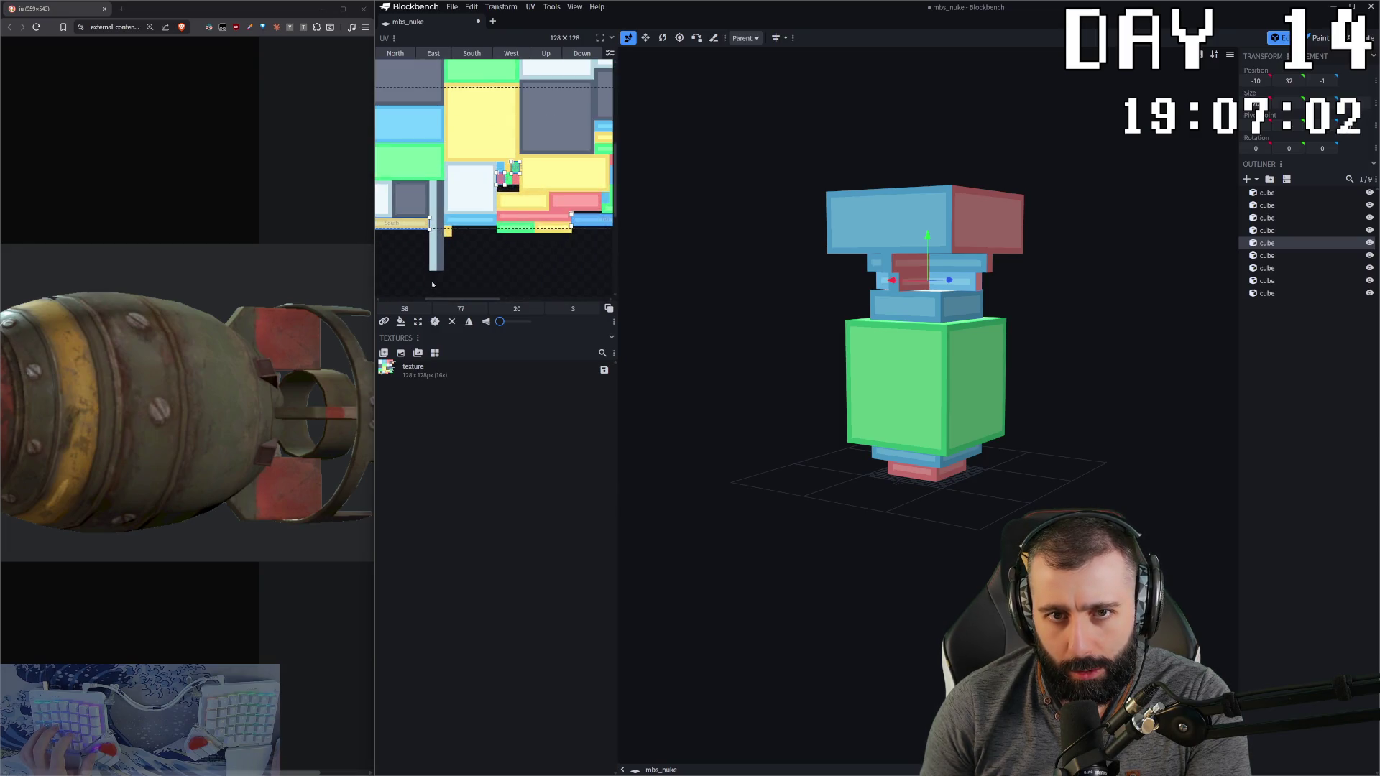
pyautogui.click(512, 171)
pyautogui.hotkey('ctrl', 'v')
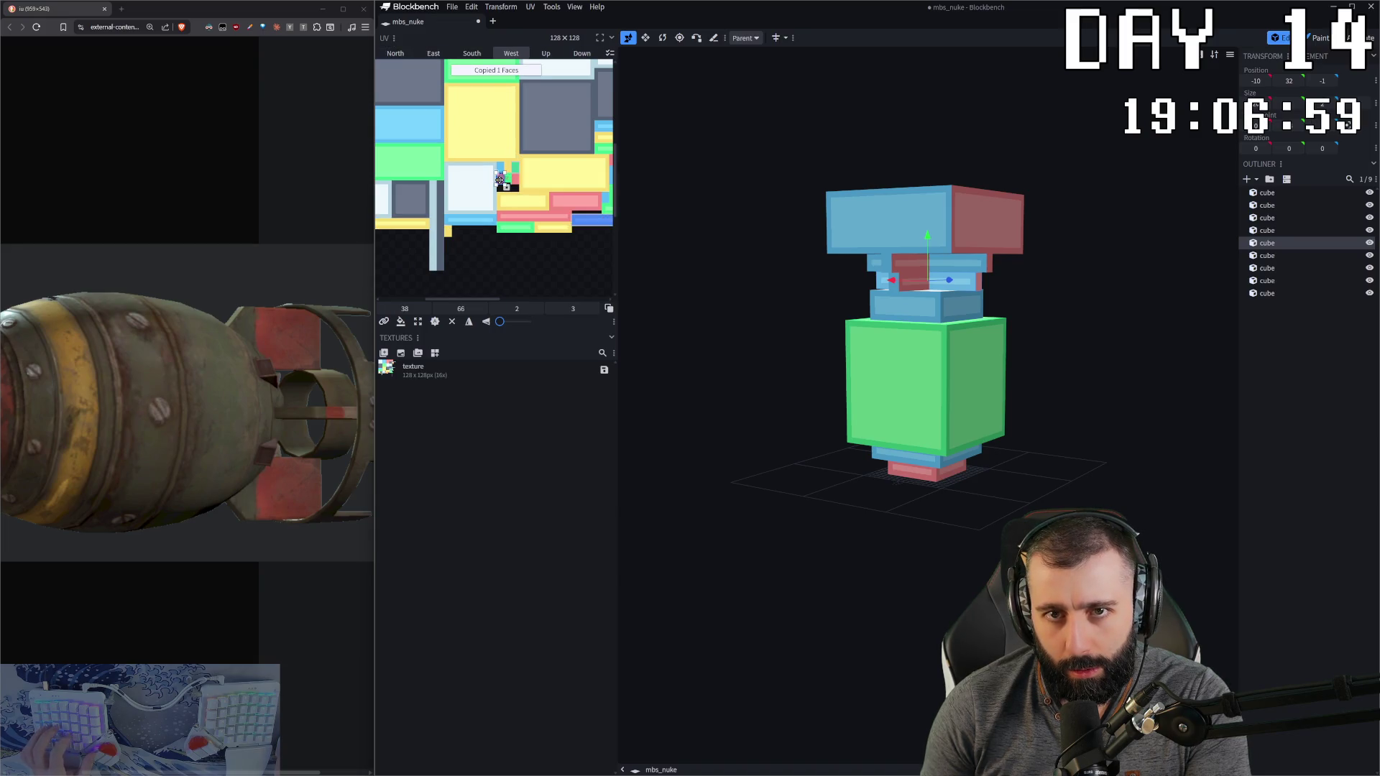
pyautogui.click(880, 280)
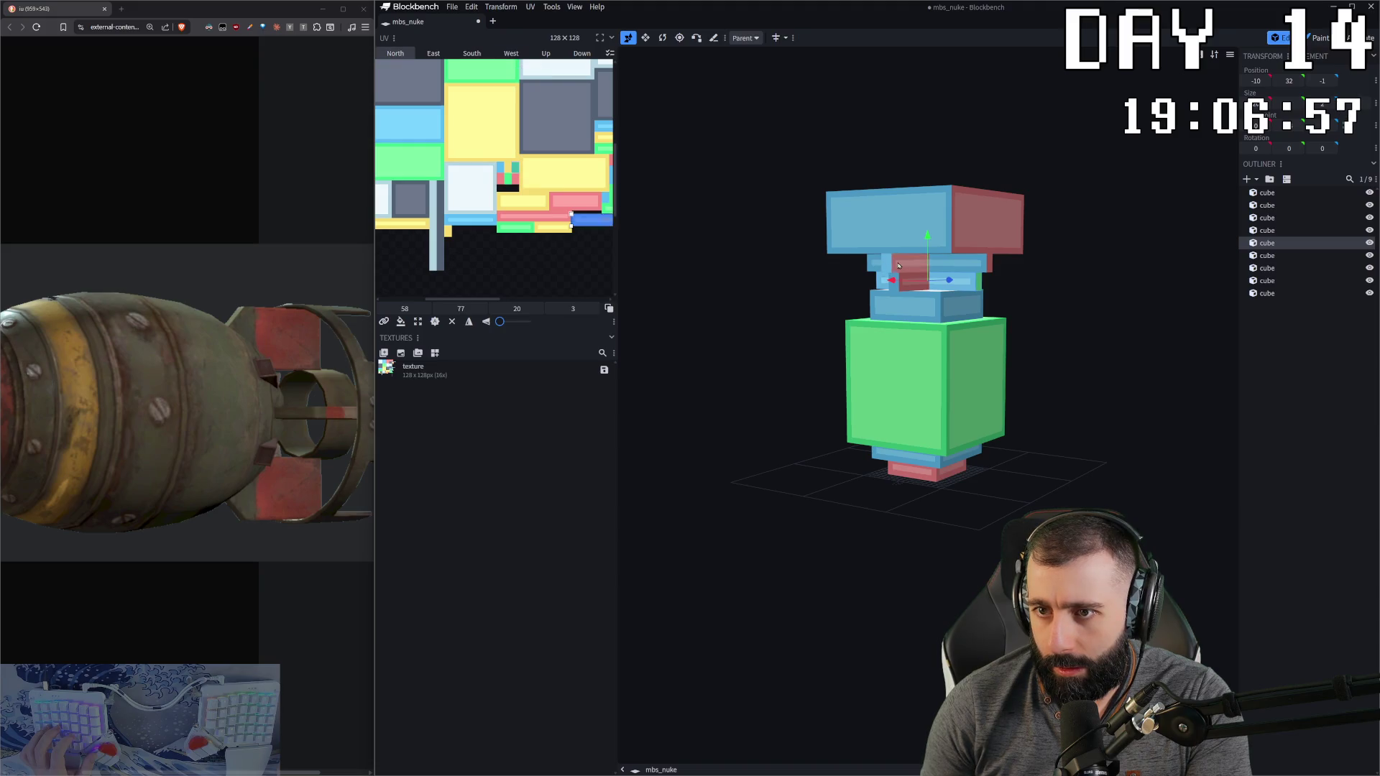
# Step: Select another cube and copy its pink West face UV strip
pyautogui.click(884, 264)
pyautogui.scroll(-5, 541, 232)
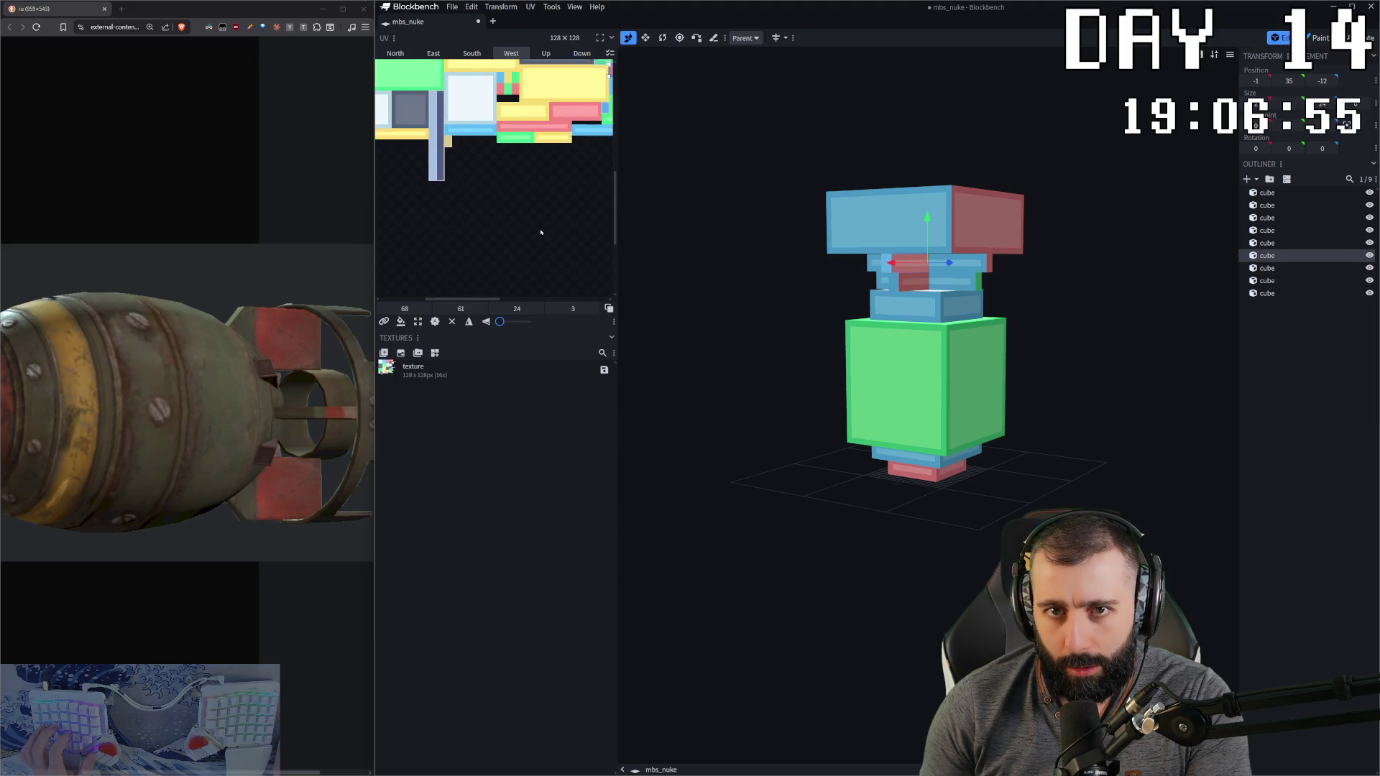
pyautogui.scroll(2, 579, 208)
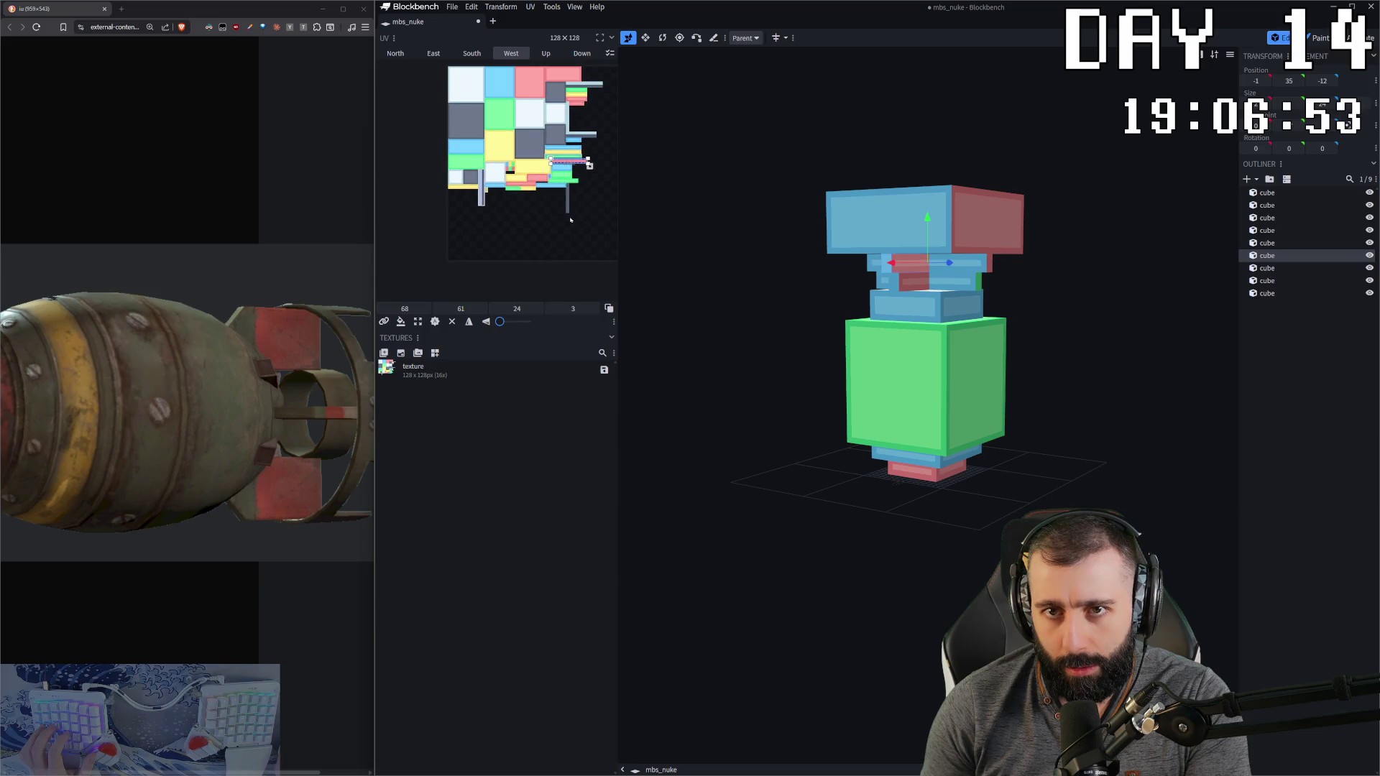
pyautogui.hotkey('ctrl', 'a')
pyautogui.scroll(2, 589, 181)
pyautogui.scroll(1, 589, 181)
pyautogui.click(543, 142)
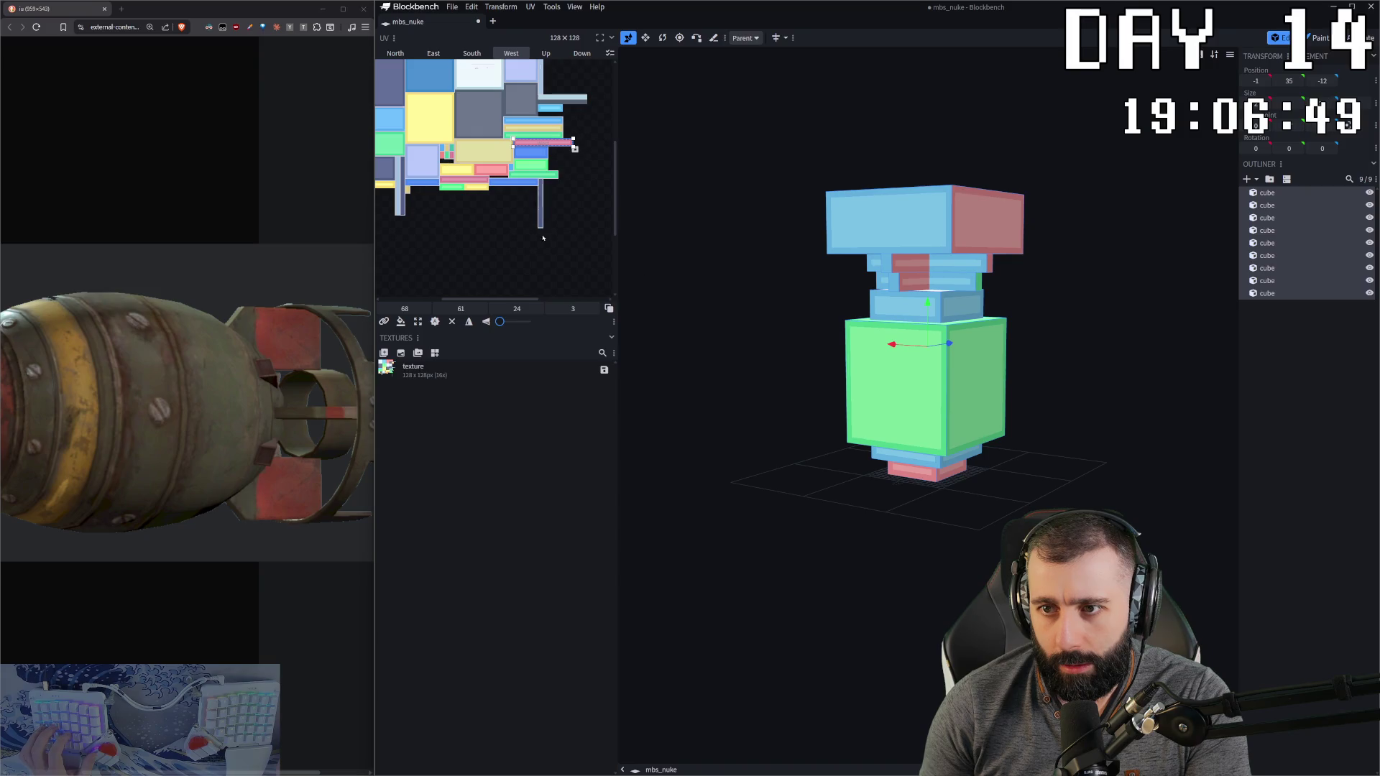
pyautogui.hotkey('ctrl', 'c')
pyautogui.hotkey('ctrl', 'a')
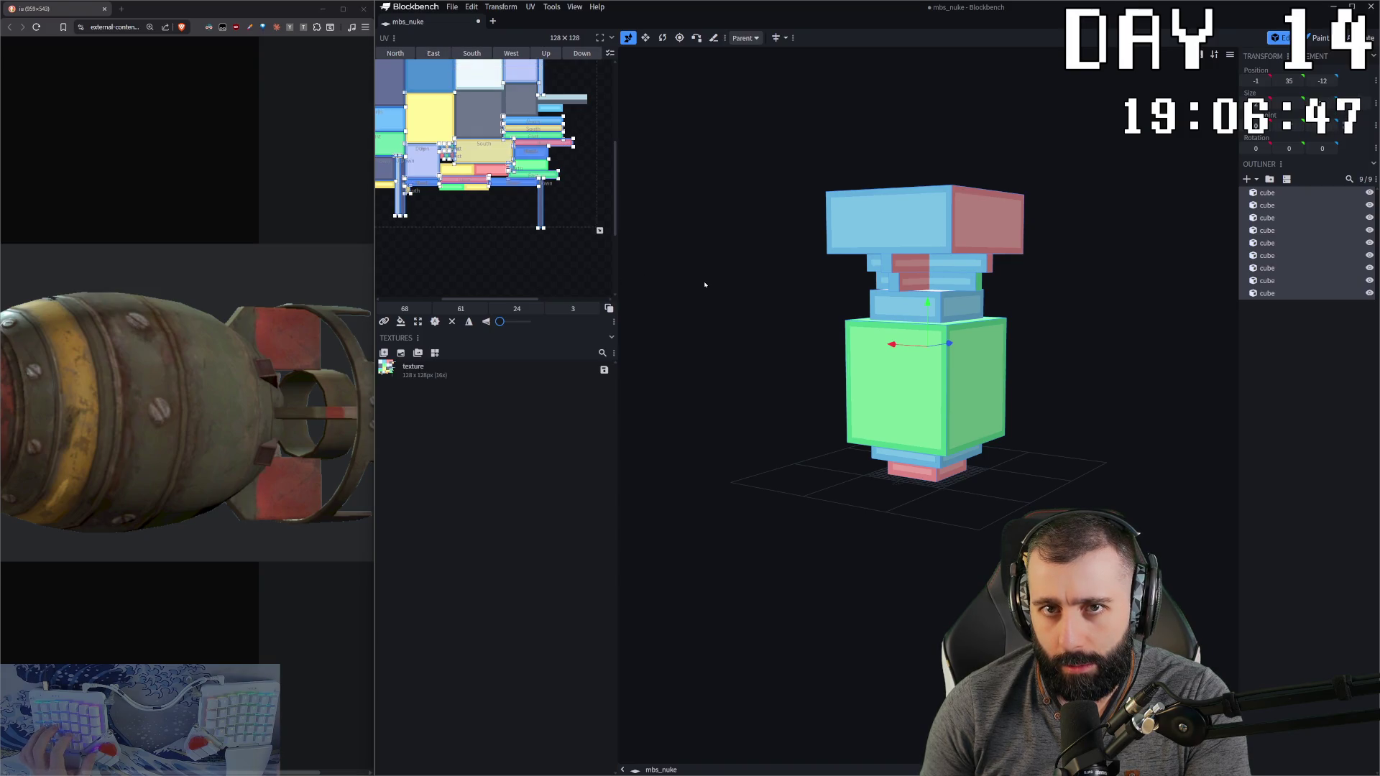
# Step: Reselect a single small cube, undoing an accidental extra cube selection
pyautogui.click(895, 263)
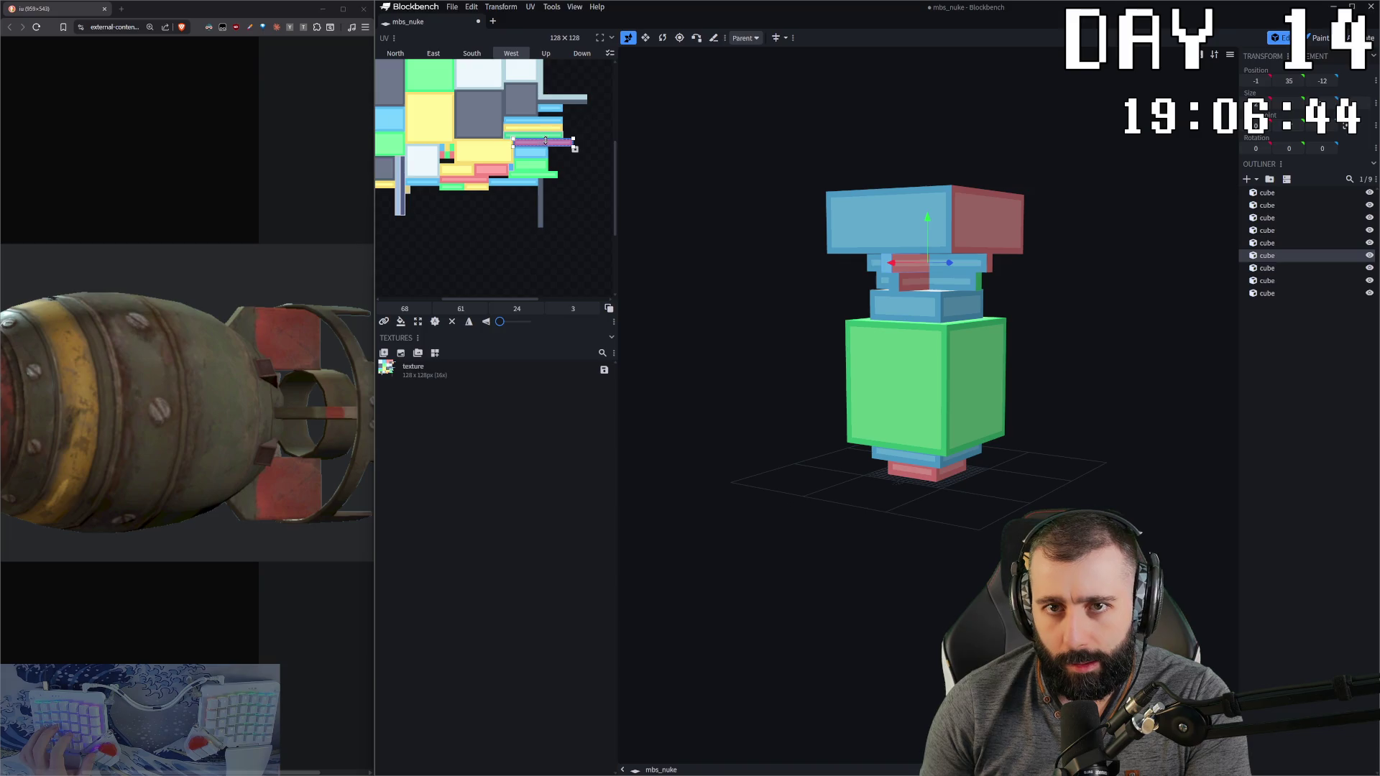
pyautogui.scroll(-3, 587, 196)
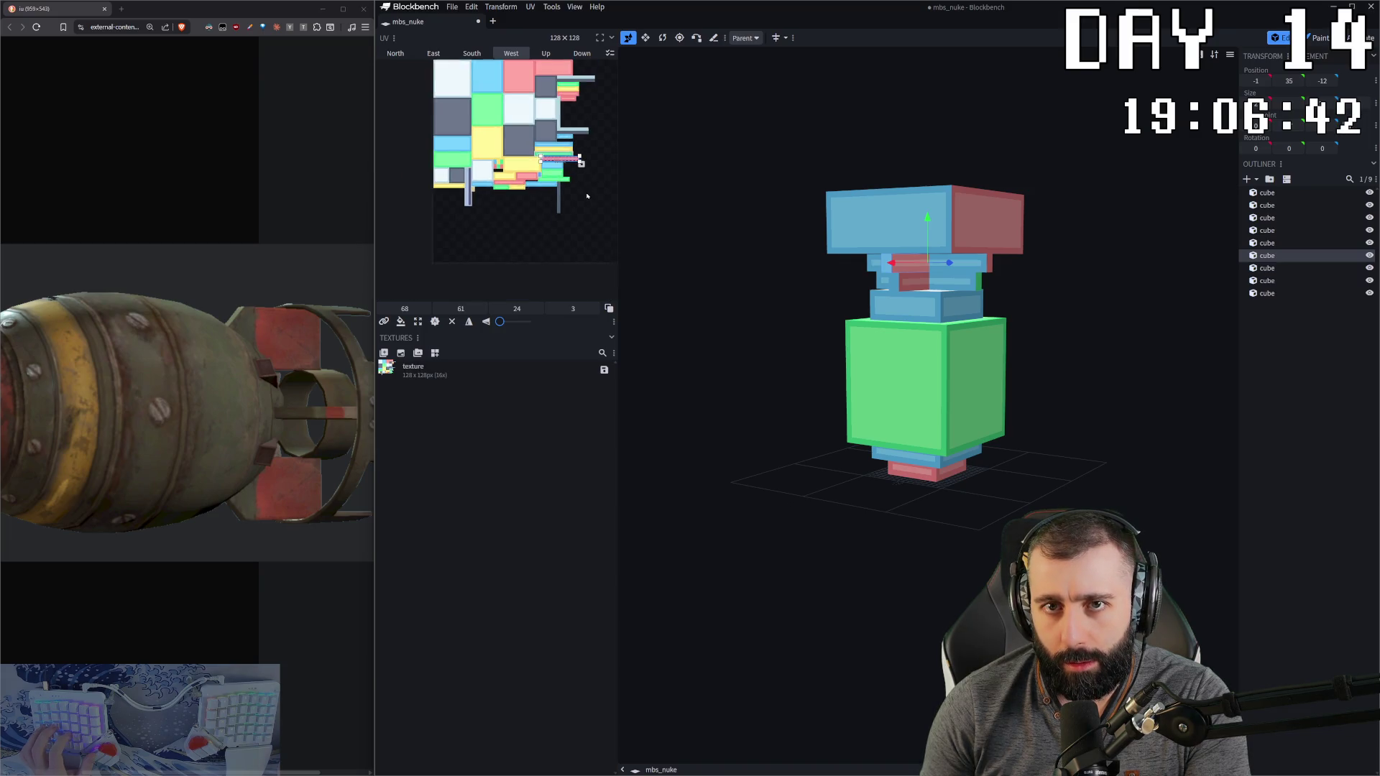
pyautogui.scroll(2, 568, 188)
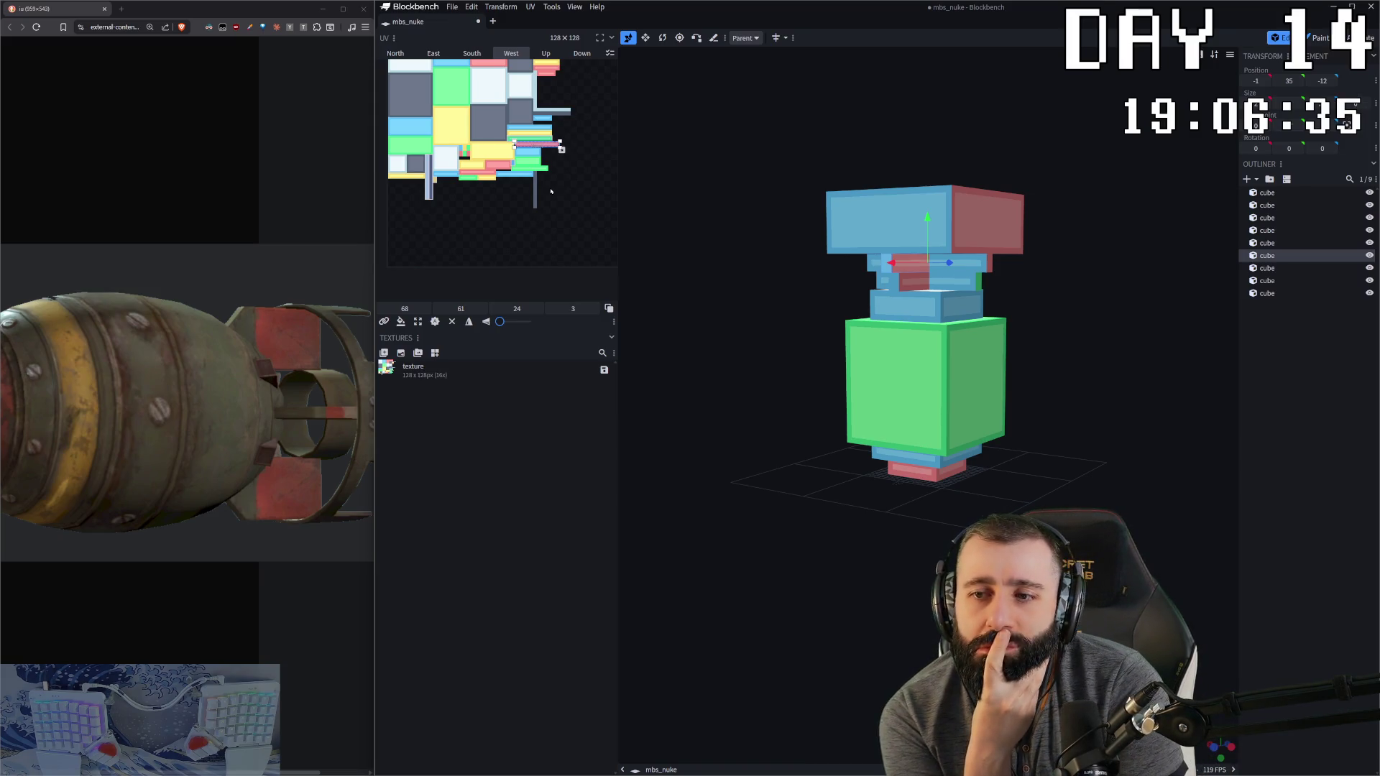
pyautogui.click(887, 287)
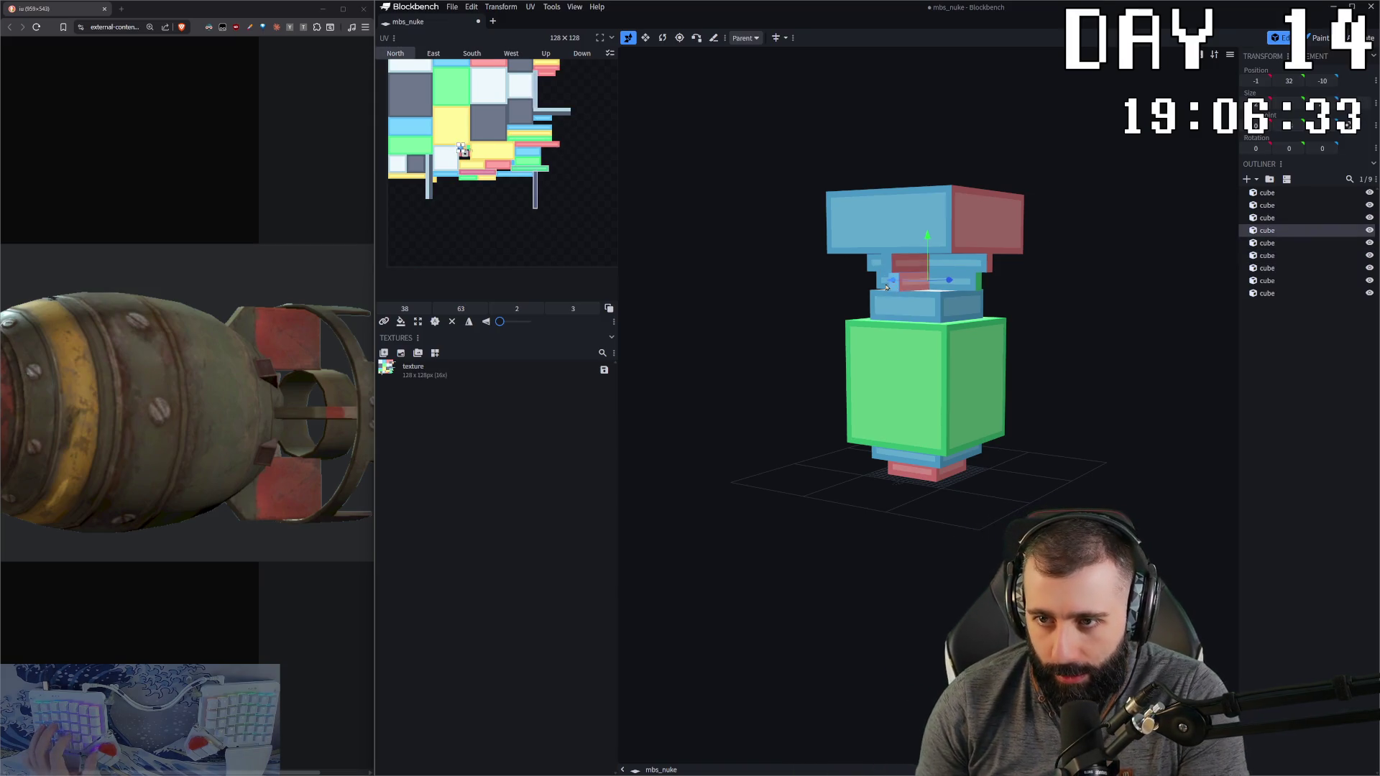
pyautogui.scroll(2, 510, 179)
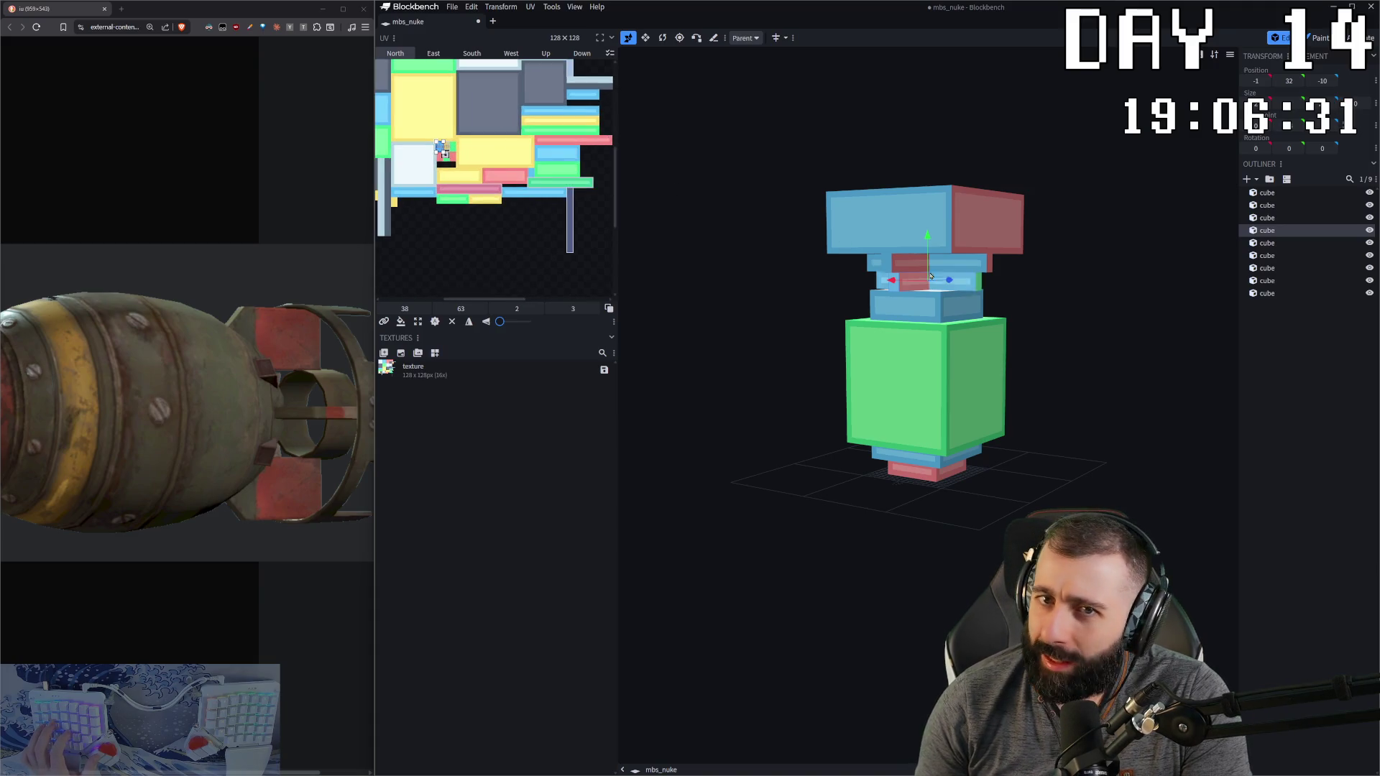
pyautogui.keyDown('shift'); pyautogui.click(964, 287); pyautogui.keyUp('shift')
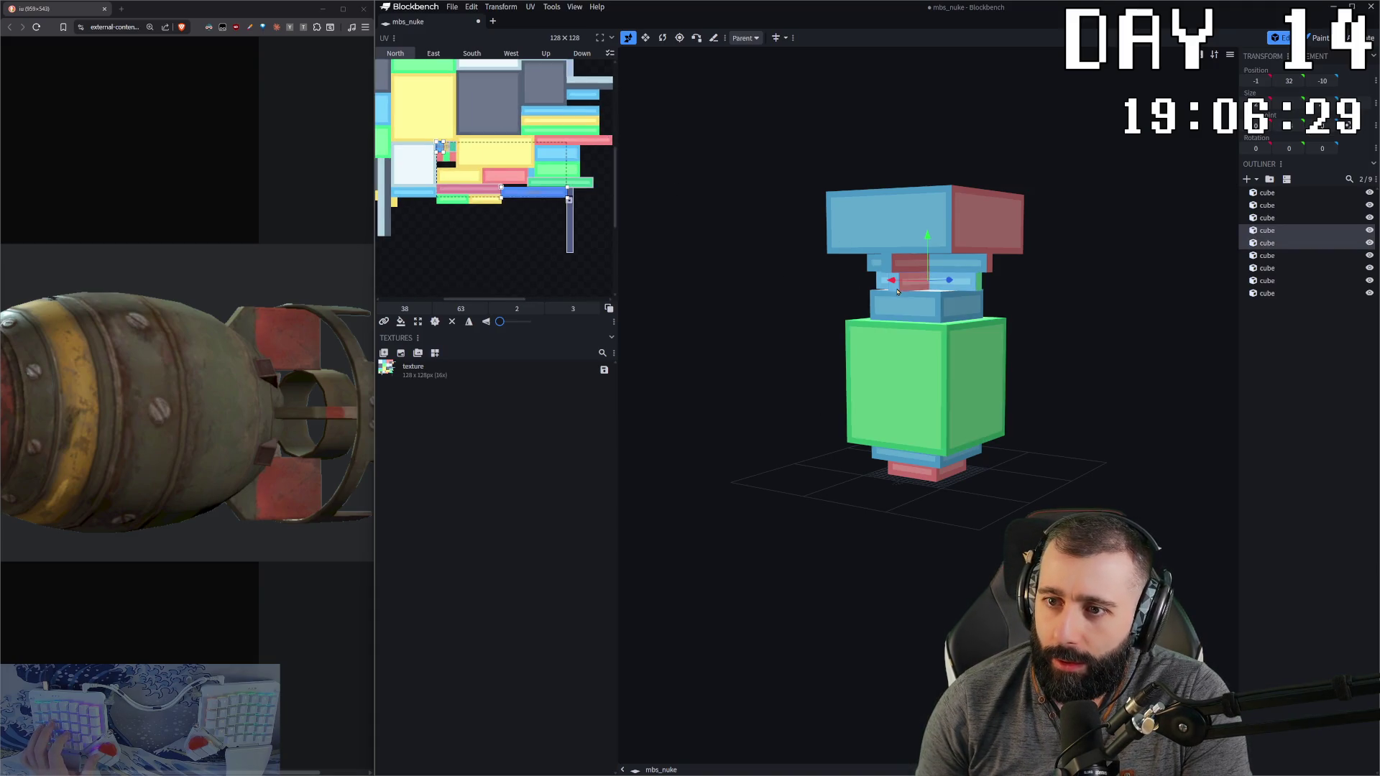
pyautogui.hotkey('ctrl', 'z')
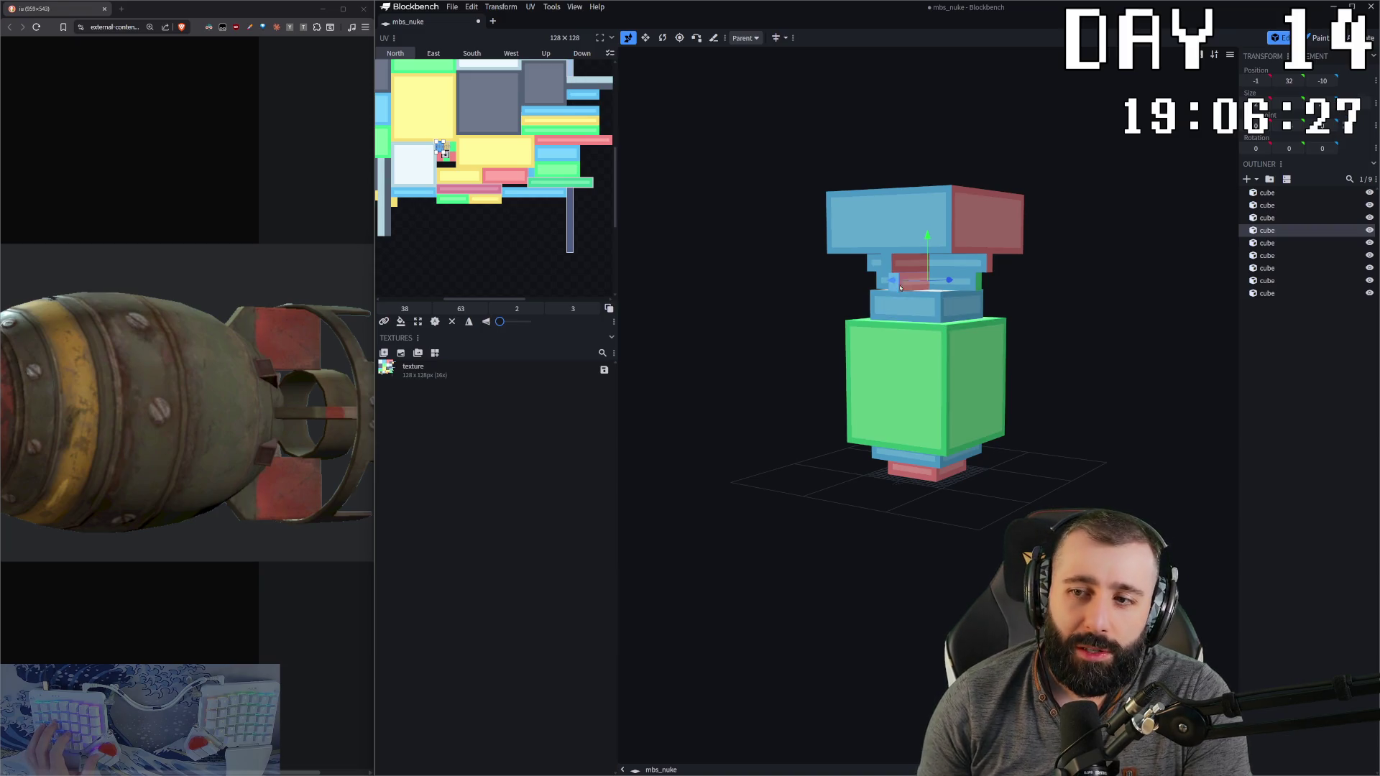
# Step: Select the small blue cube with a second cube and copy the pink face's UV
pyautogui.click(900, 290)
pyautogui.keyDown('shift'); pyautogui.click(974, 285); pyautogui.keyUp('shift')
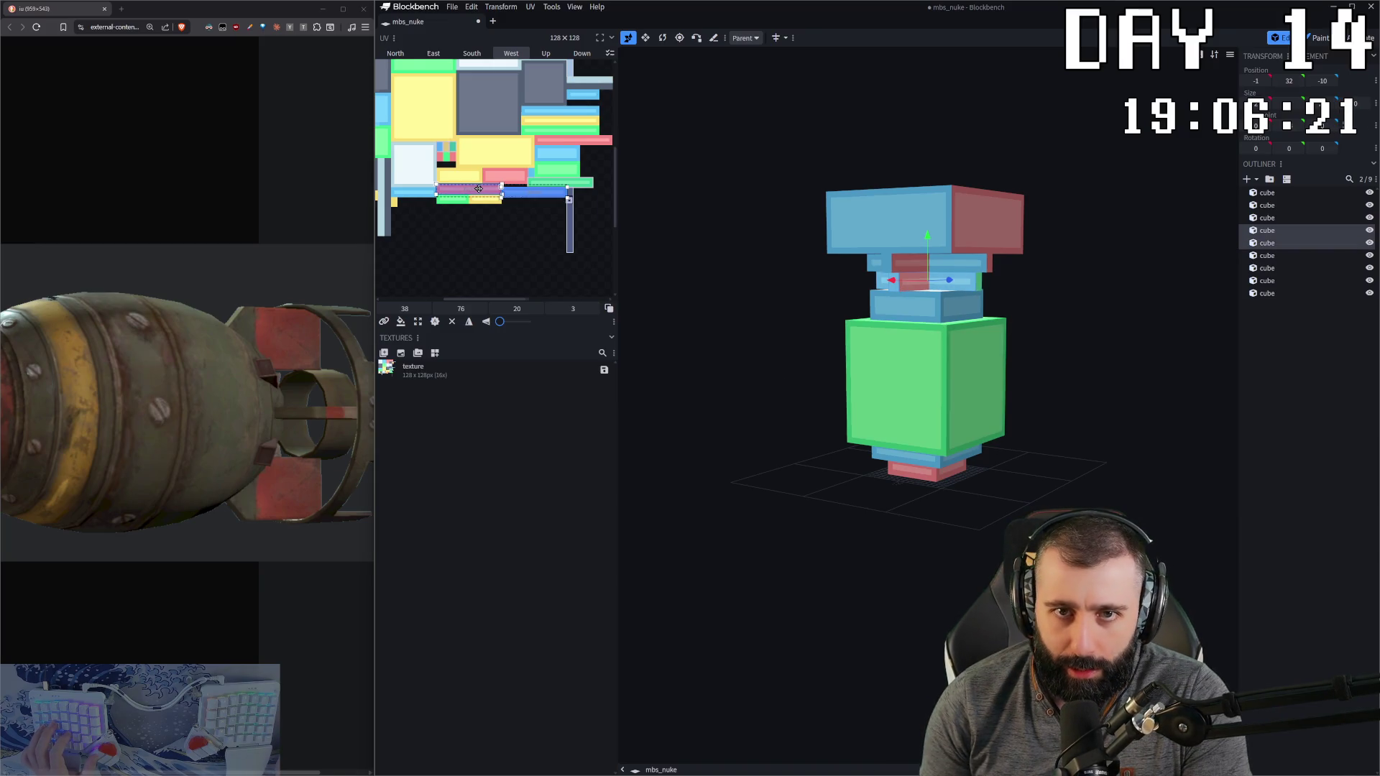
pyautogui.scroll(-3, 478, 189)
pyautogui.scroll(2, 480, 208)
pyautogui.hotkey('ctrl', 'a')
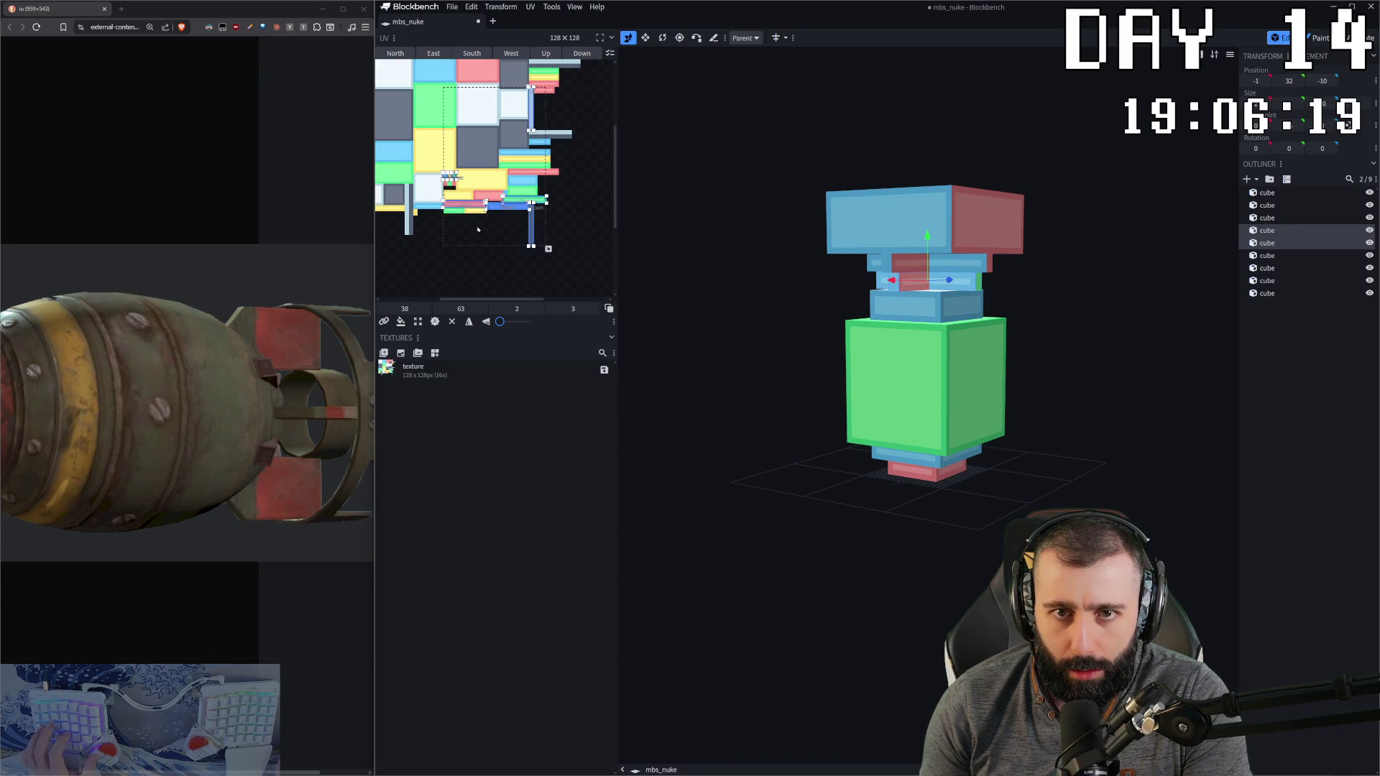
pyautogui.click(471, 204)
pyautogui.hotkey('ctrl', 'c')
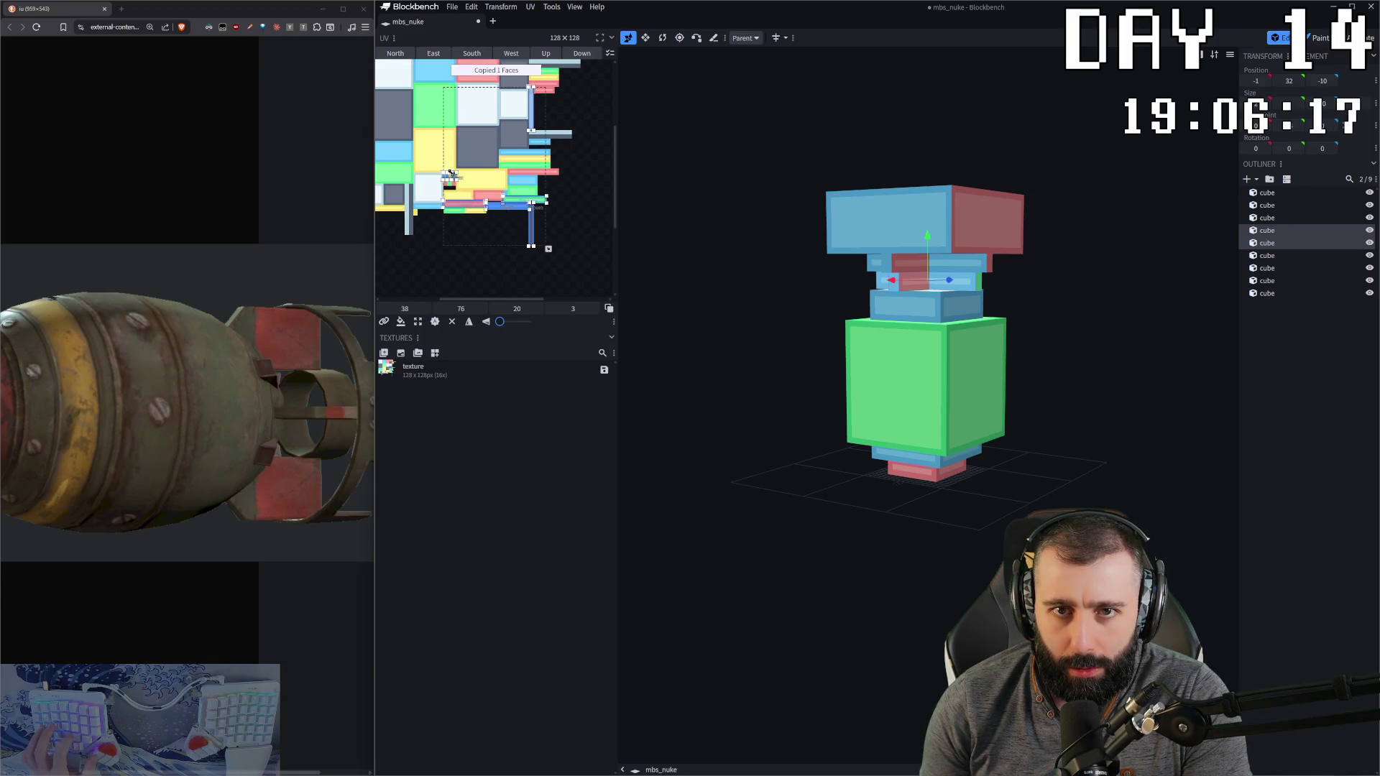
# Step: Check the East face and small layout faces, ending on the red cube near the top
pyautogui.scroll(3, 452, 175)
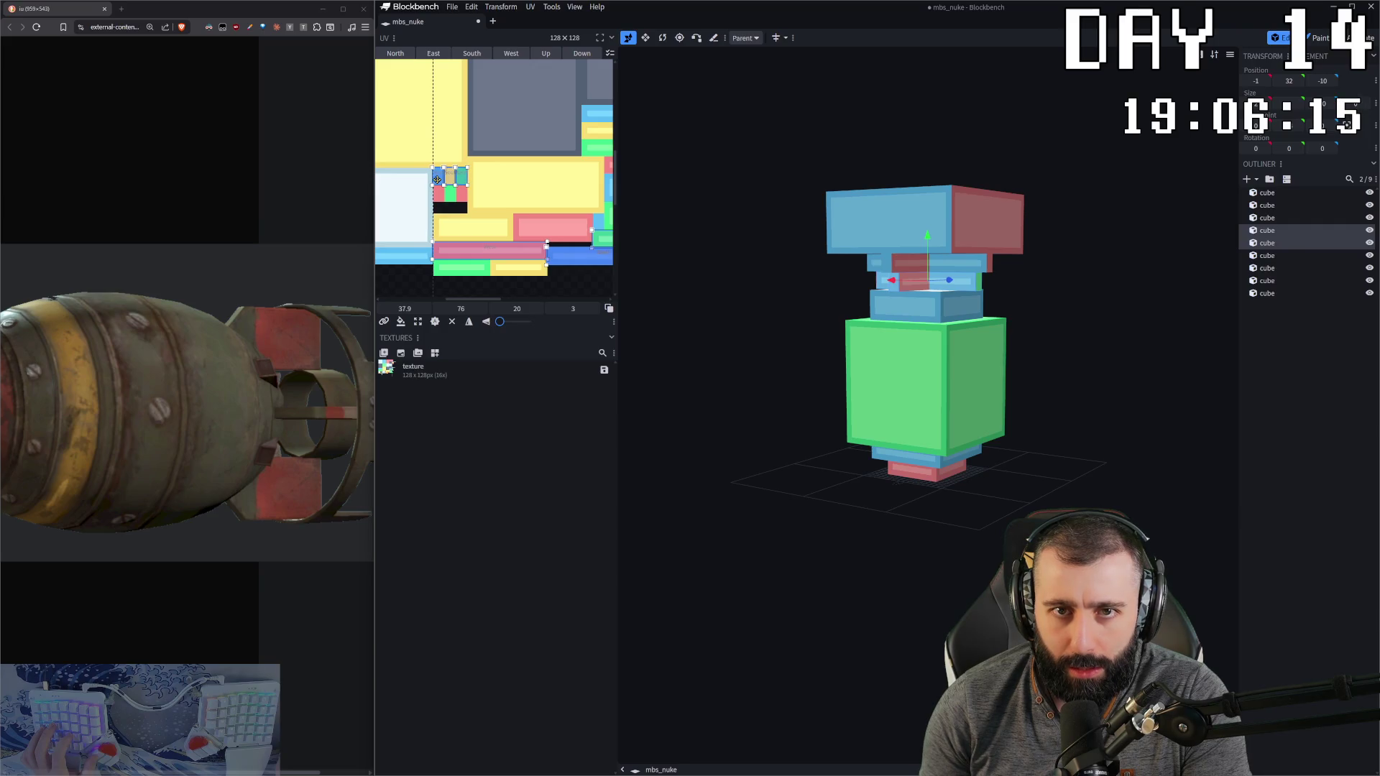
pyautogui.click(439, 178)
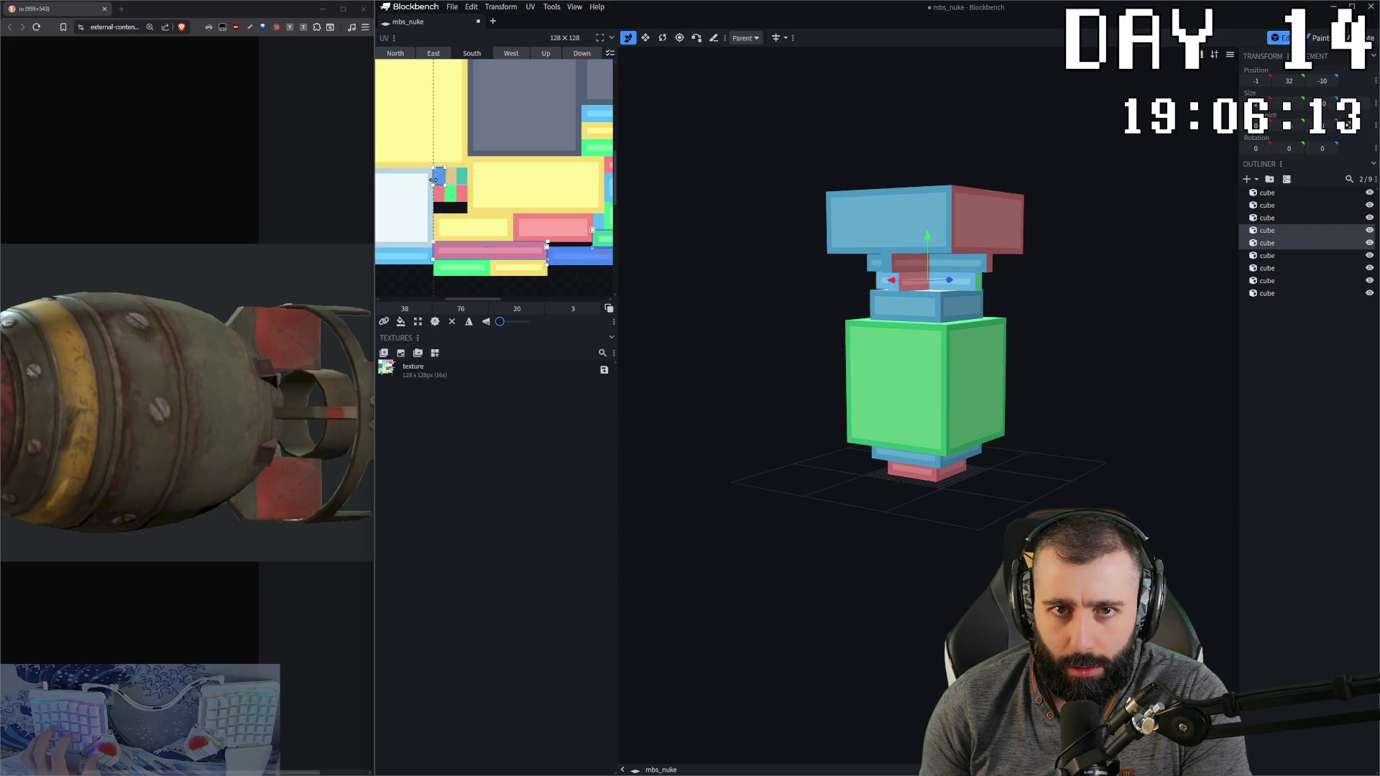
pyautogui.scroll(-5, 488, 199)
pyautogui.scroll(1, 541, 145)
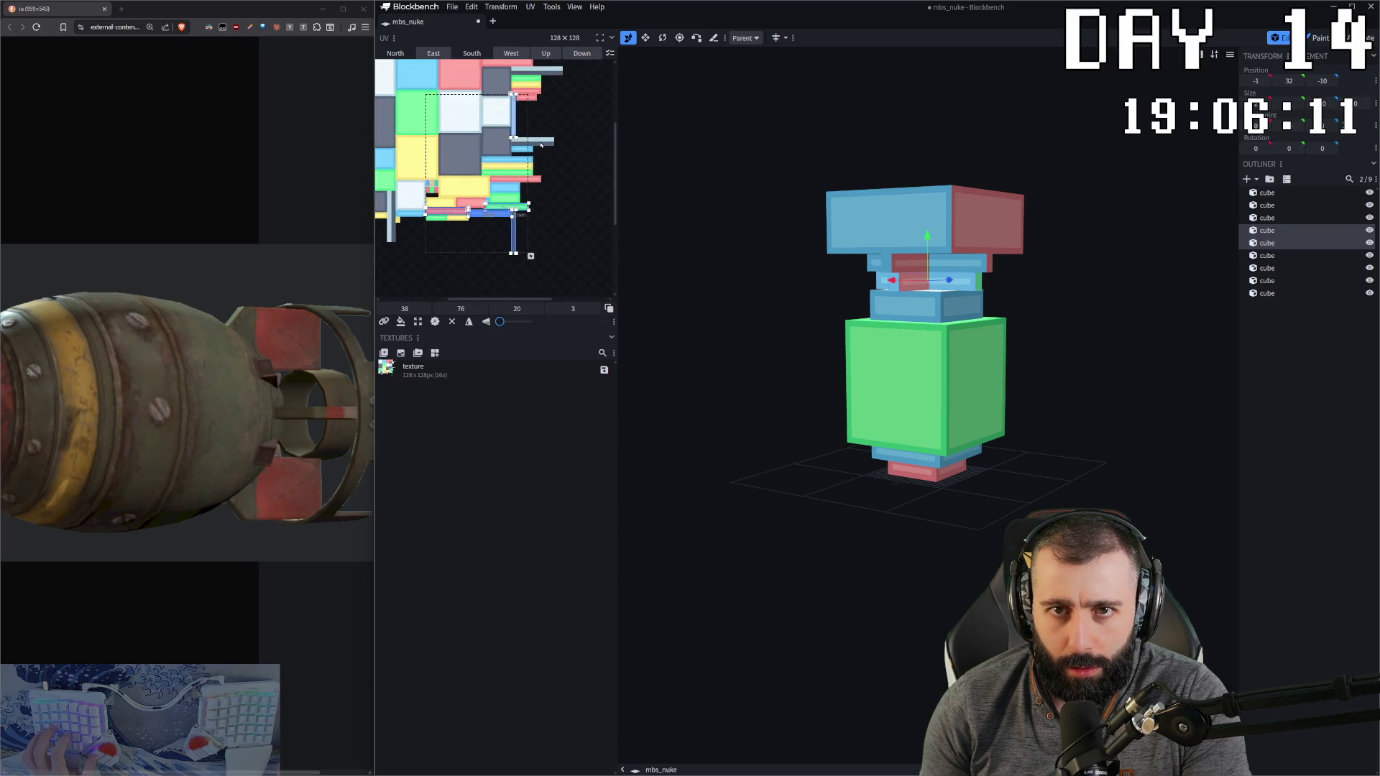
pyautogui.scroll(2, 536, 172)
pyautogui.scroll(-2, 522, 216)
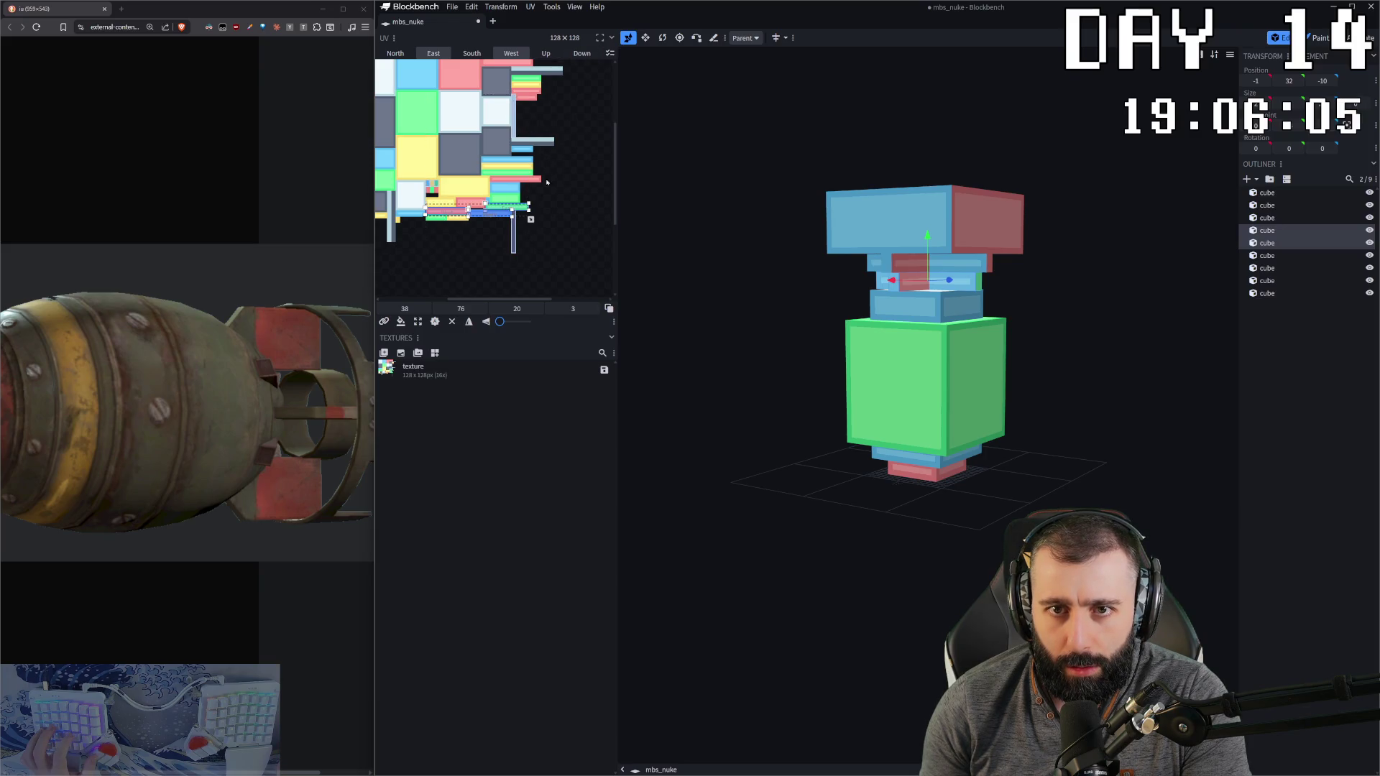
pyautogui.moveTo(1060, 295)
pyautogui.mouseDown()
pyautogui.moveTo(899, 296)
pyautogui.moveTo(984, 296)
pyautogui.moveTo(923, 286)
pyautogui.mouseUp()
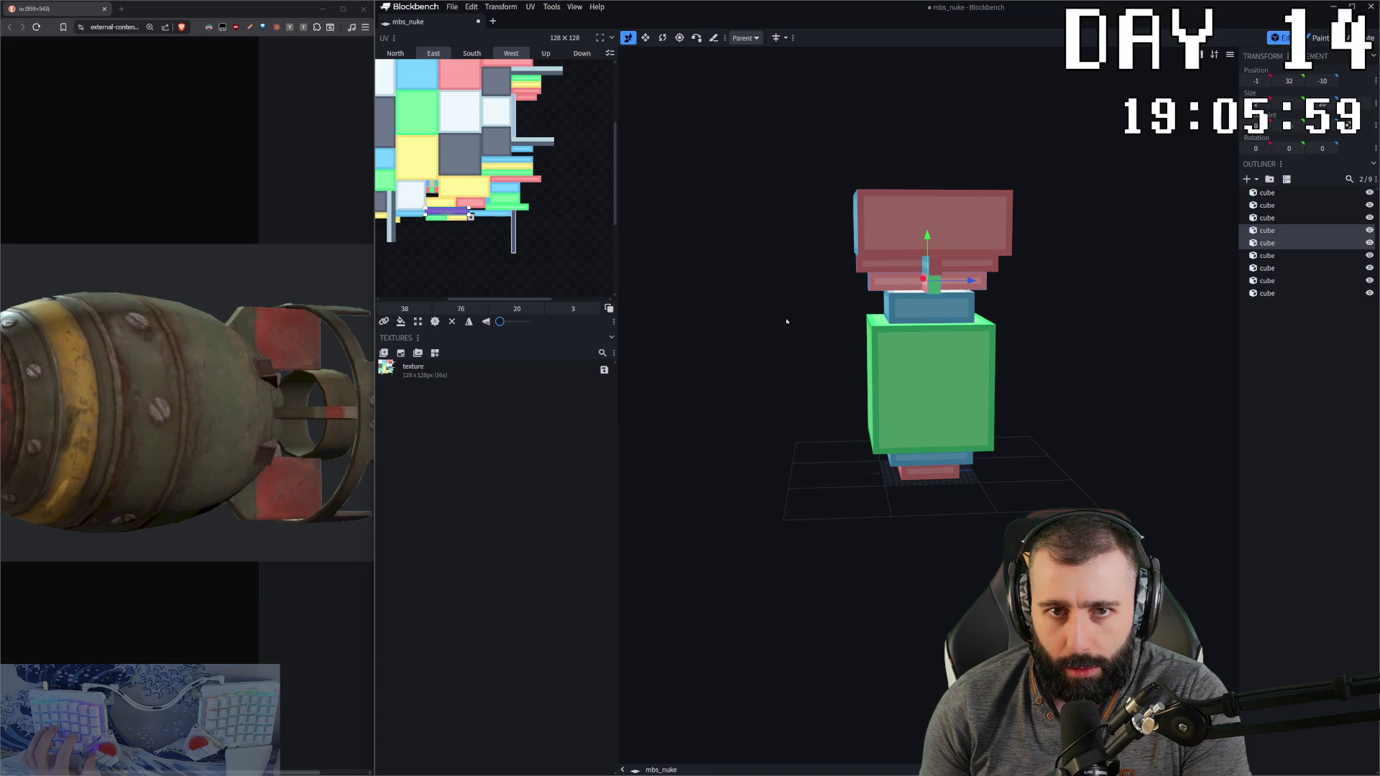
pyautogui.scroll(3, 432, 185)
pyautogui.click(448, 157)
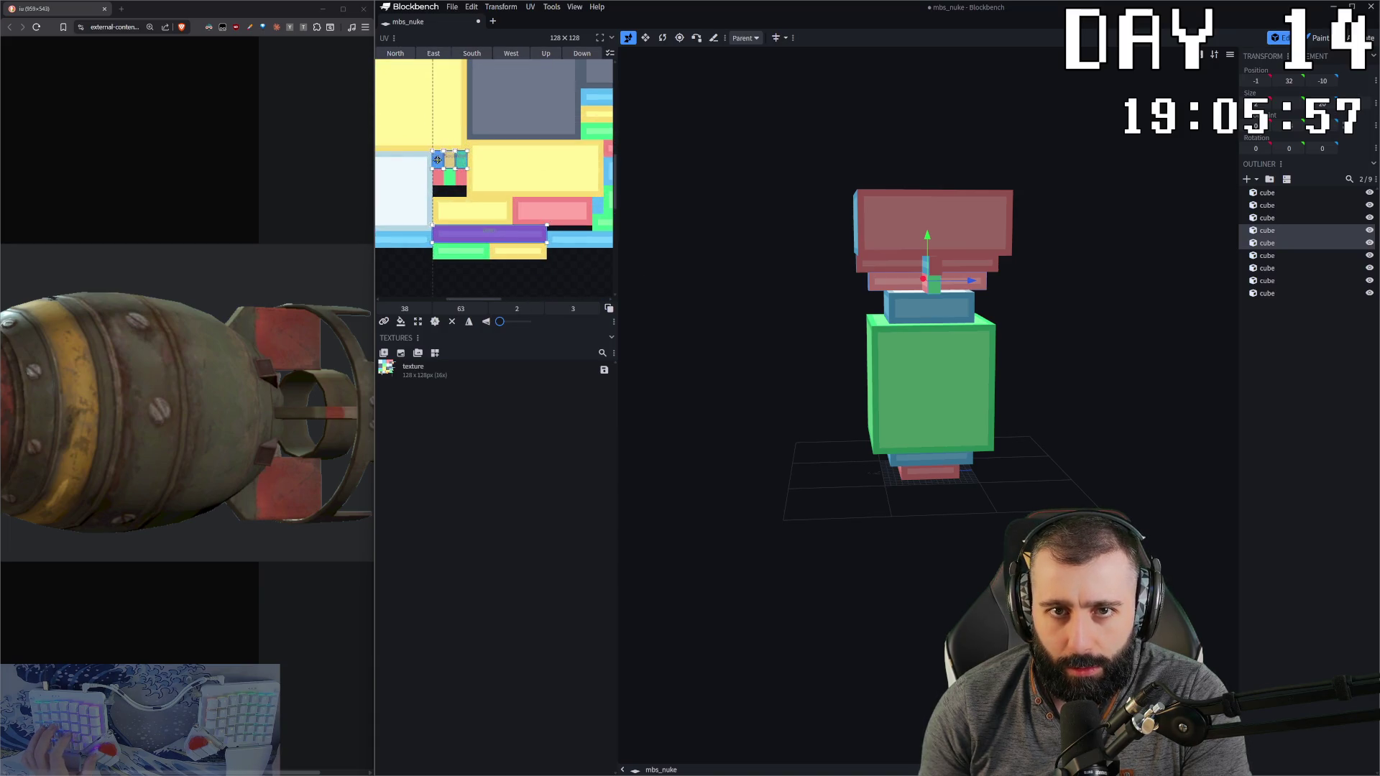
pyautogui.click(419, 204)
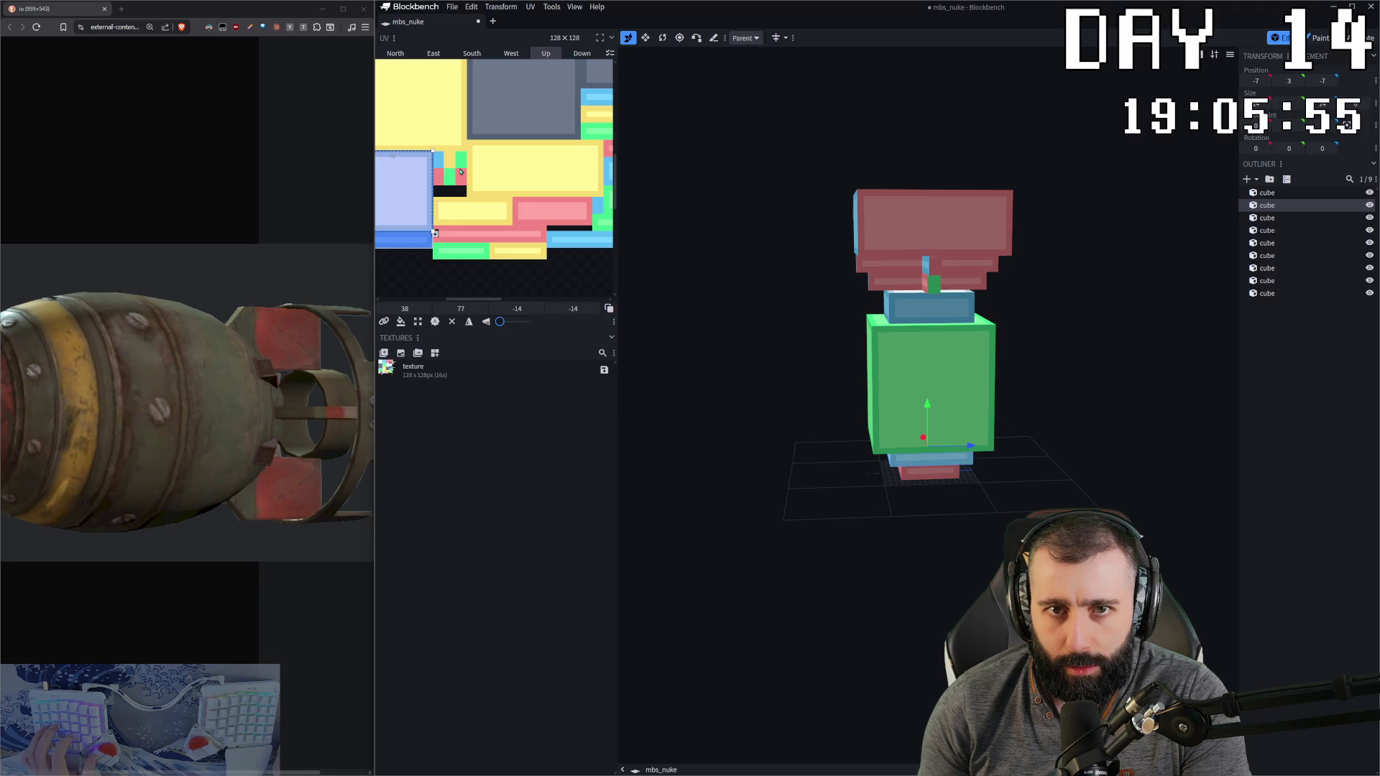
pyautogui.click(981, 277)
# Step: Select the four stacked upper cubes and copy all their face mappings
pyautogui.moveTo(1029, 301); pyautogui.dragTo(827, 302)
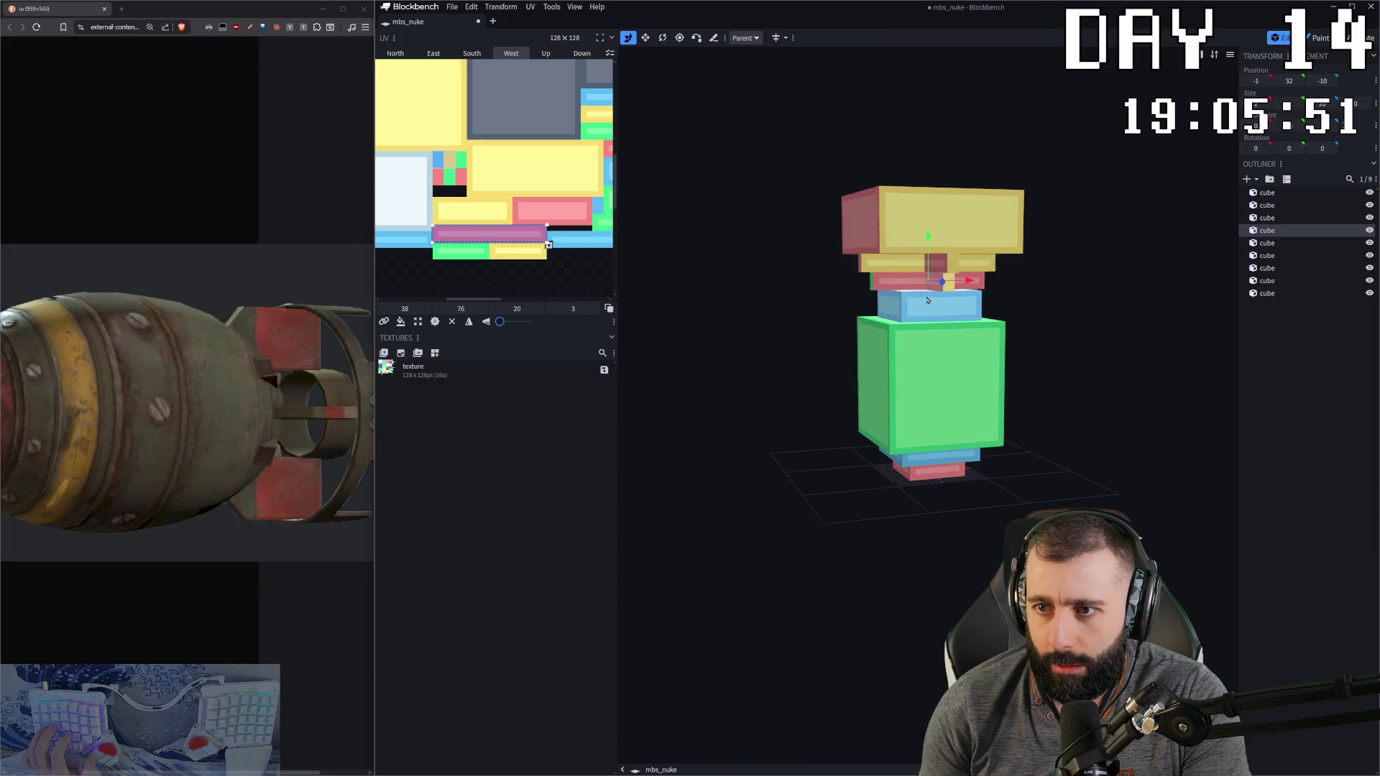
pyautogui.keyDown('shift'); pyautogui.click(984, 265); pyautogui.keyUp('shift')
pyautogui.keyDown('shift'); pyautogui.click(983, 265); pyautogui.keyUp('shift')
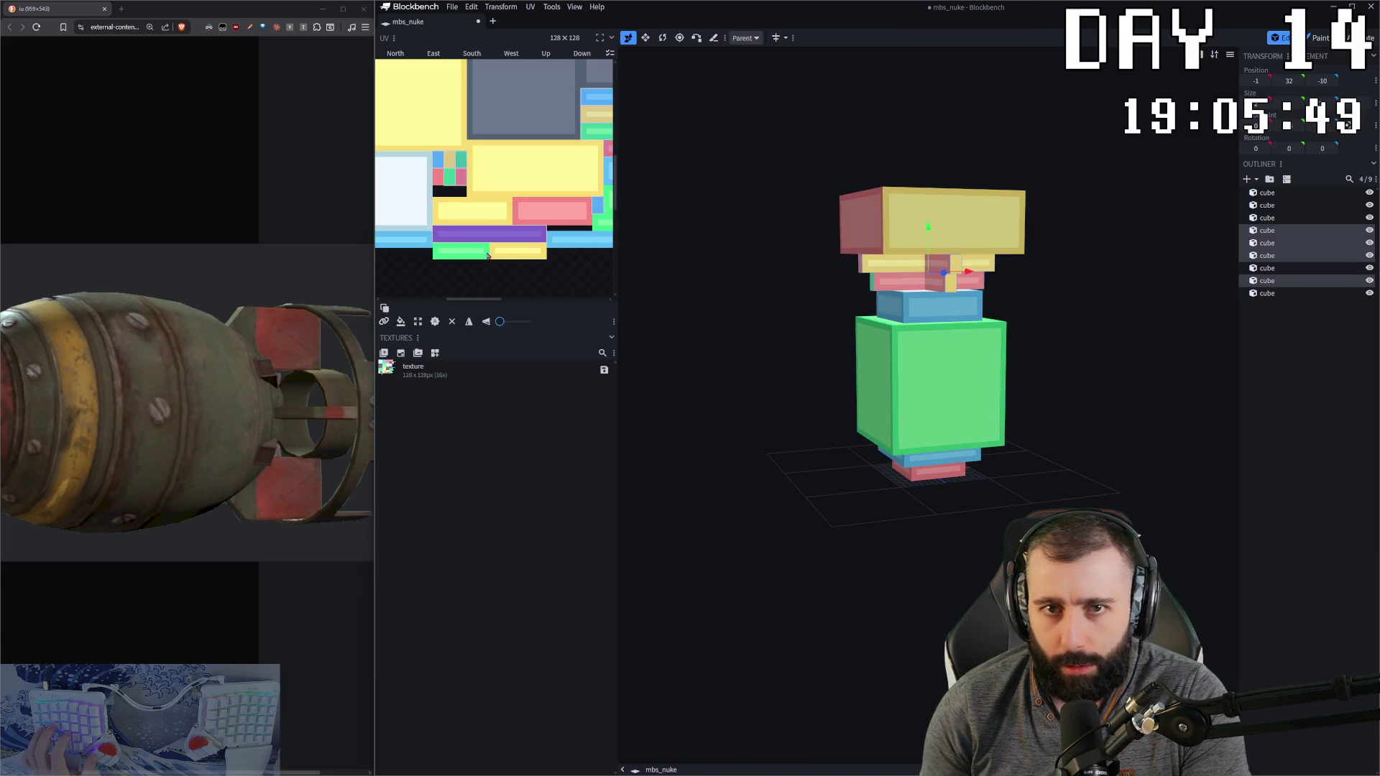
pyautogui.scroll(-3, 509, 244)
pyautogui.hotkey('ctrl', 'a')
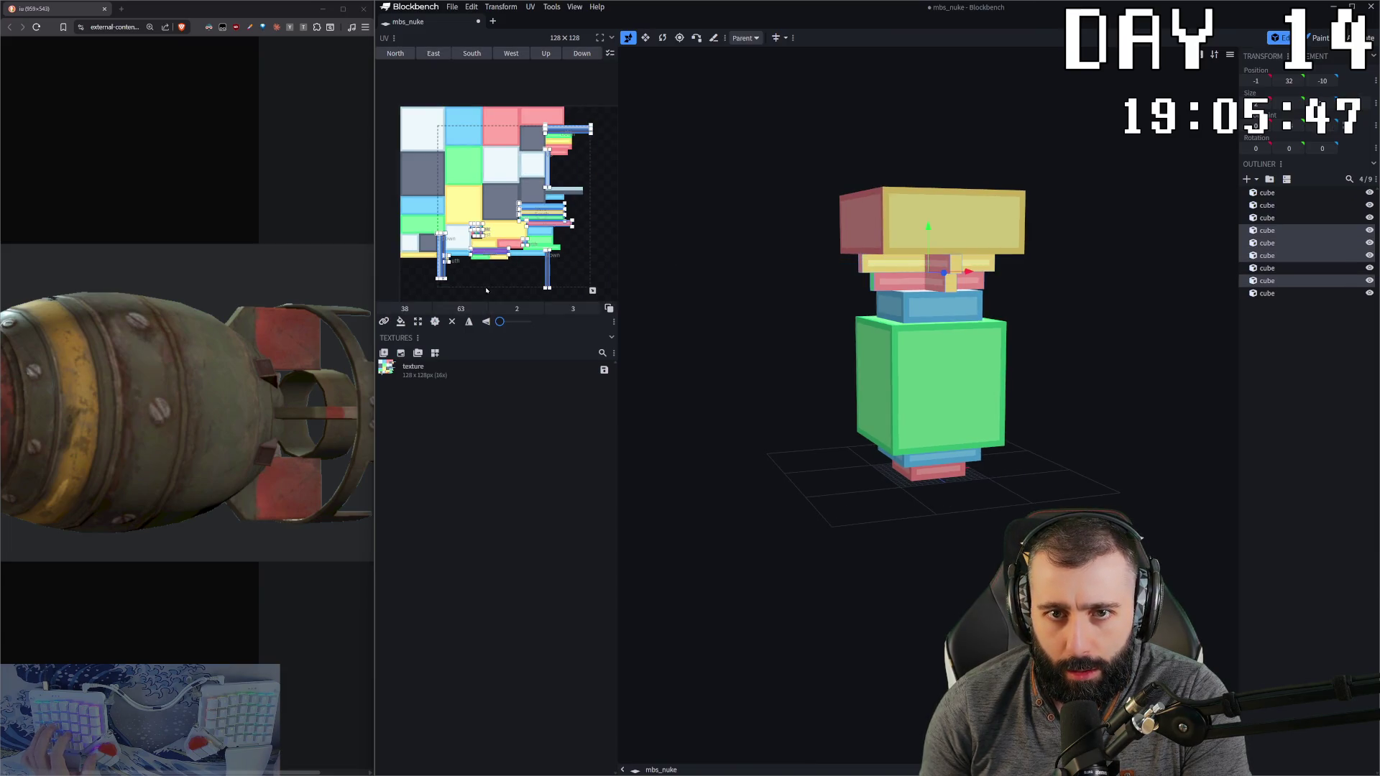
pyautogui.click(499, 253)
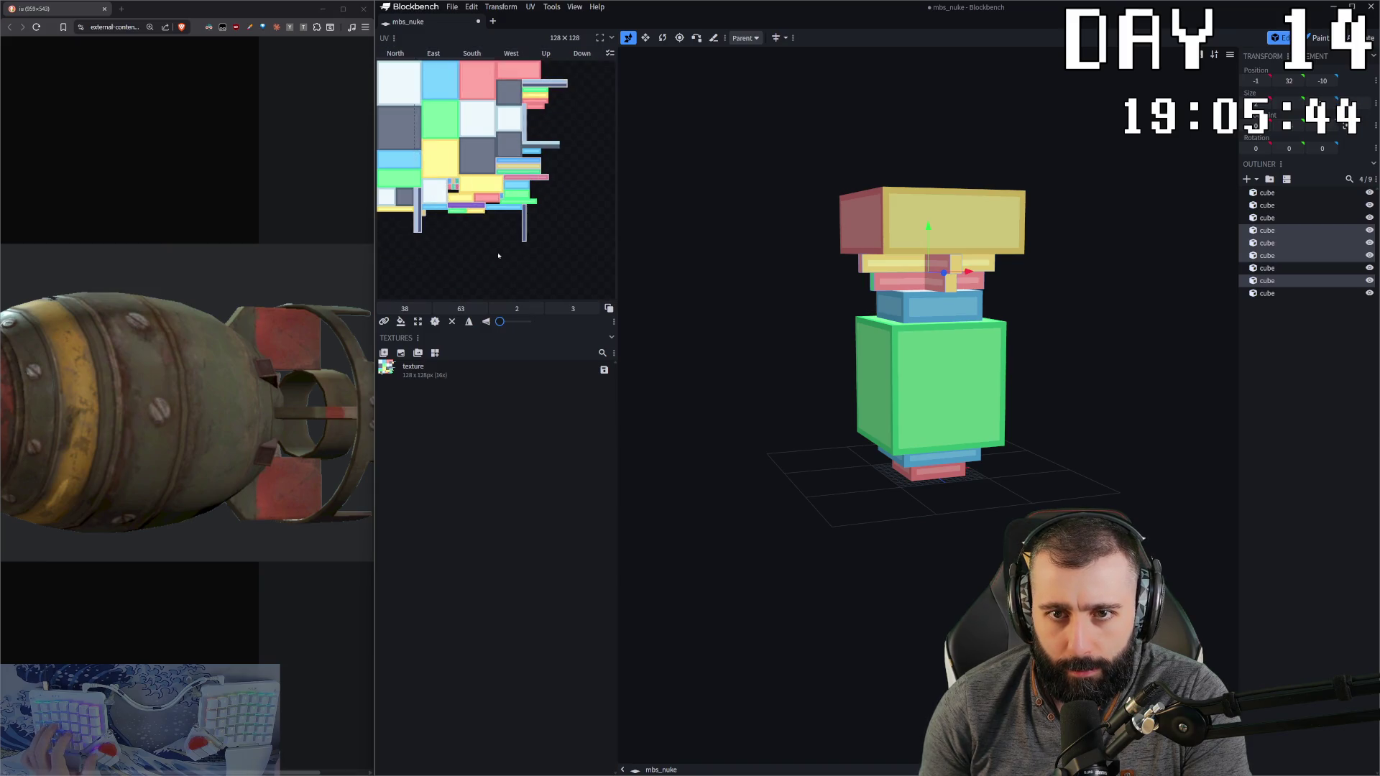
pyautogui.hotkey('ctrl', 'a')
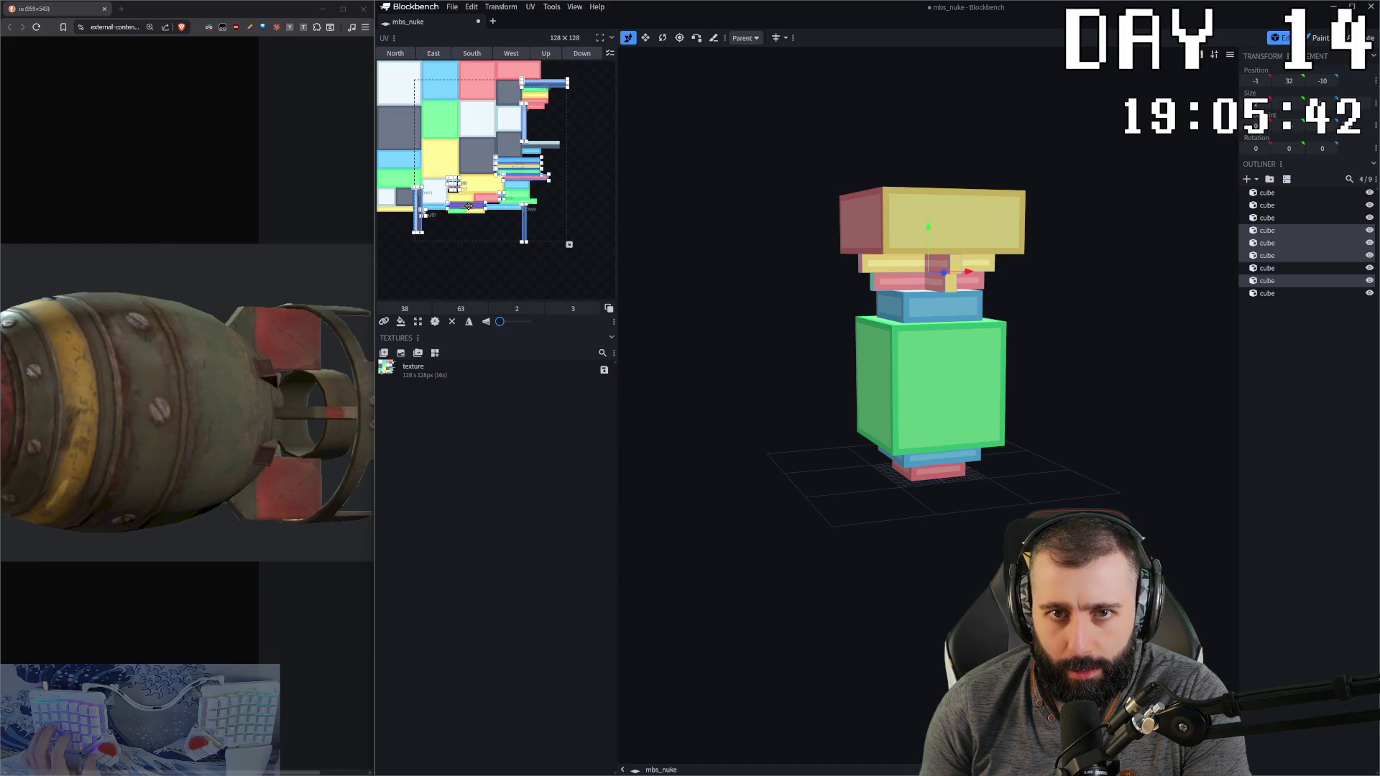
pyautogui.hotkey('ctrl', 'c')
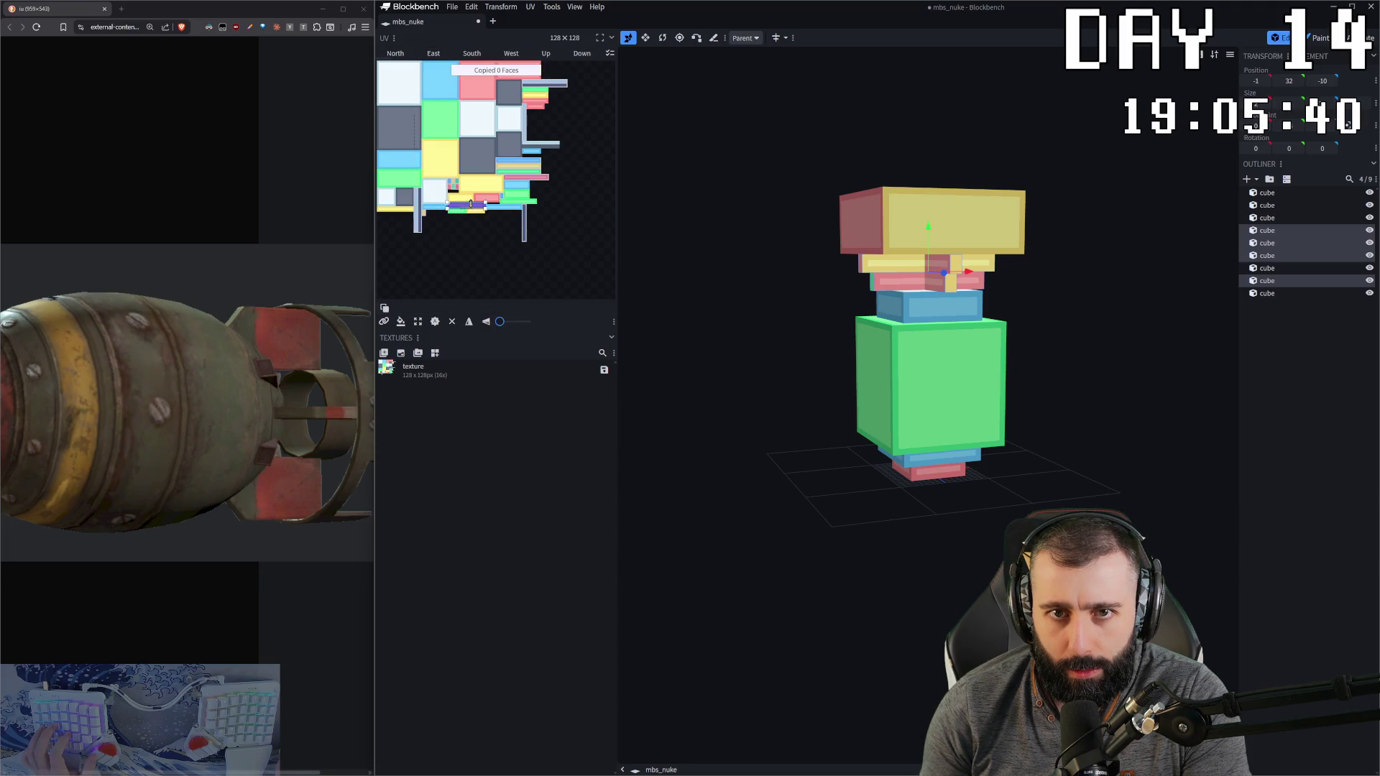
pyautogui.hotkey('ctrl', 'c')
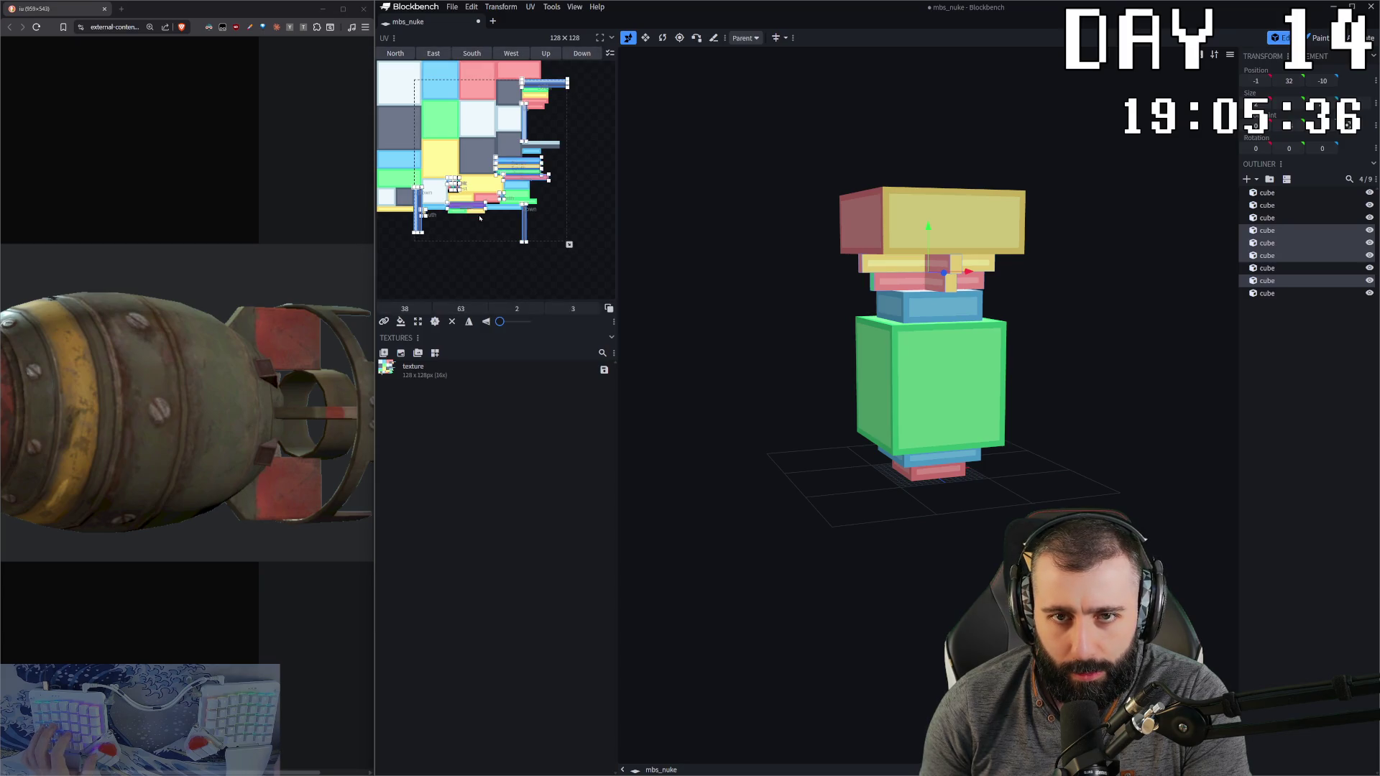
# Step: Exclude the tall blue strips and small left face, then apply the mapping to the rest
pyautogui.scroll(2, 421, 227)
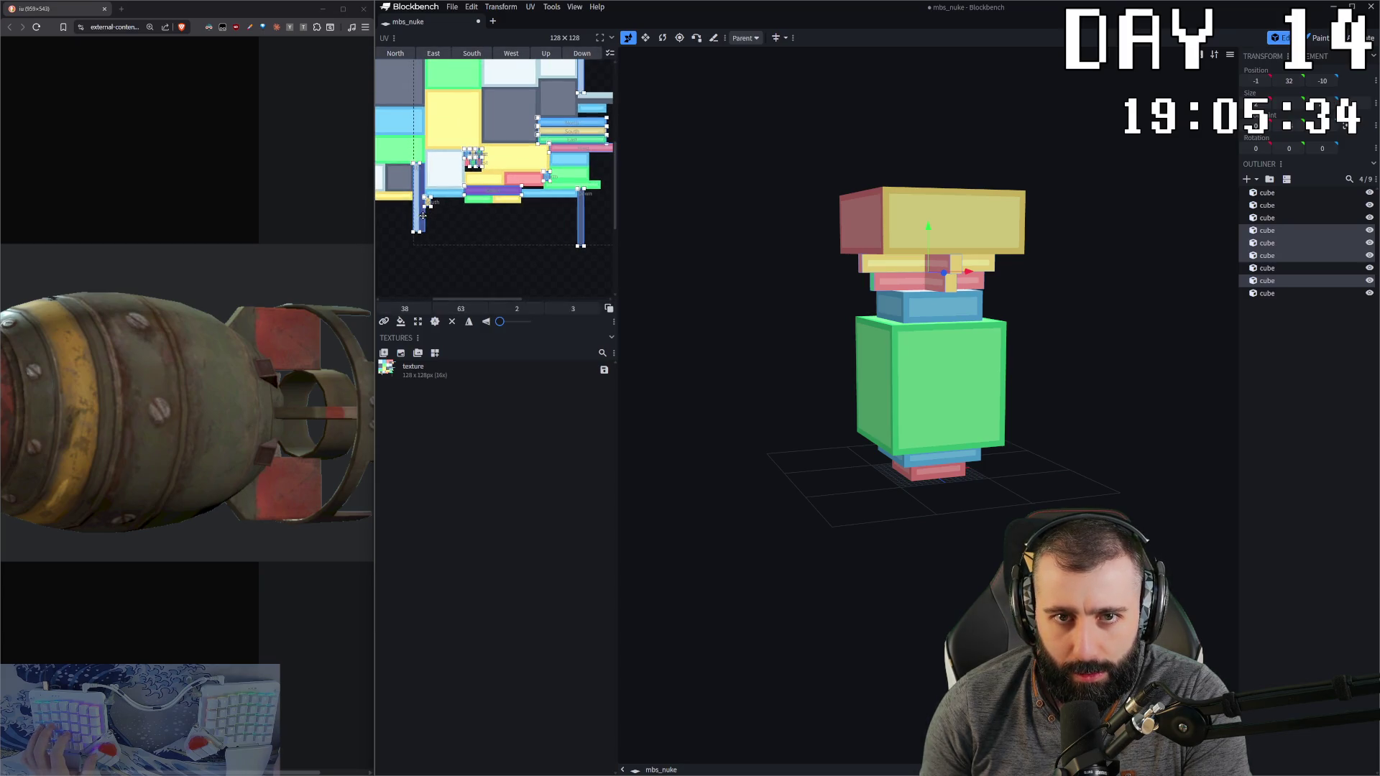
pyautogui.keyDown('ctrl'); pyautogui.click(417, 215); pyautogui.keyUp('ctrl')
pyautogui.keyDown('ctrl'); pyautogui.click(428, 201); pyautogui.keyUp('ctrl')
pyautogui.keyDown('ctrl'); pyautogui.click(581, 225); pyautogui.keyUp('ctrl')
pyautogui.hscroll(2, 539, 215)
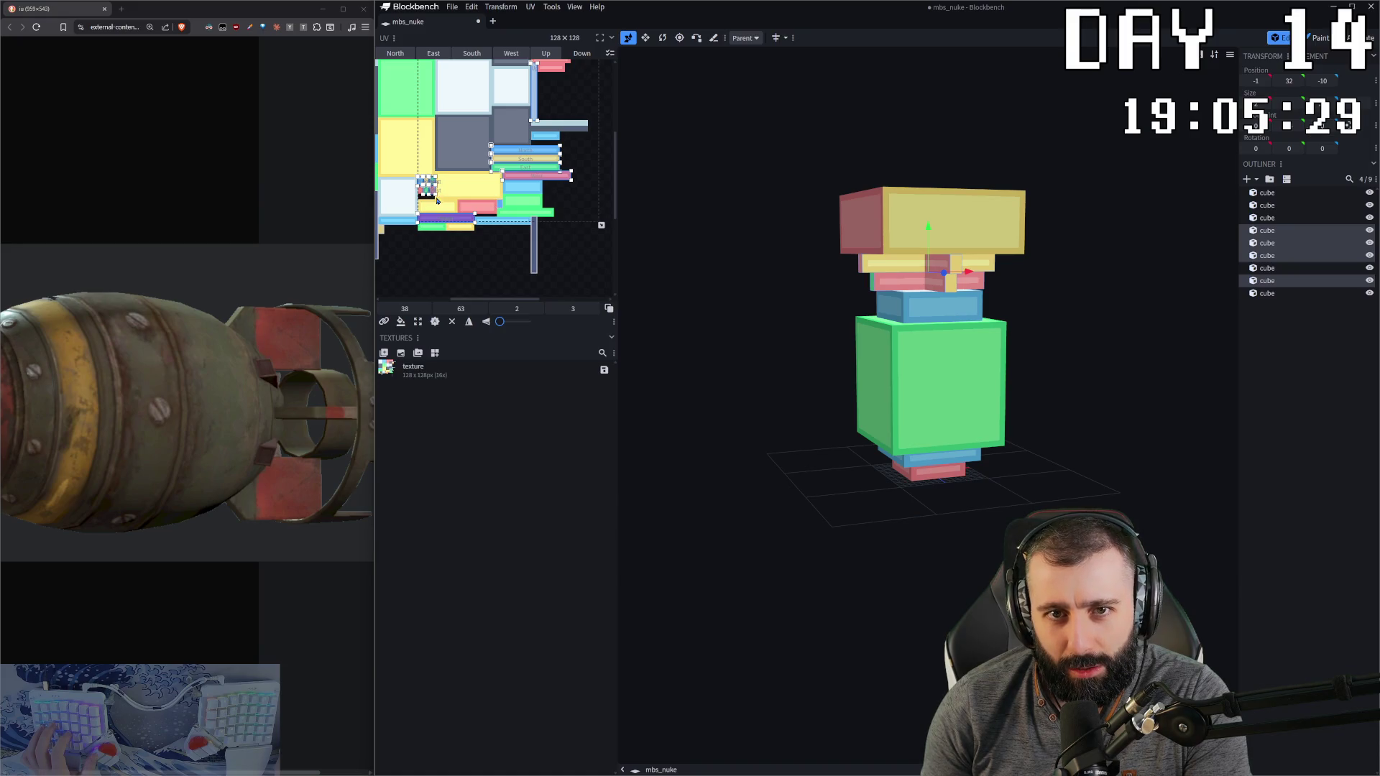
pyautogui.scroll(3, 436, 200)
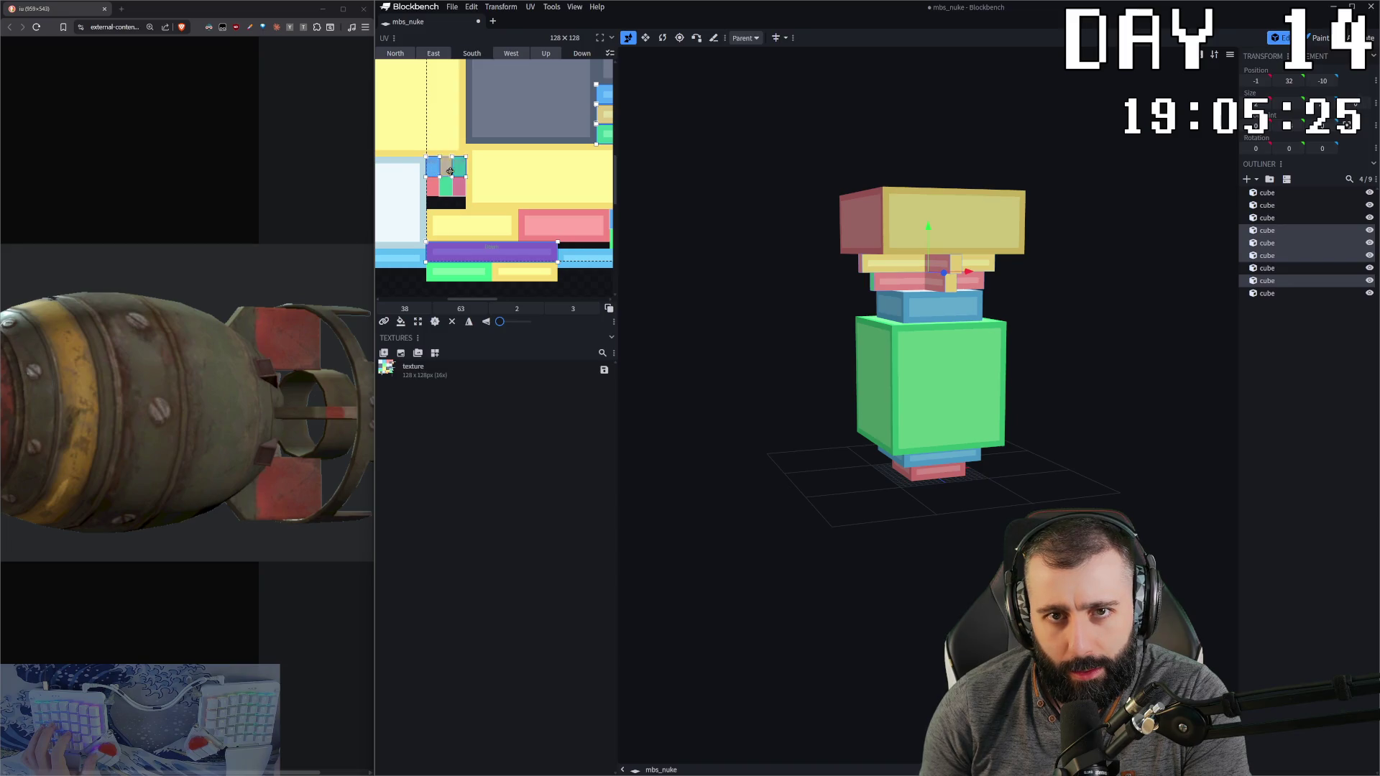
pyautogui.scroll(-3, 580, 168)
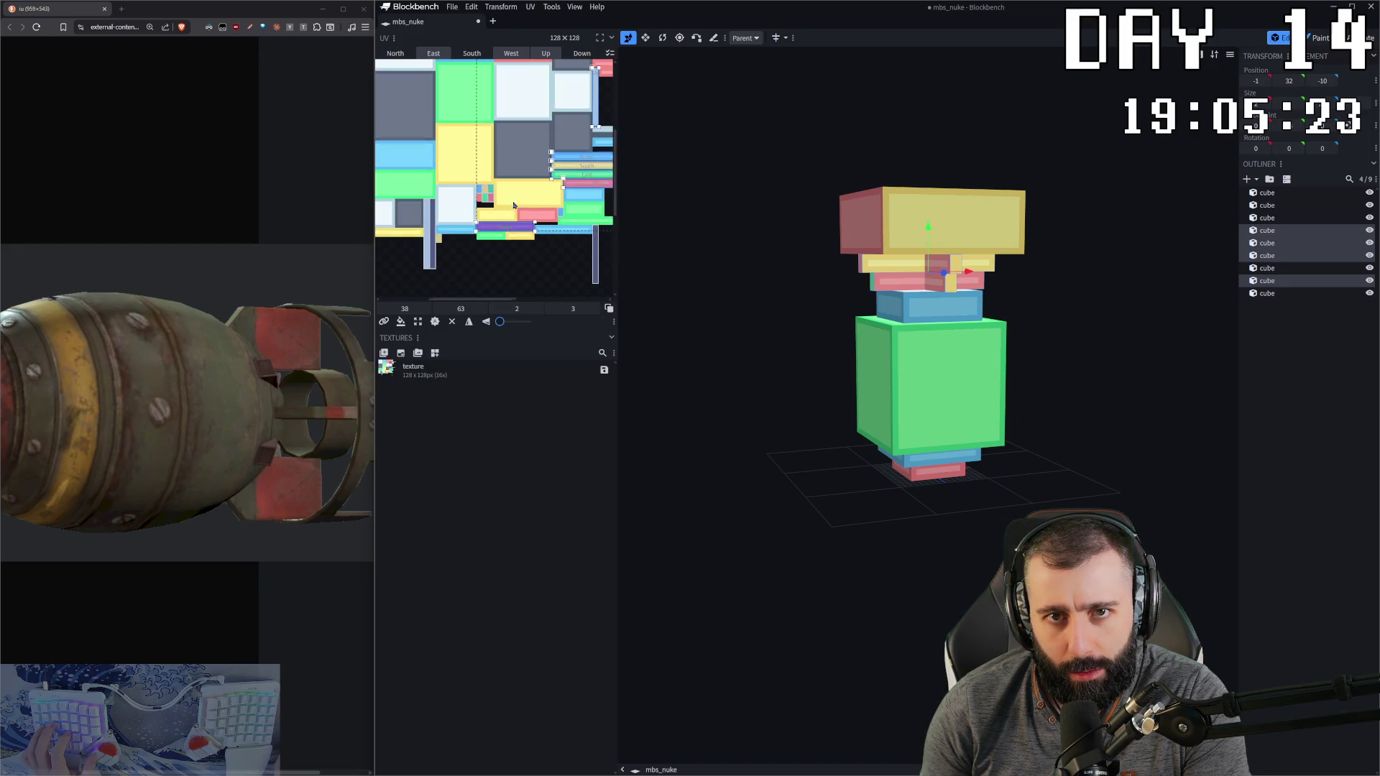
pyautogui.scroll(-1, 579, 168)
pyautogui.scroll(-3, 579, 169)
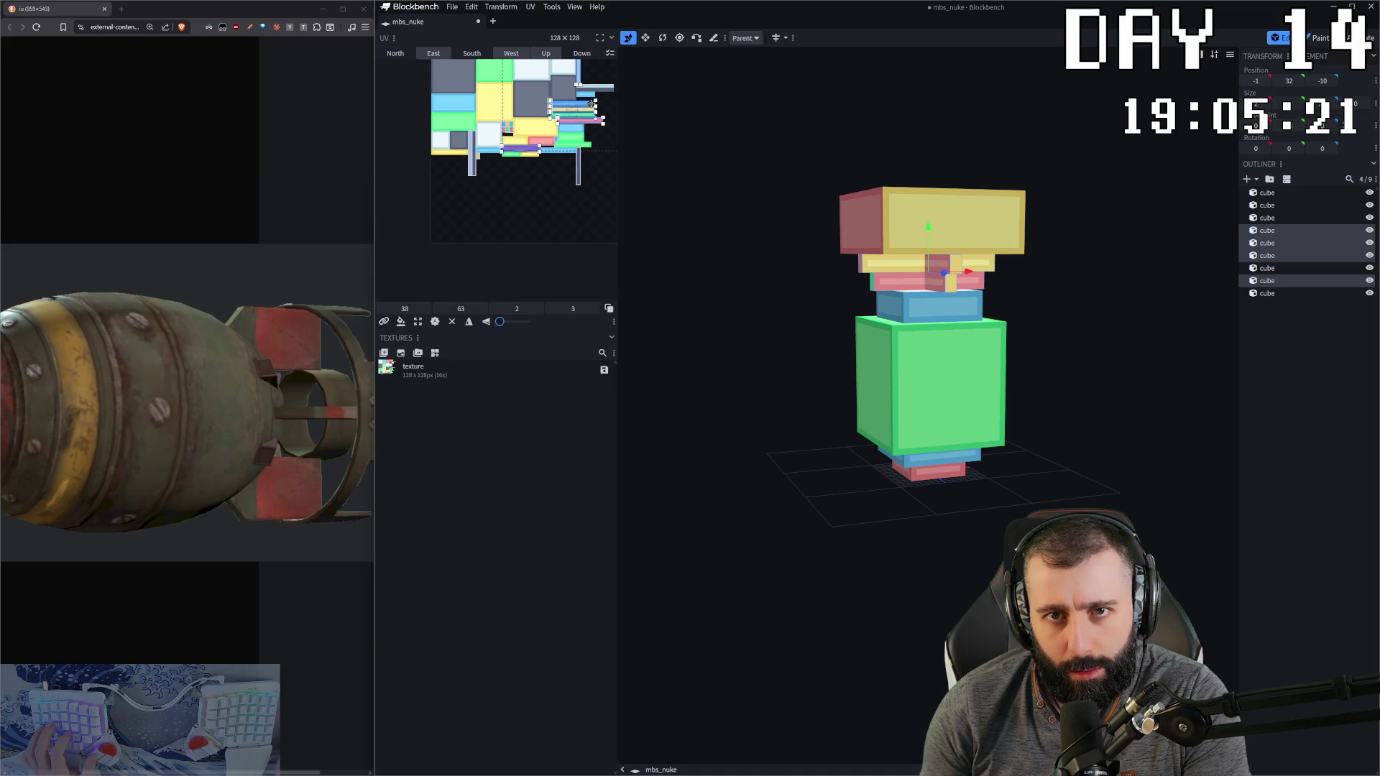
pyautogui.hotkey('ctrl', 'z')
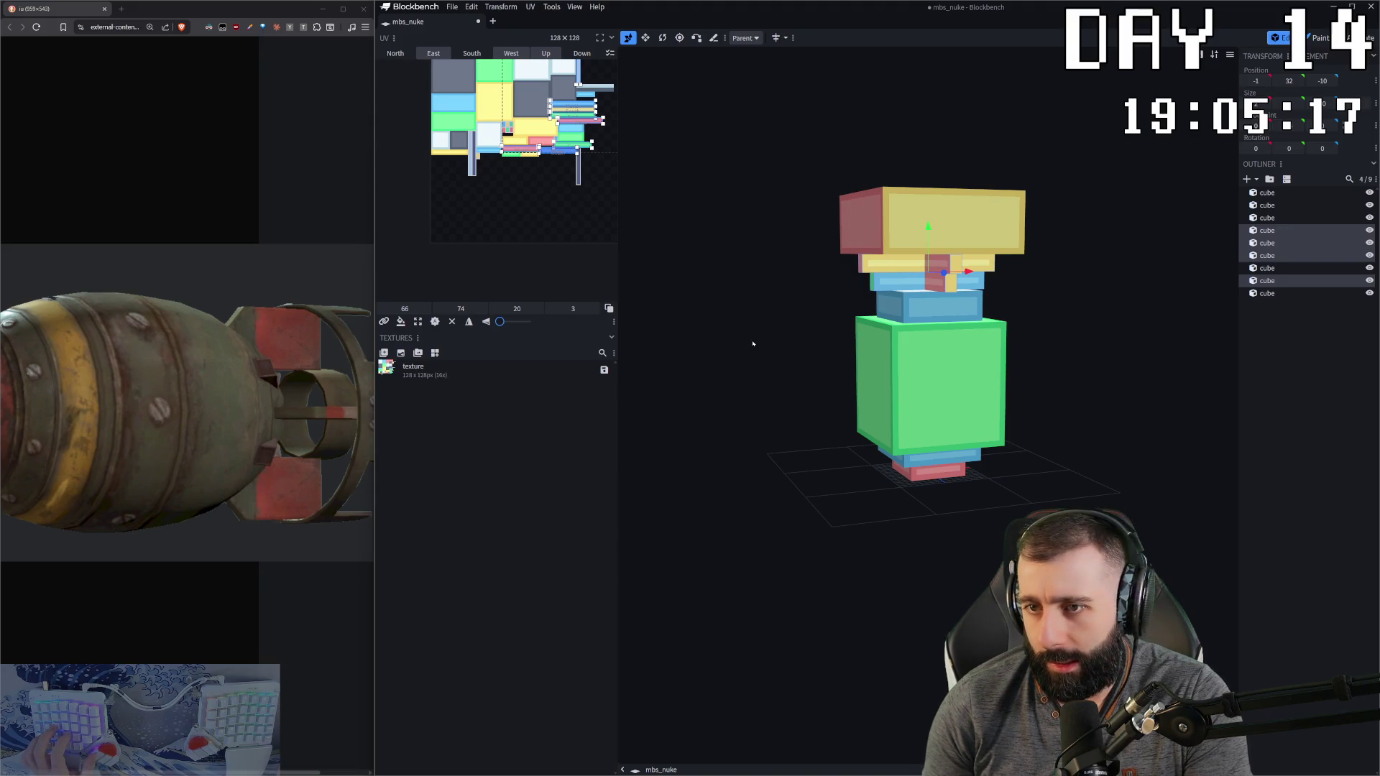
pyautogui.click(1135, 404)
pyautogui.moveTo(1135, 404)
pyautogui.mouseDown()
pyautogui.moveTo(1172, 383)
pyautogui.moveTo(1107, 410)
pyautogui.moveTo(1057, 400)
pyautogui.moveTo(1048, 348)
pyautogui.moveTo(985, 344)
pyautogui.moveTo(1035, 299)
pyautogui.moveTo(1026, 382)
pyautogui.moveTo(936, 373)
pyautogui.moveTo(1094, 304)
pyautogui.moveTo(935, 237)
pyautogui.mouseUp()
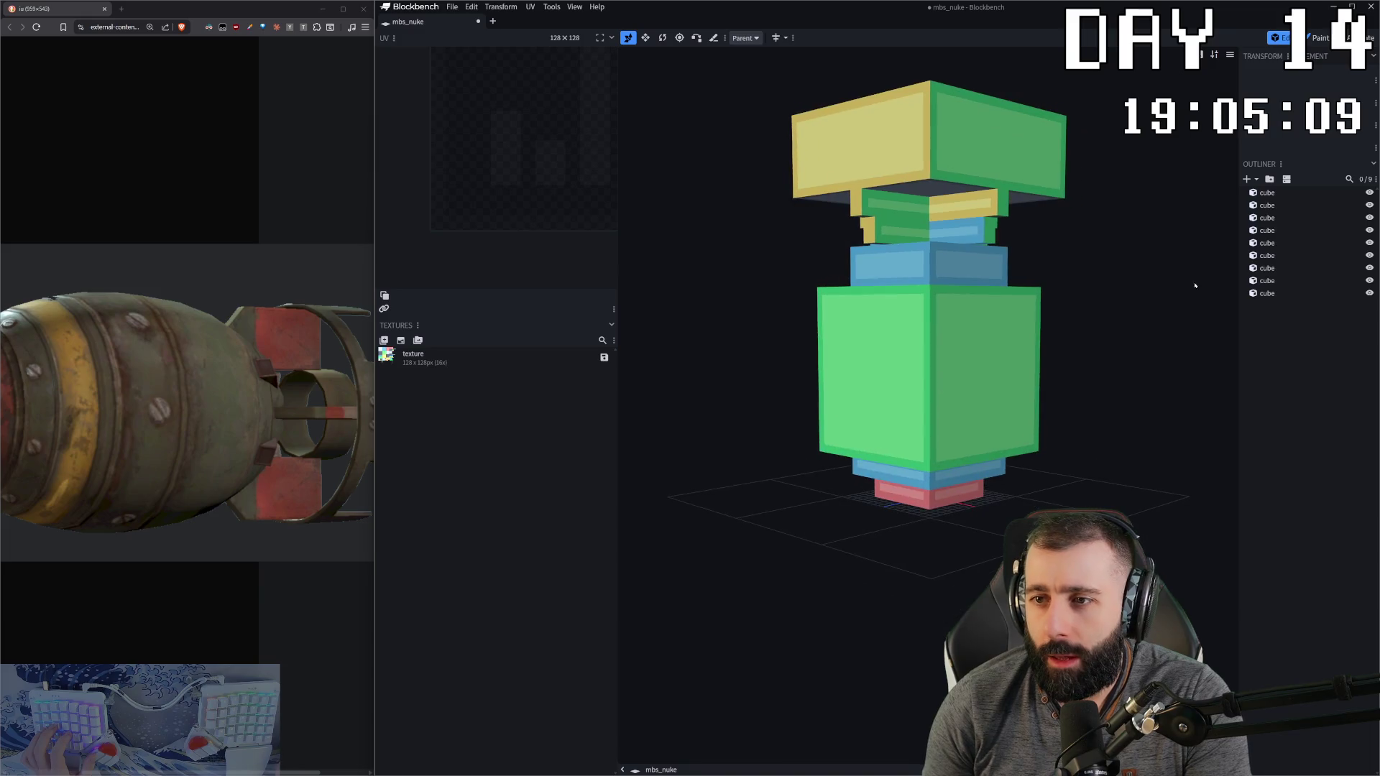
# Step: Select a cube and copy its purple face's UV mapping
pyautogui.click(903, 230)
pyautogui.moveTo(1109, 225)
pyautogui.mouseDown()
pyautogui.moveTo(1109, 243)
pyautogui.moveTo(1042, 228)
pyautogui.moveTo(1054, 246)
pyautogui.moveTo(1069, 237)
pyautogui.moveTo(867, 230)
pyautogui.mouseUp()
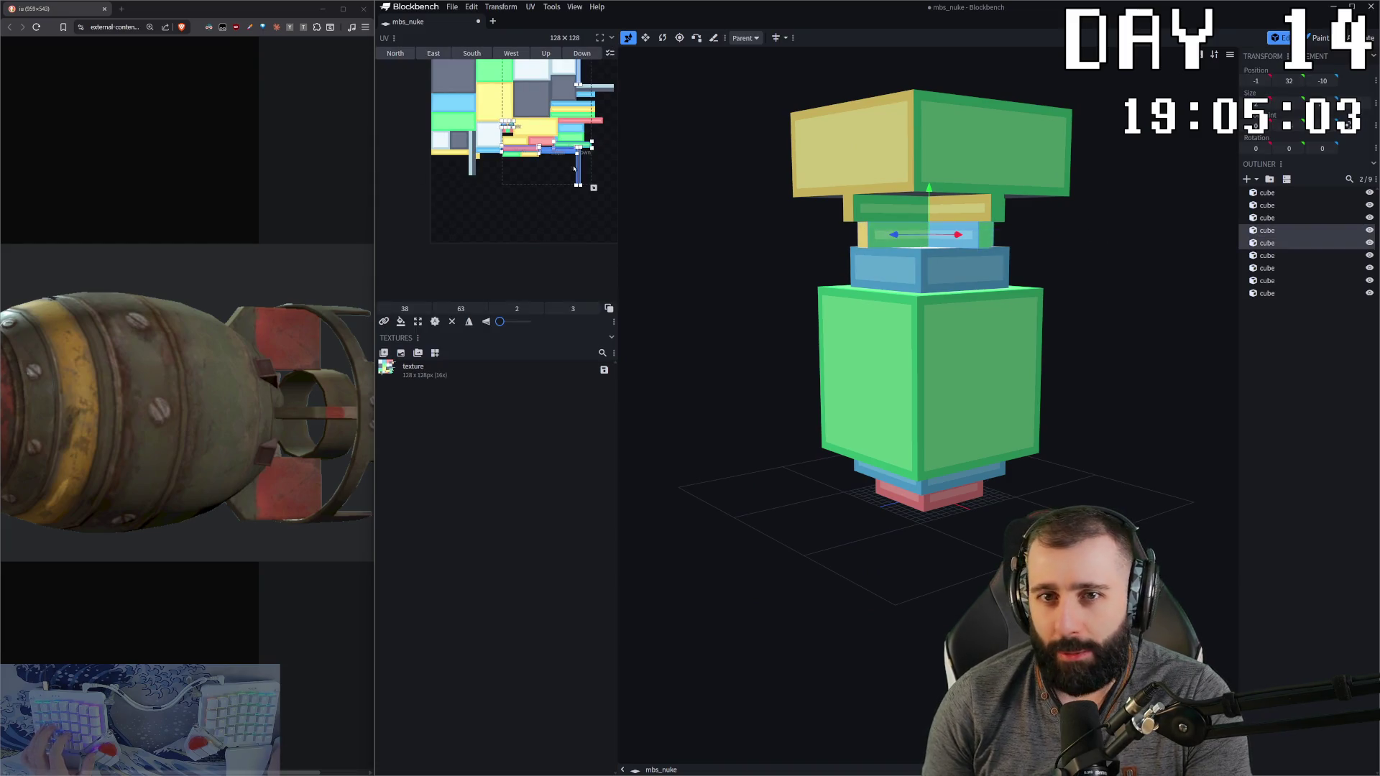
pyautogui.scroll(2, 567, 139)
pyautogui.scroll(2, 568, 138)
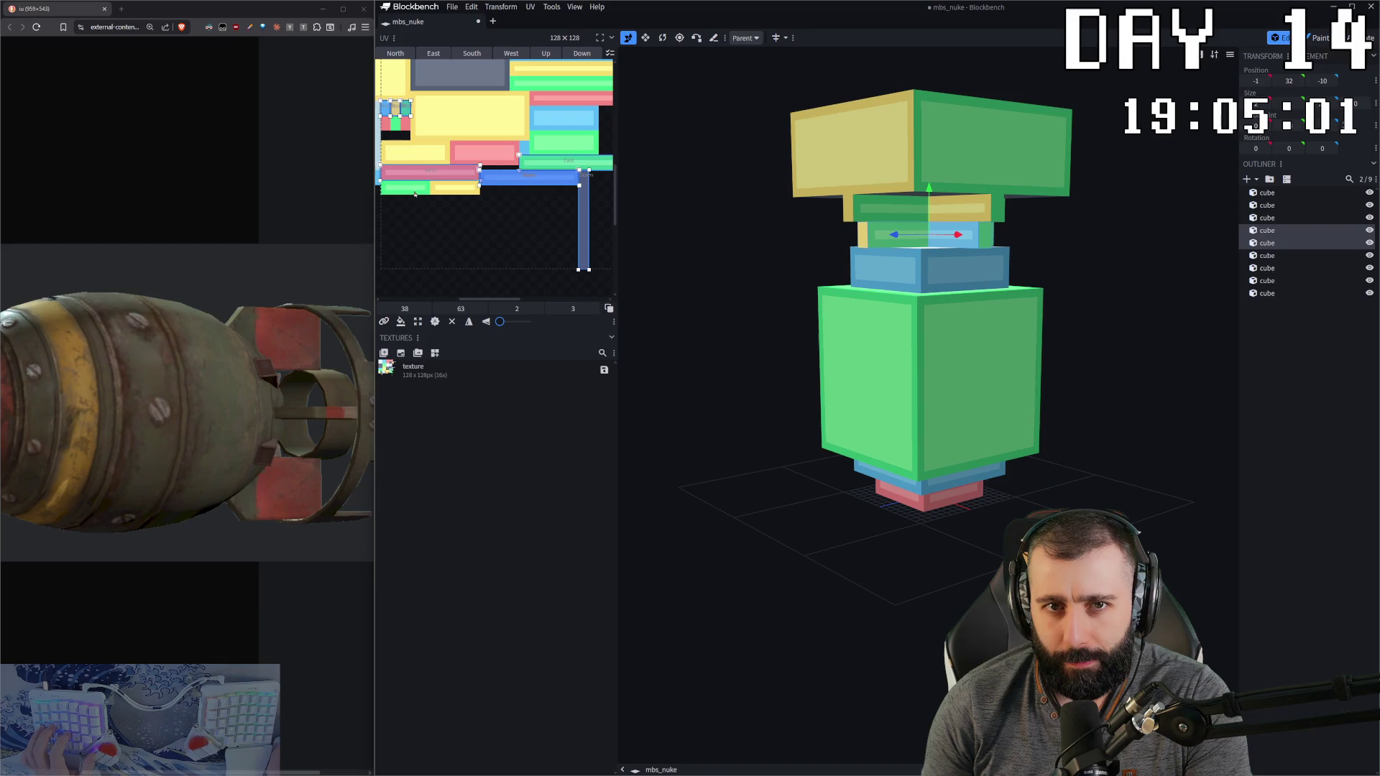
pyautogui.click(427, 168)
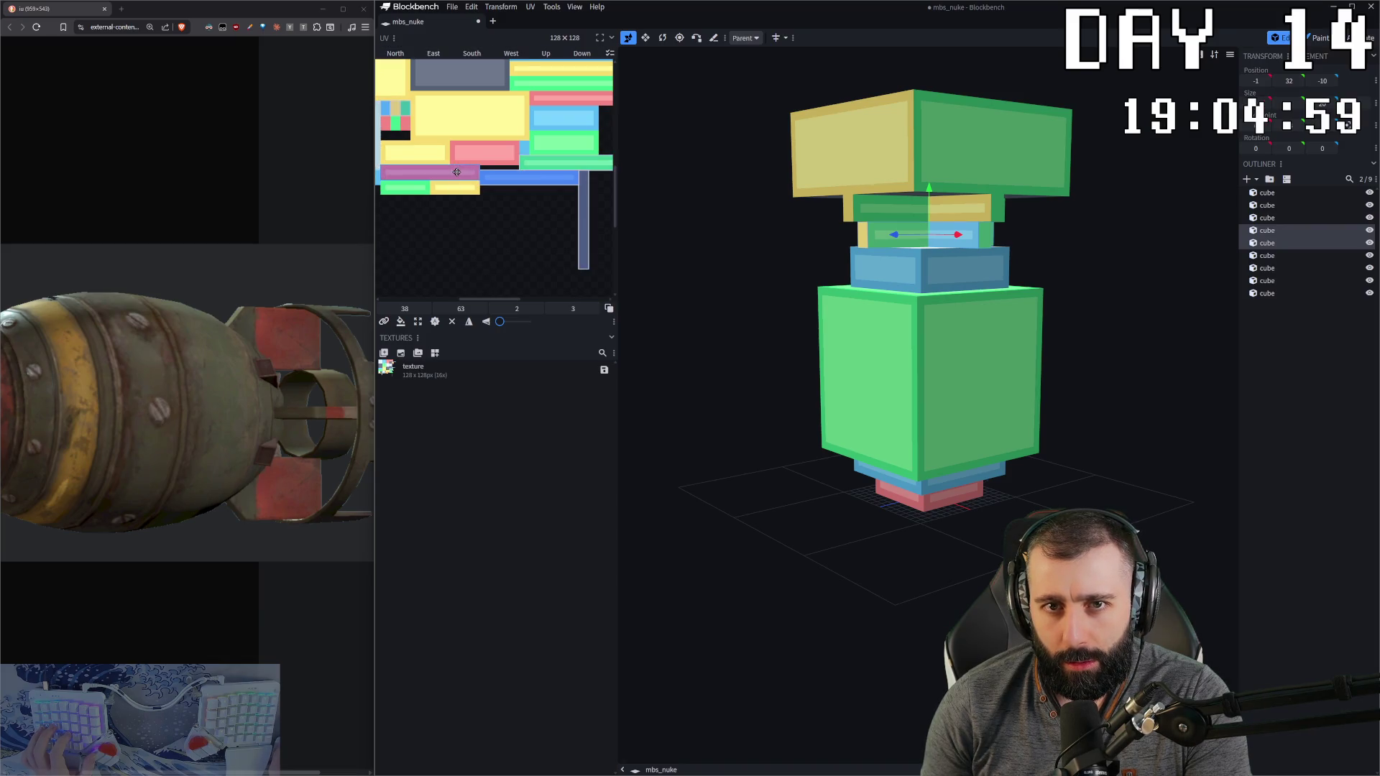
pyautogui.hotkey('ctrl', 'c')
# Step: Nudge the cube's blue East face slightly on the texture, then view the West face
pyautogui.click(520, 174)
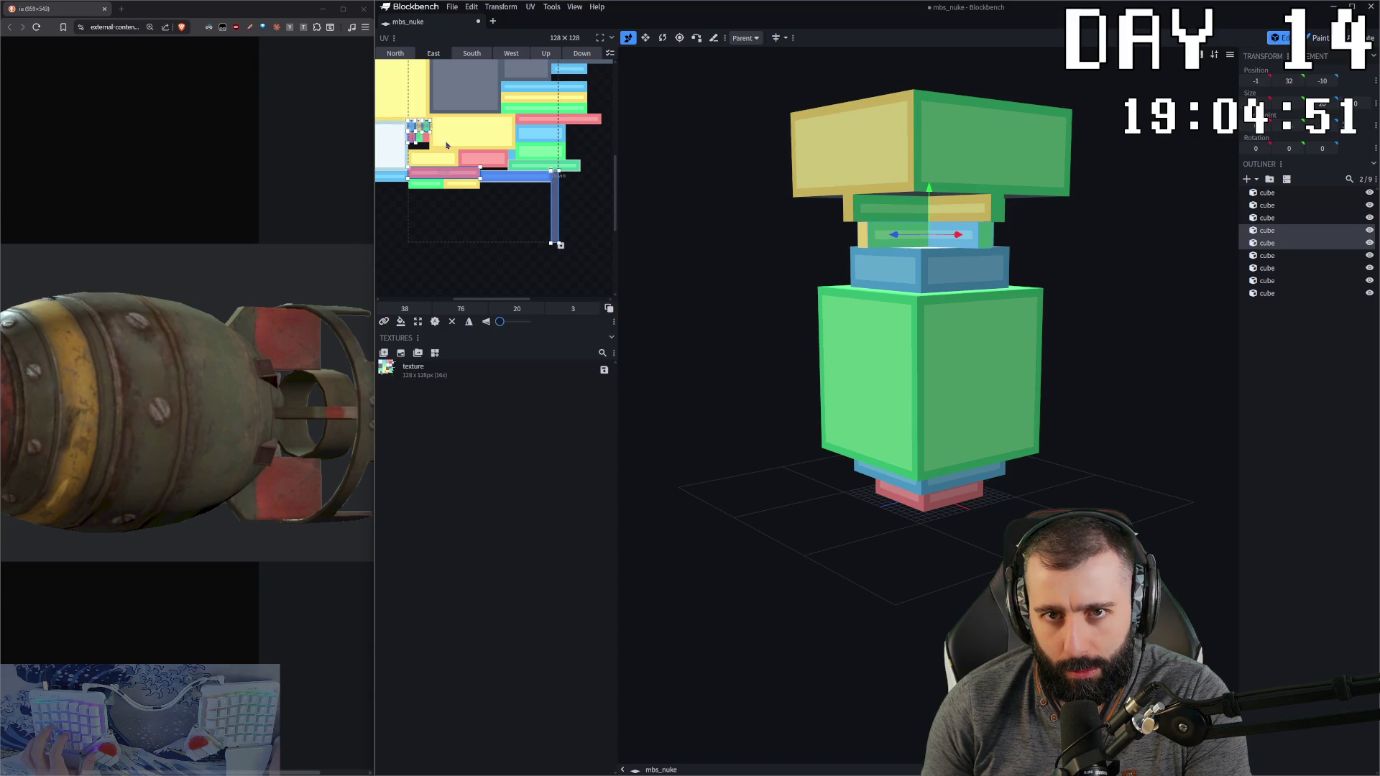
pyautogui.moveTo(553, 199); pyautogui.dragTo(556, 198)
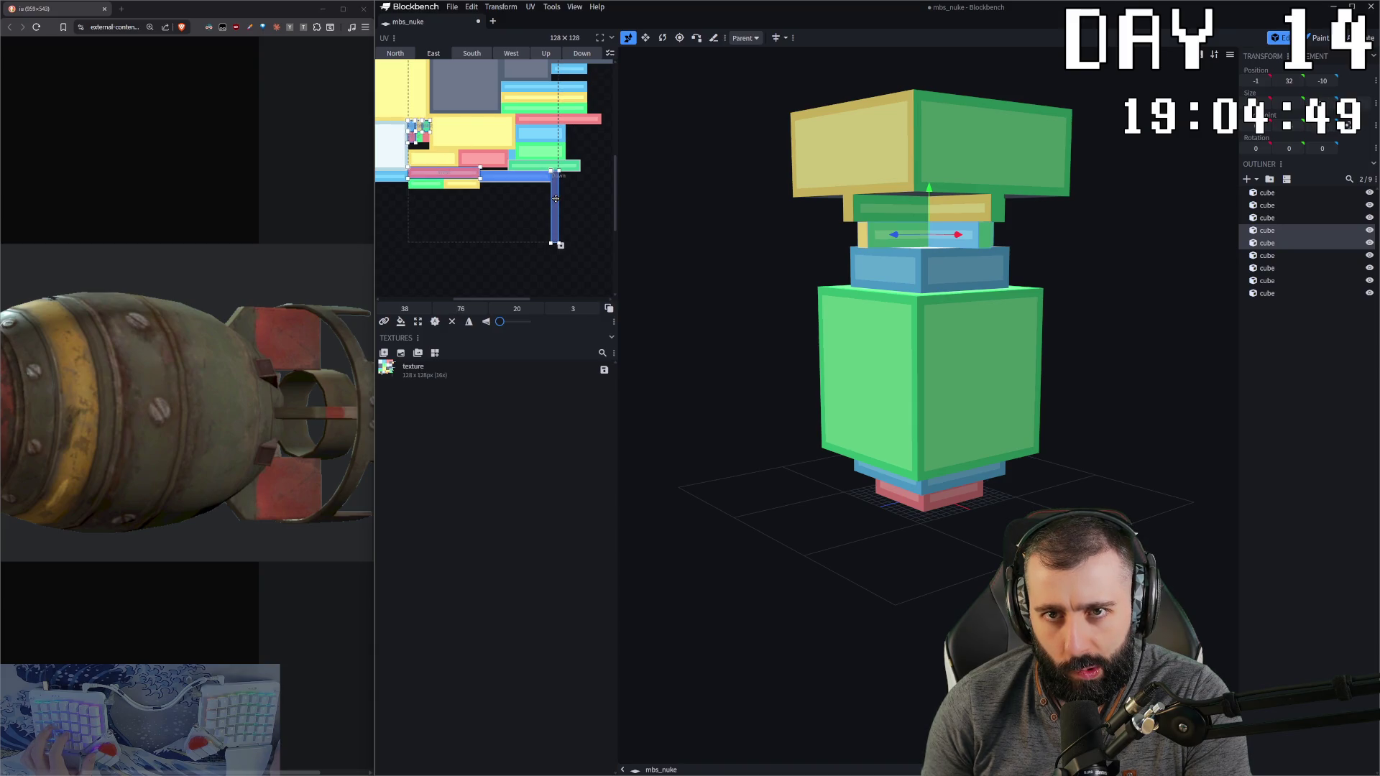
pyautogui.scroll(3, 435, 137)
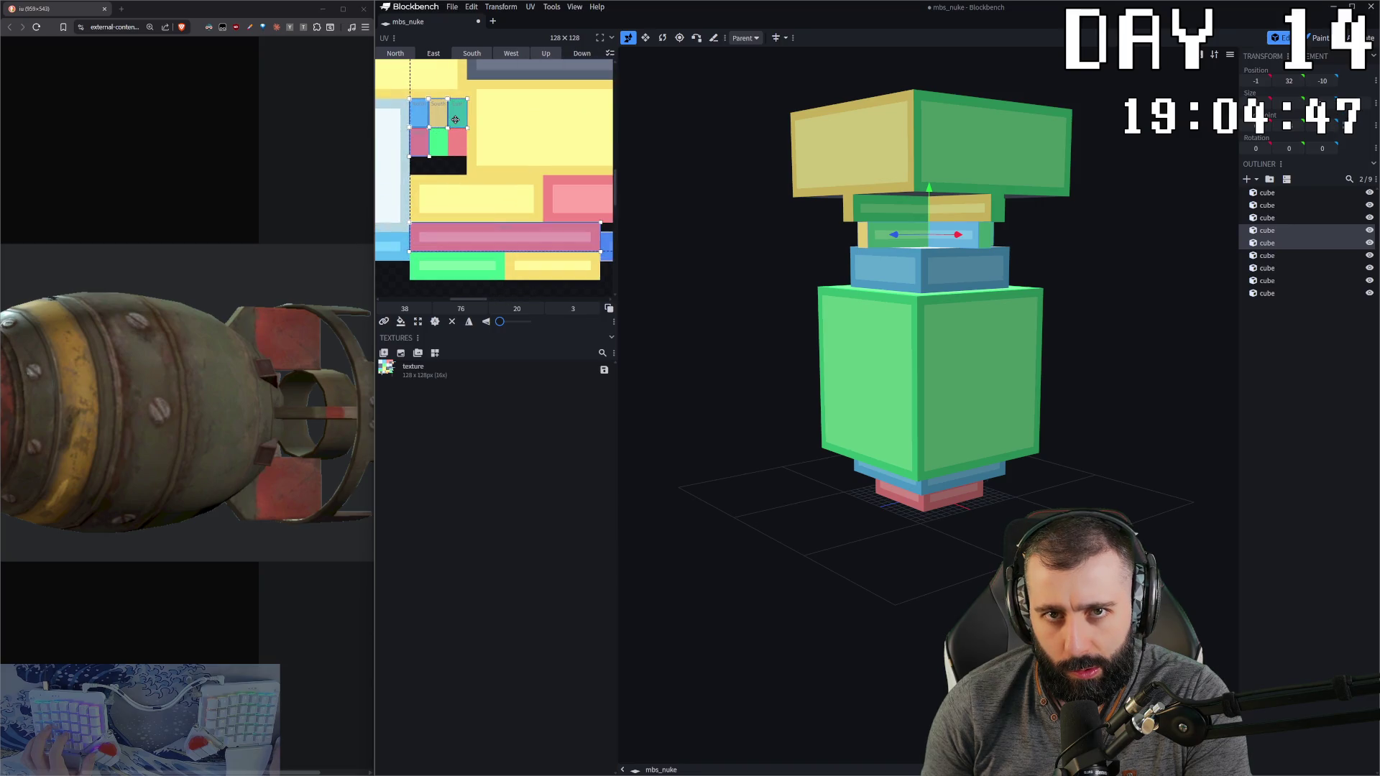
pyautogui.click(421, 118)
pyautogui.scroll(-3, 460, 143)
pyautogui.scroll(5, 540, 117)
pyautogui.scroll(-3, 541, 117)
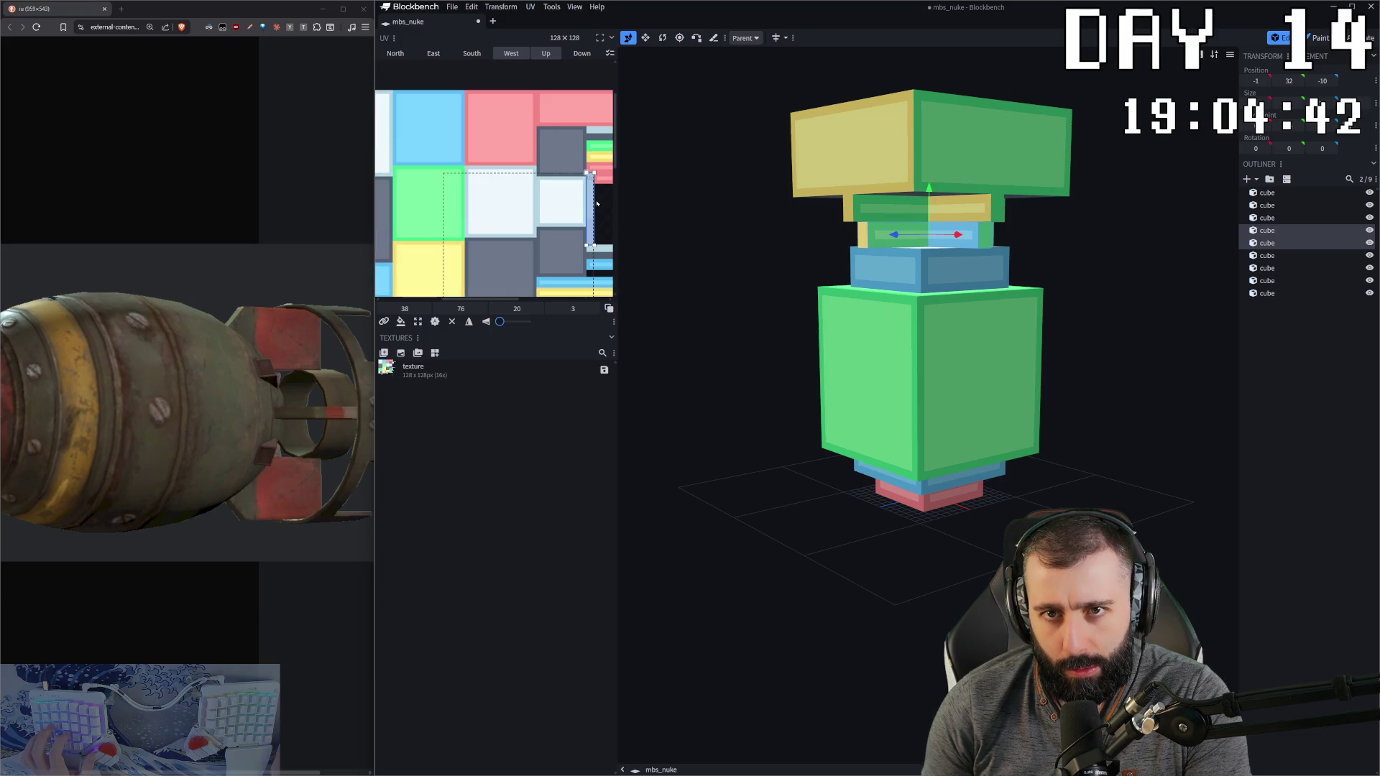
pyautogui.scroll(-3, 541, 249)
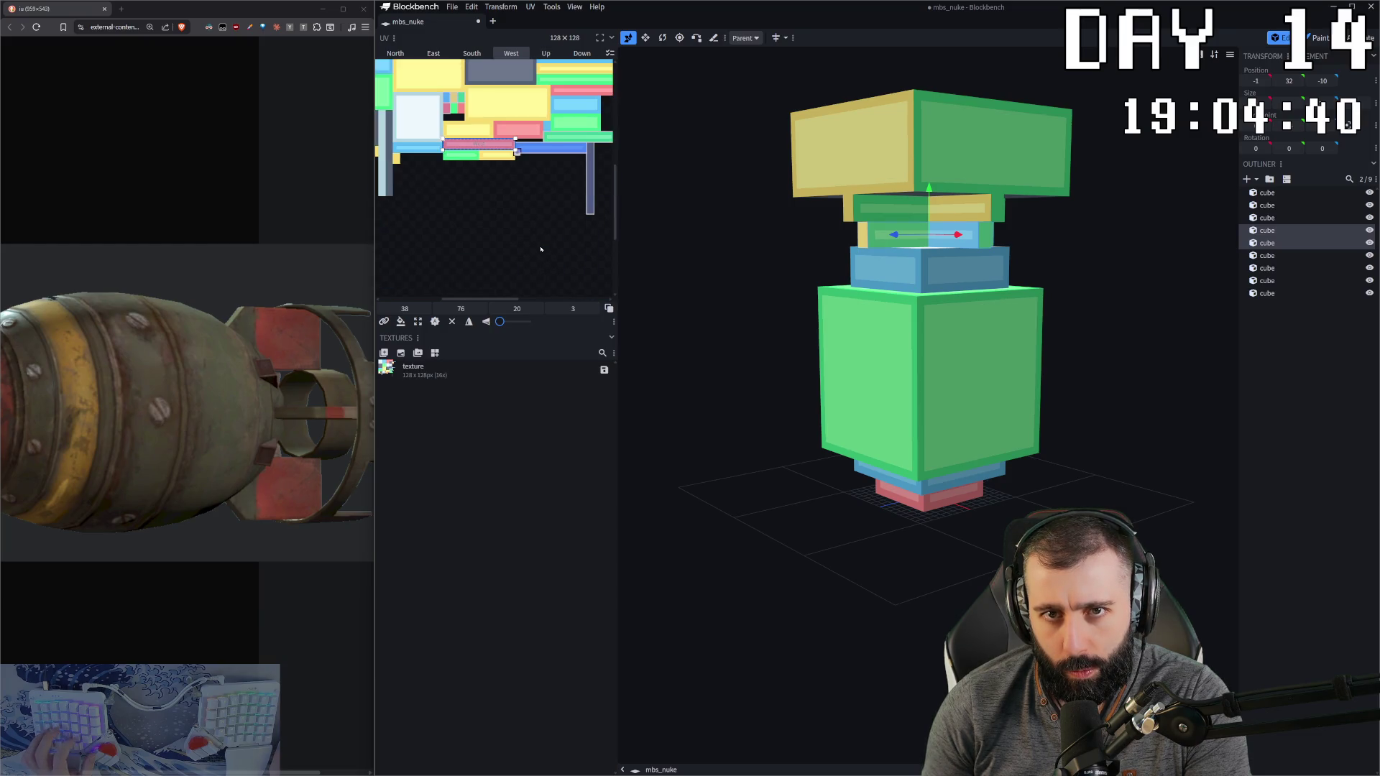
pyautogui.scroll(-3, 533, 222)
pyautogui.scroll(3, 503, 244)
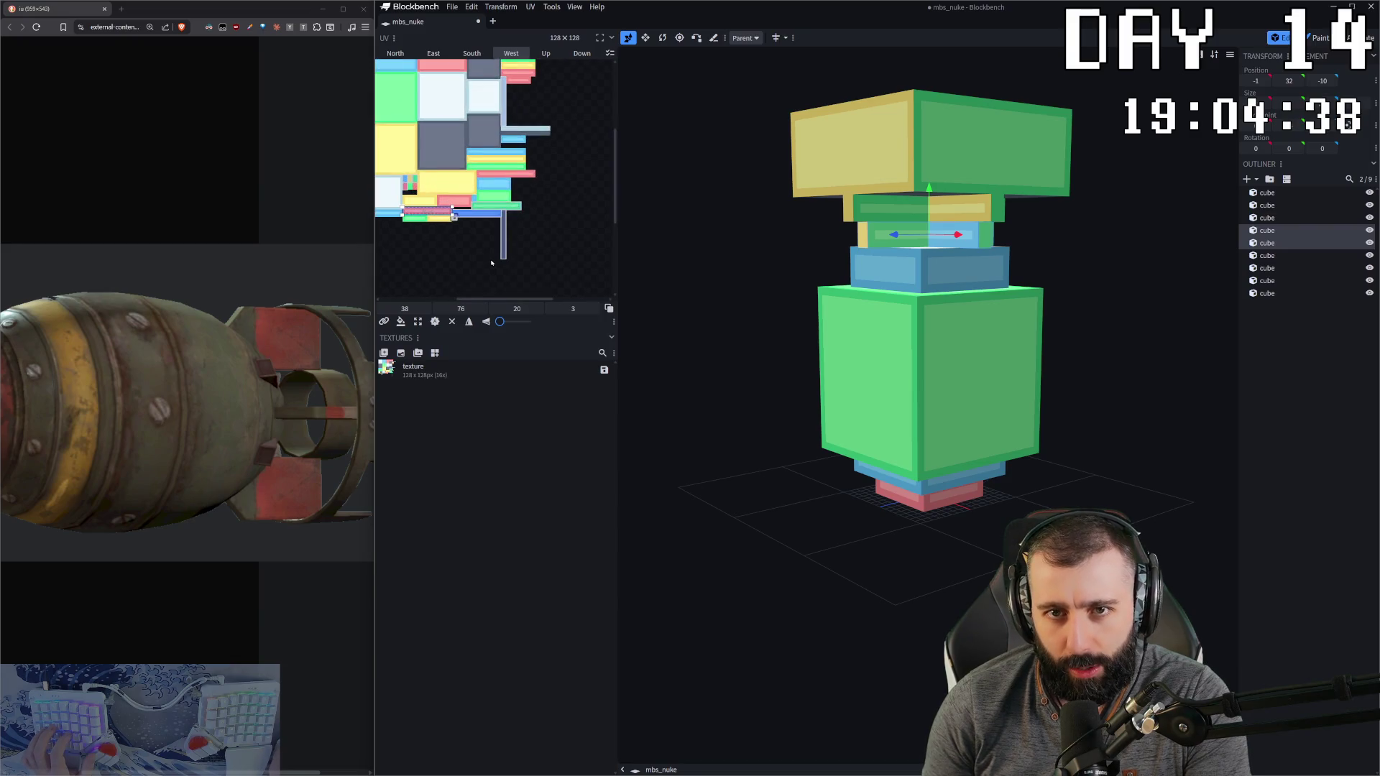
# Step: Copy the UV mapping of the vertical blue face on its own
pyautogui.hotkey('ctrl', 'a')
pyautogui.click(495, 272)
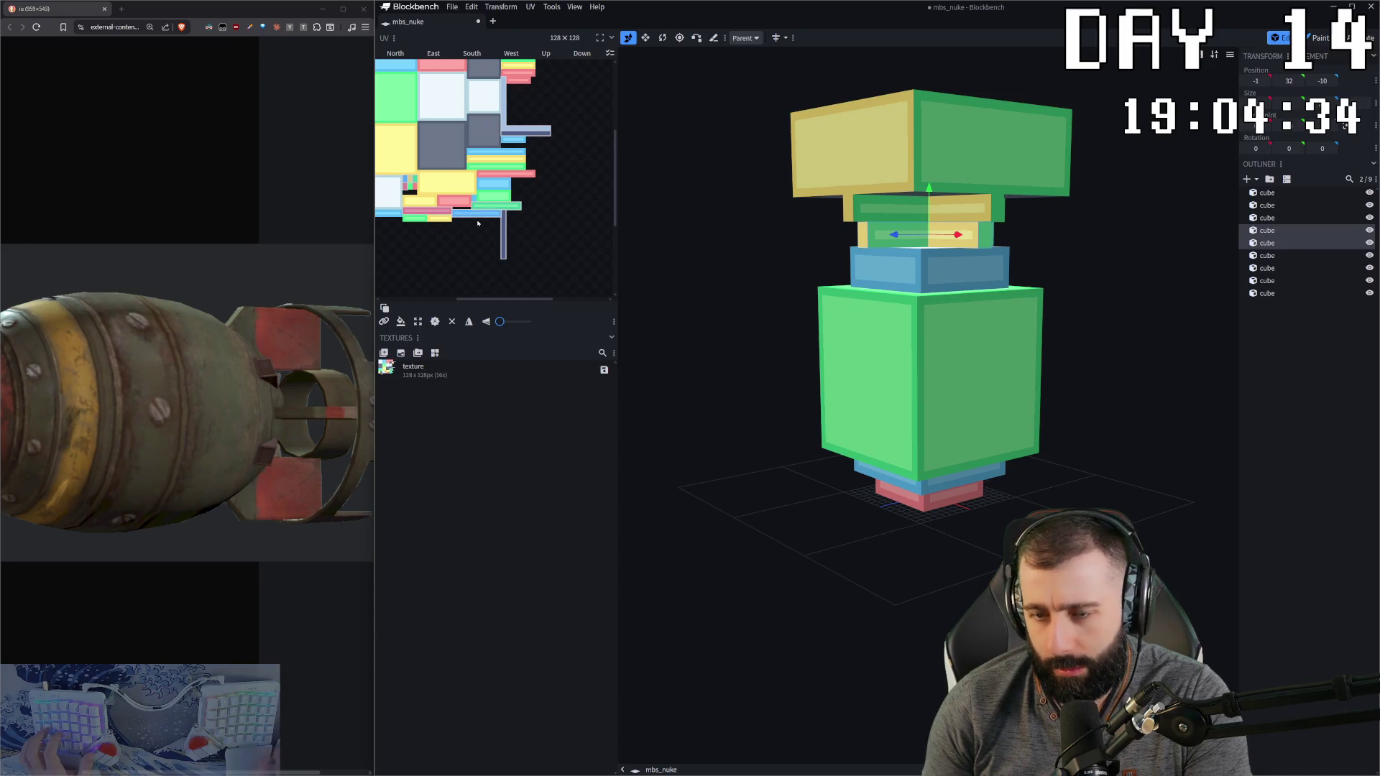
pyautogui.hotkey('ctrl', 'a')
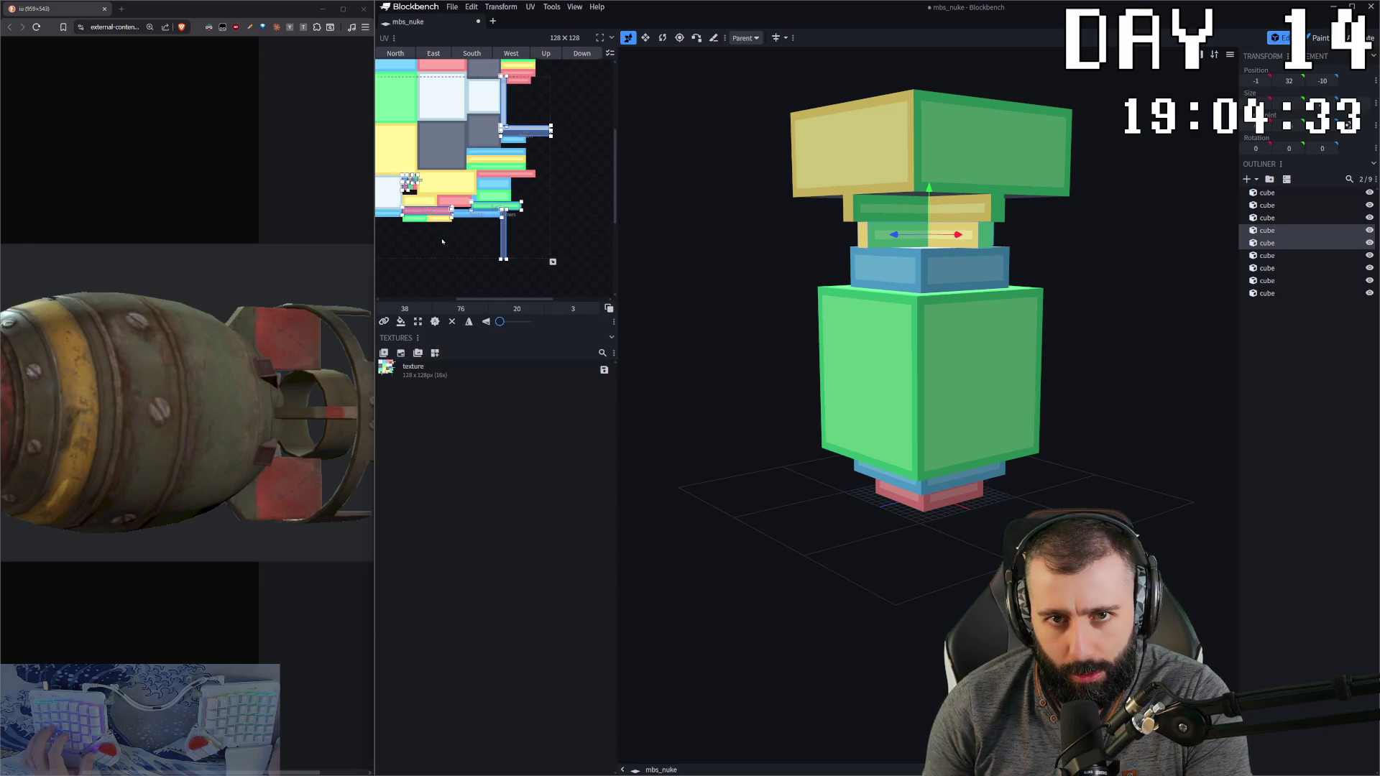
pyautogui.scroll(4, 426, 208)
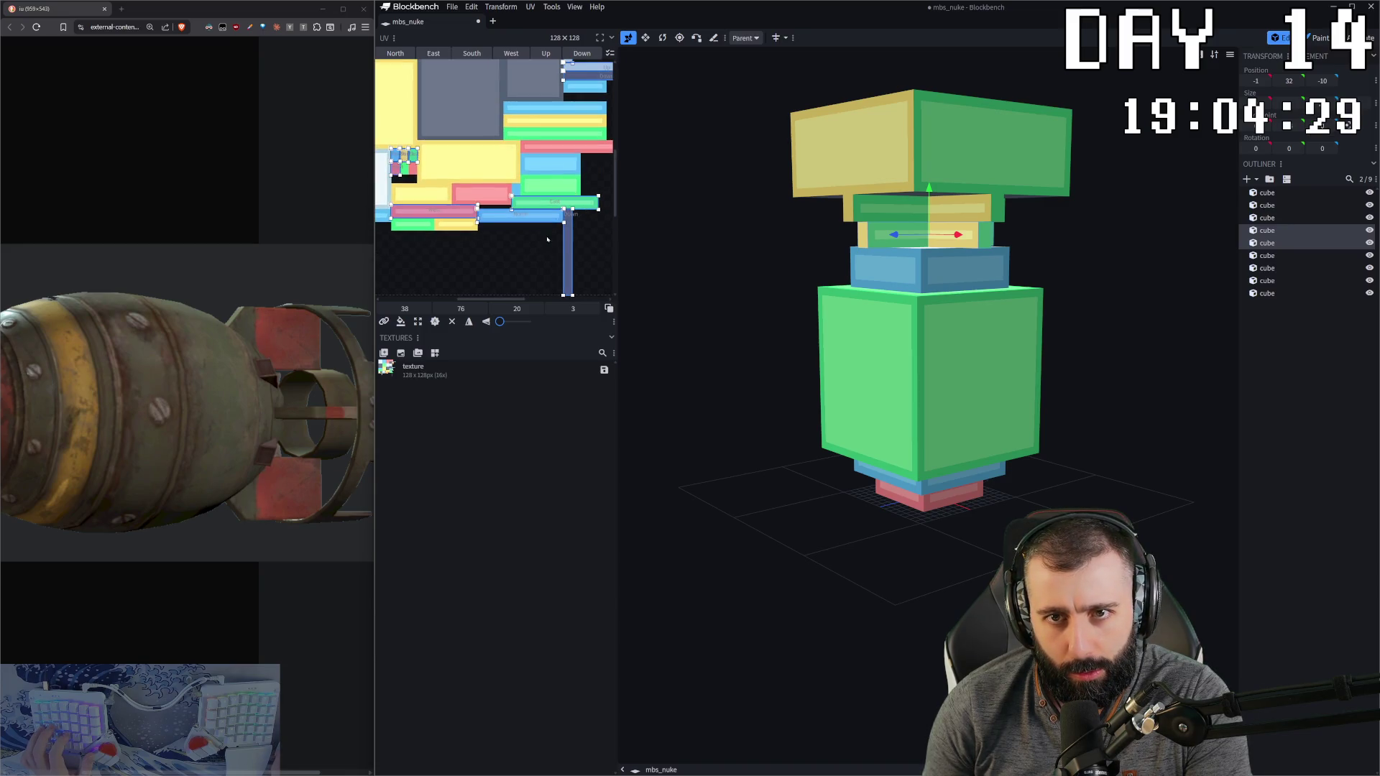
pyautogui.click(530, 275)
pyautogui.click(434, 211)
pyautogui.hotkey('ctrl', 'c')
pyautogui.click(569, 238)
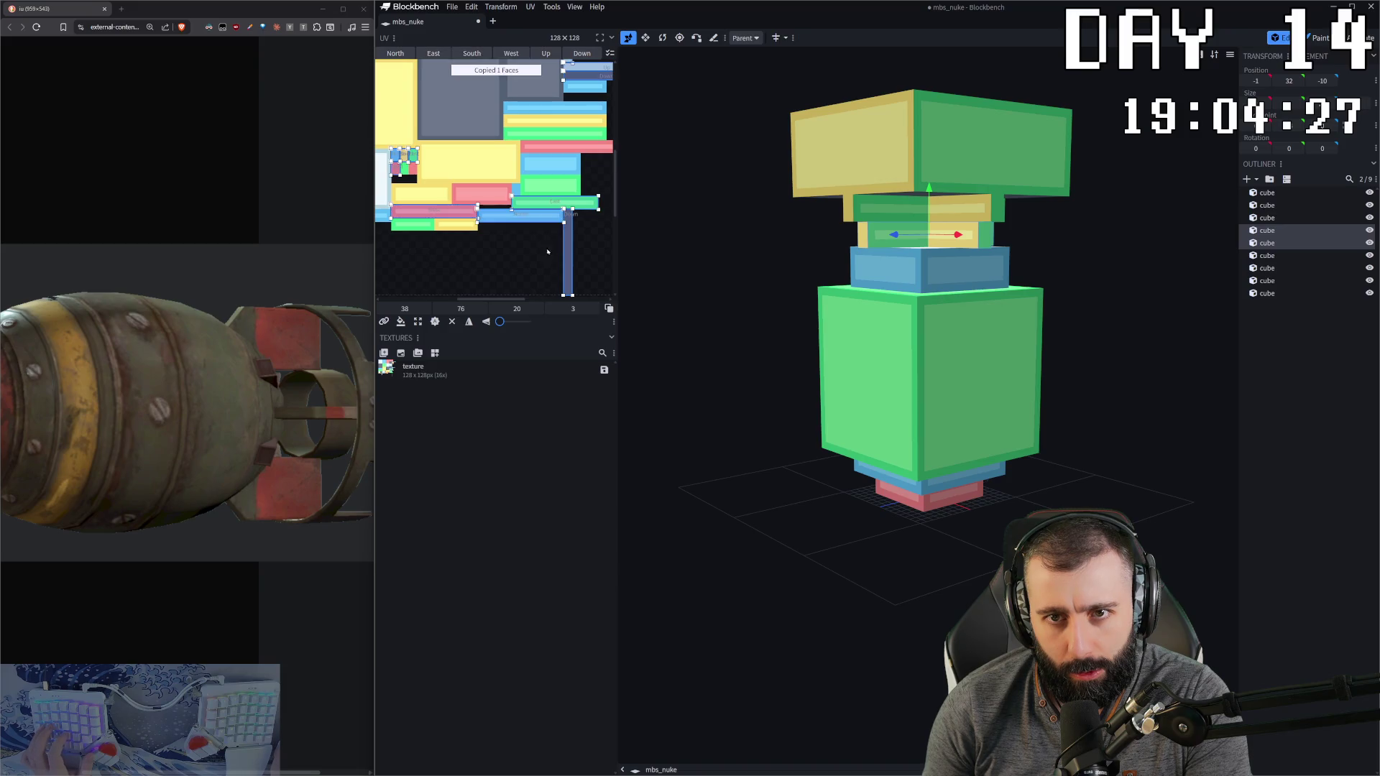
pyautogui.click(496, 210)
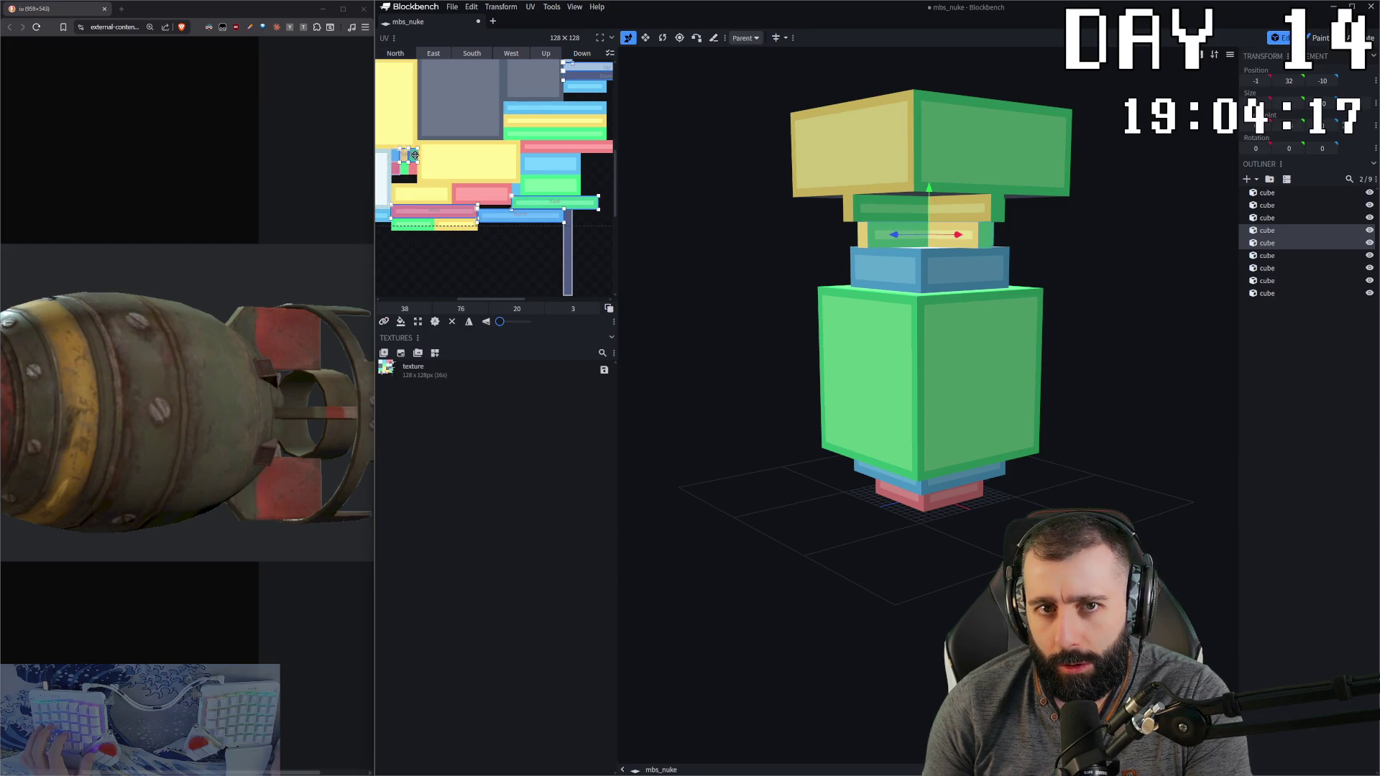
# Step: Select the narrow middle cube and copy the pink strip's UV mapping
pyautogui.moveTo(1106, 231)
pyautogui.mouseDown()
pyautogui.moveTo(1085, 256)
pyautogui.moveTo(1064, 248)
pyautogui.mouseUp()
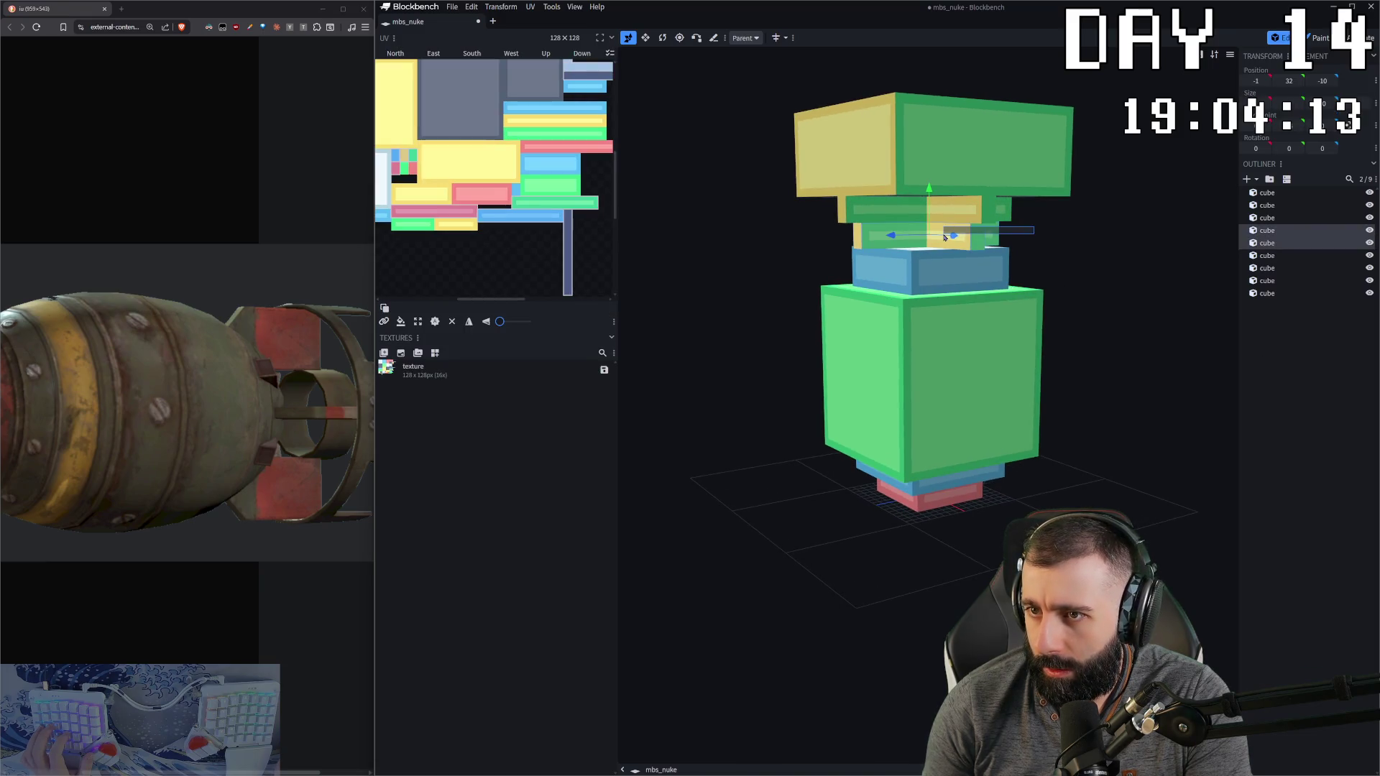
pyautogui.click(568, 241)
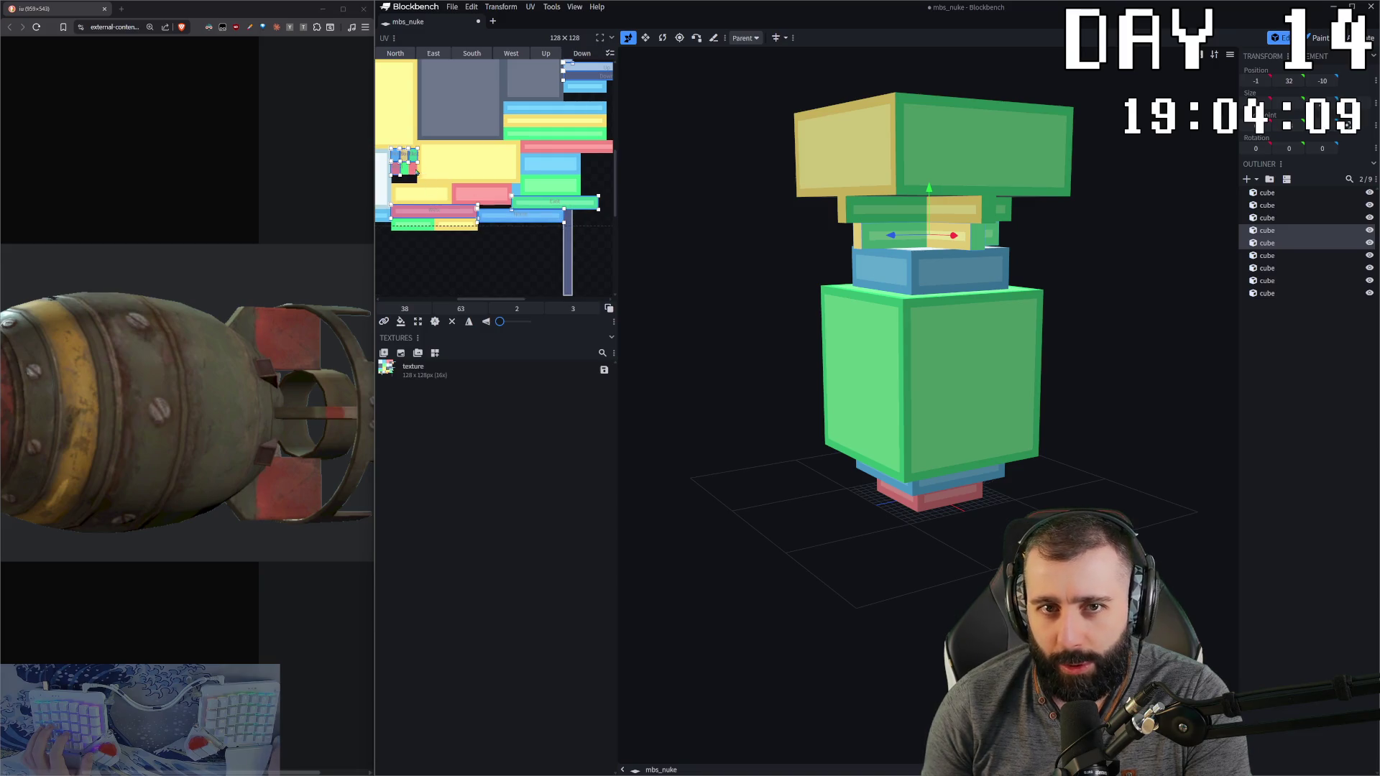
pyautogui.click(547, 205)
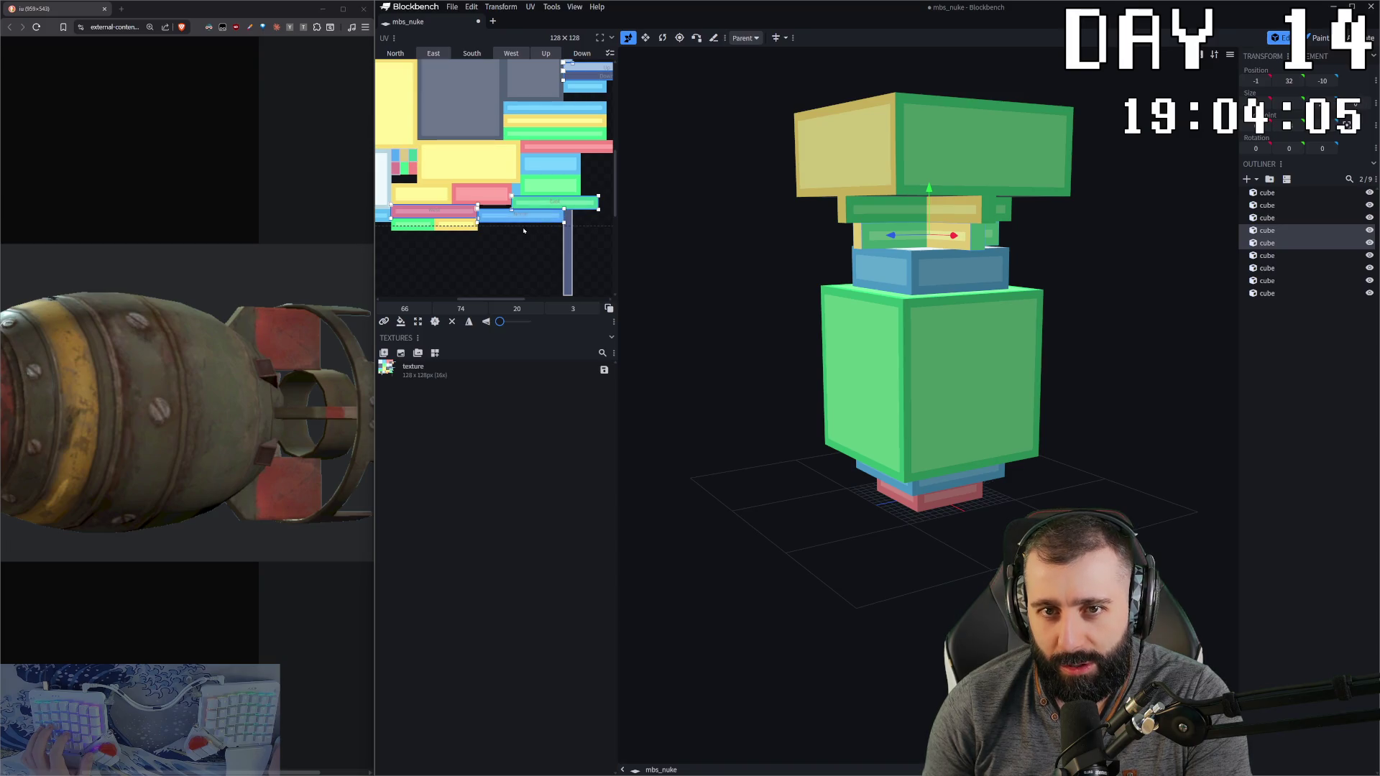
pyautogui.scroll(-2, 529, 226)
pyautogui.scroll(1, 565, 109)
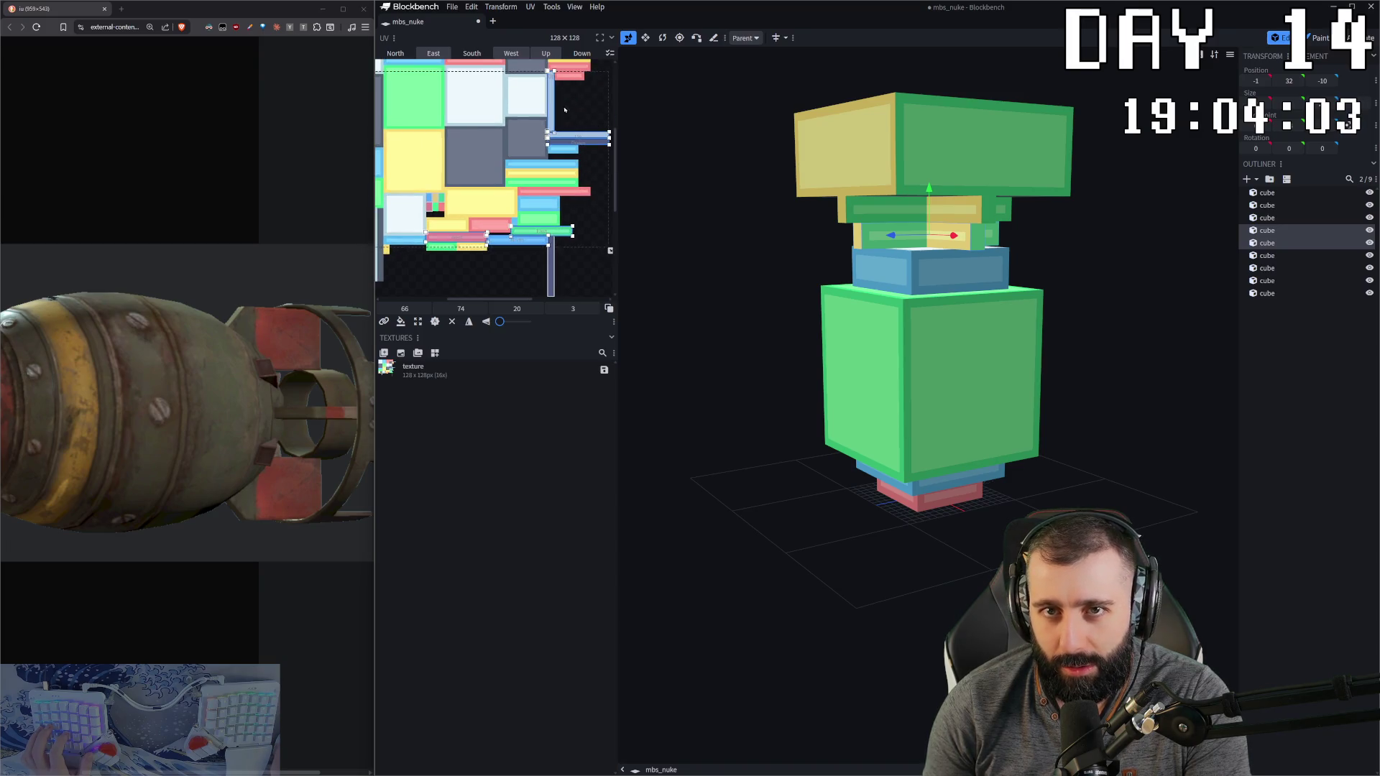
pyautogui.click(461, 238)
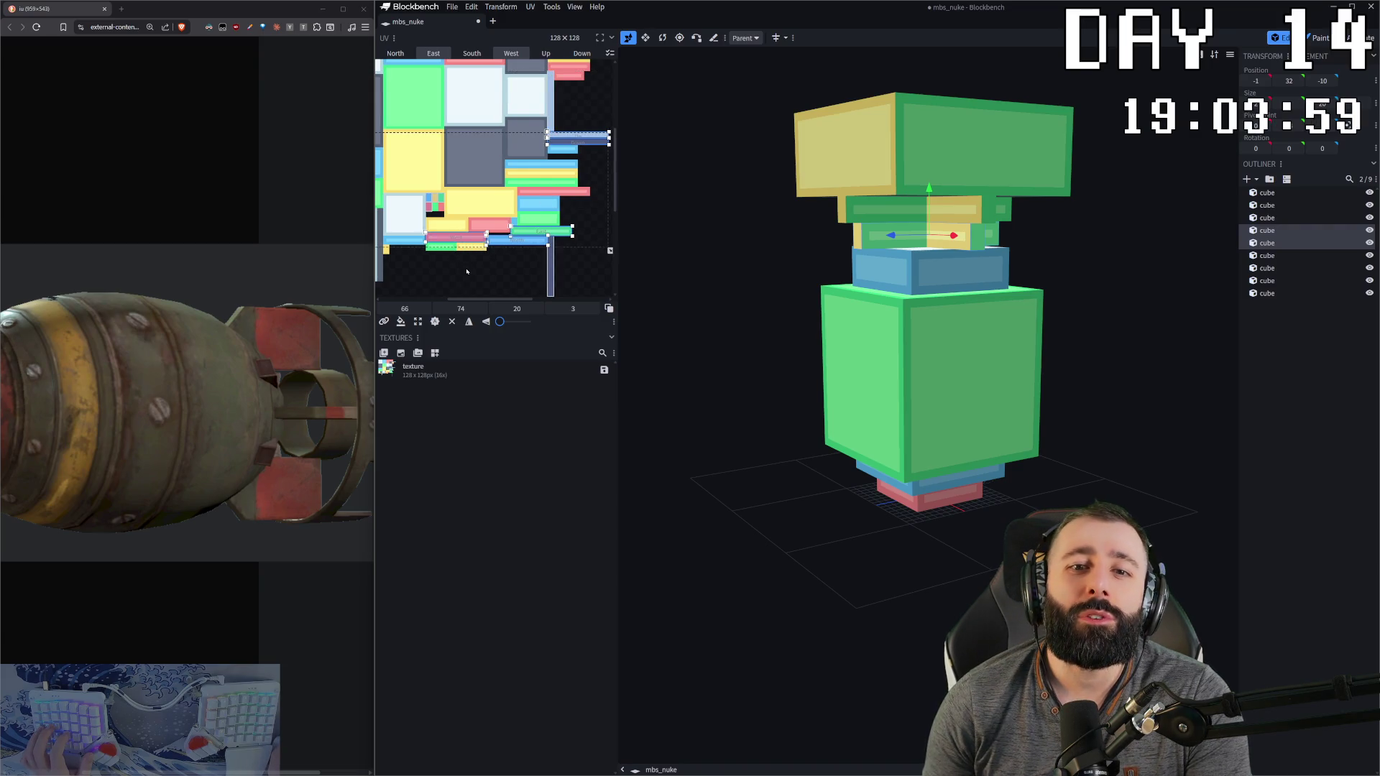
pyautogui.hotkey('ctrl', 'c')
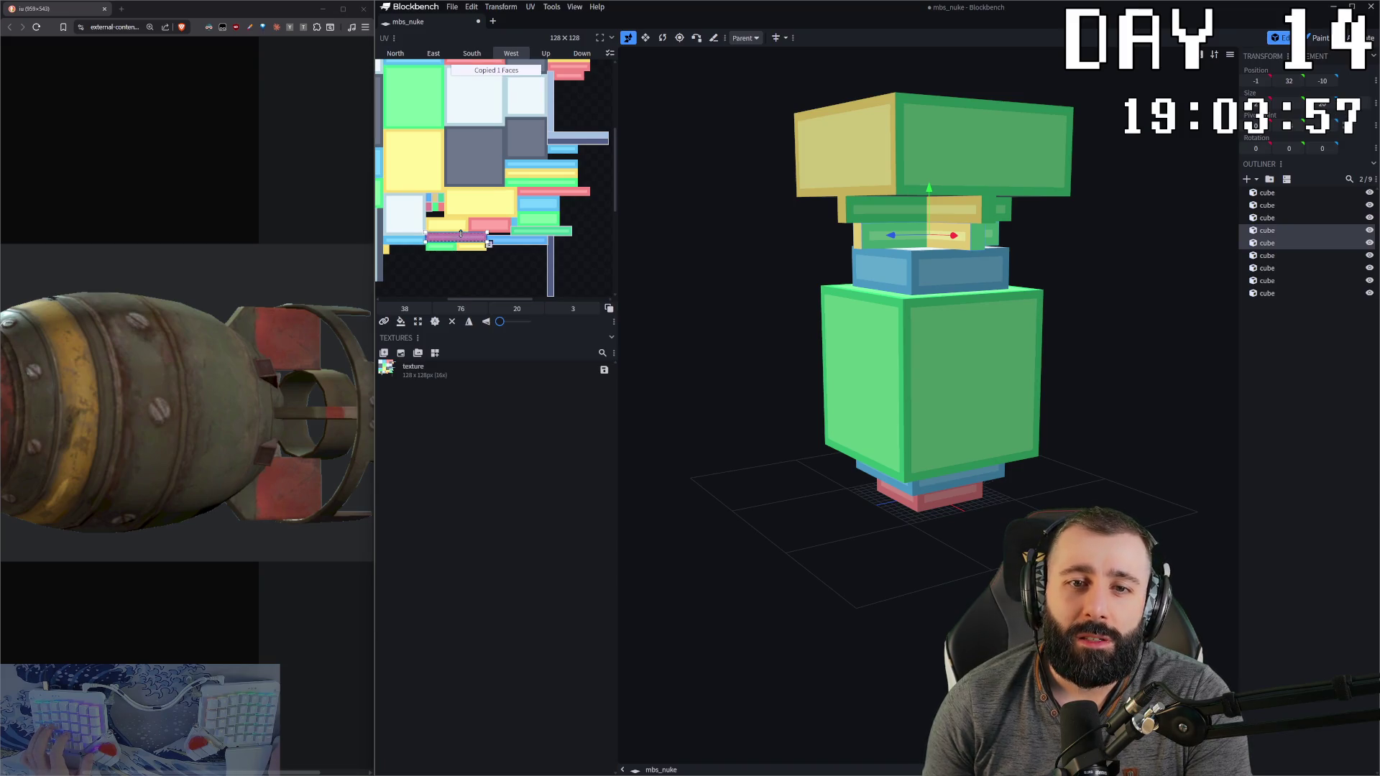
# Step: Paste the pink mapping onto the middle cube's small teal face, turning it red, and open Save As
pyautogui.click(429, 207)
pyautogui.scroll(3, 431, 203)
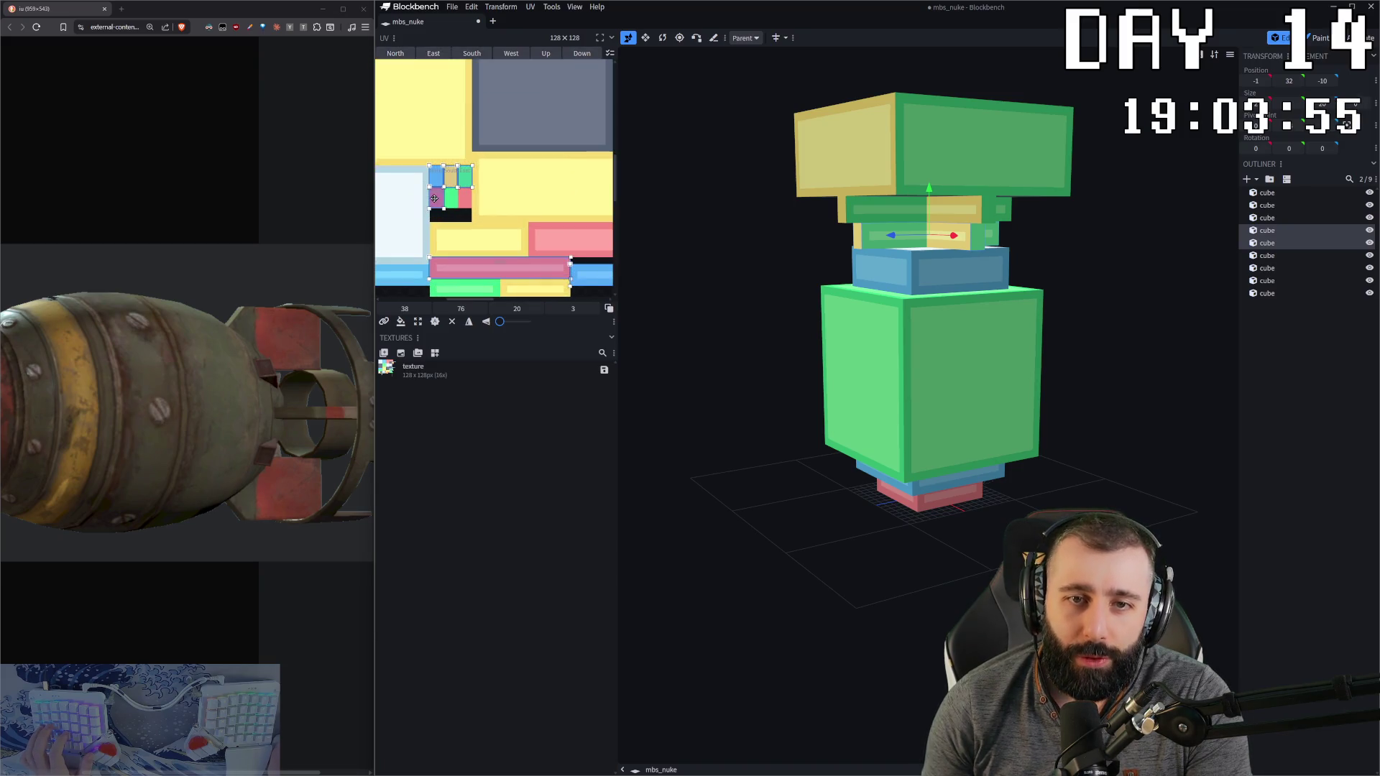
pyautogui.moveTo(434, 178); pyautogui.dragTo(459, 176)
pyautogui.click(464, 178)
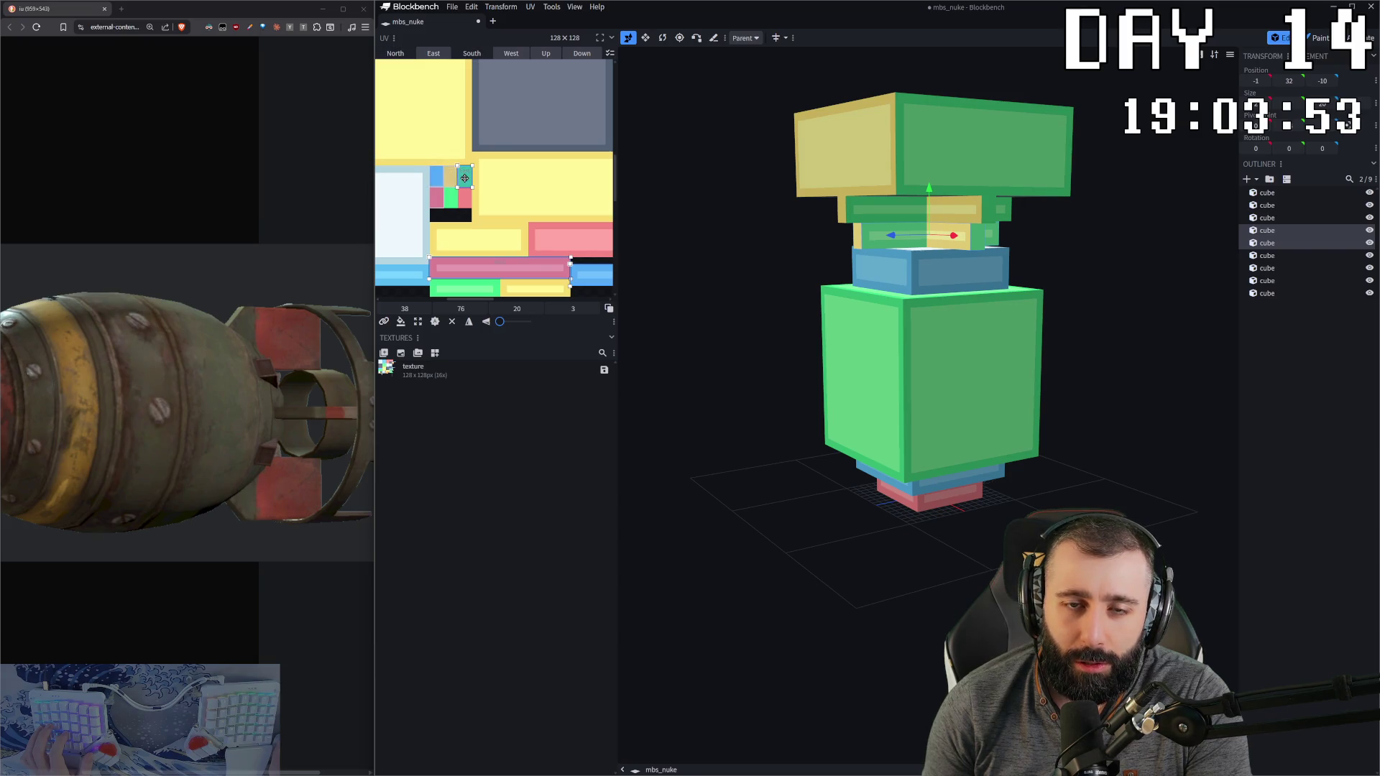
pyautogui.scroll(-5, 495, 205)
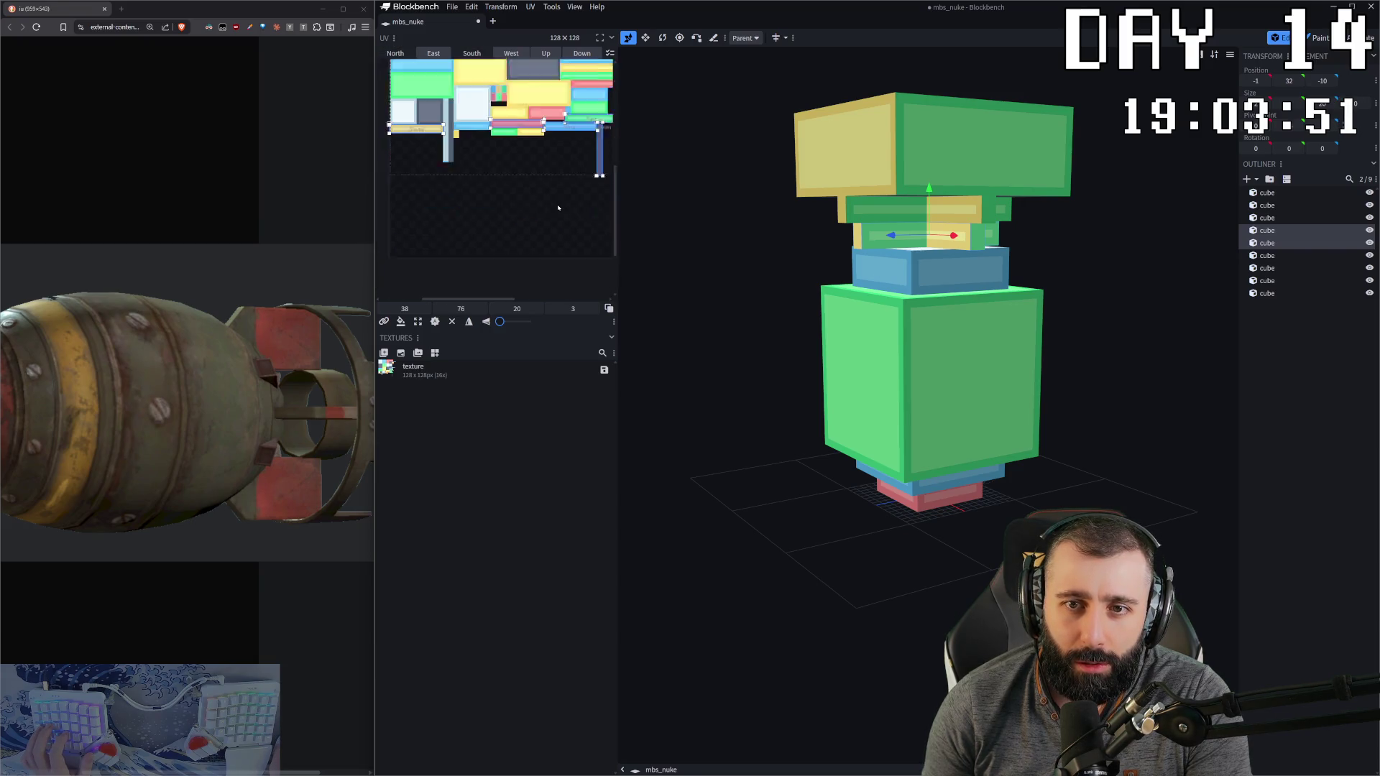
pyautogui.hscroll(2, 532, 218)
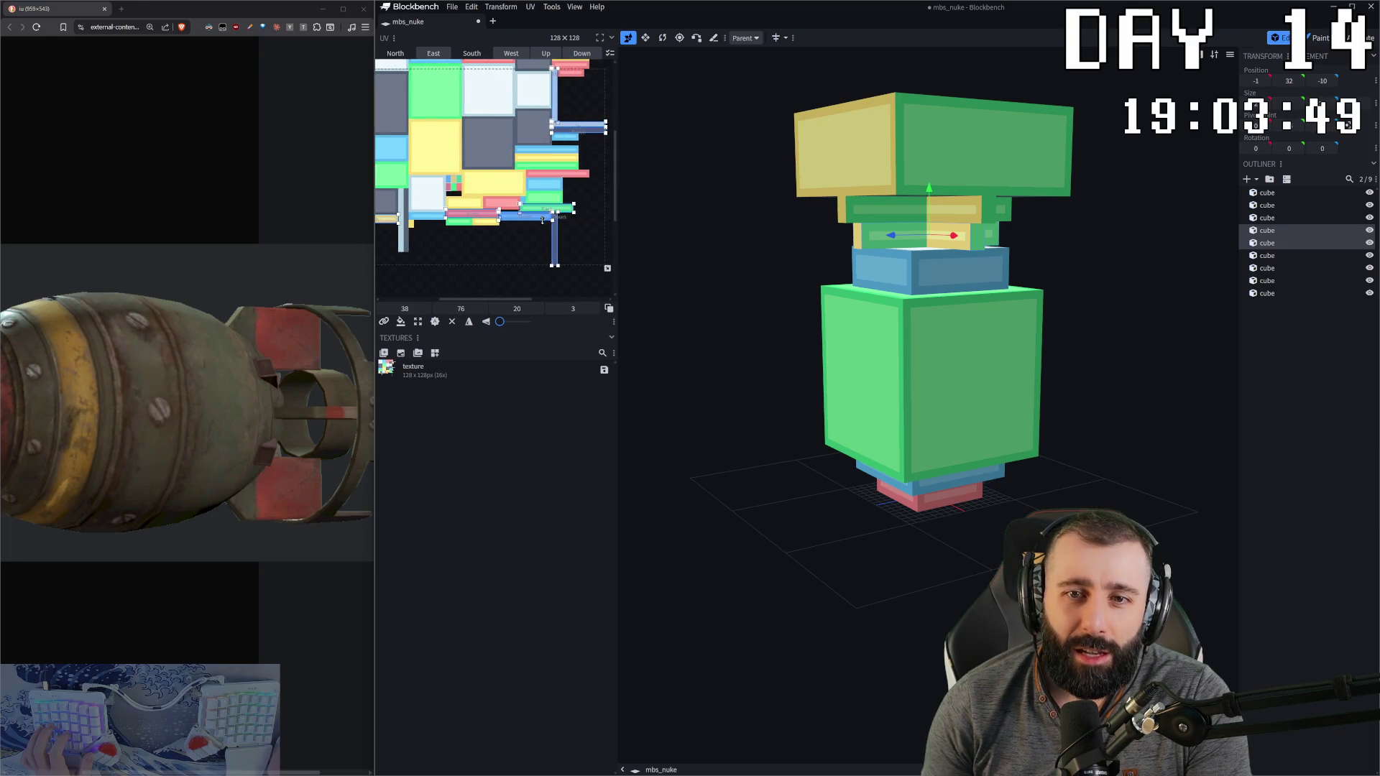
pyautogui.scroll(1, 573, 239)
pyautogui.scroll(2, 546, 233)
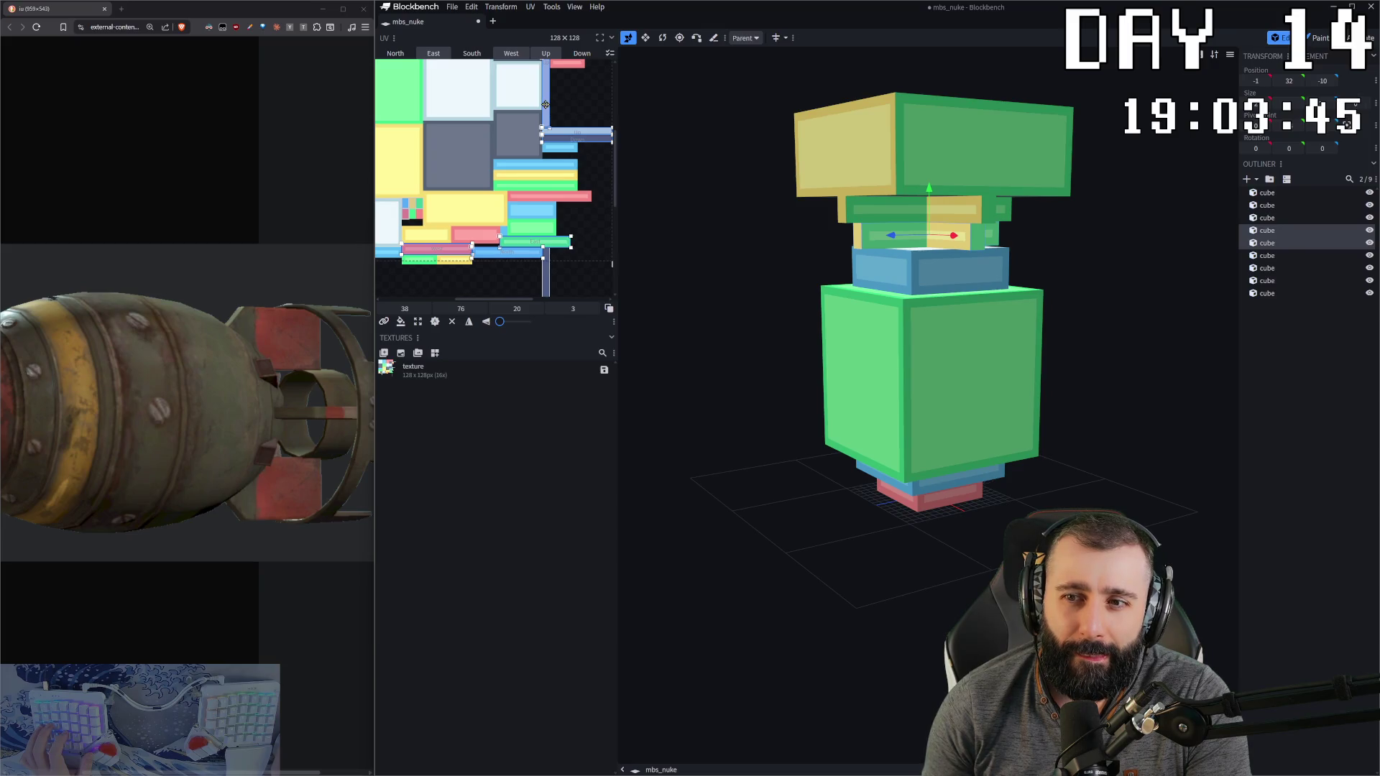
pyautogui.scroll(2, 568, 140)
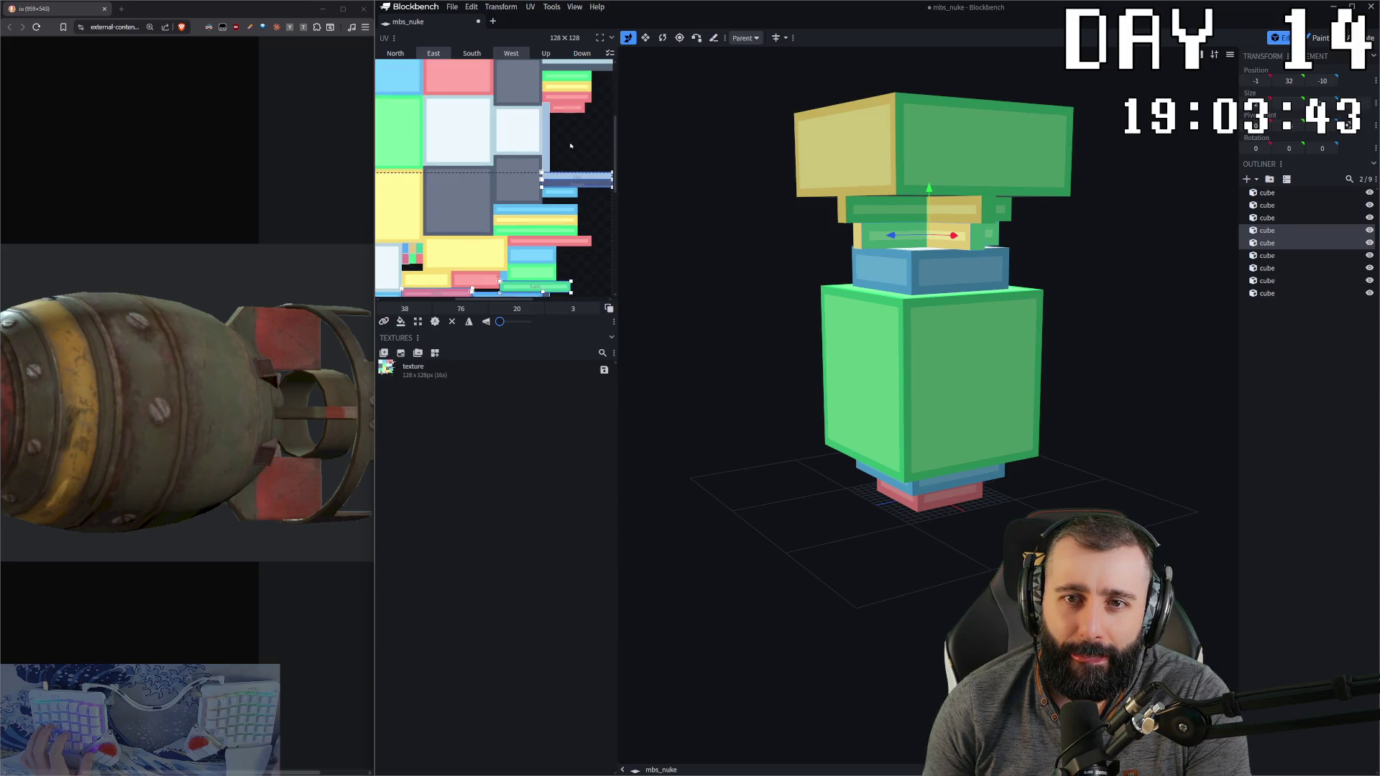
pyautogui.keyDown('ctrl'); pyautogui.scroll(-3, 570, 146); pyautogui.keyUp('ctrl')
pyautogui.keyDown('ctrl'); pyautogui.scroll(3, 535, 189); pyautogui.keyUp('ctrl')
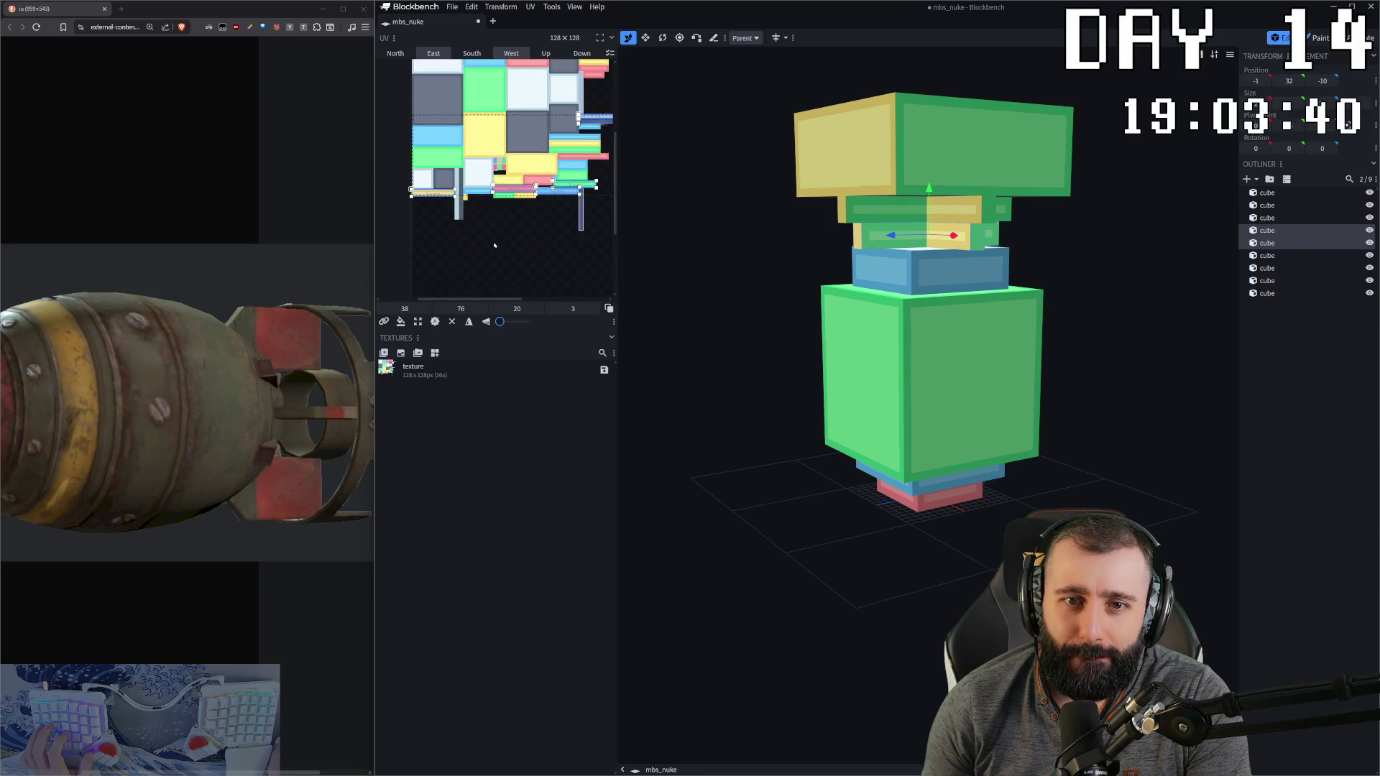
pyautogui.hotkey('ctrl', 'v')
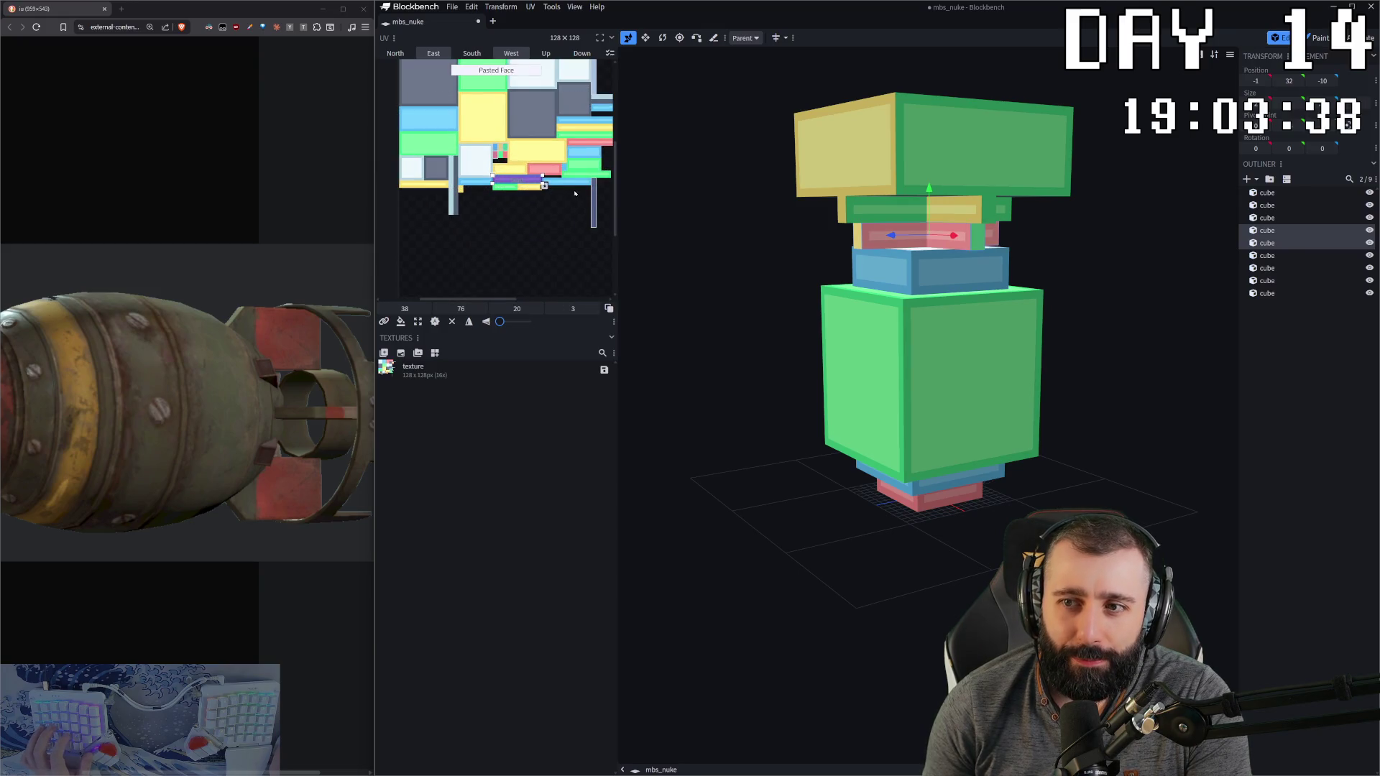
pyautogui.hotkey('ctrl', 's')
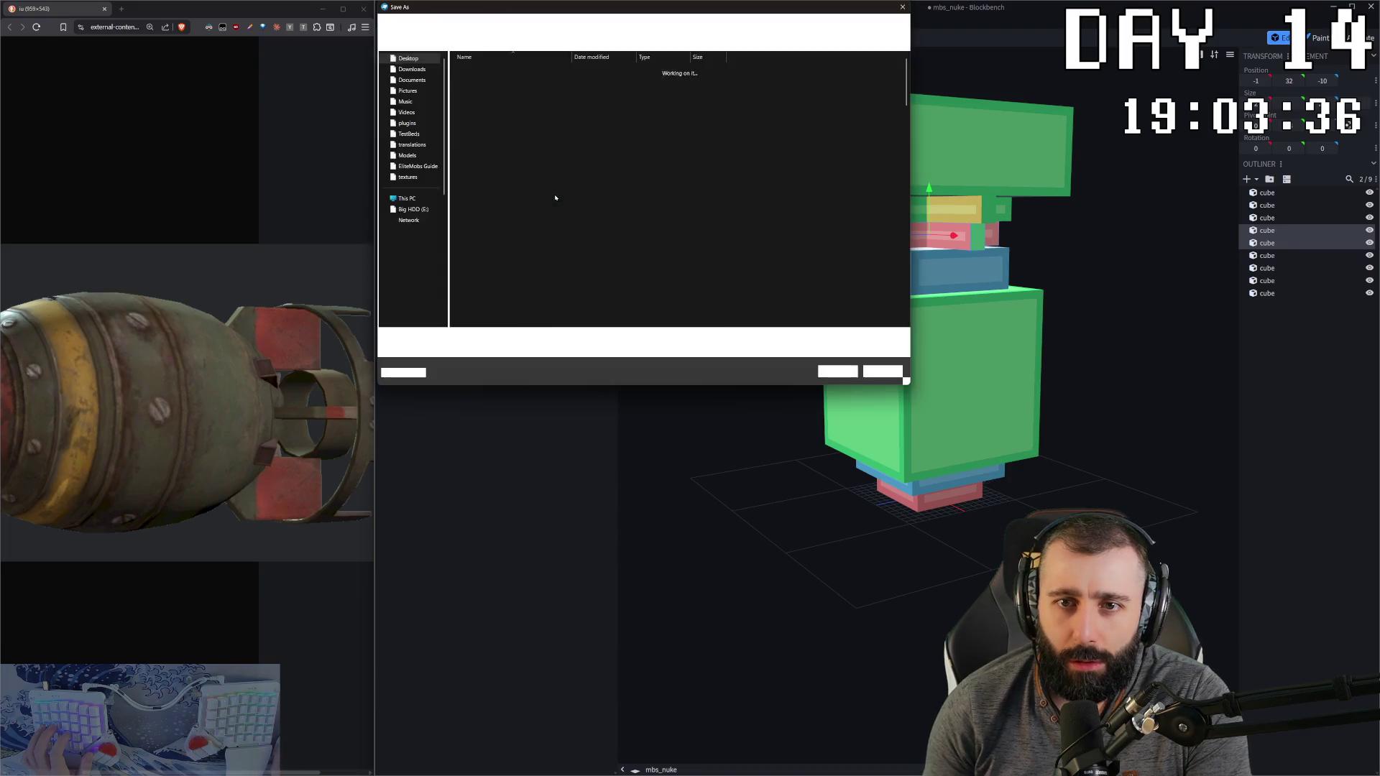
# Step: Dismiss the save dialog, select another part and copy its face UV mapping
pyautogui.press('Escape')
pyautogui.keyDown('ctrl'); pyautogui.scroll(4, 553, 216); pyautogui.keyUp('ctrl')
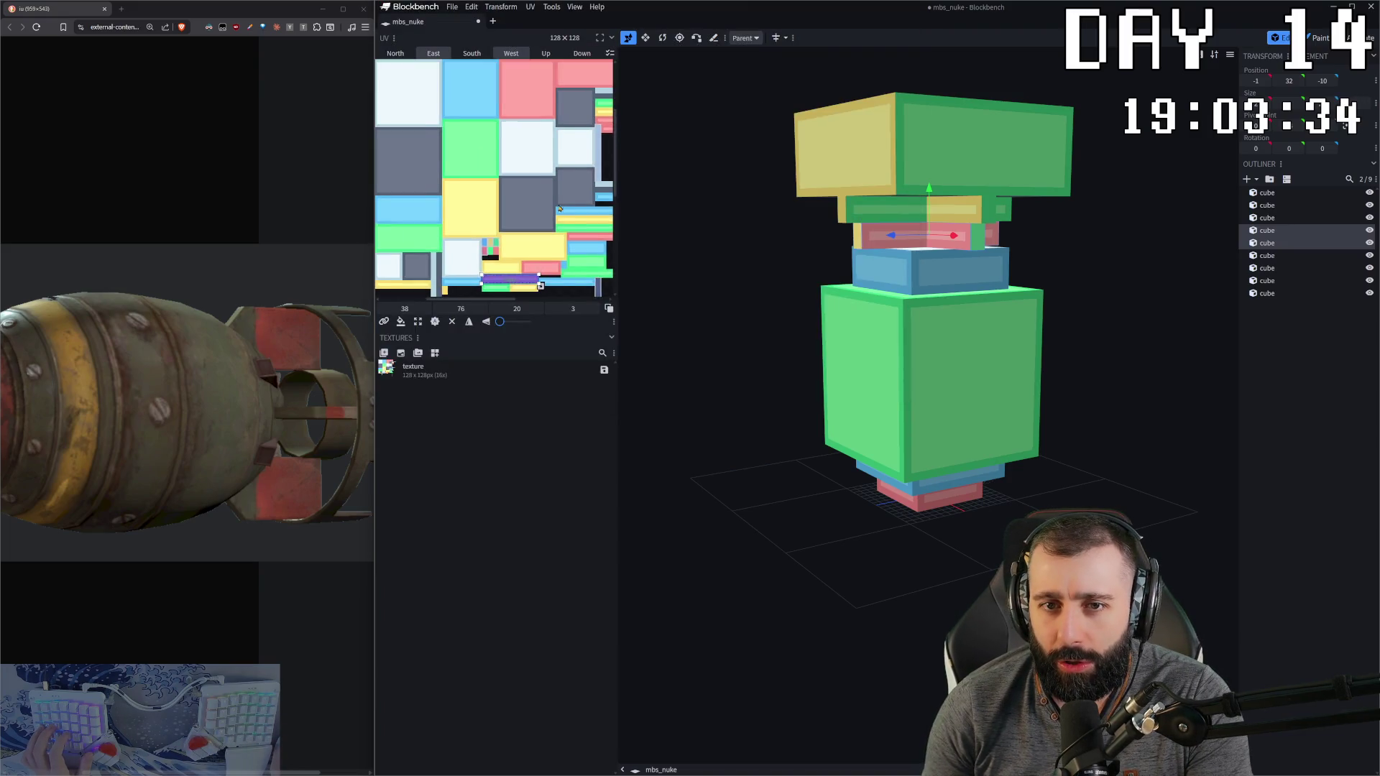
pyautogui.scroll(-2, 554, 219)
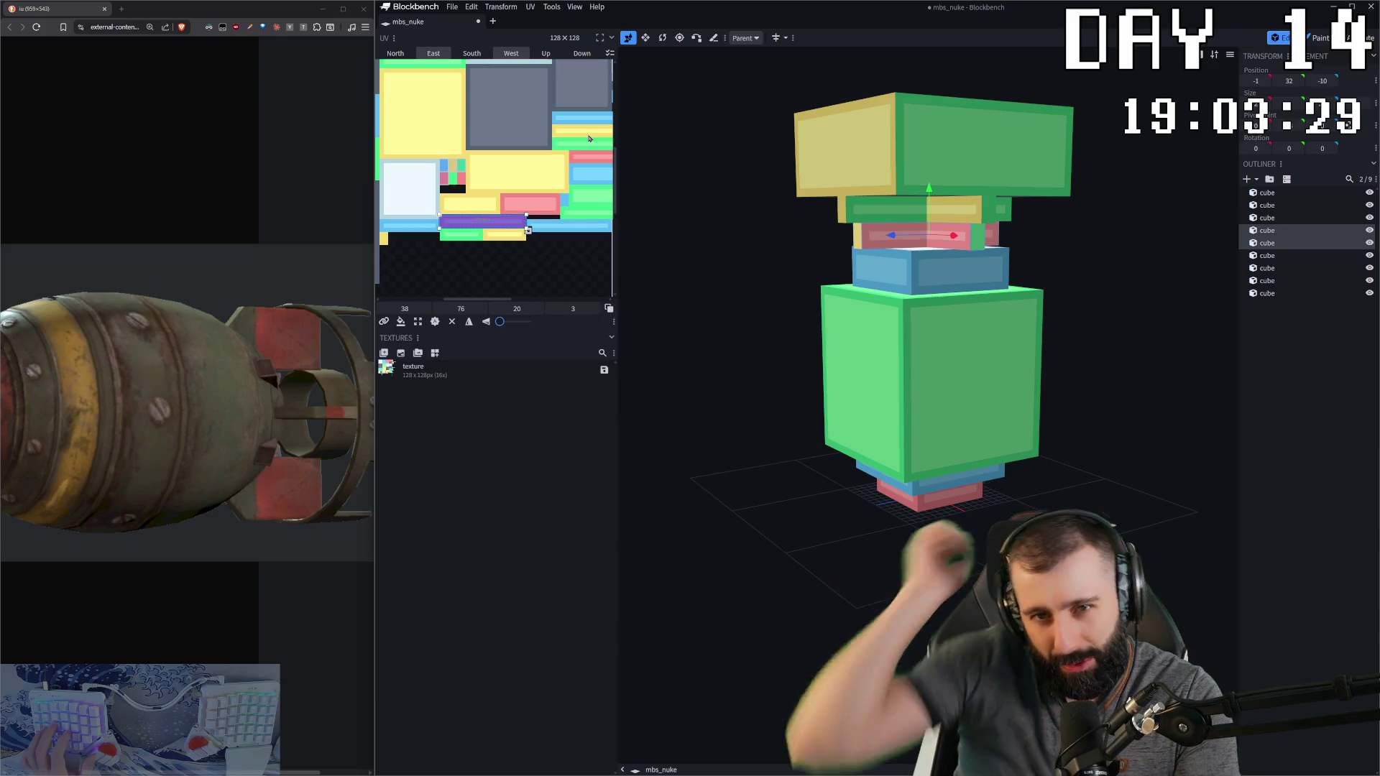
pyautogui.click(518, 263)
pyautogui.scroll(3, 547, 272)
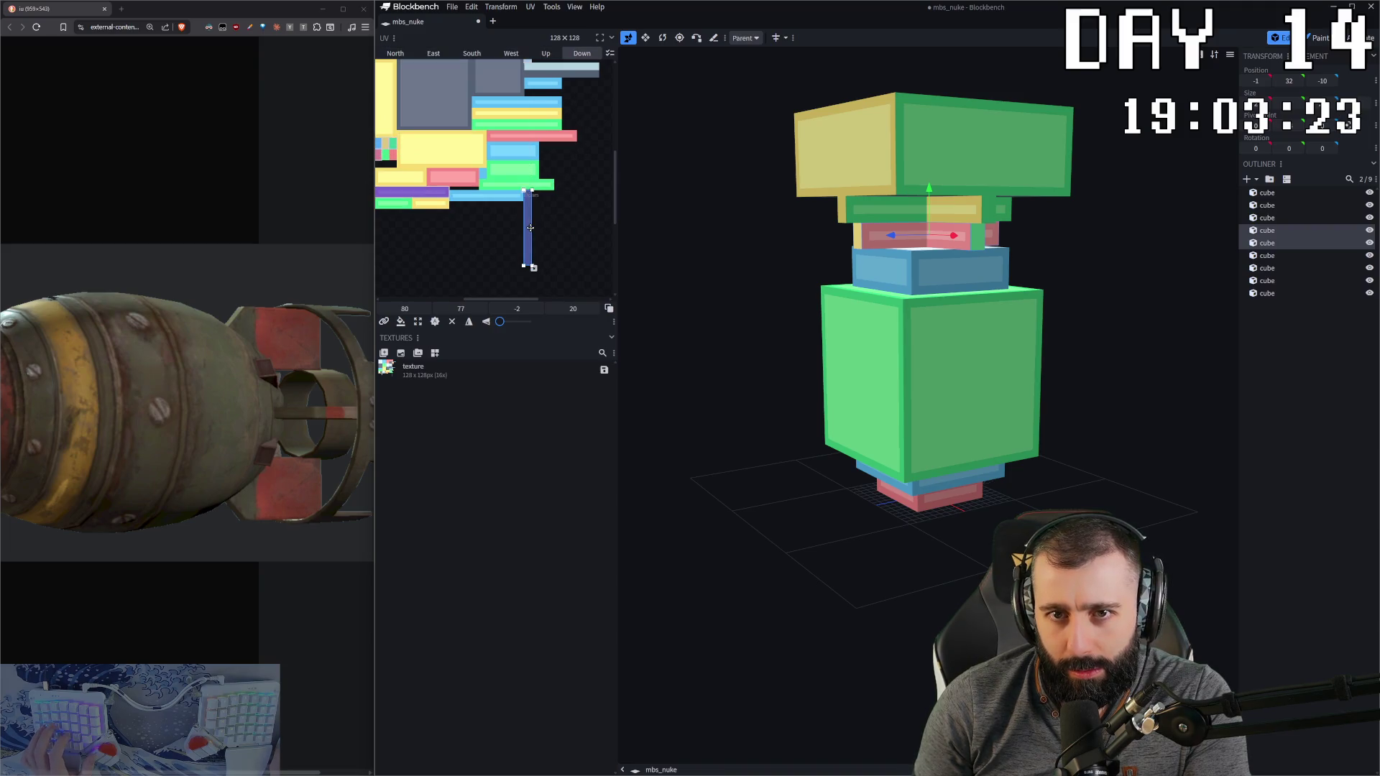
pyautogui.hotkey('ctrl', 'c')
# Step: Deselect the purple East face, paste the copied UV mapping, and open Save As
pyautogui.scroll(2, 426, 231)
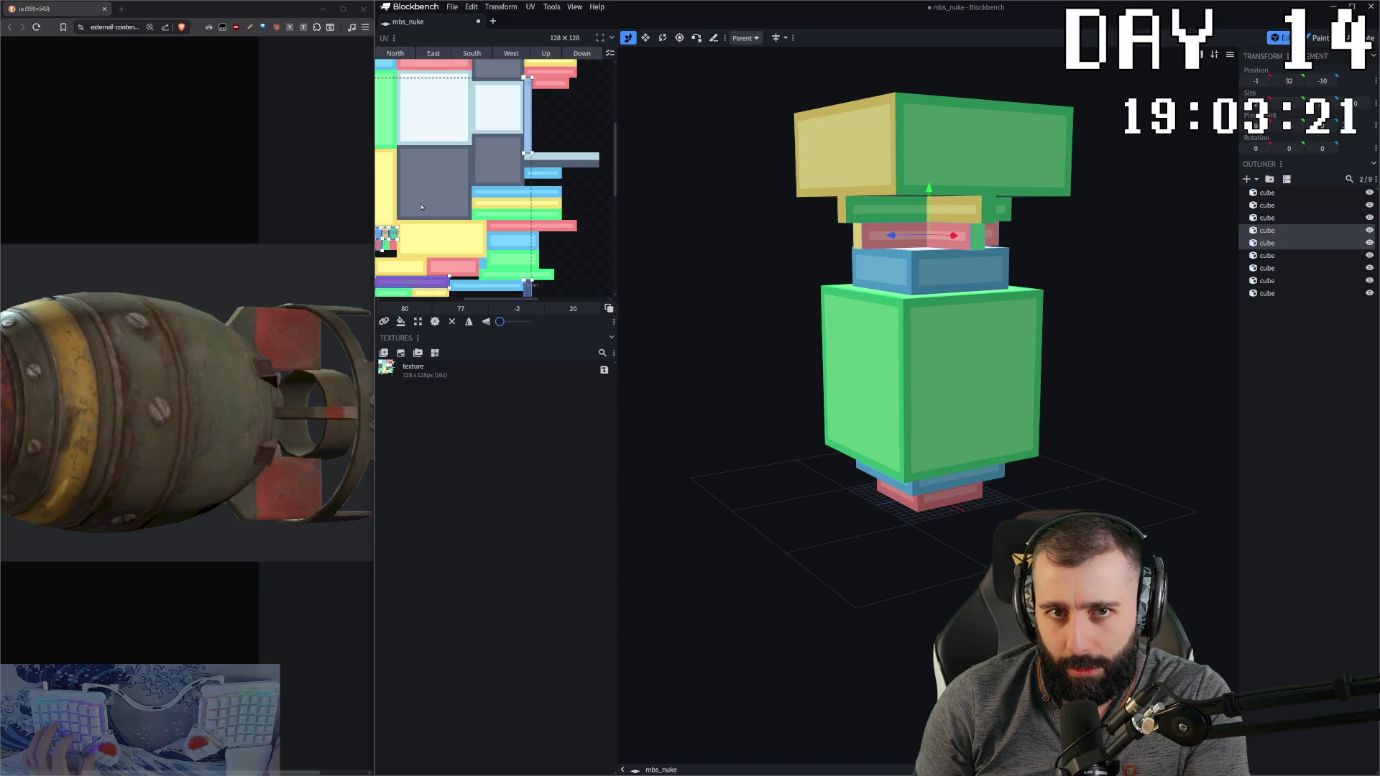
pyautogui.scroll(3, 422, 242)
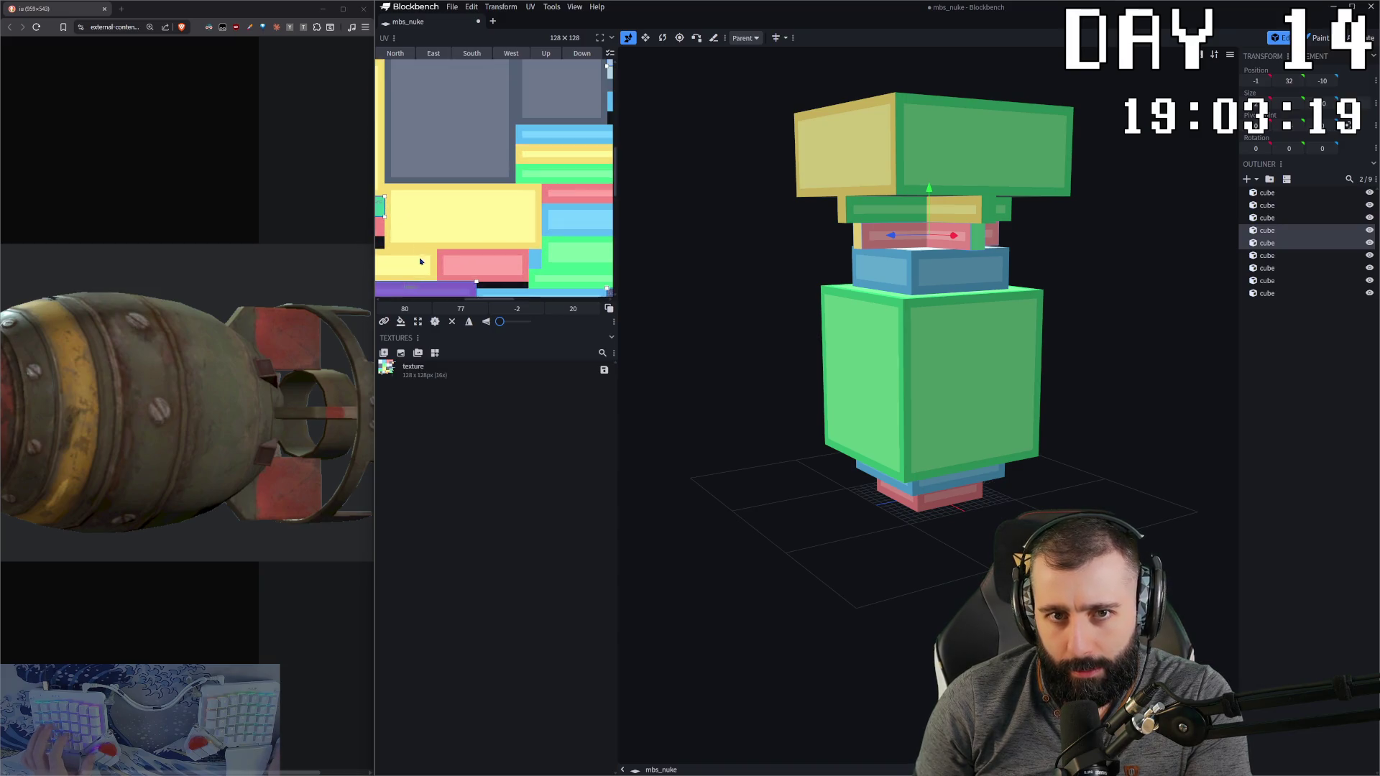
pyautogui.keyDown('shift'); pyautogui.hscroll(-3, 441, 256); pyautogui.keyUp('shift')
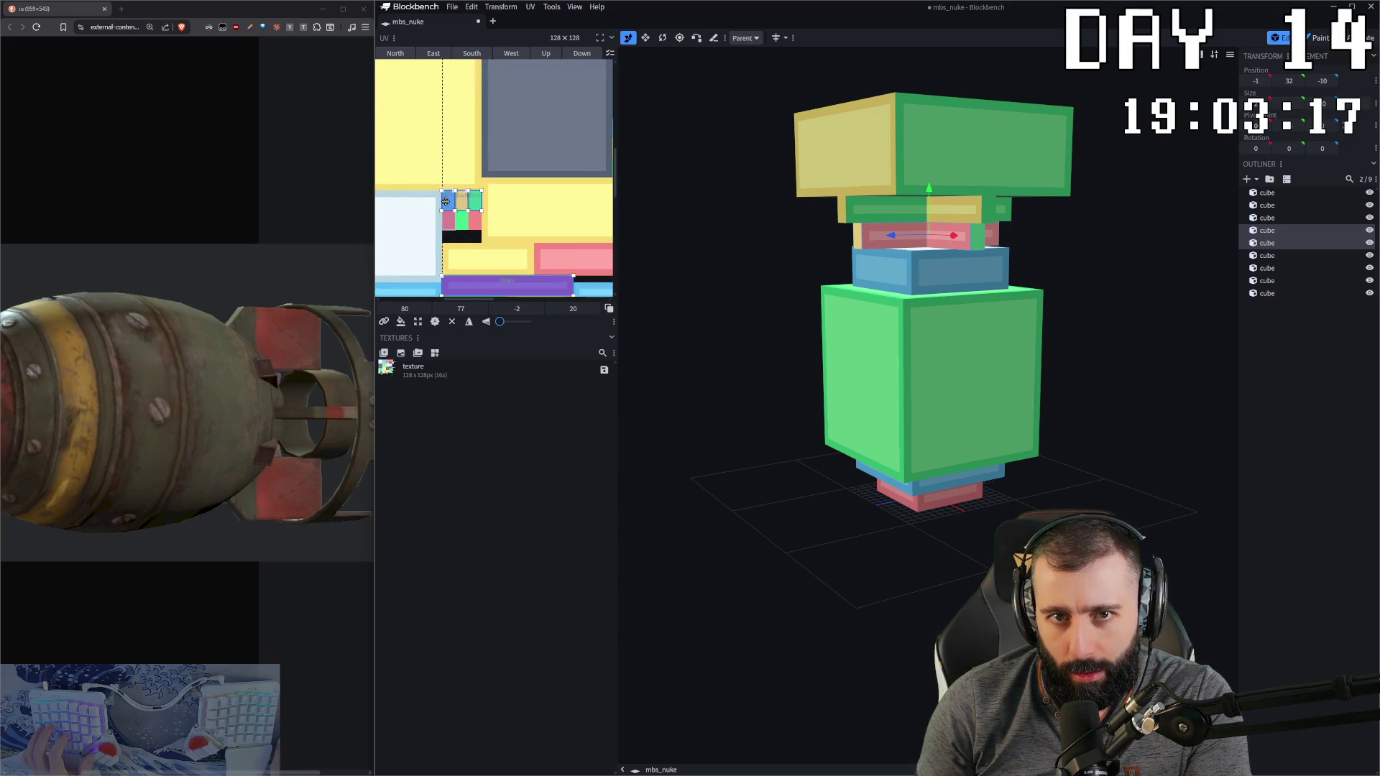
pyautogui.scroll(-3, 484, 231)
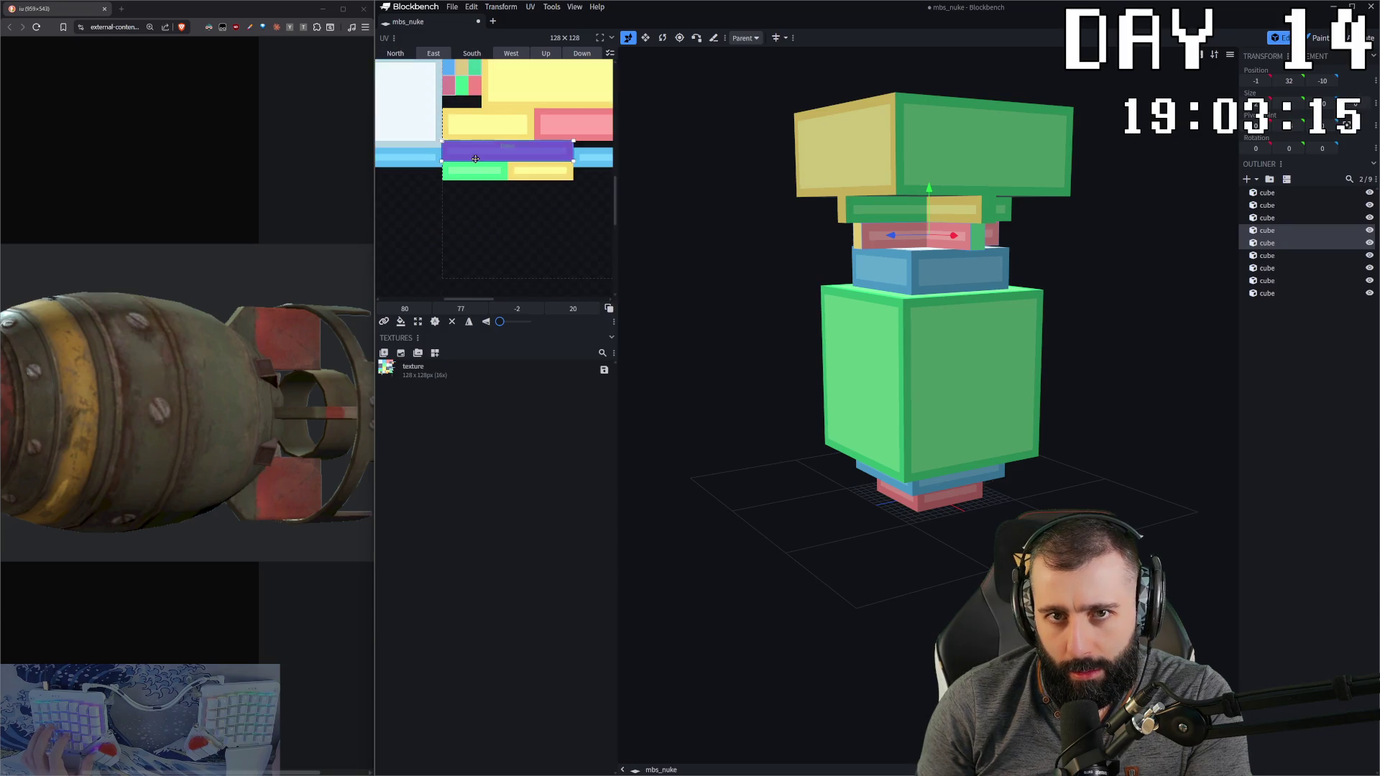
pyautogui.scroll(-3, 475, 158)
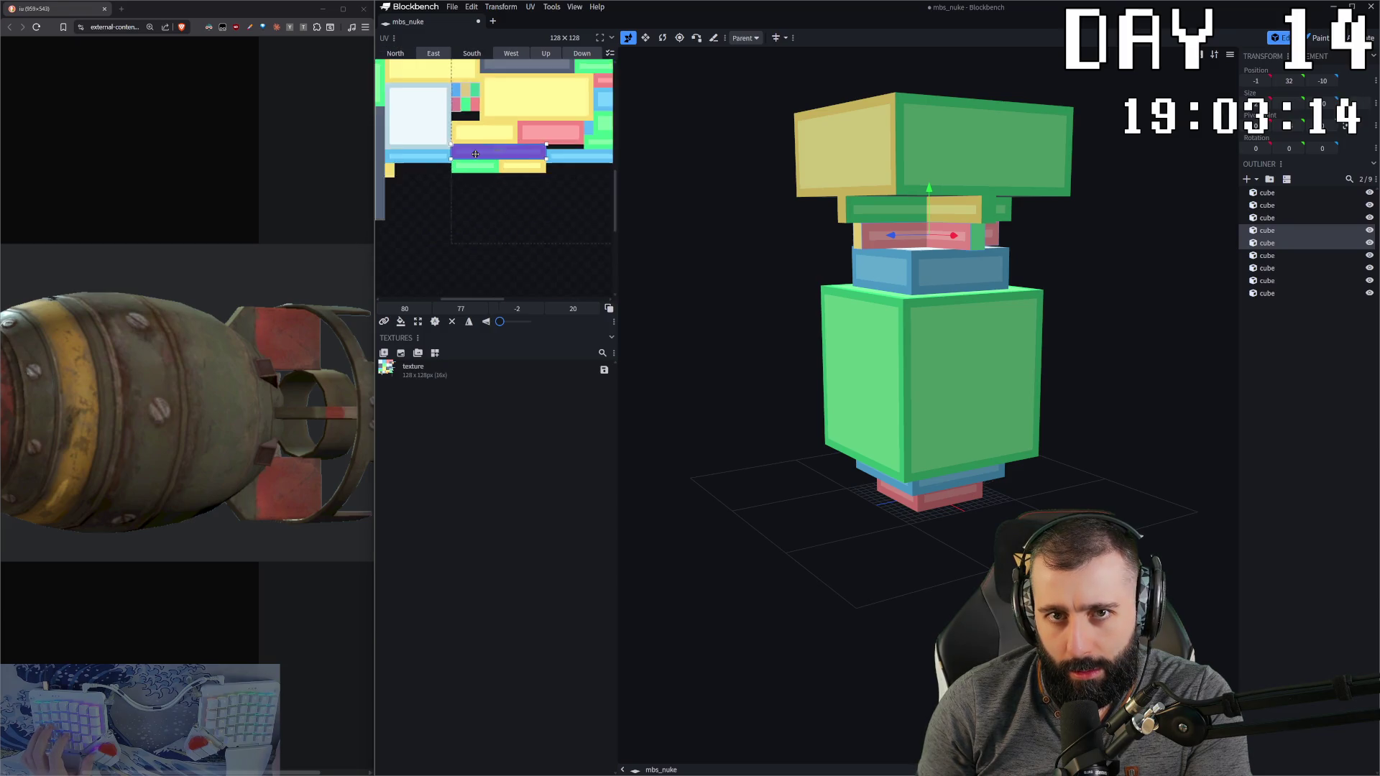
pyautogui.keyDown('ctrl'); pyautogui.click(512, 152); pyautogui.keyUp('ctrl')
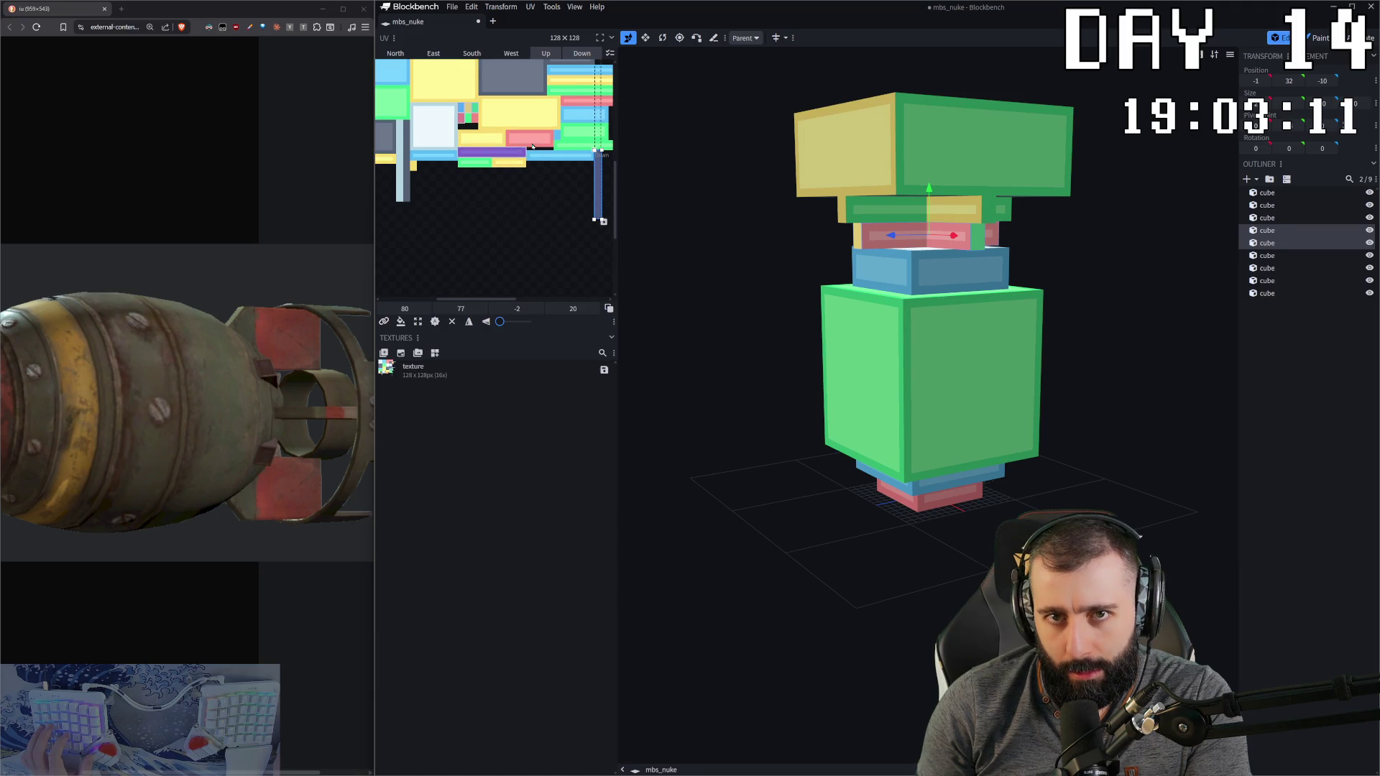
pyautogui.scroll(1, 533, 146)
pyautogui.scroll(-3, 541, 147)
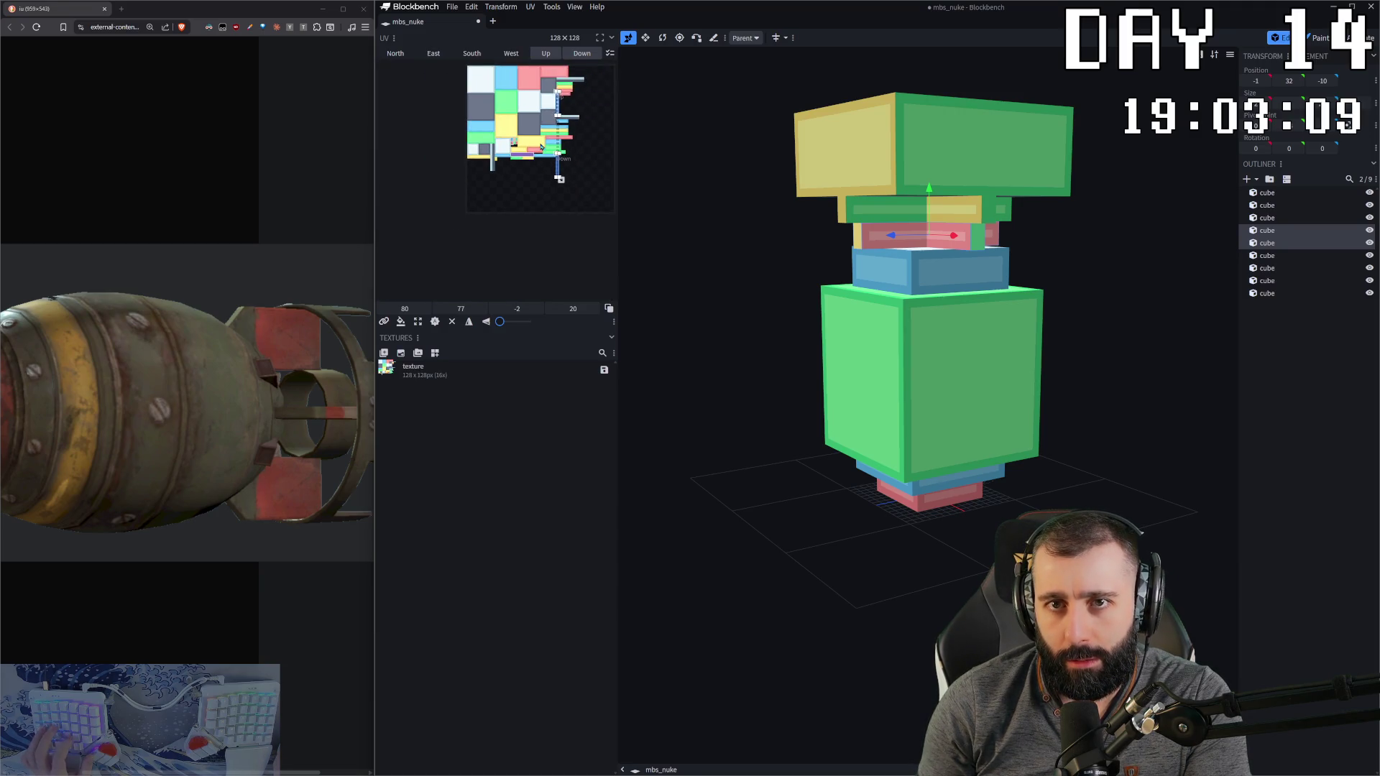
pyautogui.hotkey('ctrl', 'v')
pyautogui.hotkey('ctrl', 's')
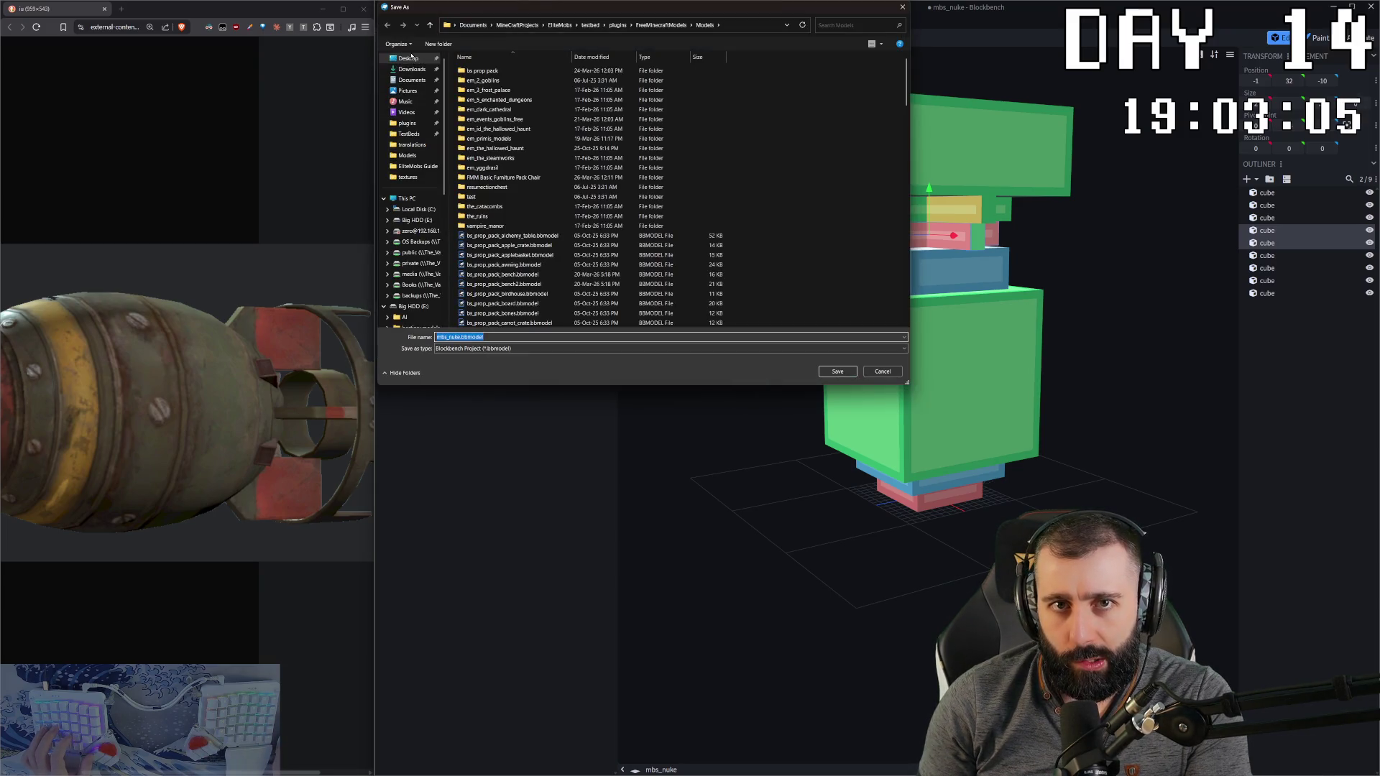
# Step: Confirm saving as mbs_nuke.bbmodel and orbit the model to check it
pyautogui.press('Return')
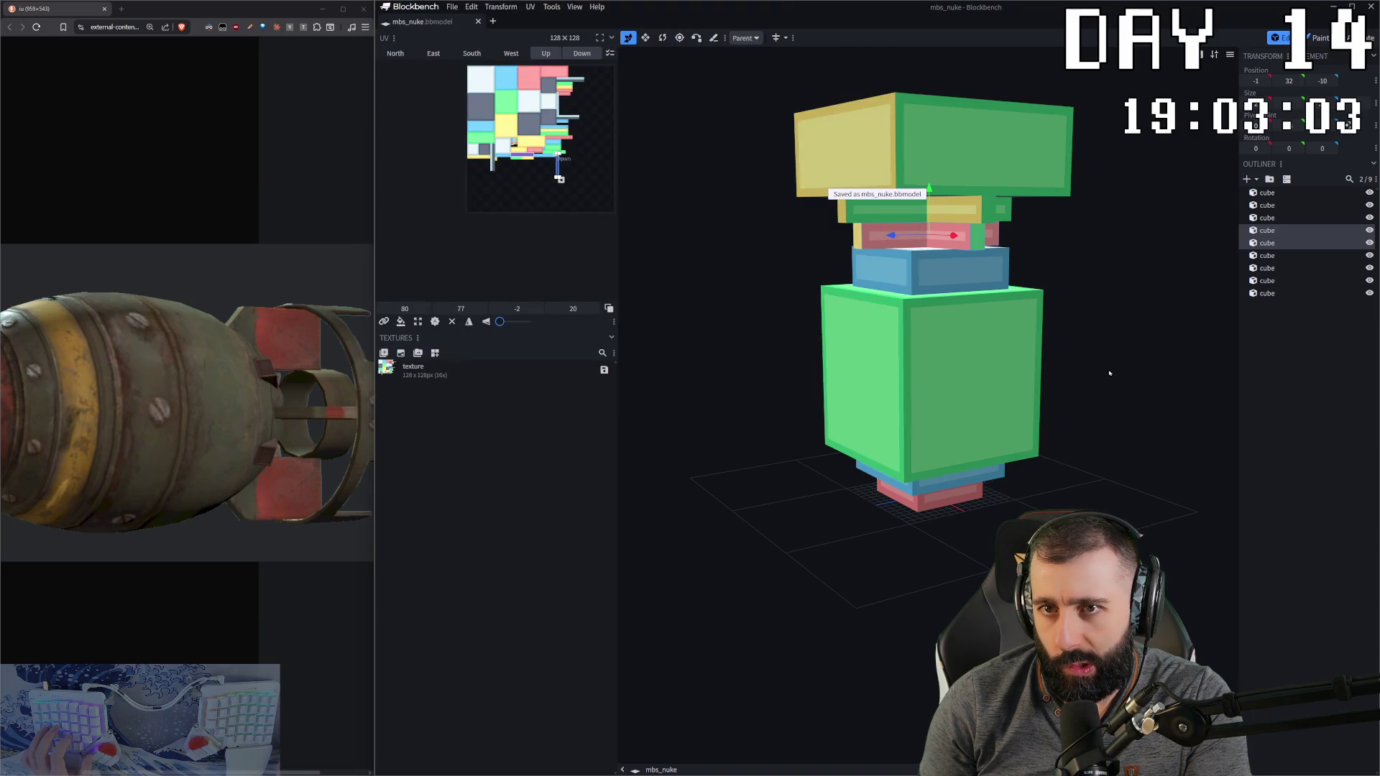
pyautogui.moveTo(1021, 254)
pyautogui.mouseDown()
pyautogui.moveTo(1075, 237)
pyautogui.moveTo(1035, 235)
pyautogui.mouseUp()
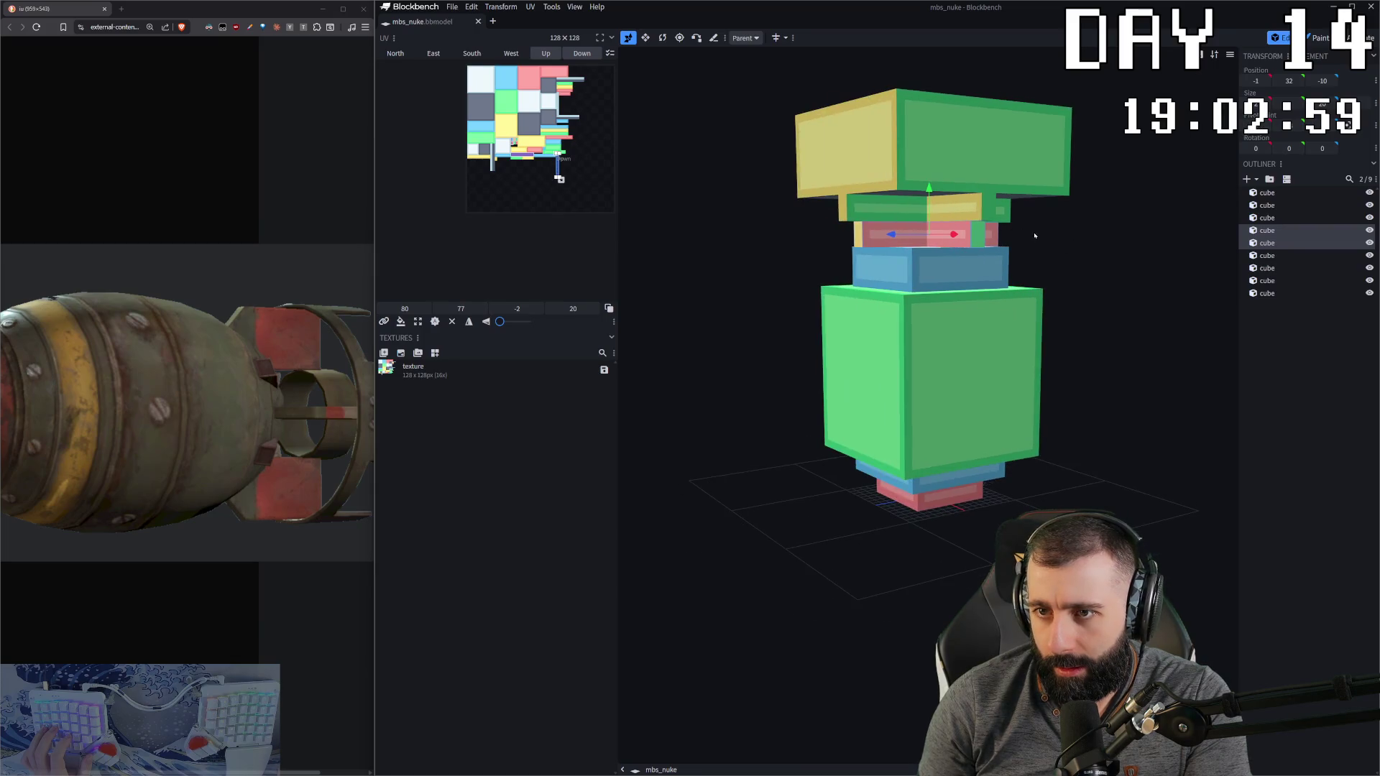
pyautogui.click(514, 149)
# Step: Select two cubes together and copy the South face's UV mapping
pyautogui.scroll(5, 508, 145)
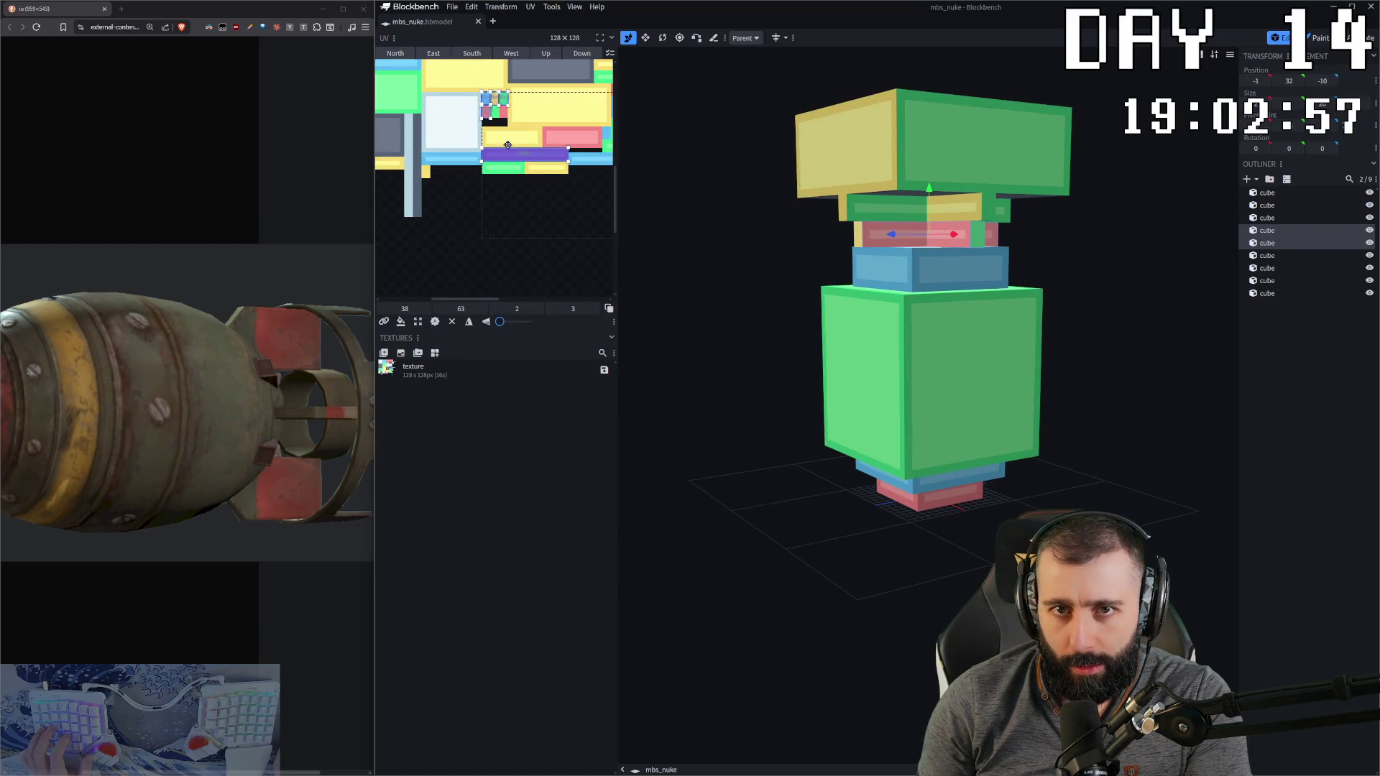
pyautogui.click(453, 131)
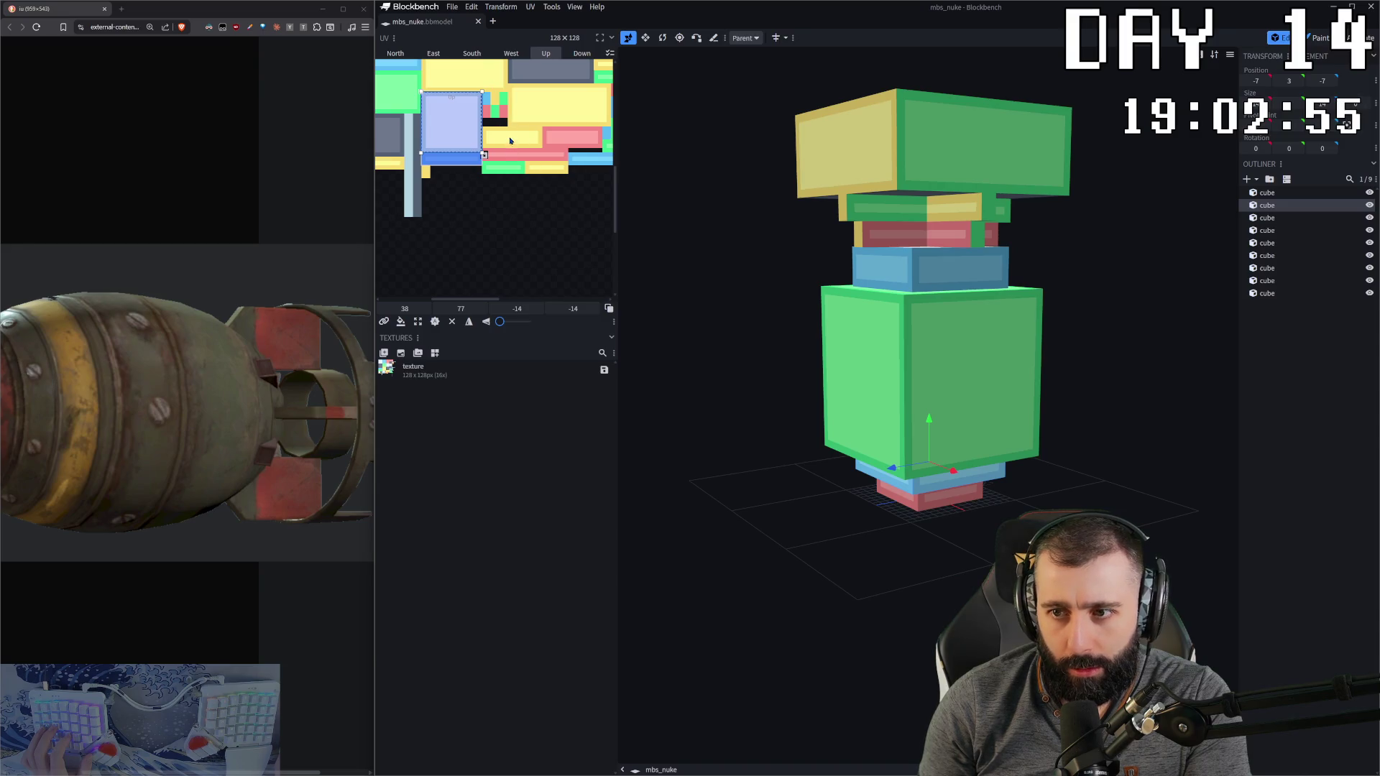
pyautogui.moveTo(815, 232); pyautogui.dragTo(1020, 228)
pyautogui.click(486, 101)
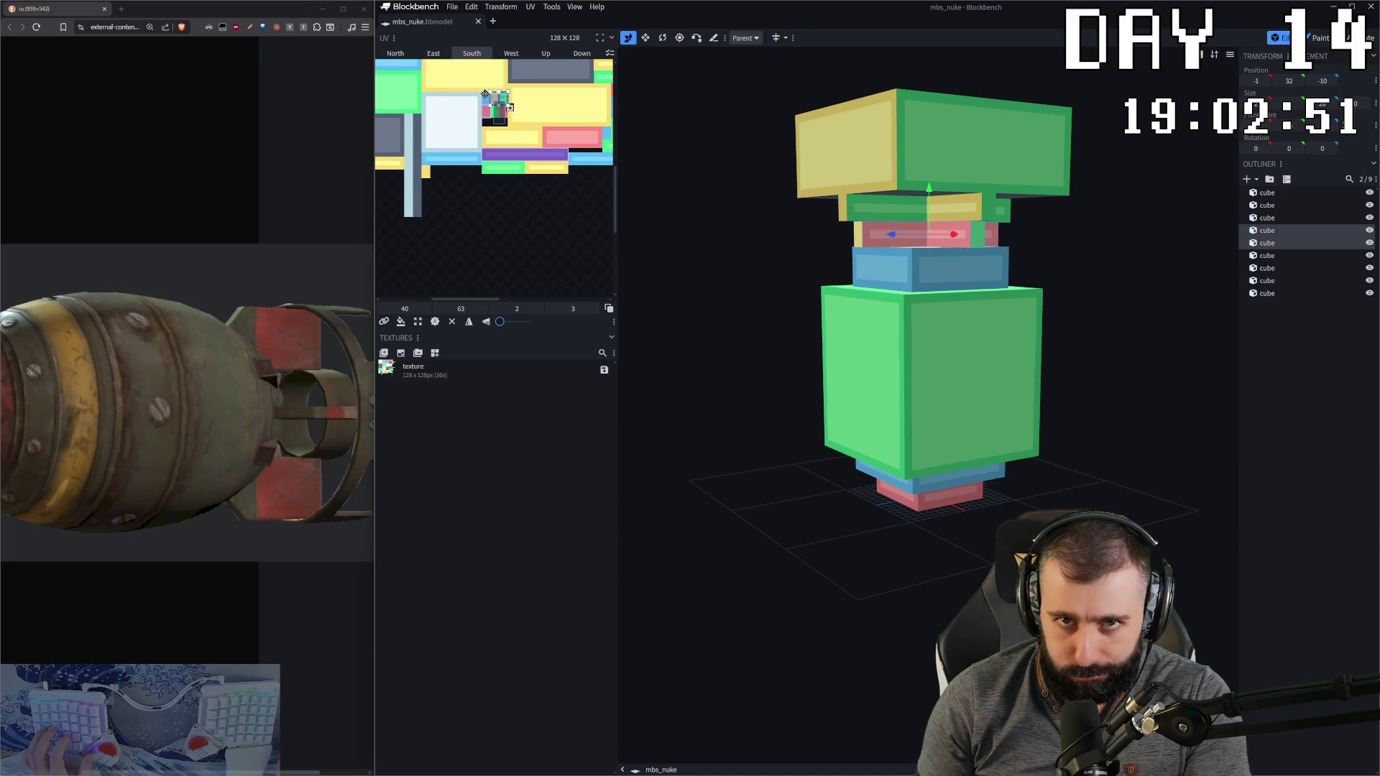
pyautogui.scroll(4, 484, 100)
pyautogui.scroll(2, 485, 100)
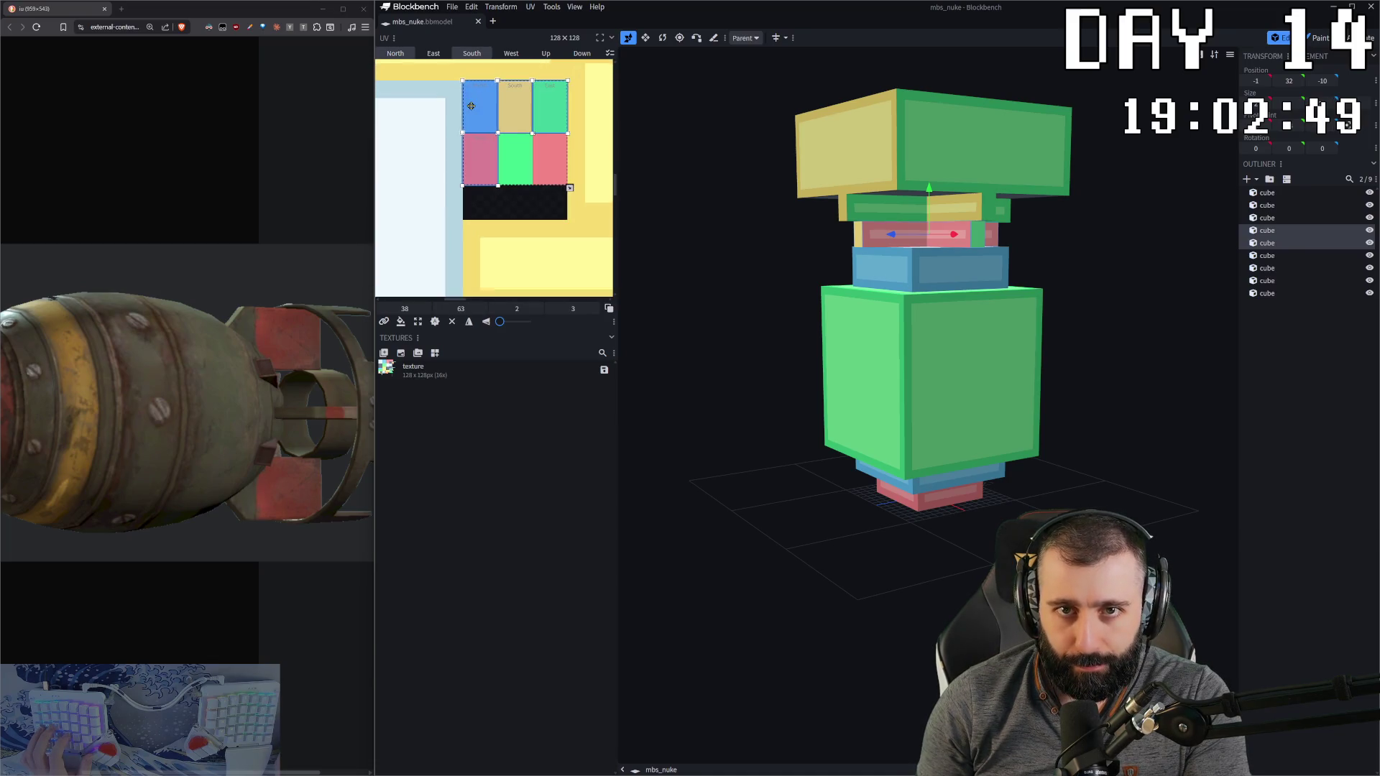
pyautogui.hotkey('ctrl', 'c')
# Step: Paste the South mapping onto the thin cube's south face beneath the top block, turning it yellow
pyautogui.hotkey('ctrl', 'v')
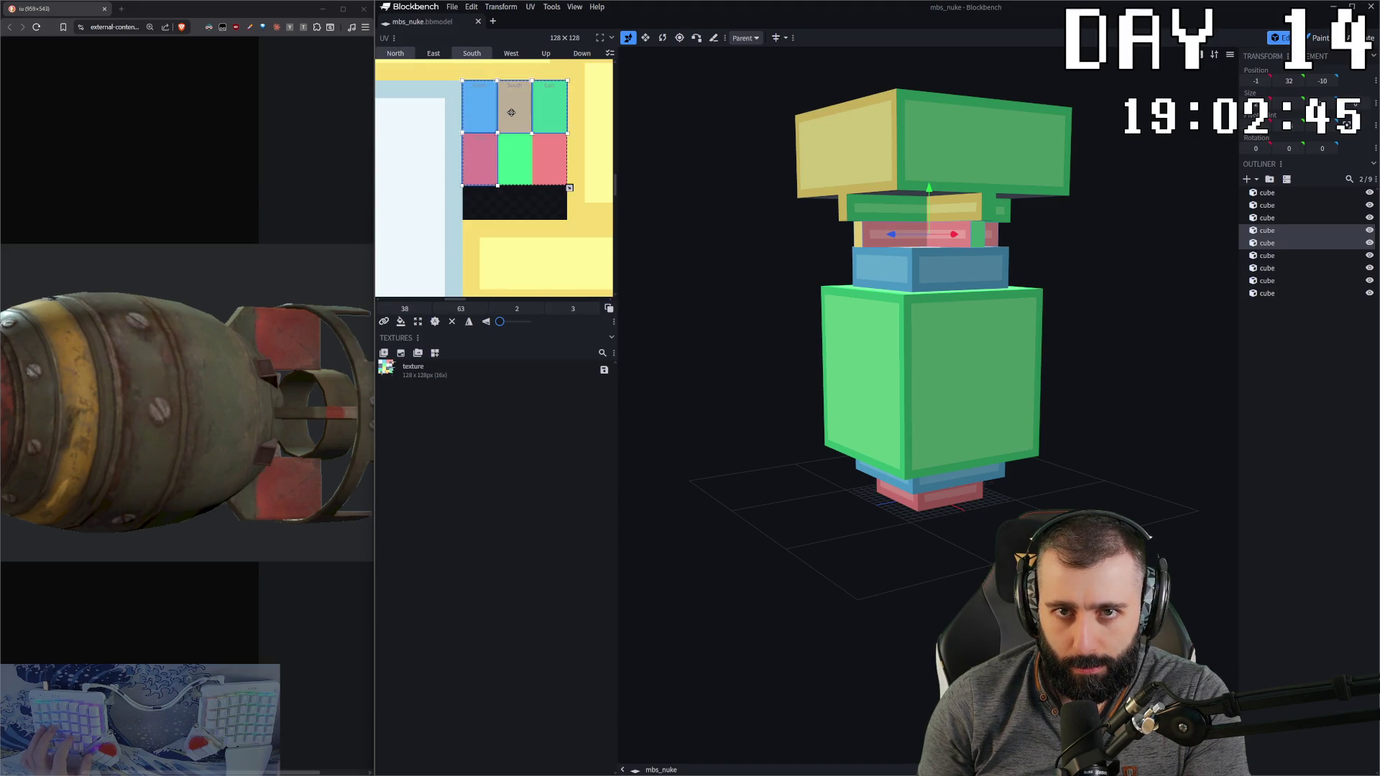
pyautogui.click(484, 175)
pyautogui.hotkey('ctrl', 'v')
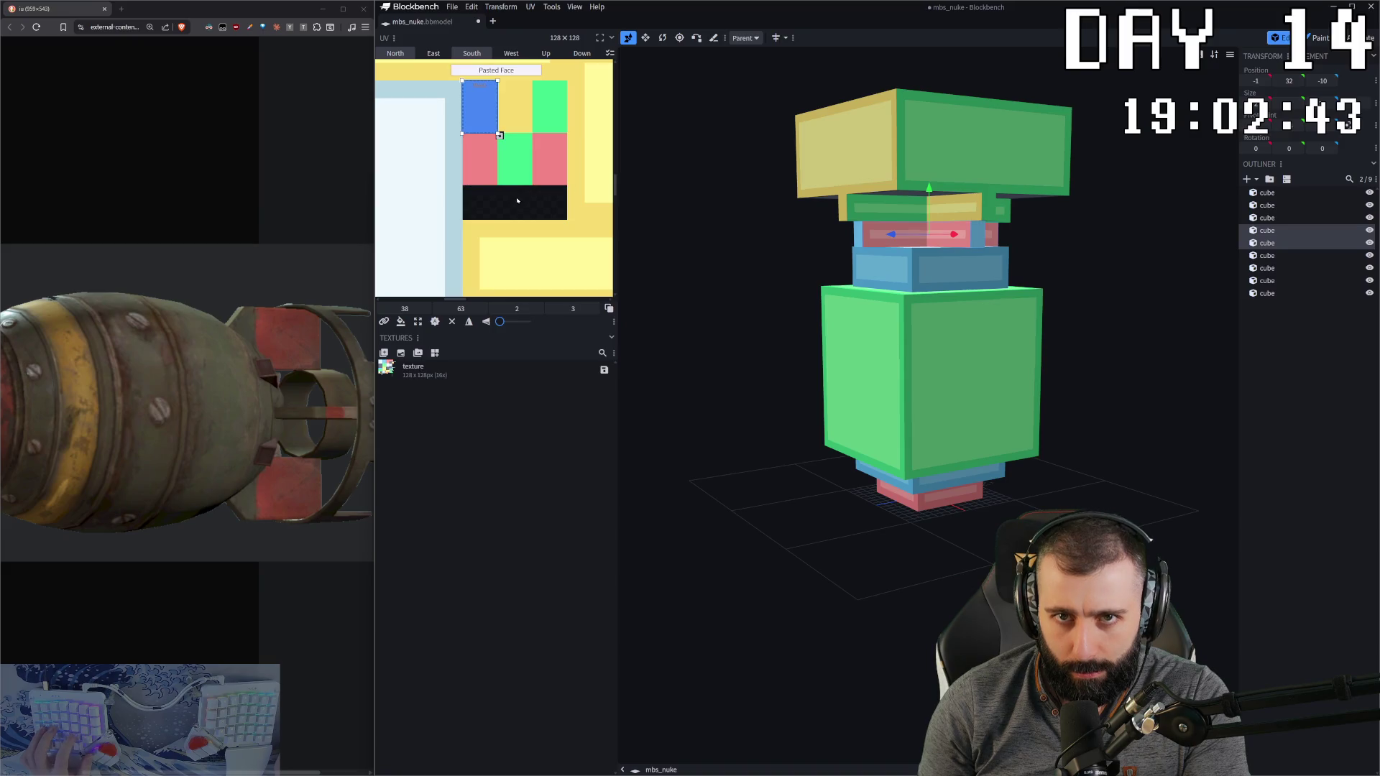
pyautogui.scroll(-5, 525, 200)
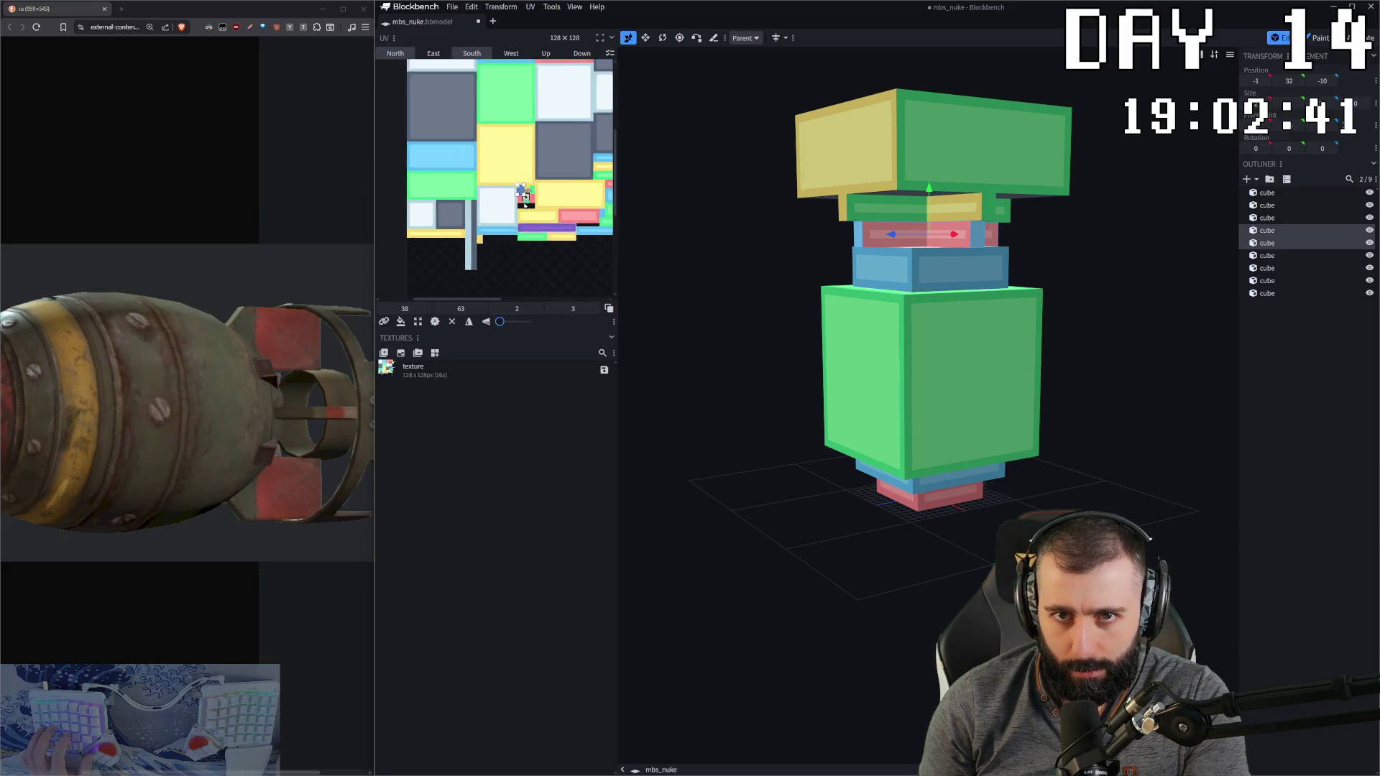
pyautogui.scroll(-2, 524, 200)
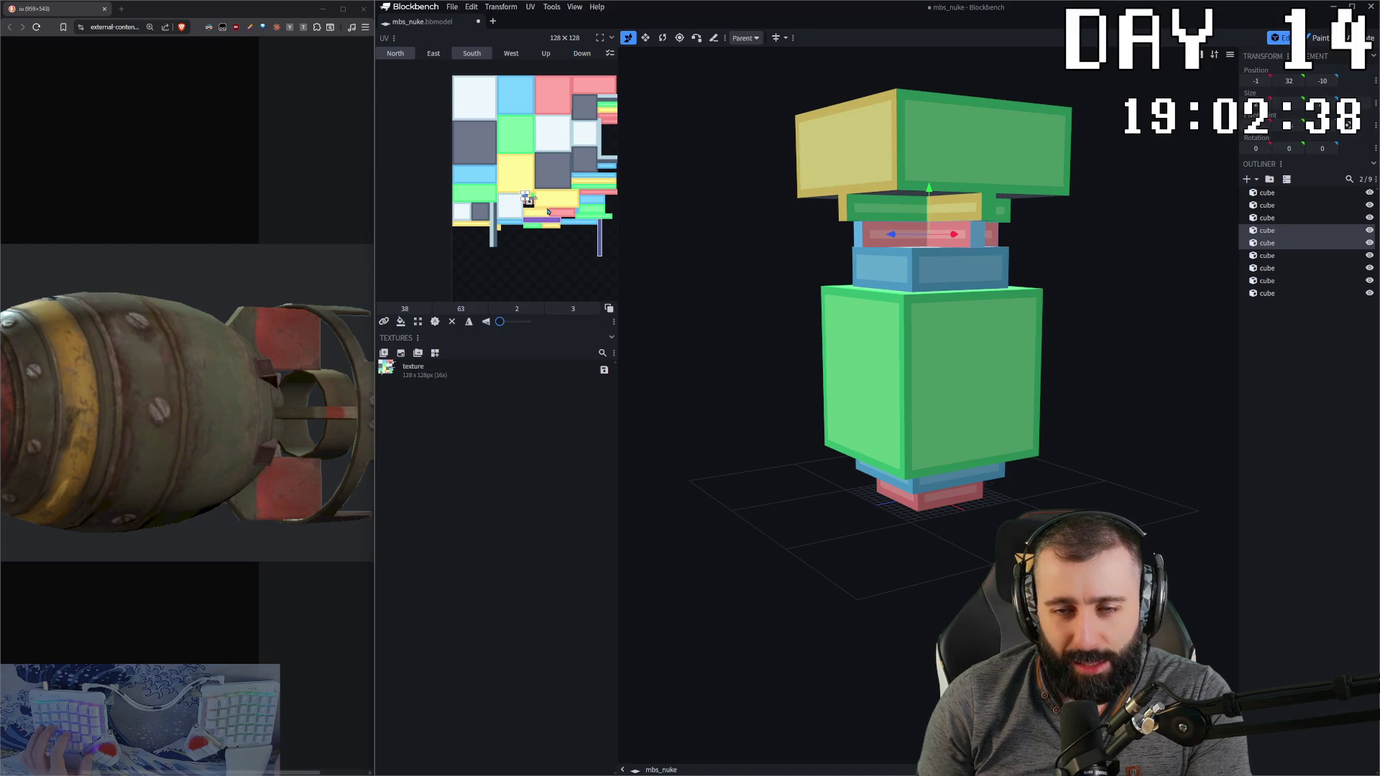
pyautogui.scroll(3, 450, 130)
pyautogui.scroll(2, 450, 130)
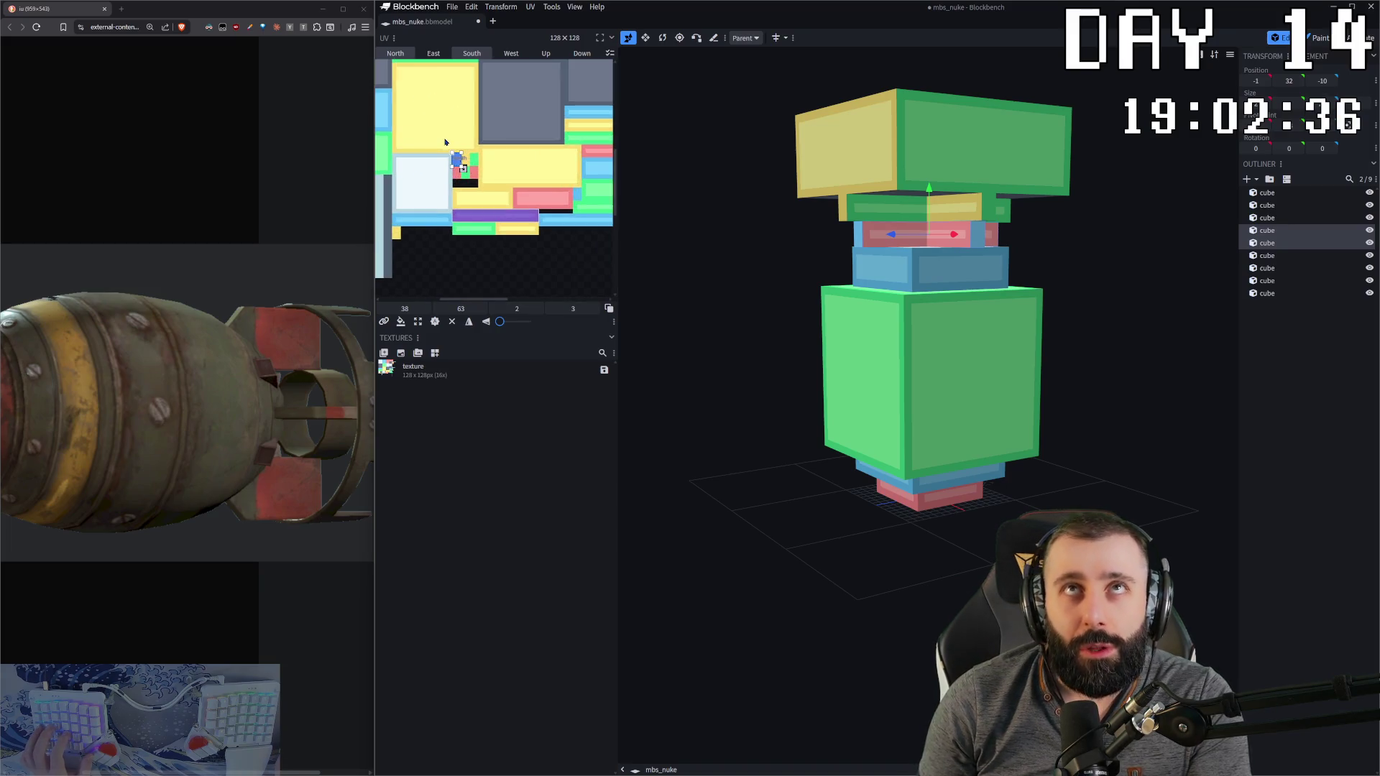
pyautogui.moveTo(1079, 274)
pyautogui.mouseDown()
pyautogui.moveTo(1064, 237)
pyautogui.moveTo(1021, 259)
pyautogui.moveTo(1056, 215)
pyautogui.mouseUp()
# Step: Select two cubes near the top and widen the UV editor for a larger texture view
pyautogui.click(880, 215)
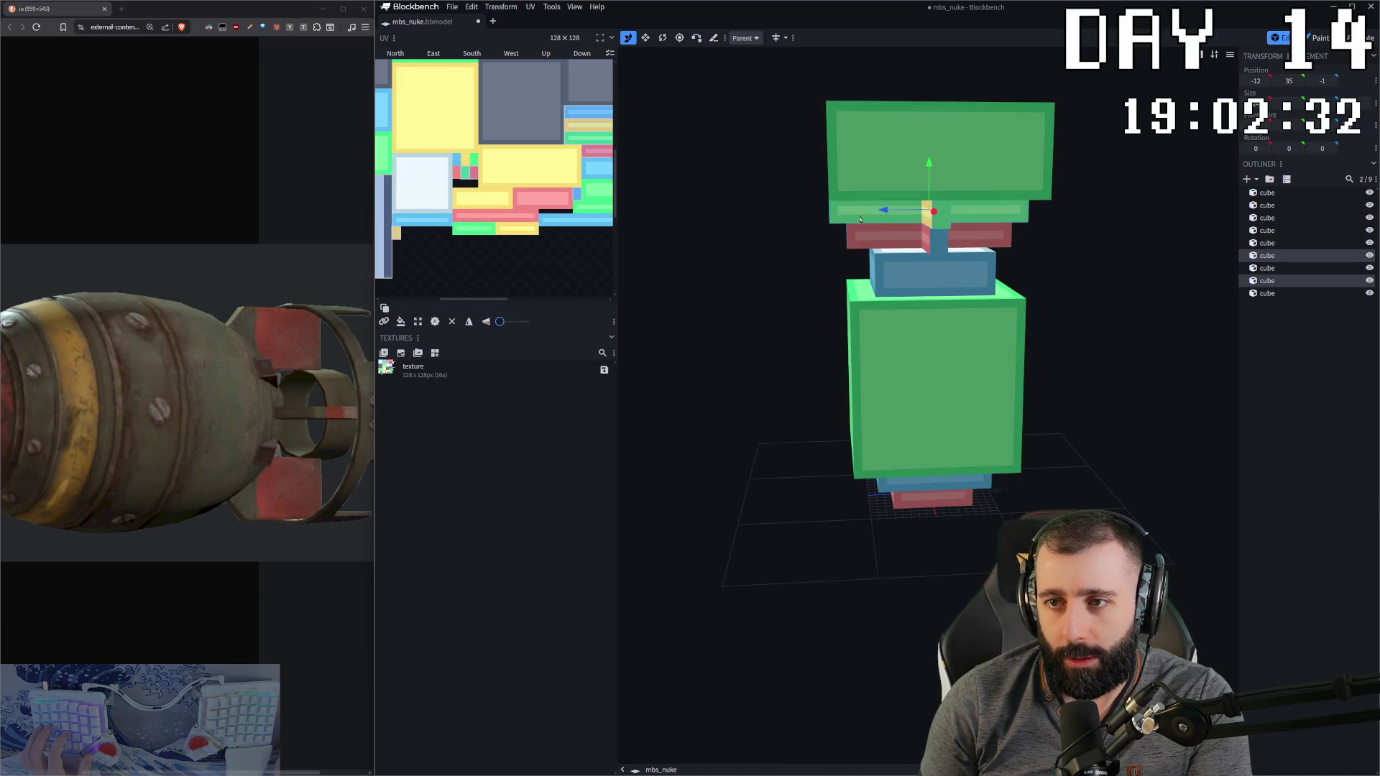
pyautogui.scroll(-5, 581, 168)
pyautogui.scroll(2, 581, 168)
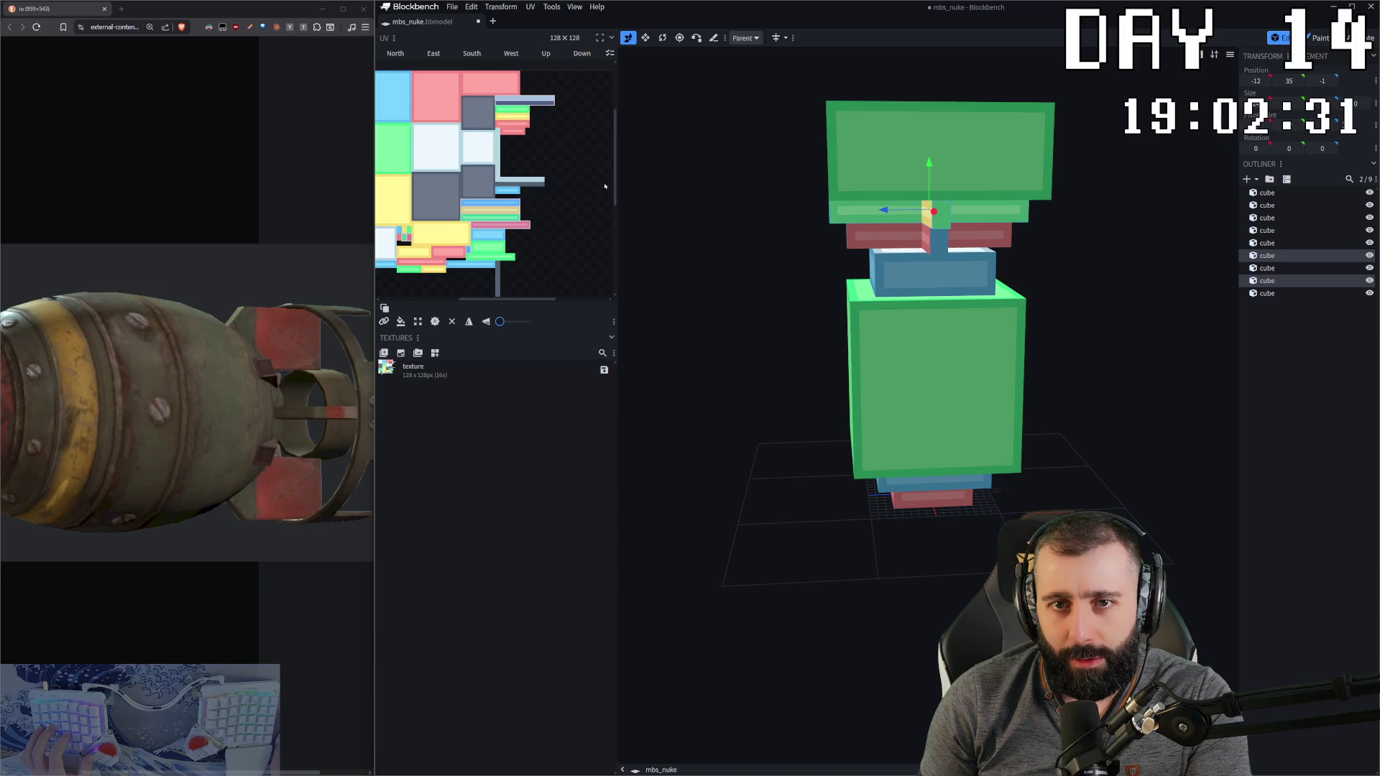
pyautogui.moveTo(617, 198); pyautogui.dragTo(870, 197)
pyautogui.scroll(-4, 699, 398)
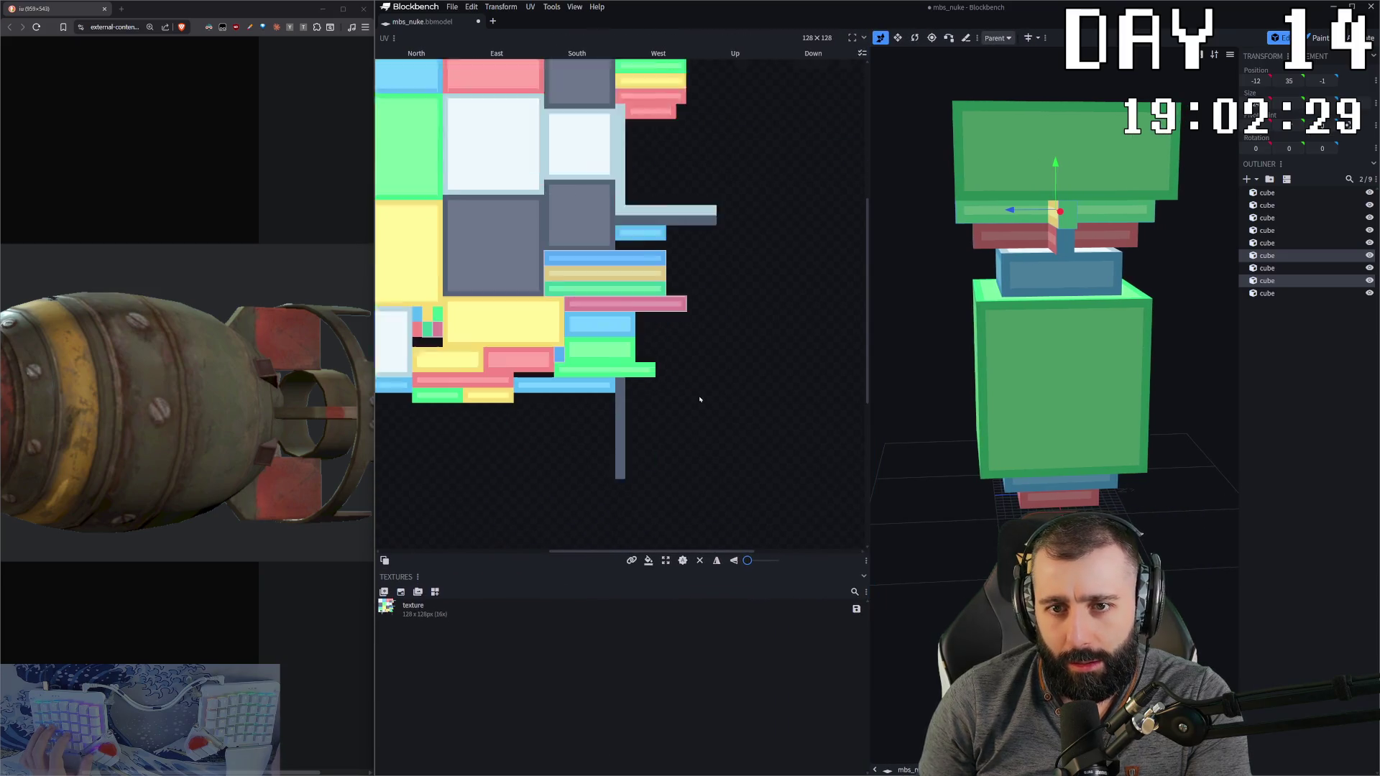
pyautogui.scroll(3, 632, 388)
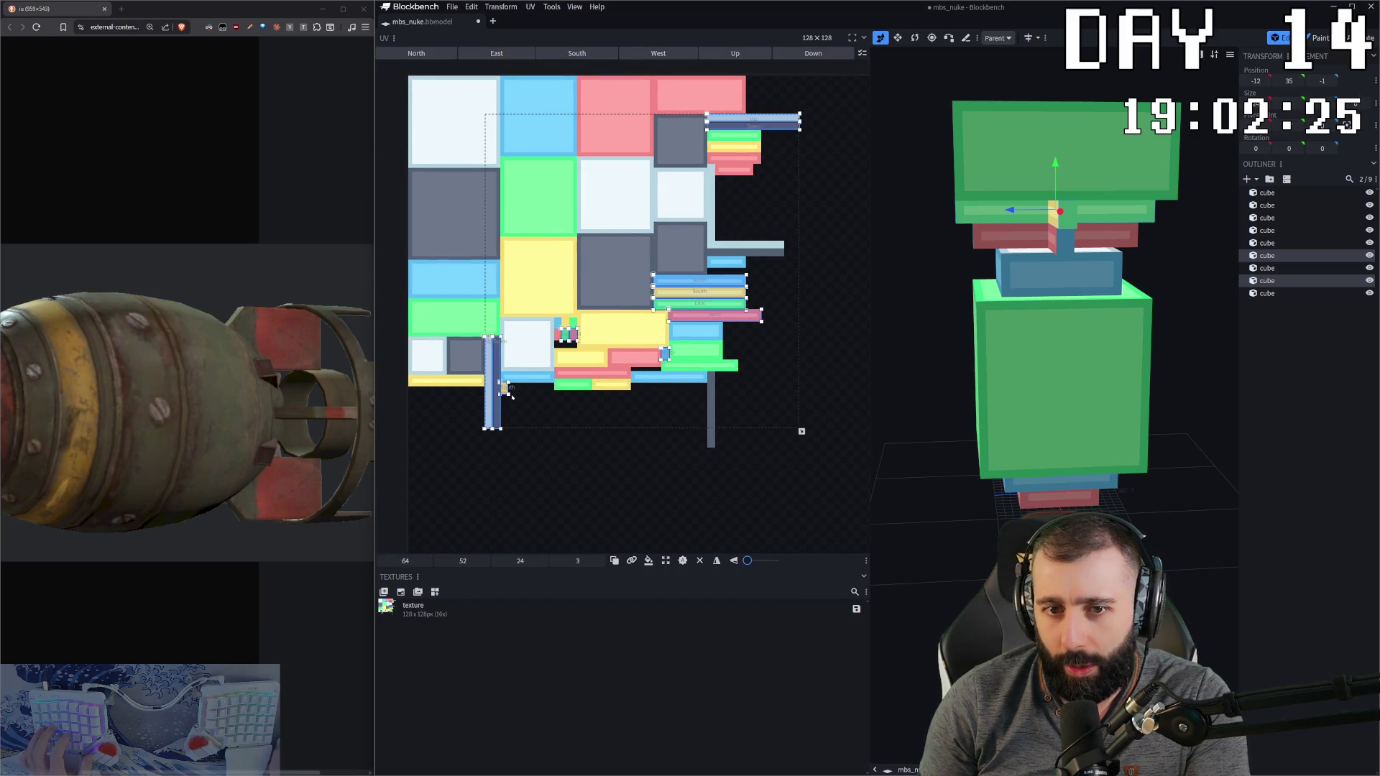
pyautogui.scroll(2, 512, 396)
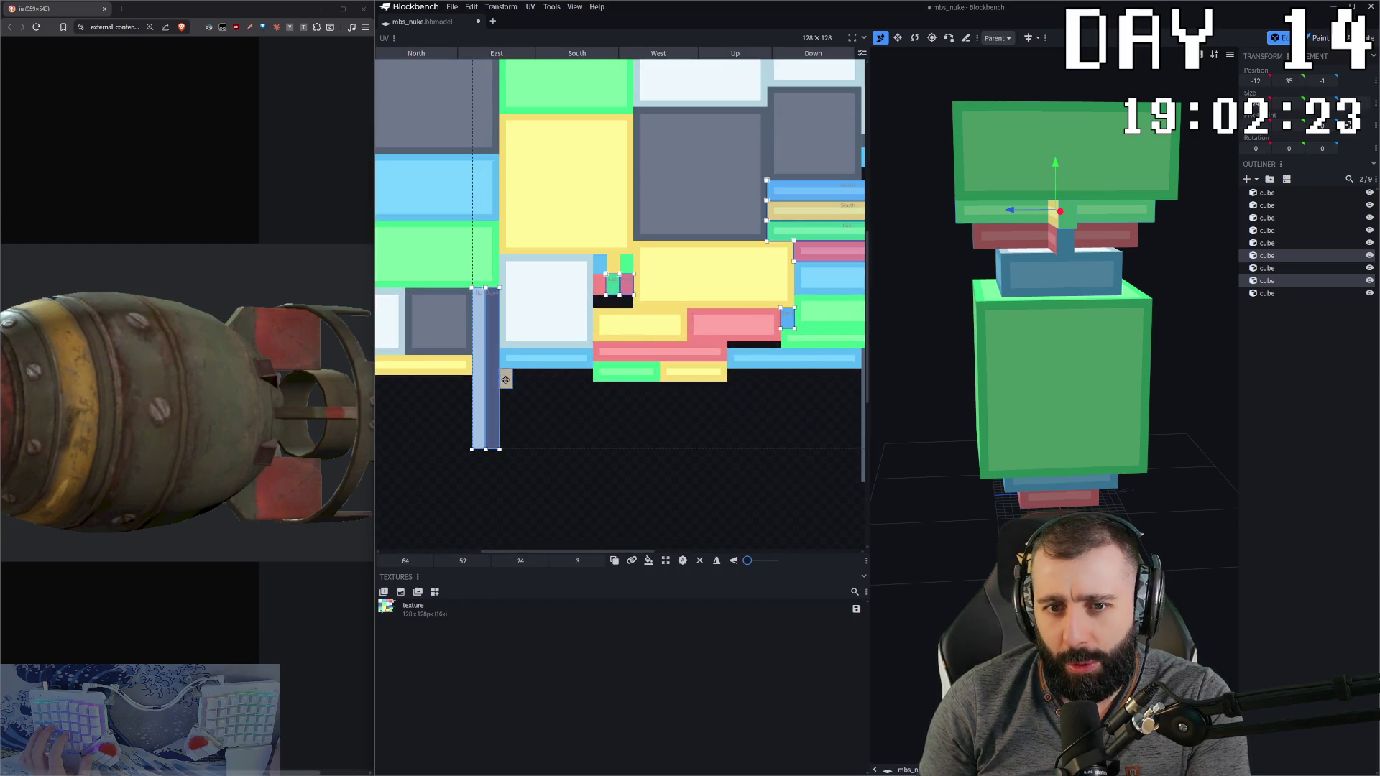
# Step: Adjust and copy the UV face selection, then undo to restore the previous selection
pyautogui.click(737, 302)
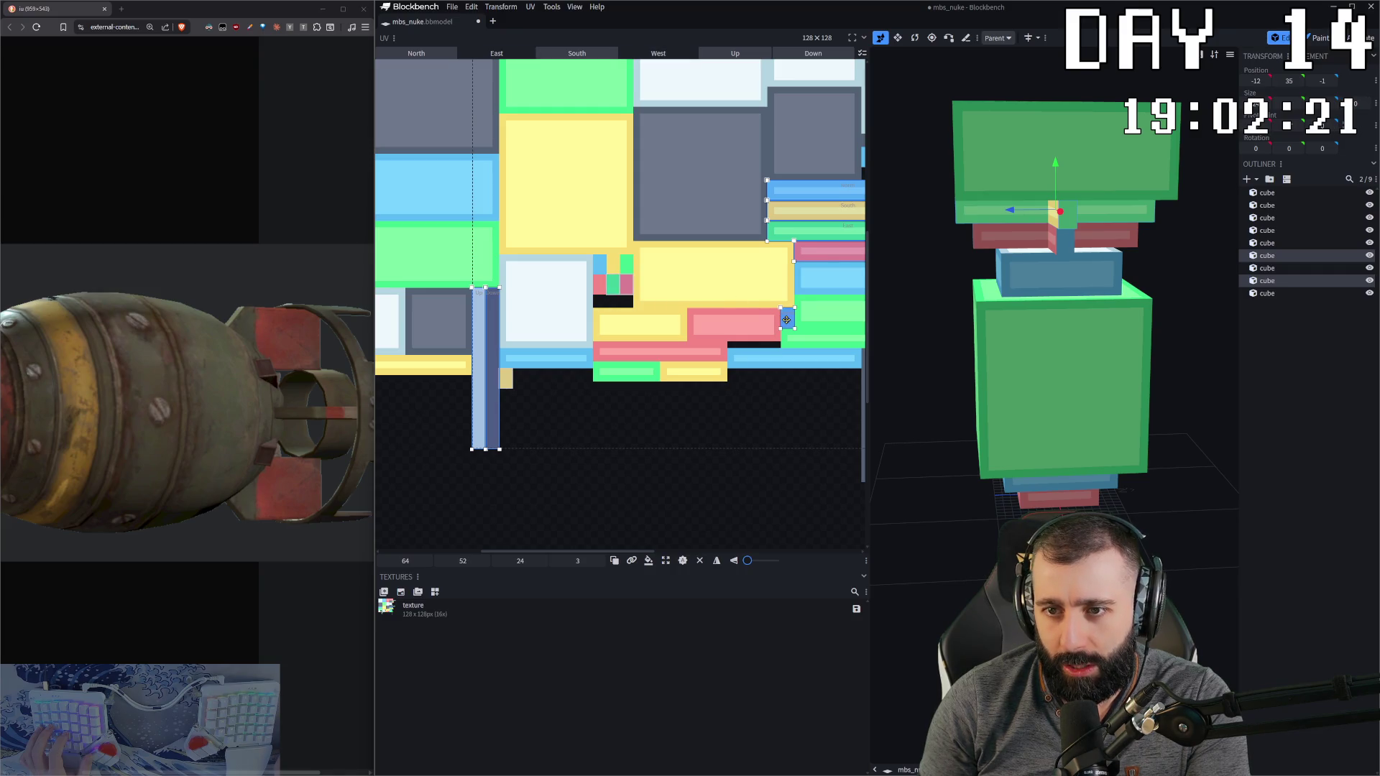
pyautogui.scroll(-3, 772, 325)
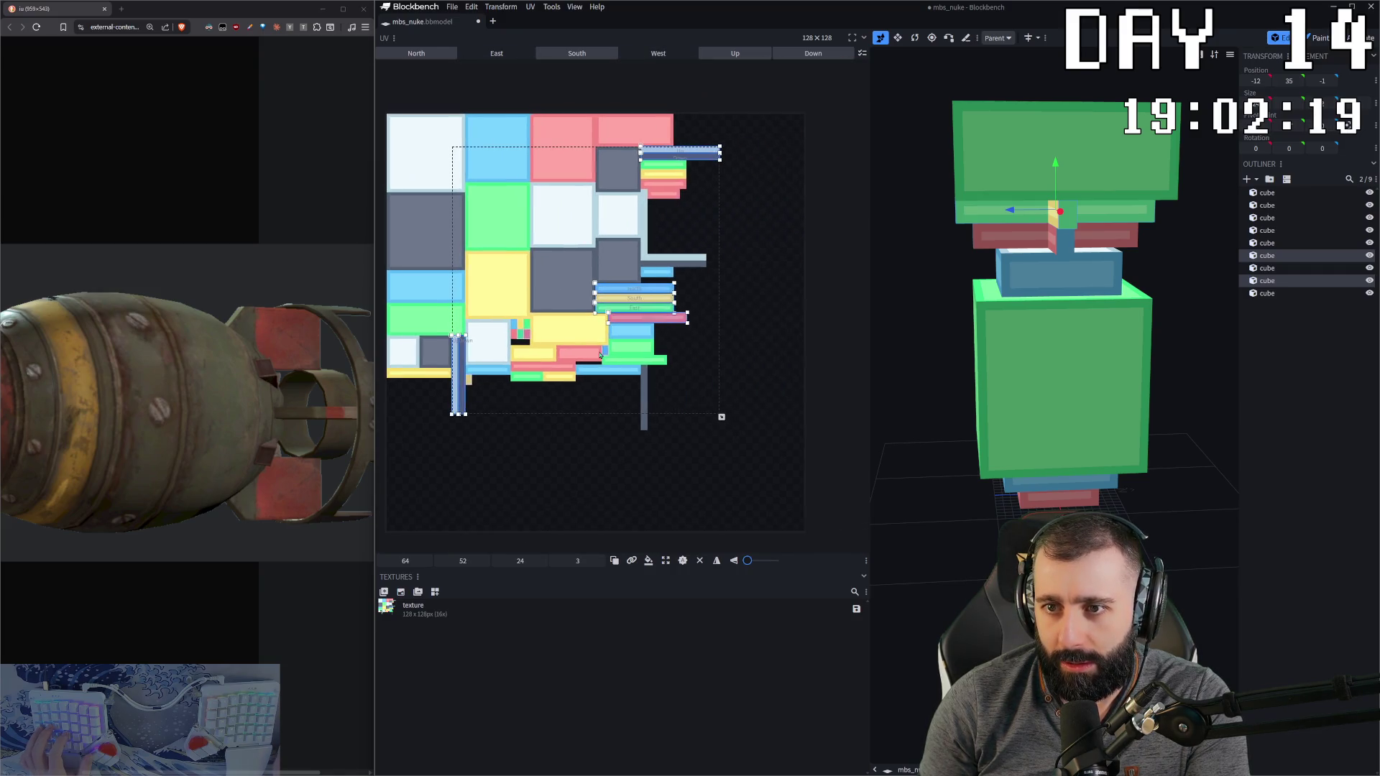
pyautogui.scroll(1, 668, 186)
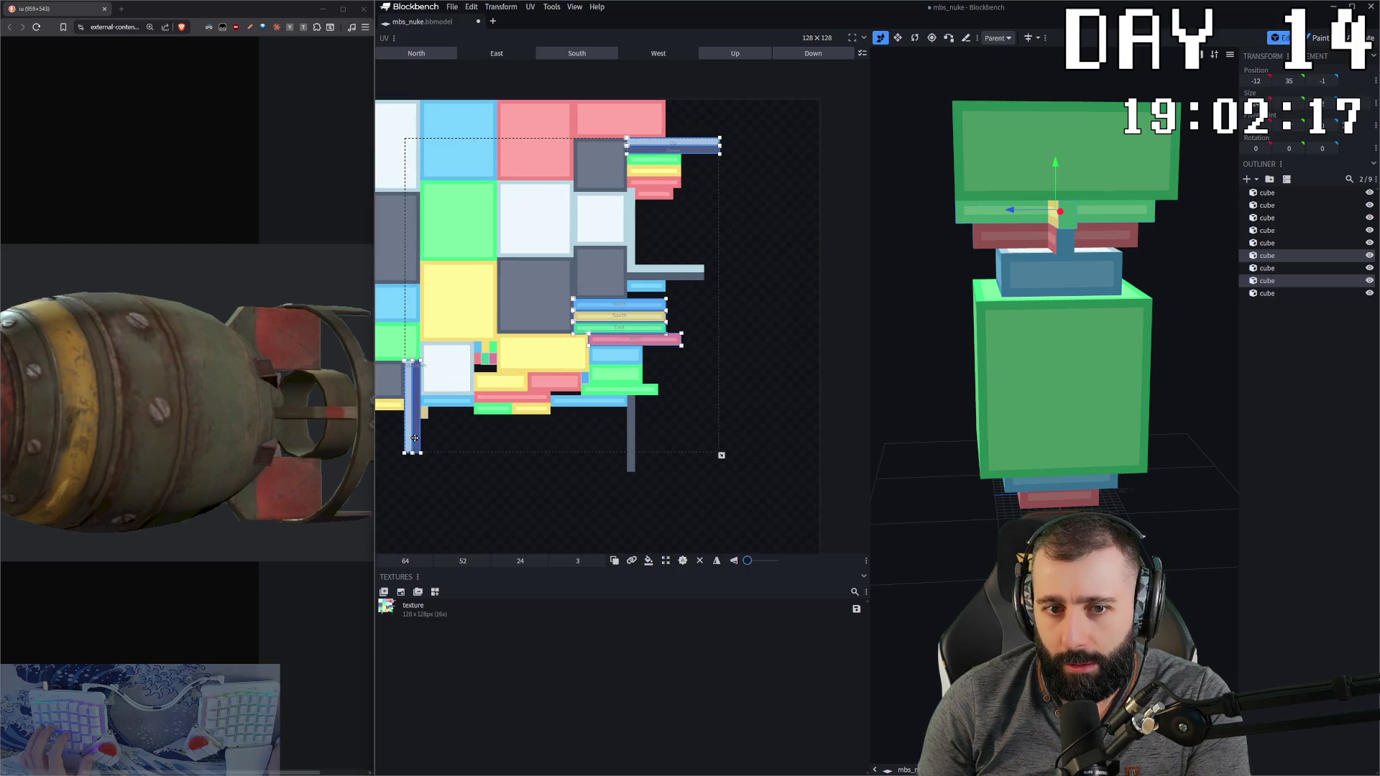
pyautogui.click(718, 363)
pyautogui.hotkey('ctrl', 'c')
pyautogui.hotkey('ctrl', 'z')
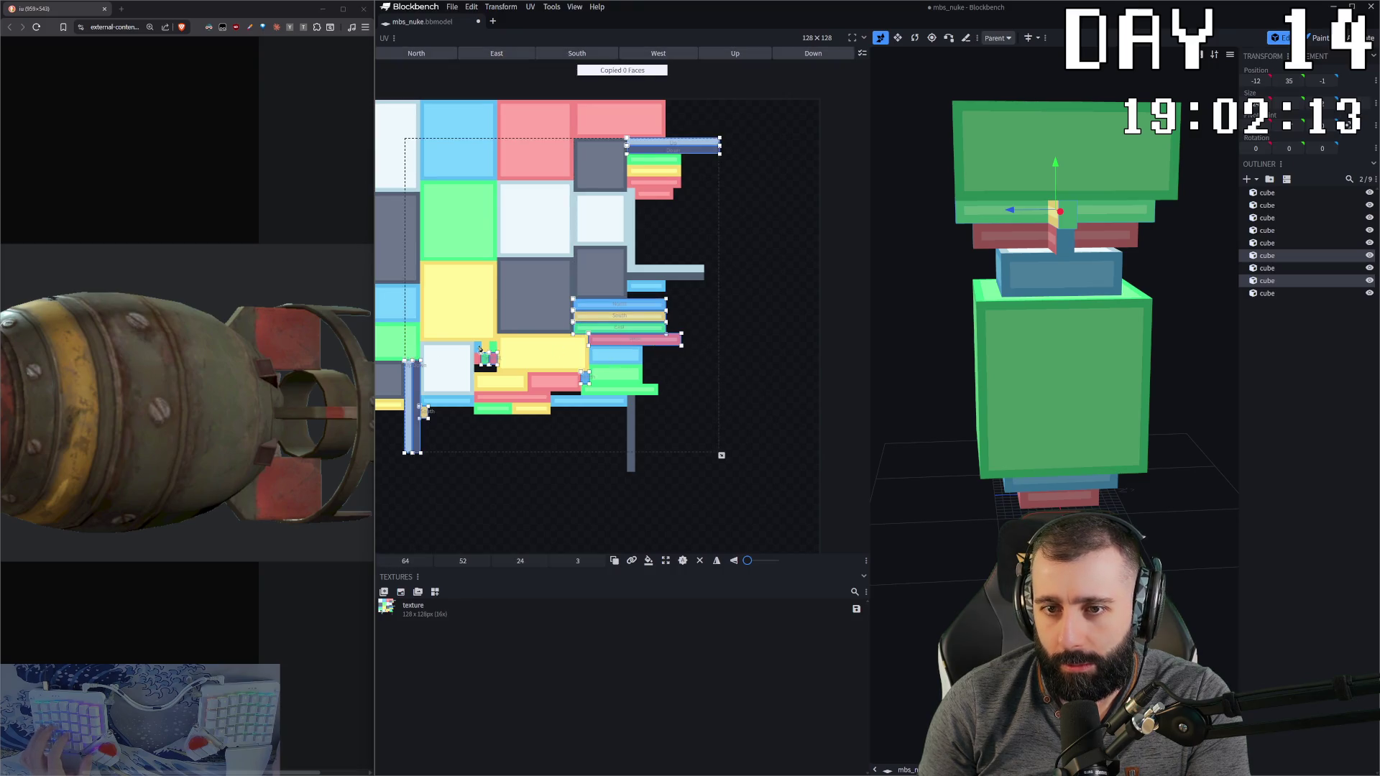